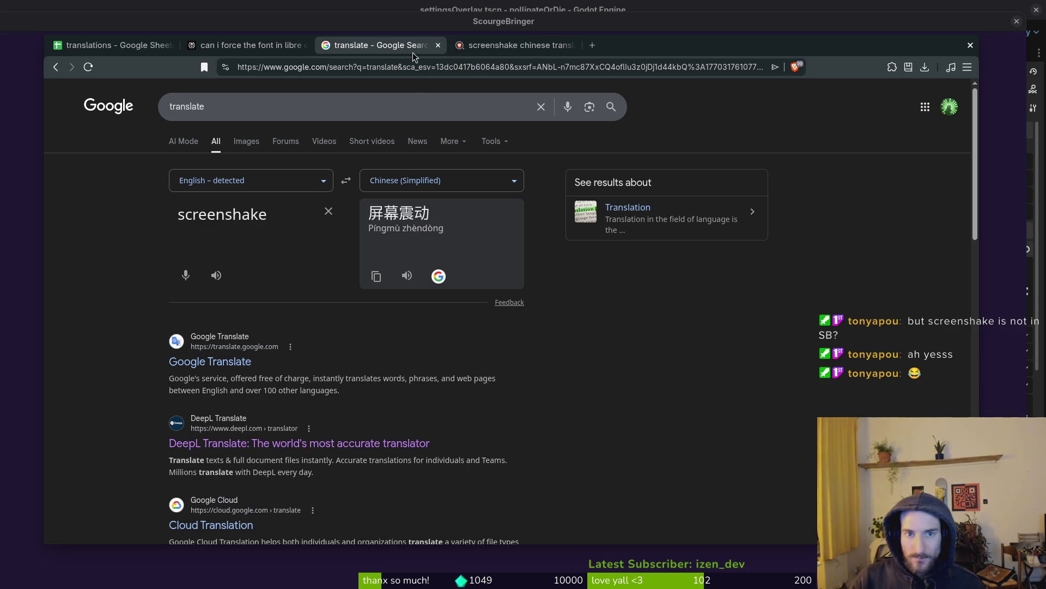
# Step: Copy 'Wstrząs ekranu' from Perplexity's Screenshake table and return to the translations sheet
pyautogui.click(261, 48)
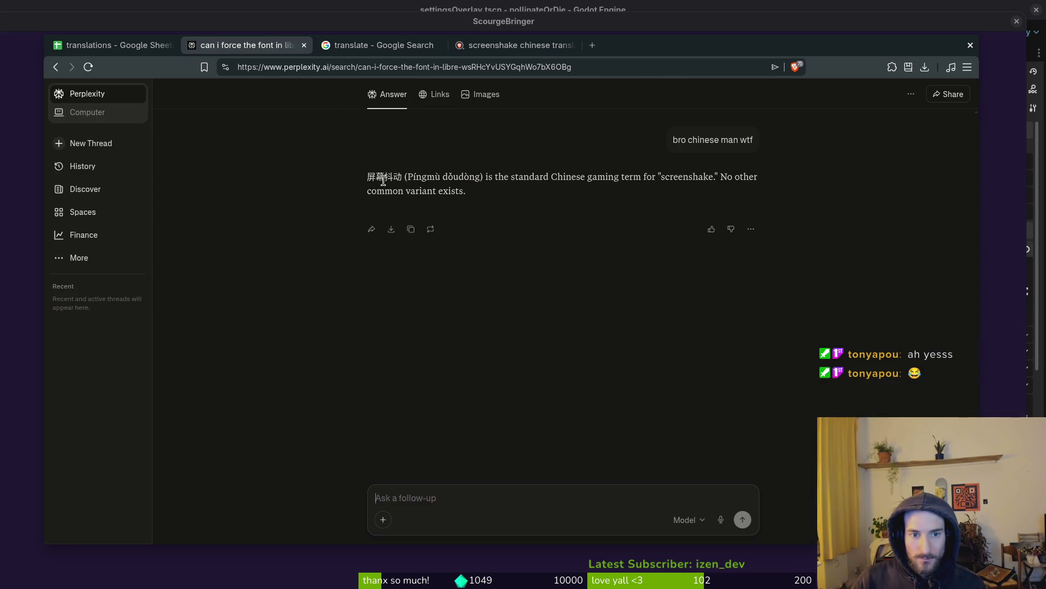
pyautogui.click(350, 48)
pyautogui.click(281, 48)
pyautogui.scroll(5, 693, 262)
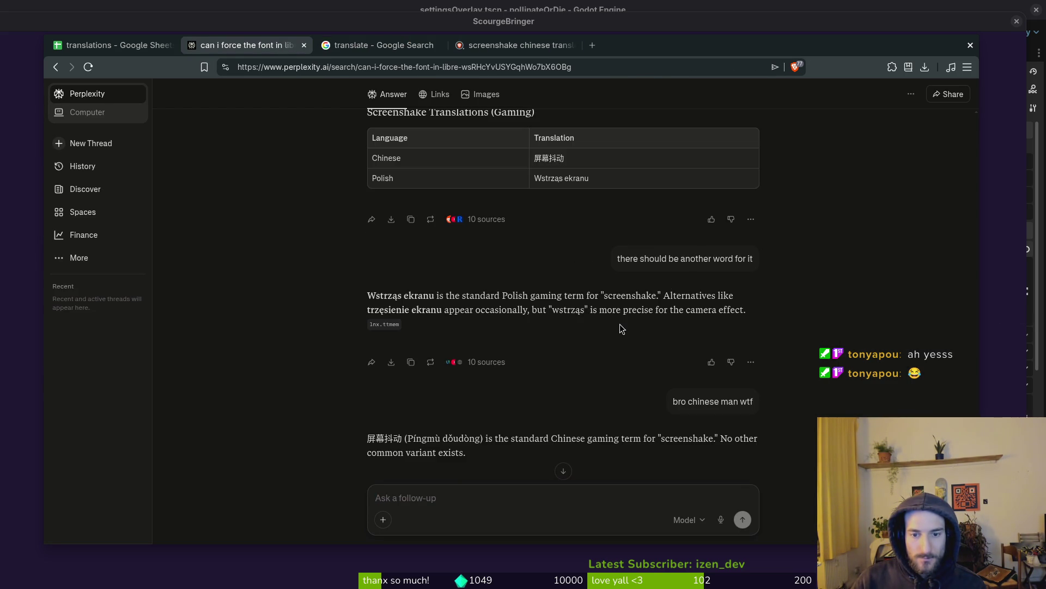
pyautogui.scroll(5, 620, 325)
pyautogui.scroll(-2, 614, 323)
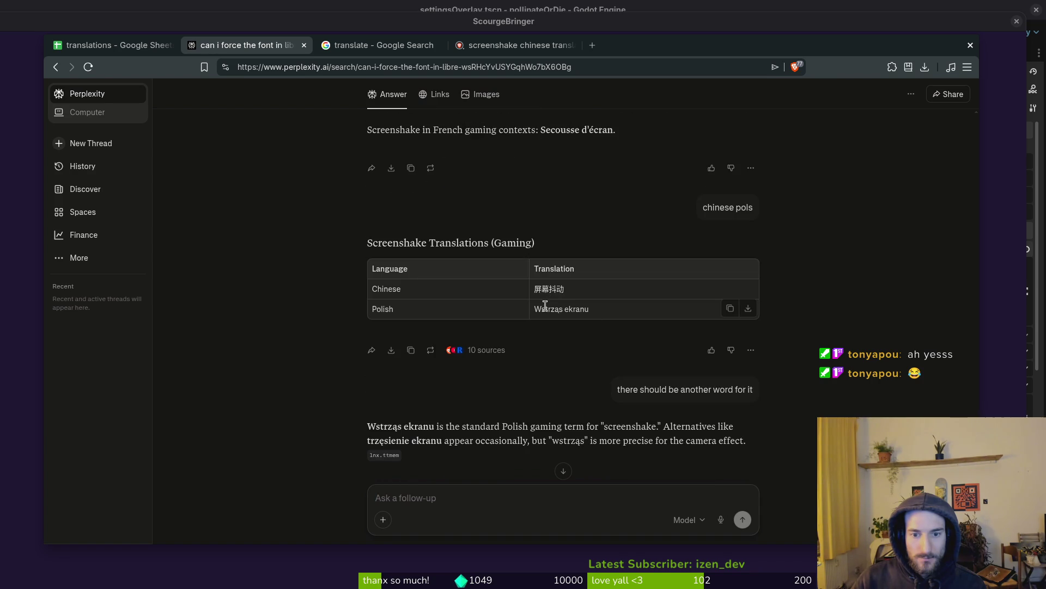
pyautogui.moveTo(549, 310); pyautogui.dragTo(589, 309)
pyautogui.hotkey('ctrl', 'c')
pyautogui.click(109, 45)
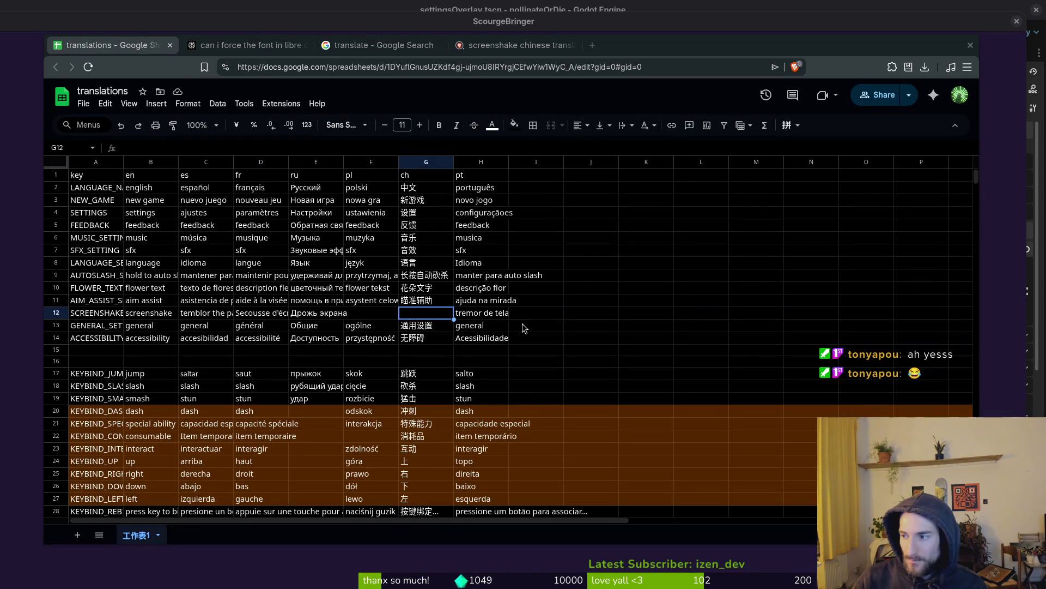
# Step: Cycle the game's language setting through the options until it shows Polish
pyautogui.hotkey('alt', 'Tab')
pyautogui.click(728, 234)
pyautogui.click(728, 235)
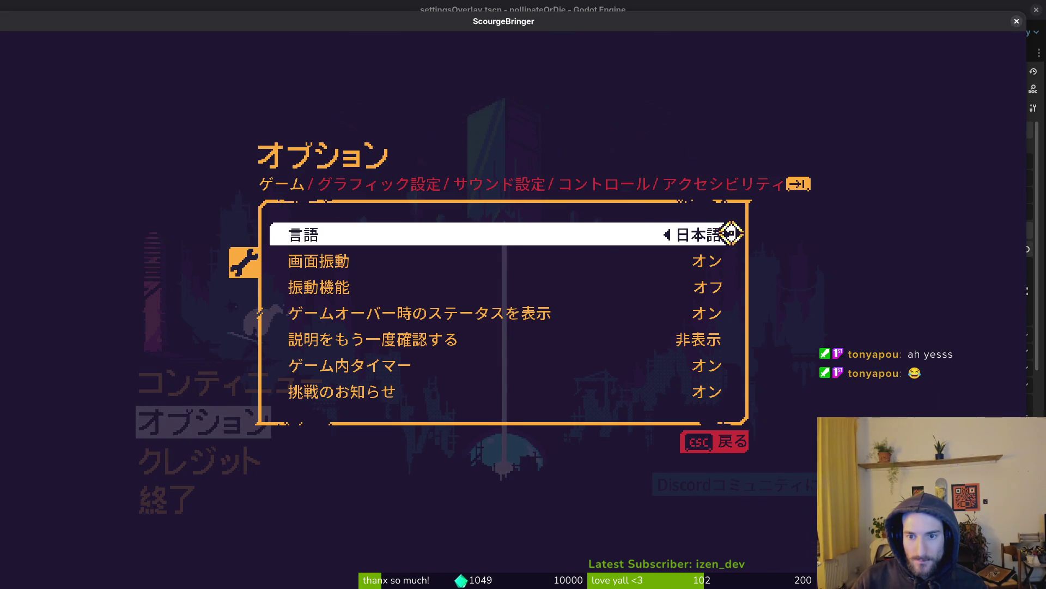
pyautogui.click(668, 235)
pyautogui.press('Left')
pyautogui.press('Left')
pyautogui.press('Left')
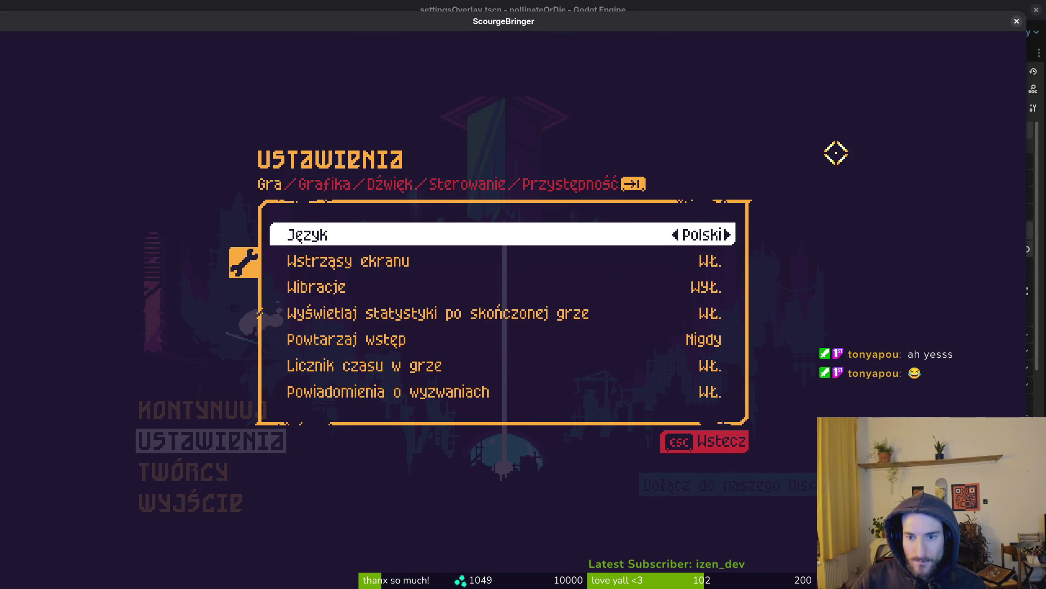
# Step: Paste 'Wstrząs ekranu' into Polish screenshake cell F12 and check the neighbouring G12 and H12 entries
pyautogui.hotkey('alt', 'Tab')
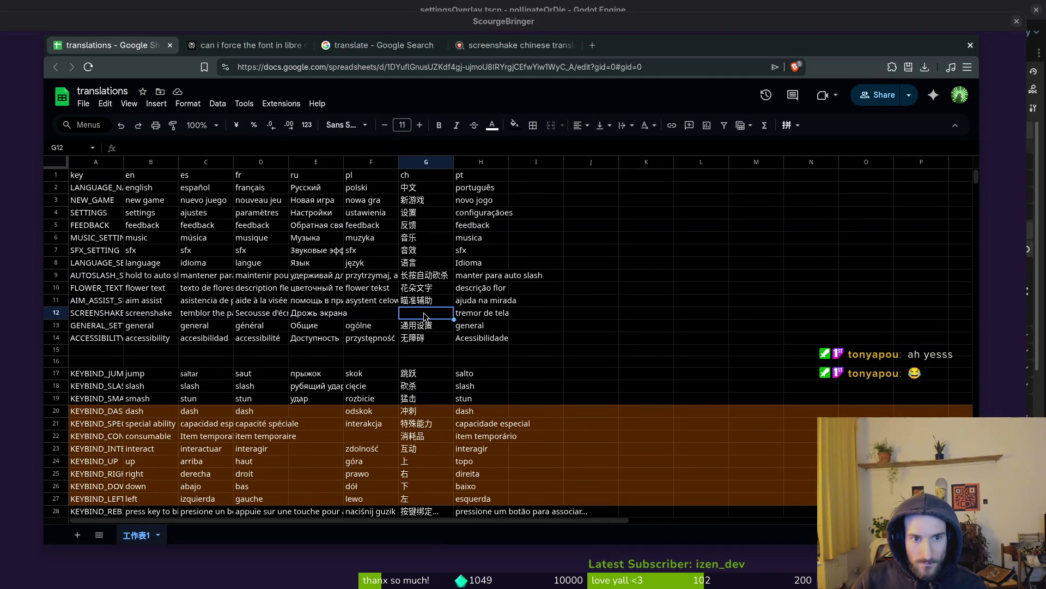
pyautogui.click(391, 319)
pyautogui.hotkey('ctrl', 'v')
pyautogui.click(423, 319)
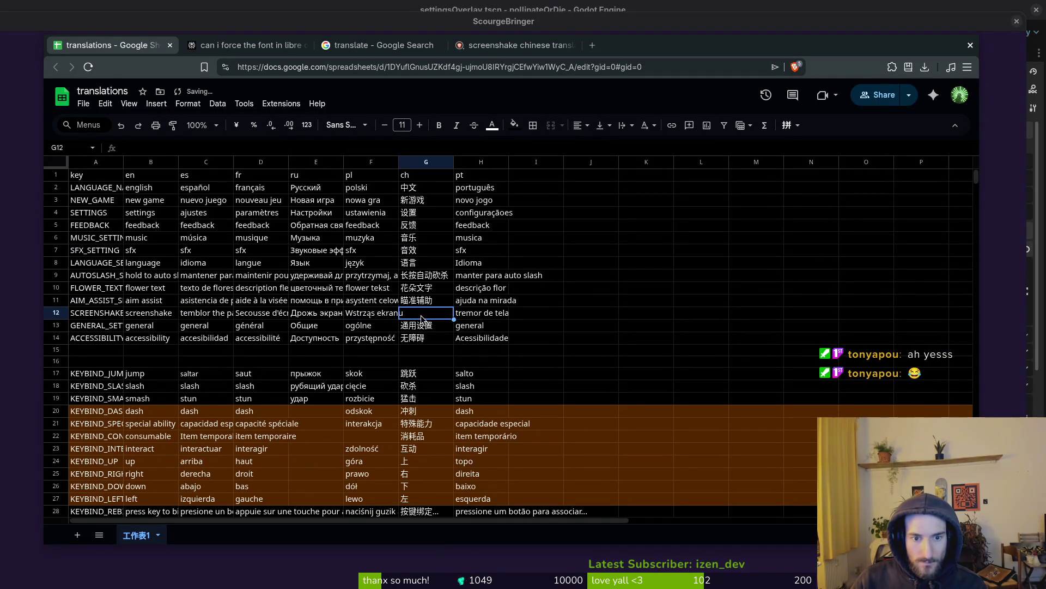
pyautogui.click(469, 317)
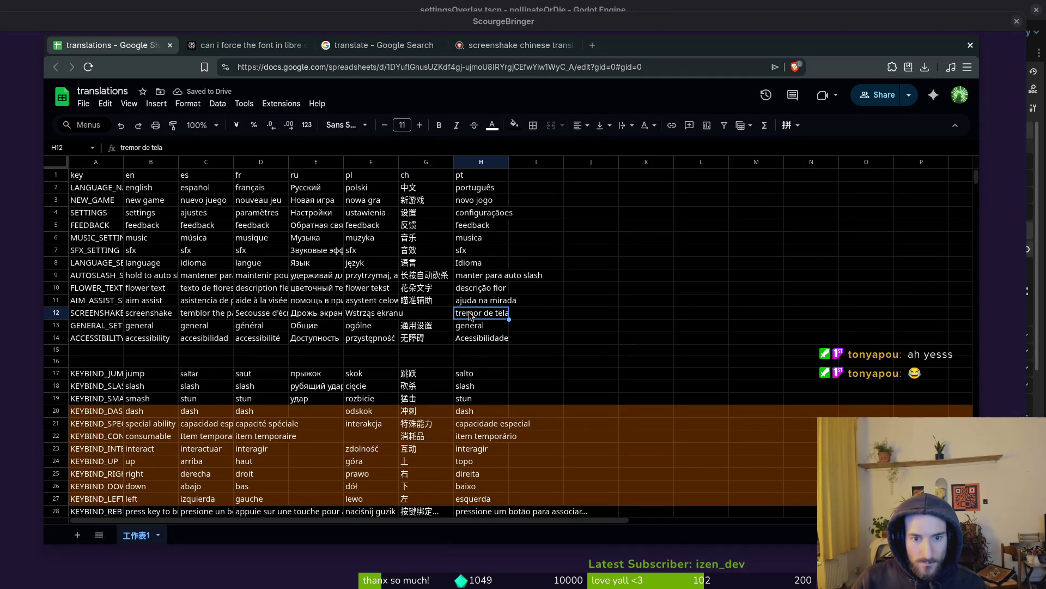
pyautogui.click(380, 318)
pyautogui.hotkey('alt', 'Tab')
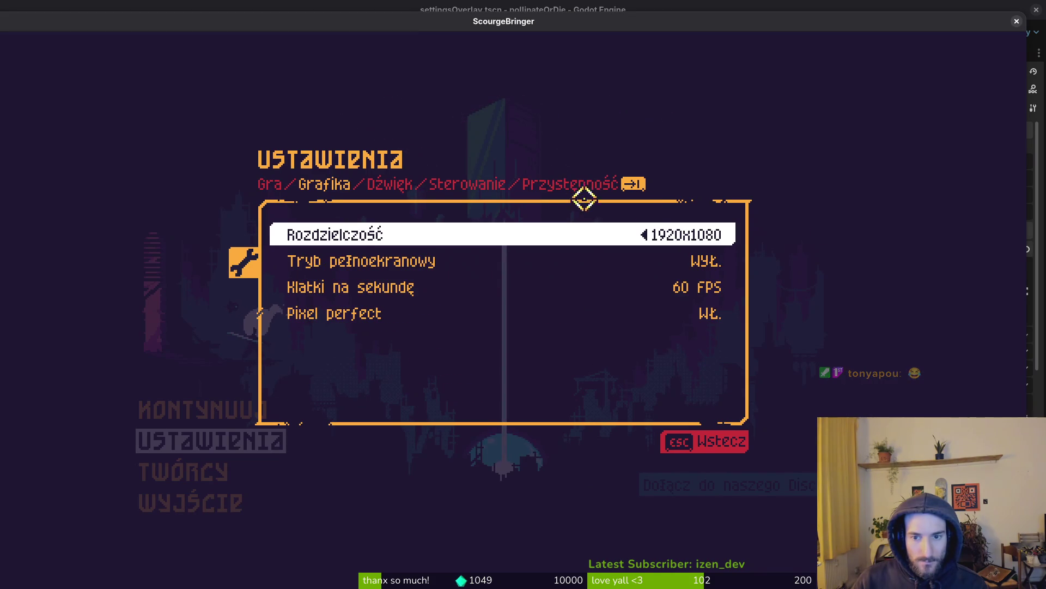
# Step: On the Gra tab, cycle Język through Russian, French and Polish, settling on 简体中文
pyautogui.press('Left')
pyautogui.click(275, 185)
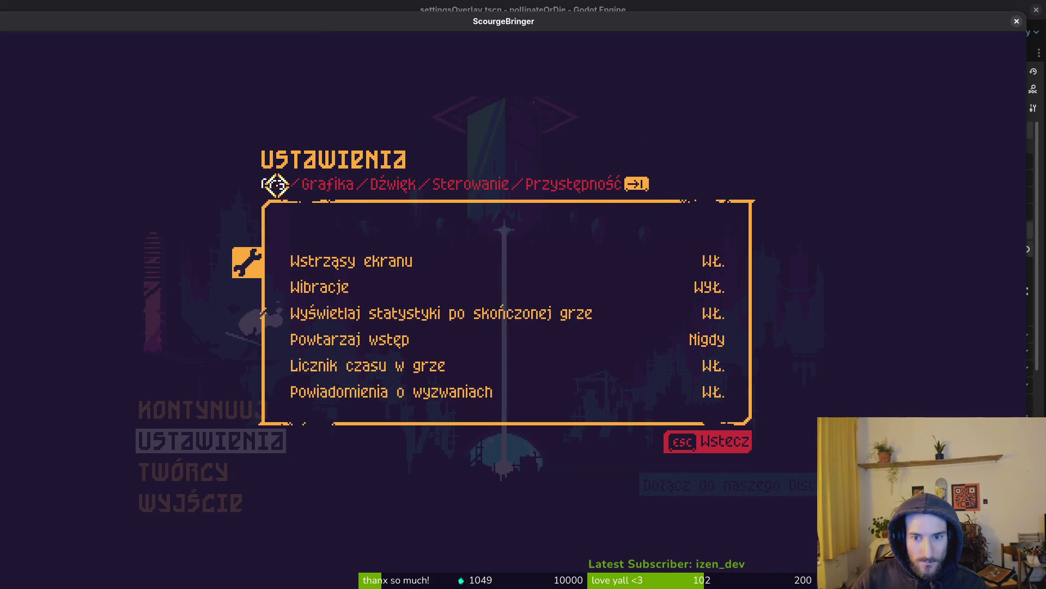
pyautogui.click(727, 234)
pyautogui.press('Right')
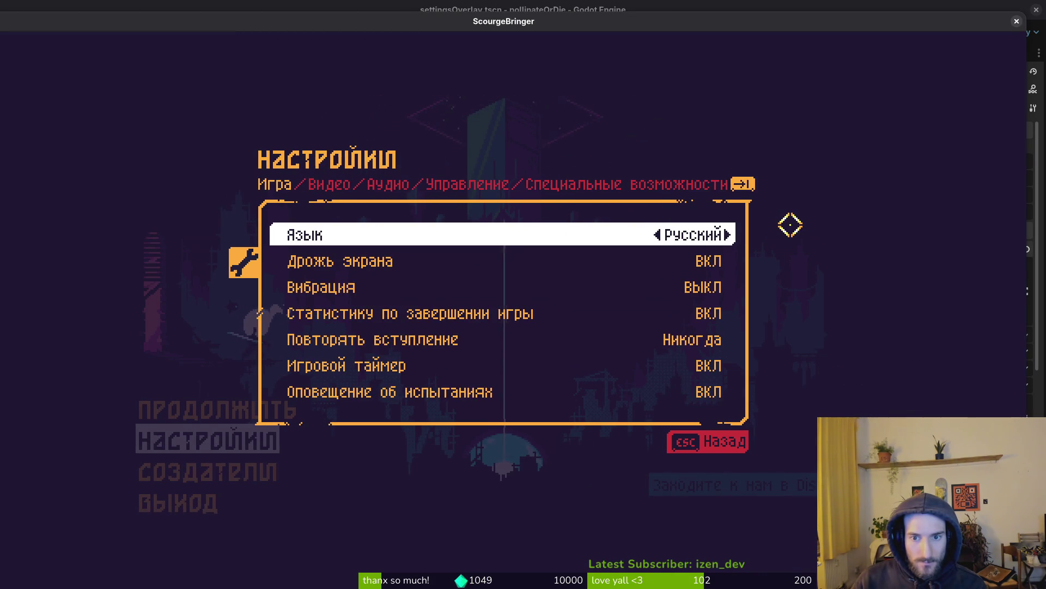
pyautogui.press('Right')
pyautogui.press('Right')
pyautogui.press('Right')
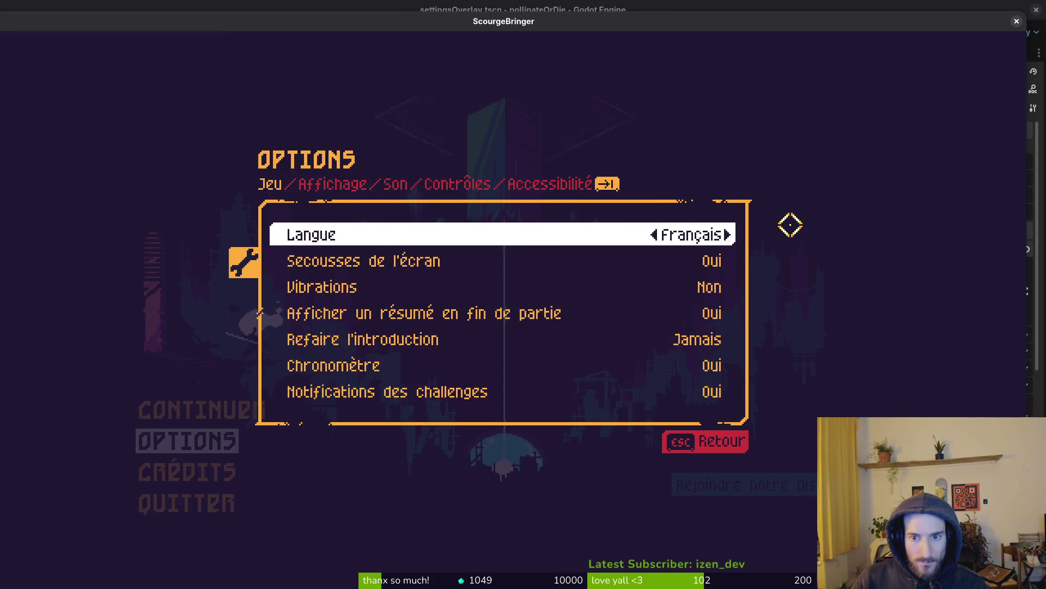
pyautogui.press('Left')
pyautogui.press('Left')
pyautogui.press('Left')
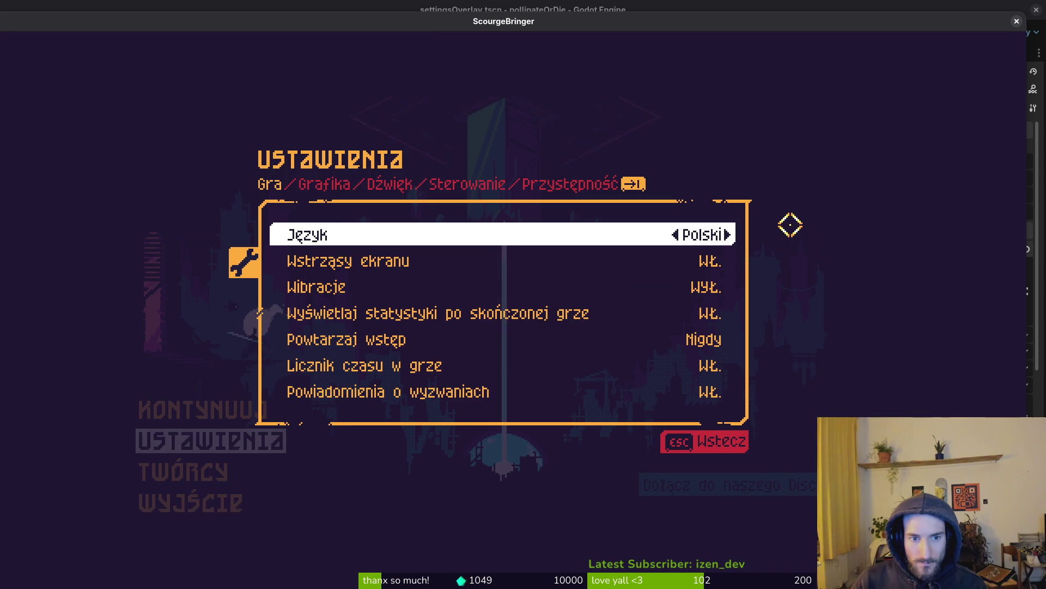
pyautogui.press('Left')
pyautogui.press('Left')
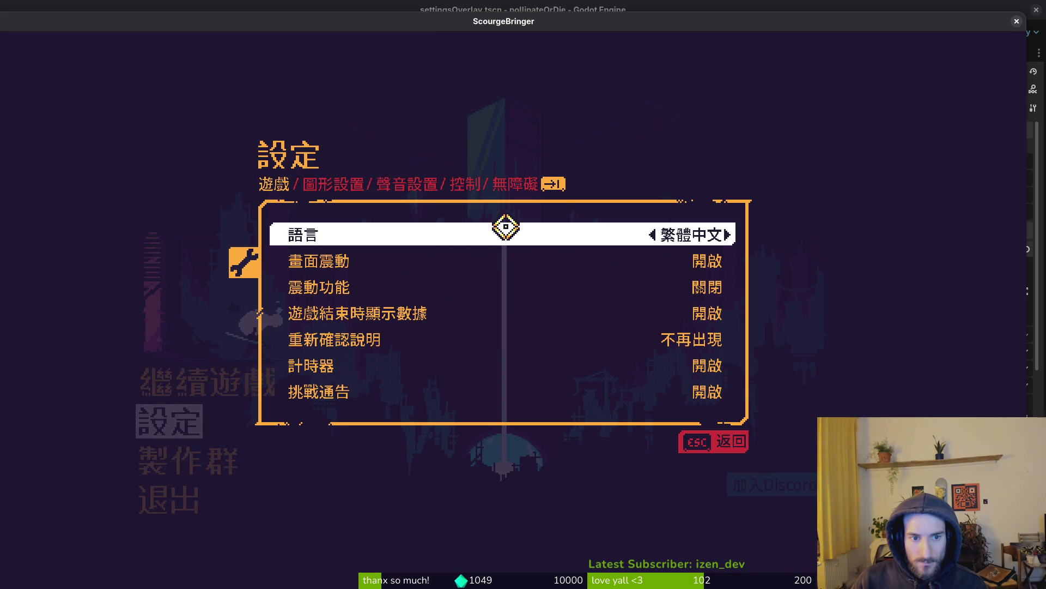
pyautogui.press('Right')
pyautogui.press('Left')
pyautogui.press('Right')
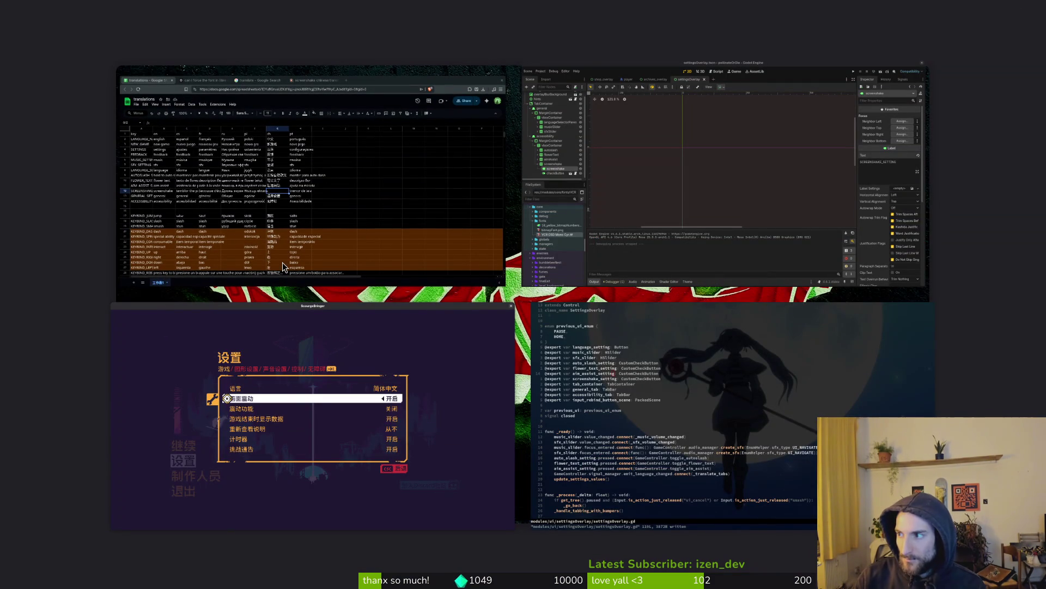
# Step: Take a region screenshot framing the 画面震动 screenshake label
pyautogui.press('super')
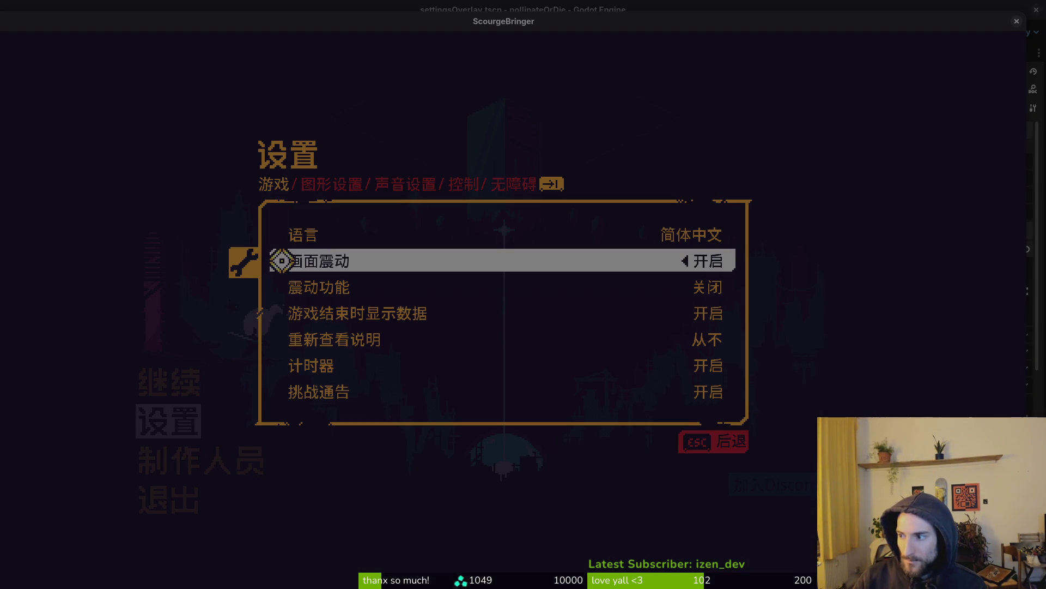
pyautogui.press('Print')
pyautogui.moveTo(410, 332)
pyautogui.mouseDown()
pyautogui.moveTo(476, 215)
pyautogui.moveTo(369, 234)
pyautogui.moveTo(407, 222)
pyautogui.mouseUp()
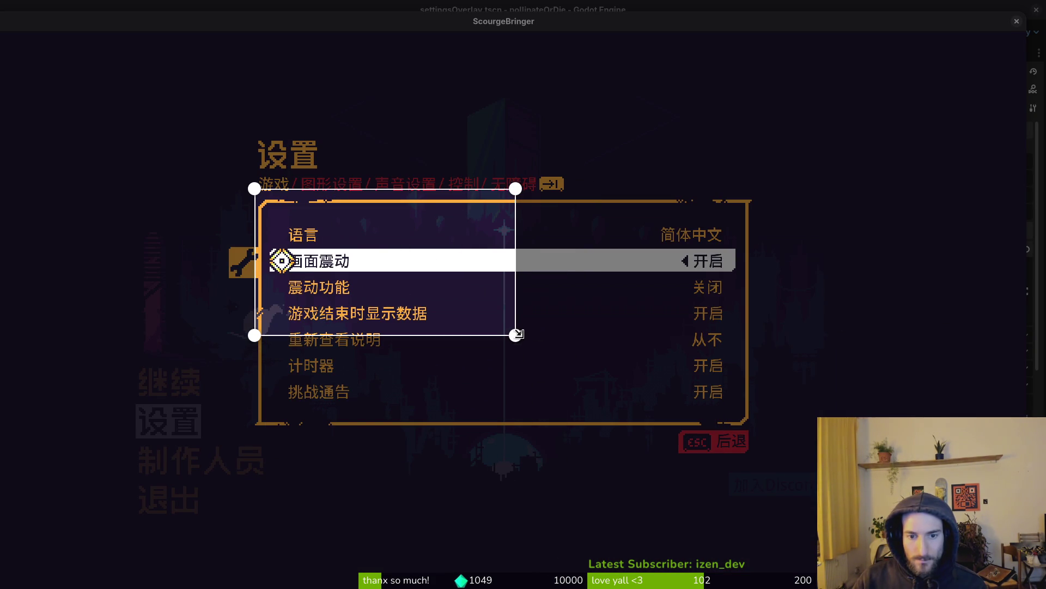
pyautogui.moveTo(517, 333); pyautogui.dragTo(423, 271)
pyautogui.moveTo(418, 181); pyautogui.dragTo(424, 224)
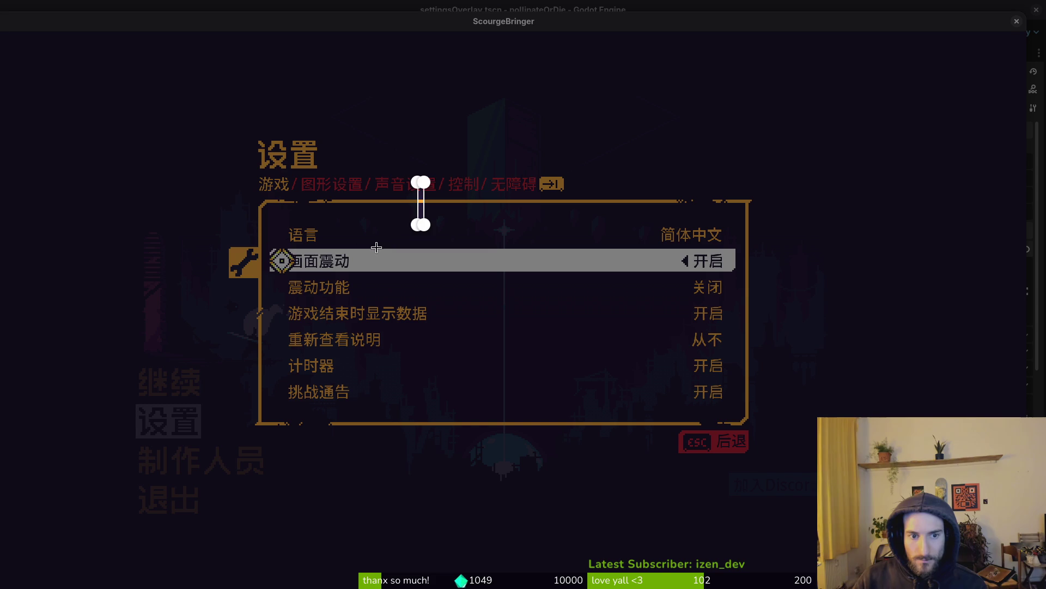
pyautogui.moveTo(271, 248); pyautogui.dragTo(357, 273)
pyautogui.press('Return')
pyautogui.press('Escape')
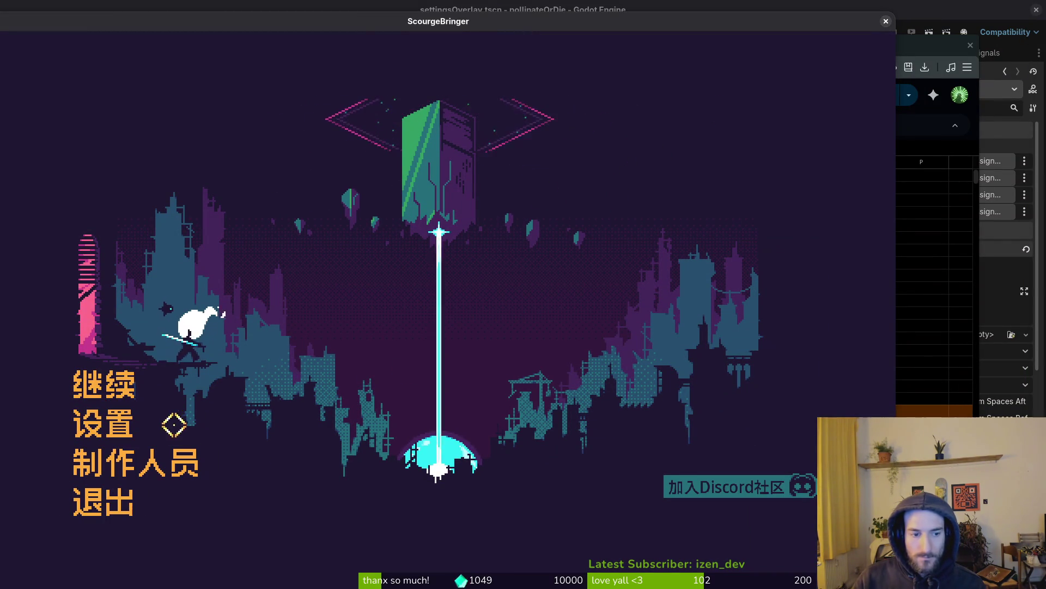
# Step: Reopen the settings, capture 画面震动 again, and close the game window
pyautogui.click(112, 463)
pyautogui.click(96, 410)
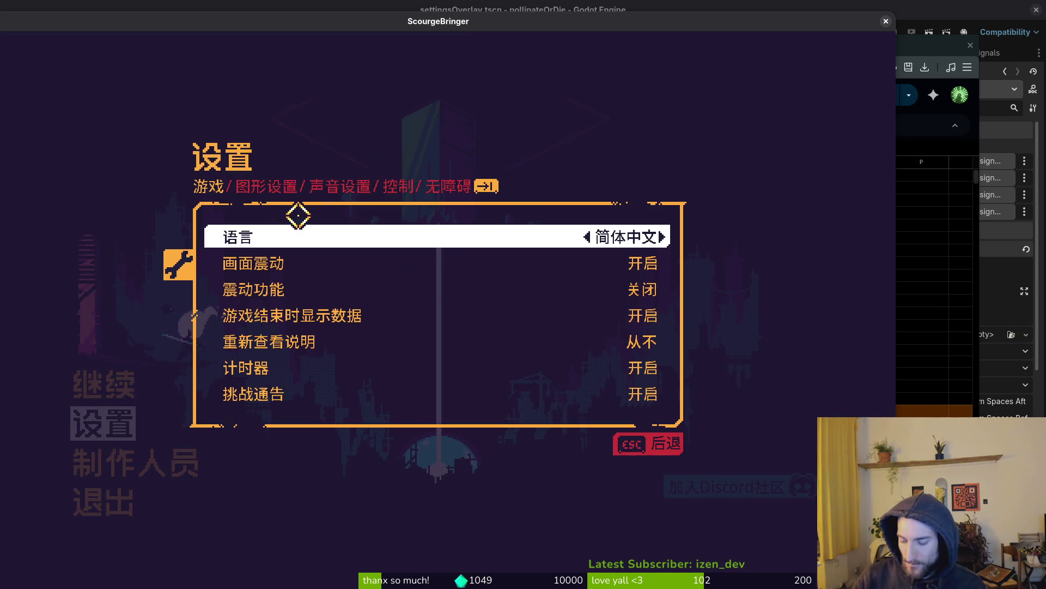
pyautogui.press('super')
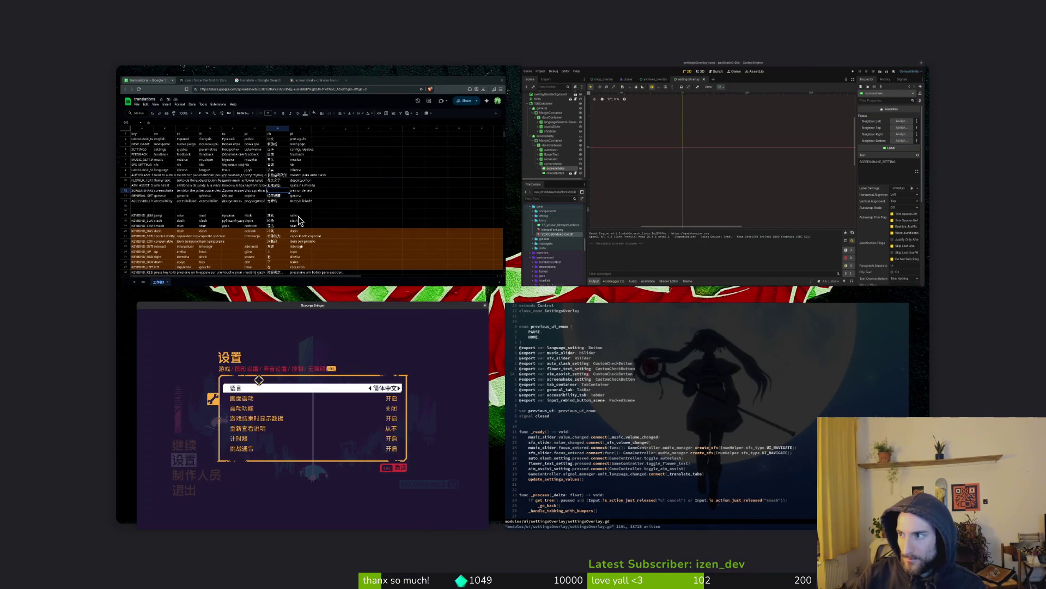
pyautogui.press('Print')
pyautogui.moveTo(339, 259); pyautogui.dragTo(288, 264)
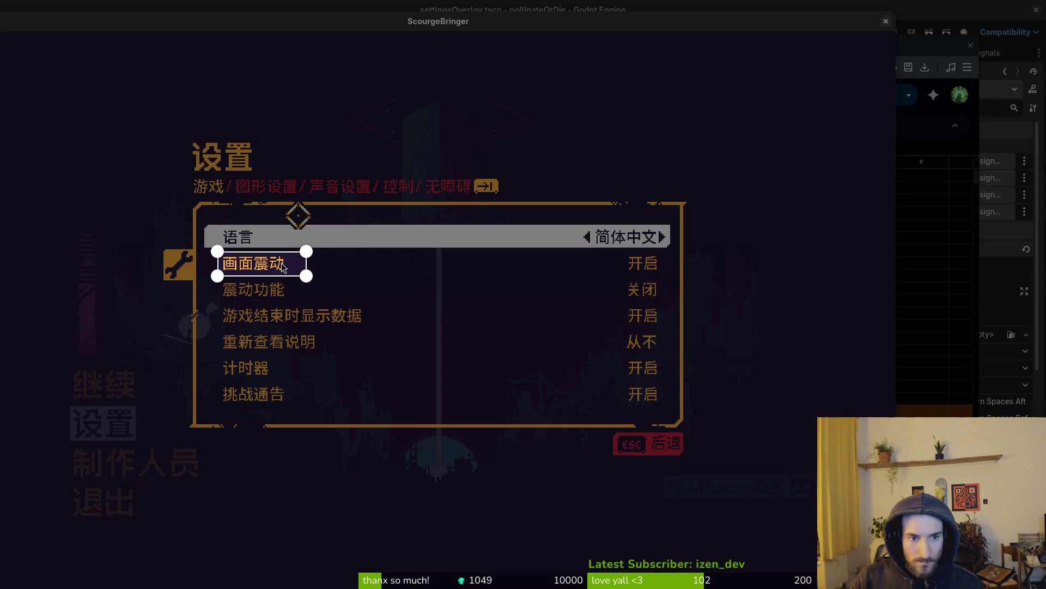
pyautogui.press('Return')
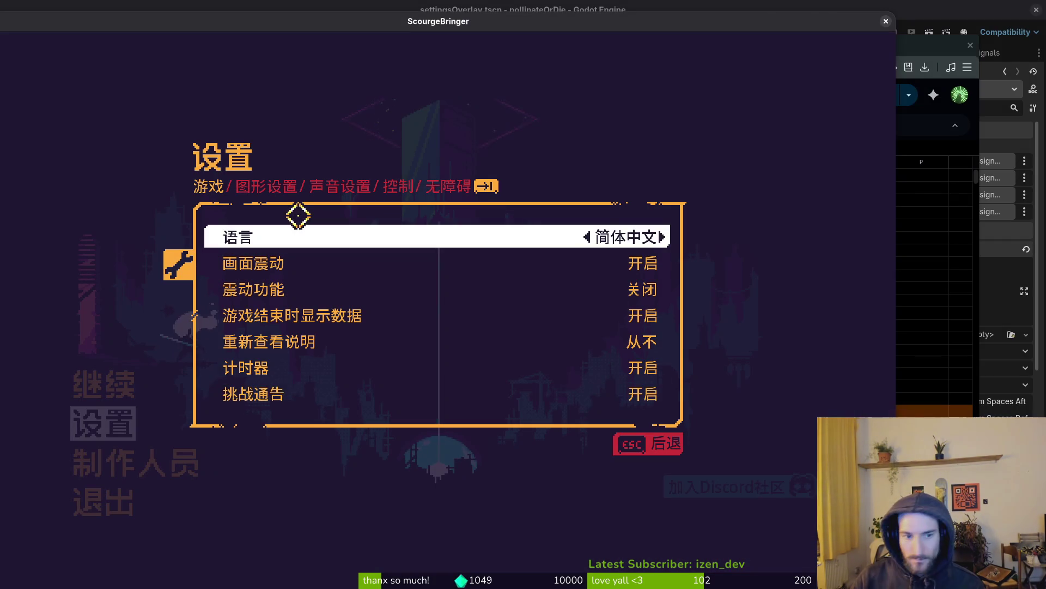
pyautogui.click(887, 22)
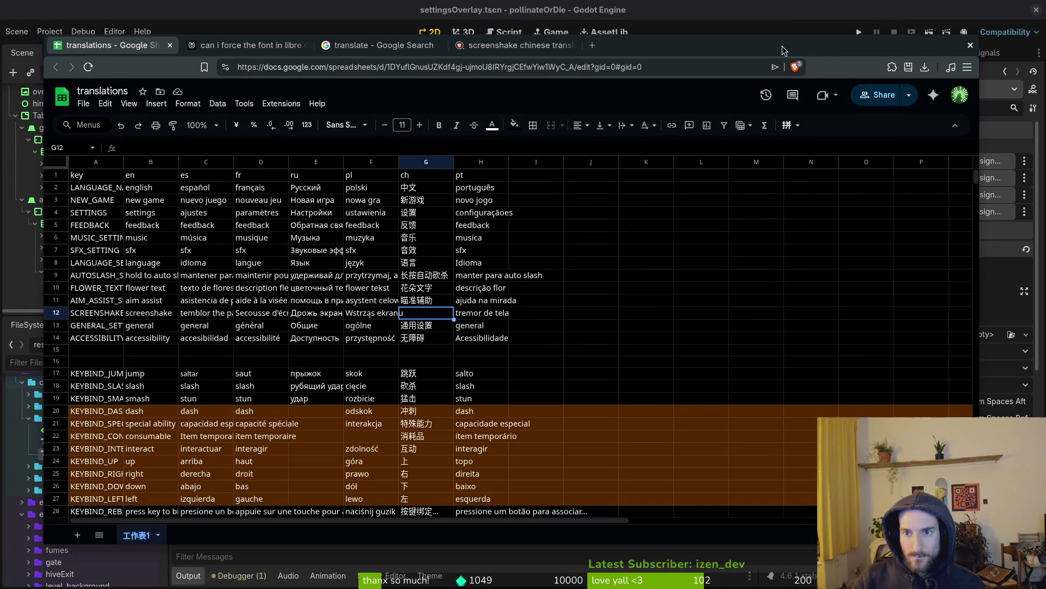
# Step: Open the 画面震动 screenshot from Signal and move its viewer over the translations sheet
pyautogui.hotkey('ctrl', 't')
pyautogui.hotkey('ctrl', 'w')
pyautogui.press('super')
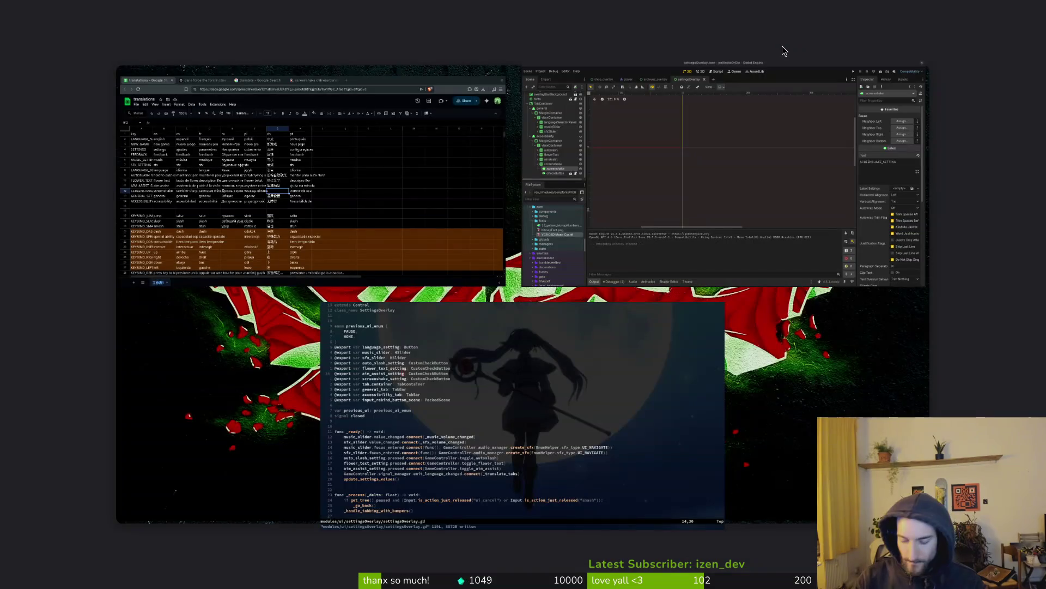
pyautogui.press('super')
pyautogui.write('u')
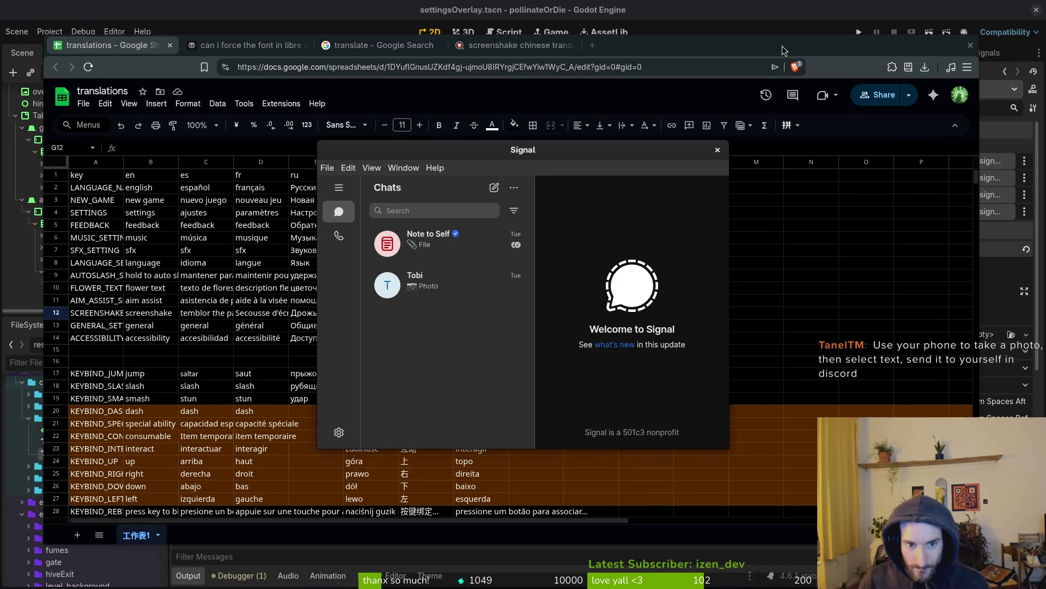
pyautogui.press('super+shift+Right')
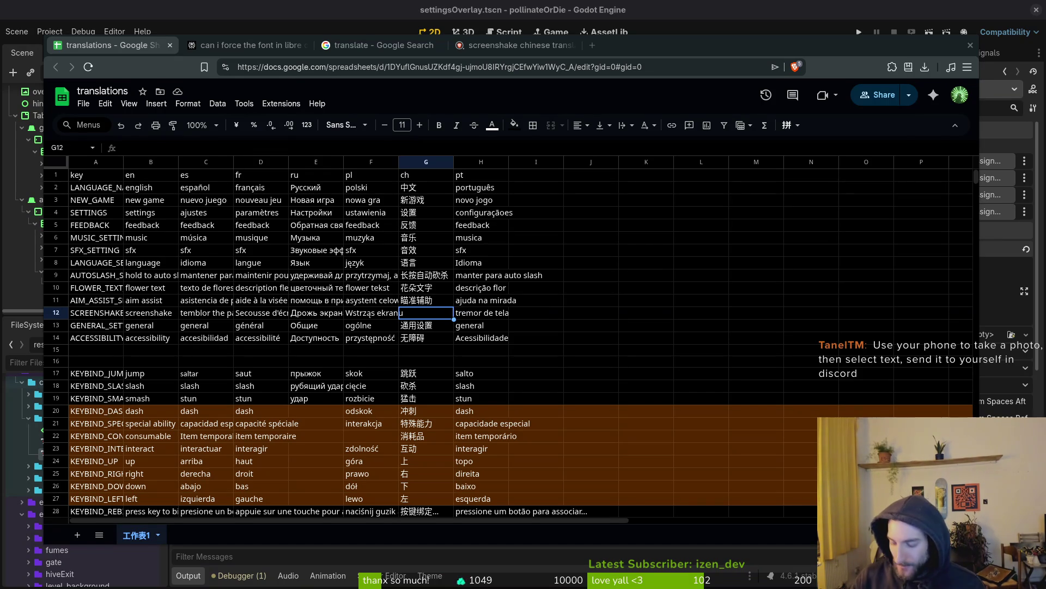
pyautogui.press('super')
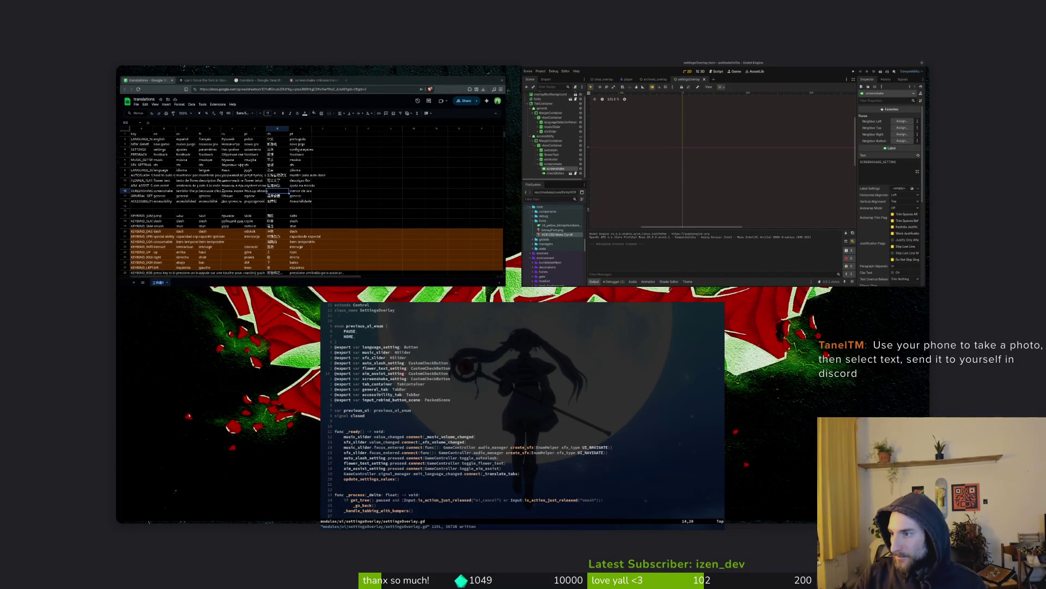
pyautogui.press('super')
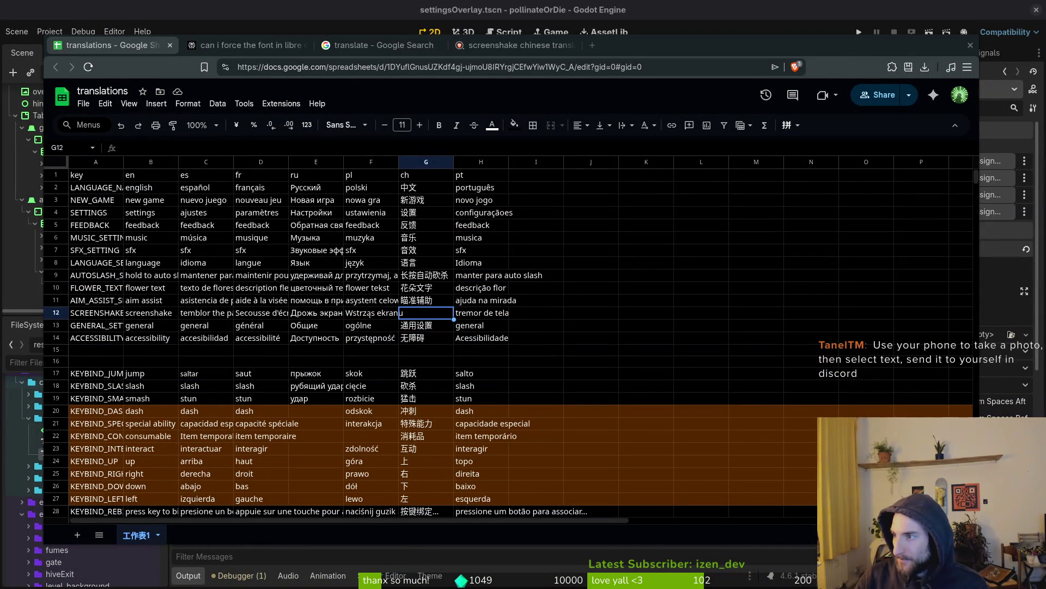
pyautogui.moveTo(257, 176); pyautogui.dragTo(554, 176)
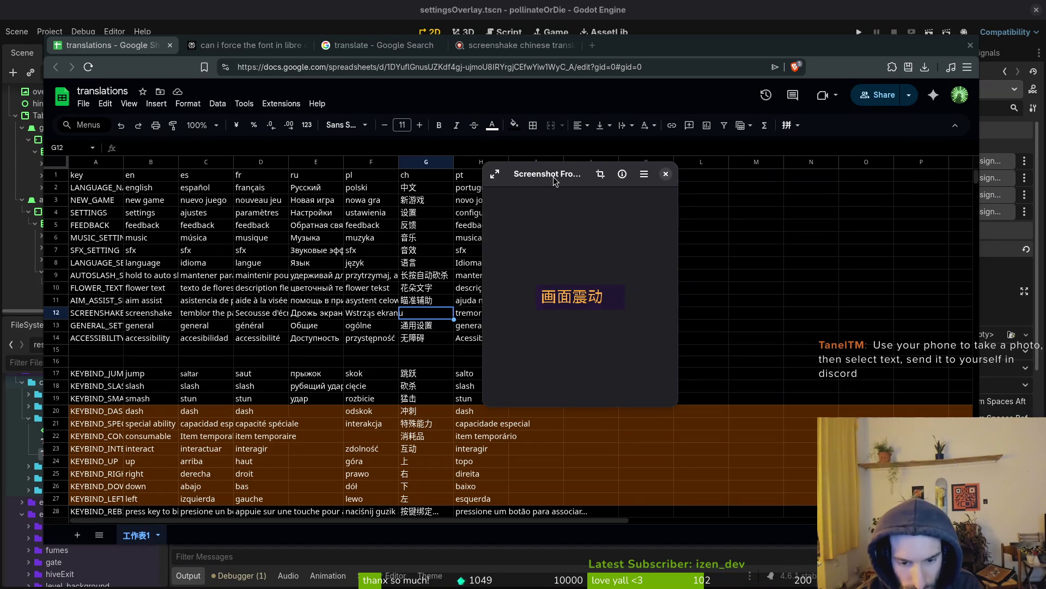
# Step: Close the 画面震动 screenshot viewer window with Ctrl+W
pyautogui.moveTo(553, 218)
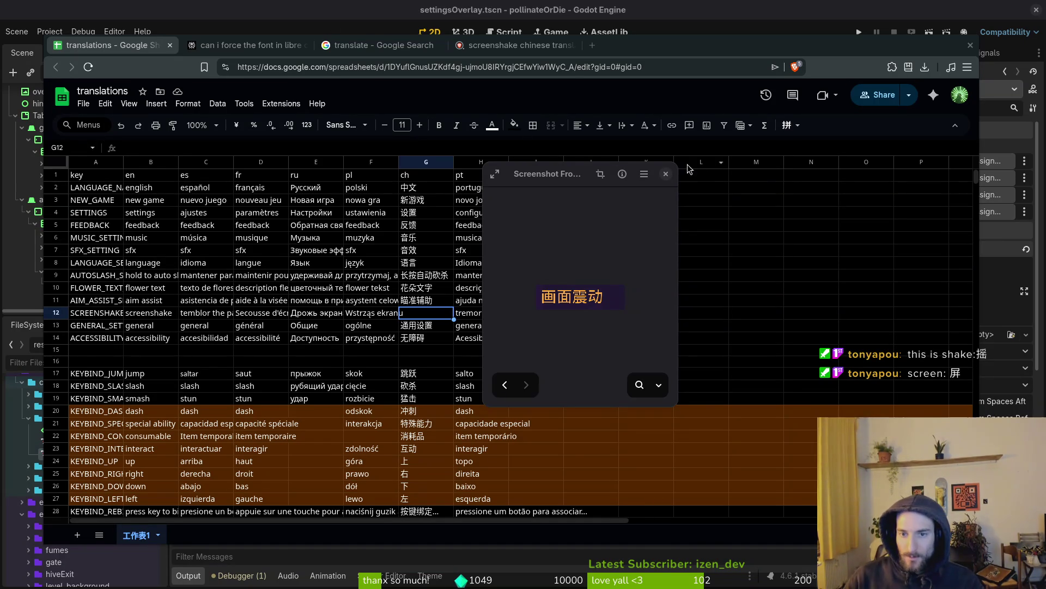
pyautogui.hotkey('ctrl', 'w')
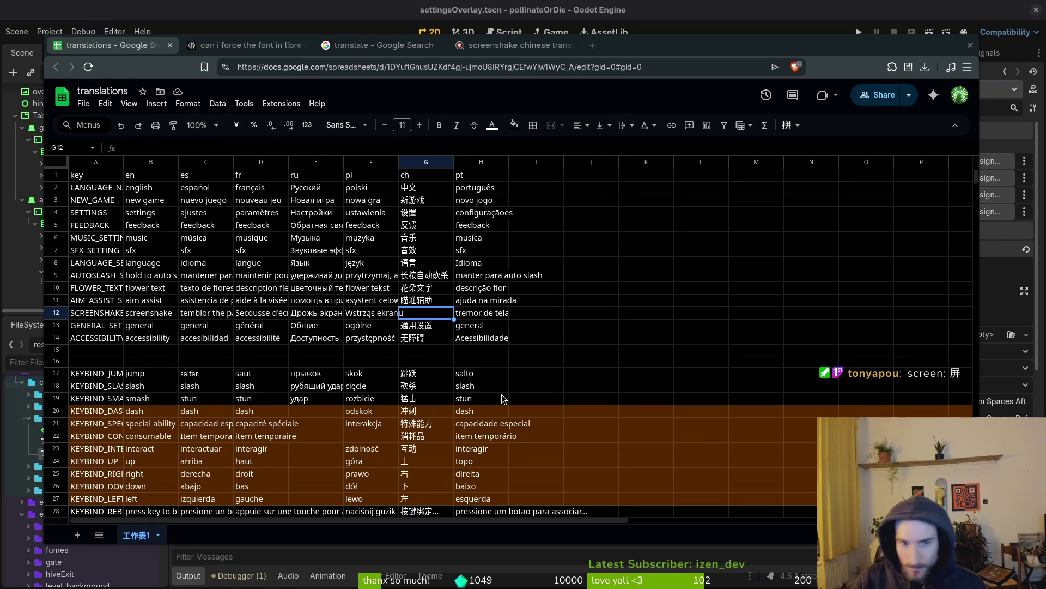
# Step: Paste 画面震动 into Chinese screenshake cell G12 and verify the entry
pyautogui.press('Escape')
pyautogui.write('画面震动')
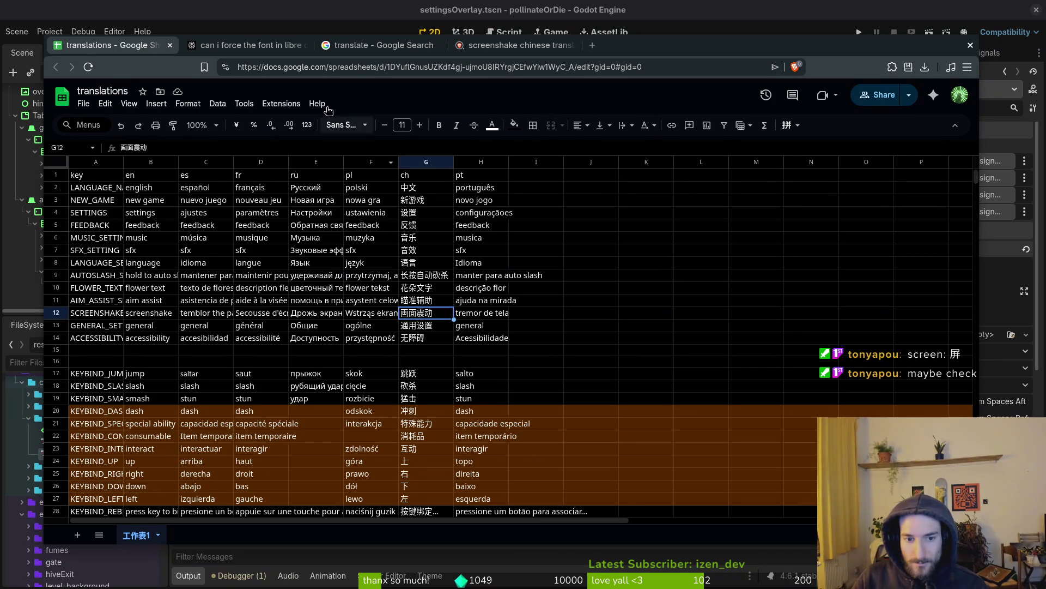
pyautogui.click(168, 145)
pyautogui.click(201, 212)
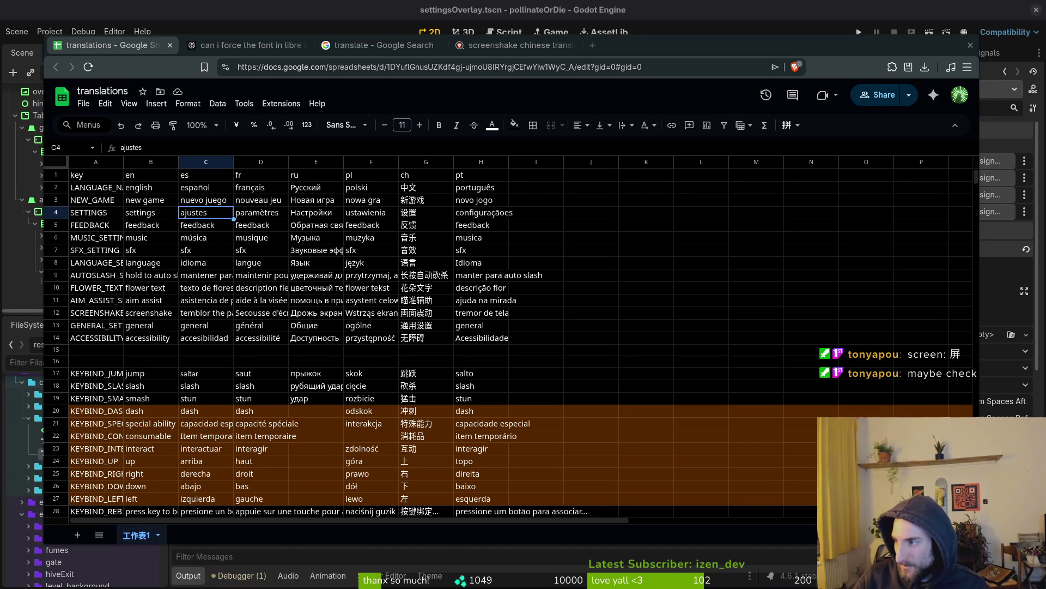
# Step: Reverse-translate 画面震动 from Chinese to English, confirming it reads 'Screen shakes'
pyautogui.click(382, 45)
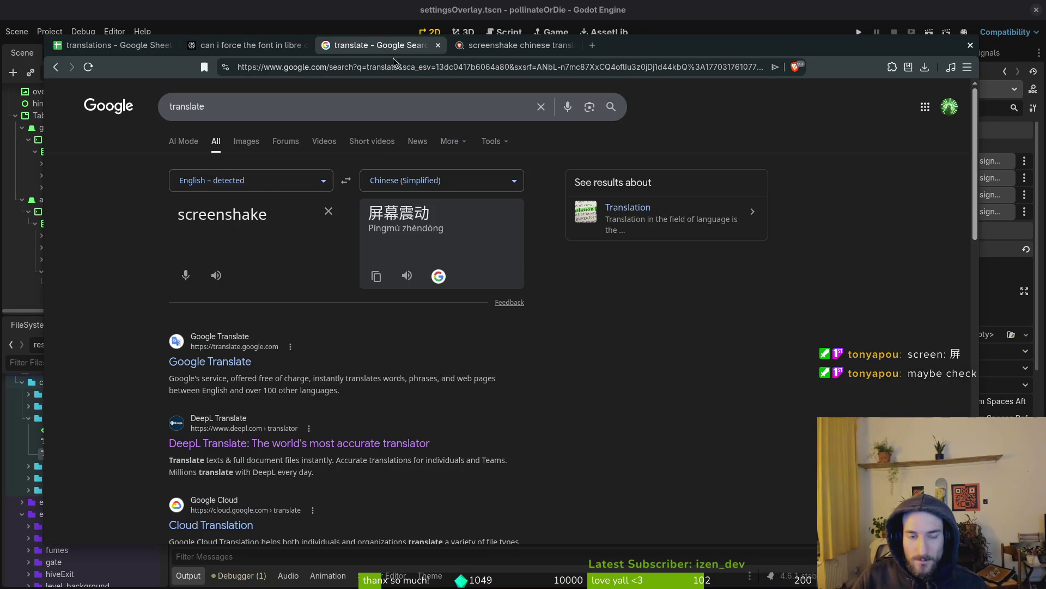
pyautogui.doubleClick(287, 218)
pyautogui.click(346, 181)
pyautogui.tripleClick(285, 212)
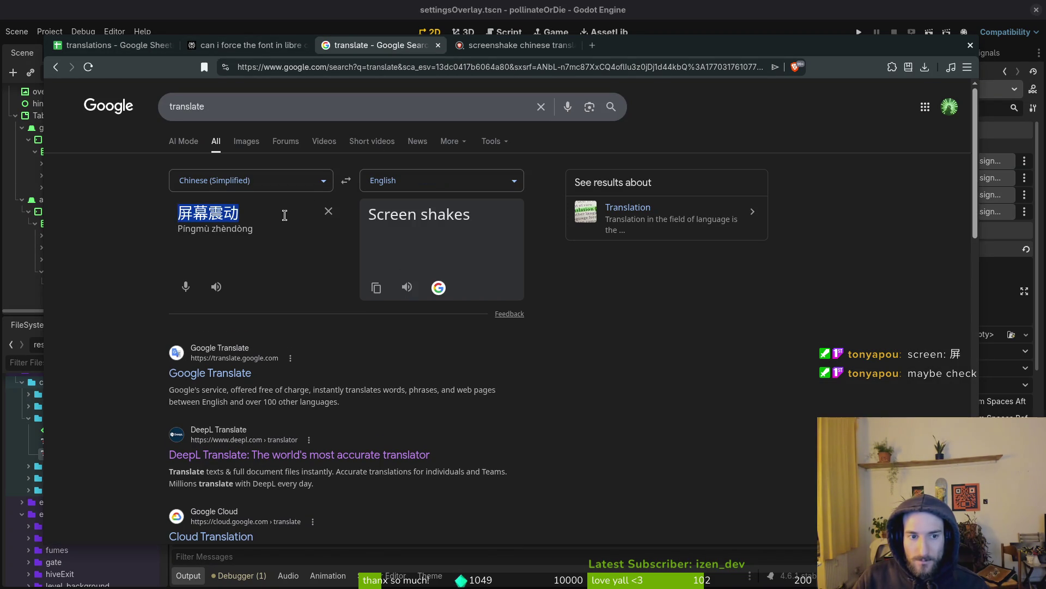
pyautogui.write('画面震动')
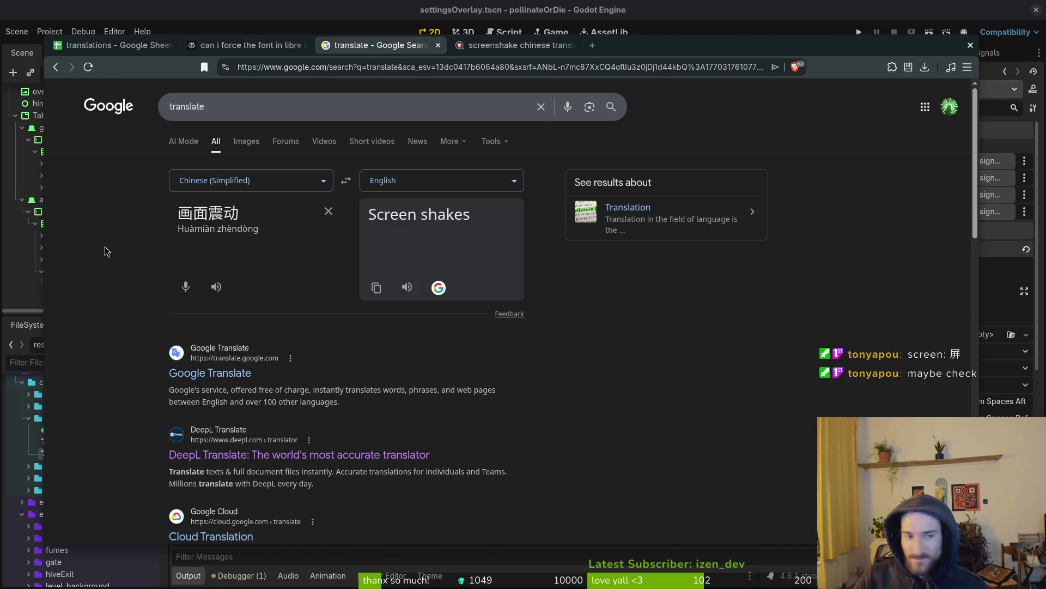
# Step: Close both screenshake search tabs and return to the translations spreadsheet
pyautogui.middleClick(408, 48)
pyautogui.middleClick(408, 48)
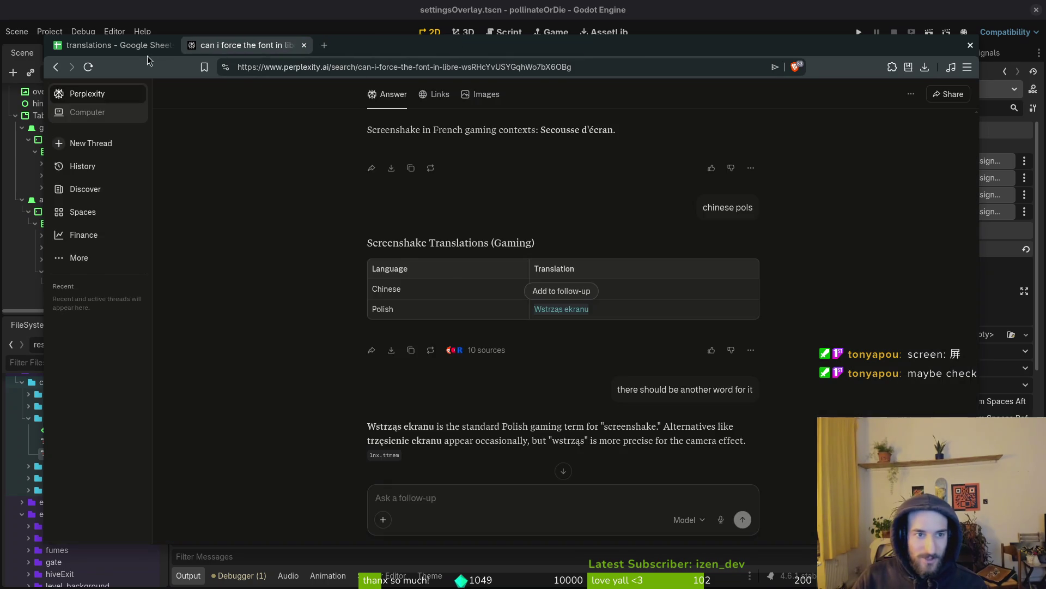
pyautogui.click(84, 54)
# Step: Select all translation cells, close the browser, and launch pollinateOrDie from Godot
pyautogui.click(217, 254)
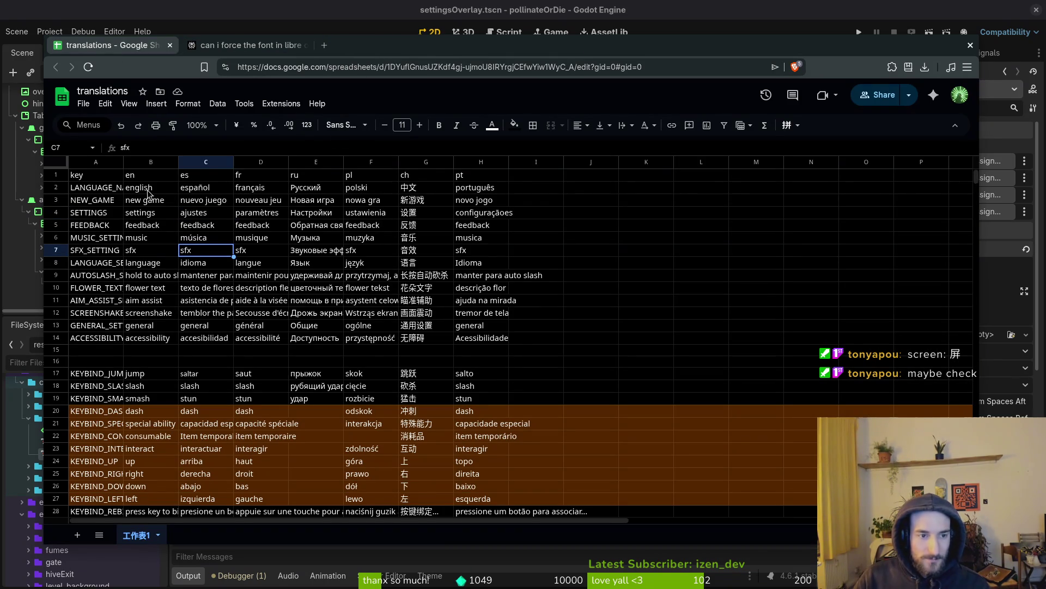
pyautogui.click(58, 166)
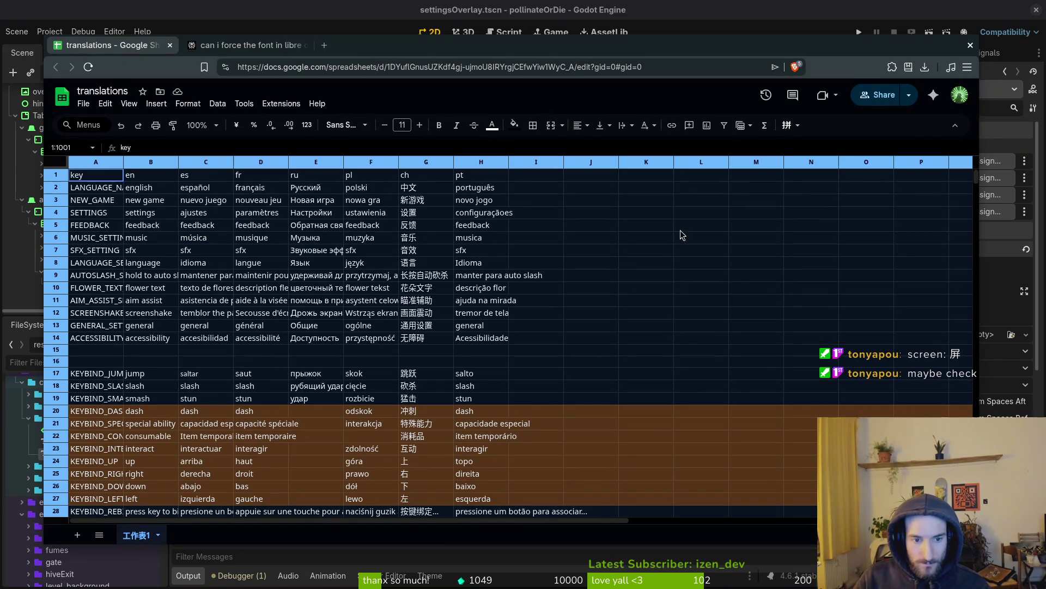
pyautogui.press('super')
pyautogui.press('super')
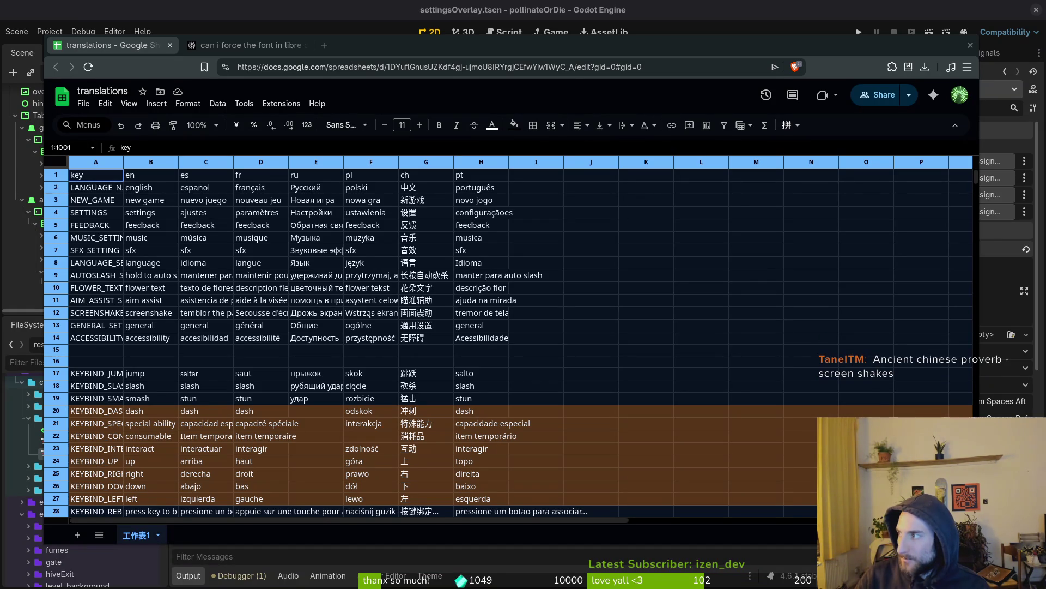
pyautogui.click(970, 44)
pyautogui.click(859, 32)
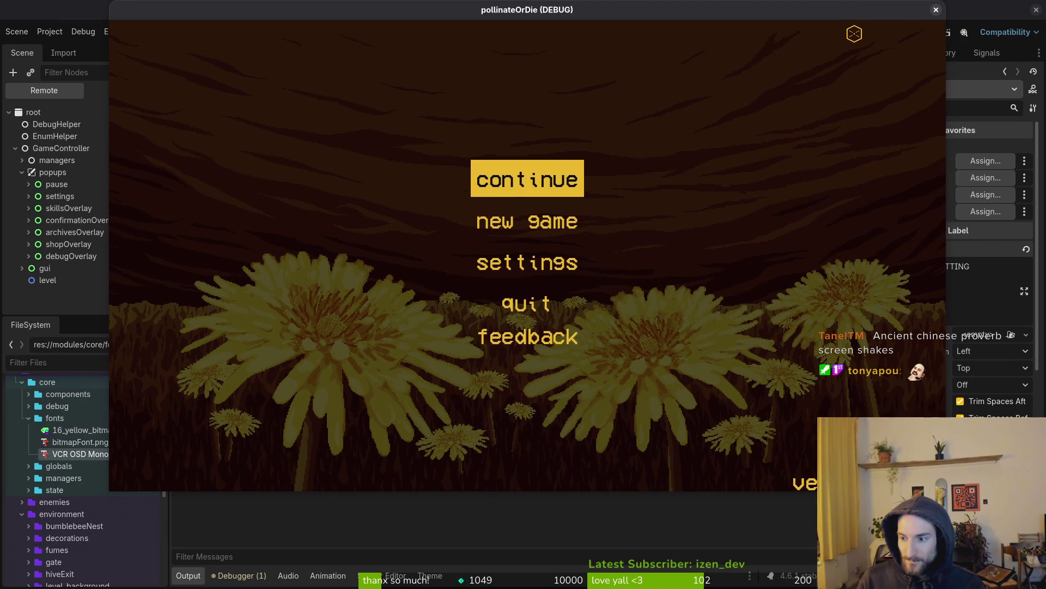
# Step: In the game settings, switch to Chinese, check the 画面震动 option on the accessibility page, then quit
pyautogui.press('Down')
pyautogui.press('Down')
pyautogui.press('Return')
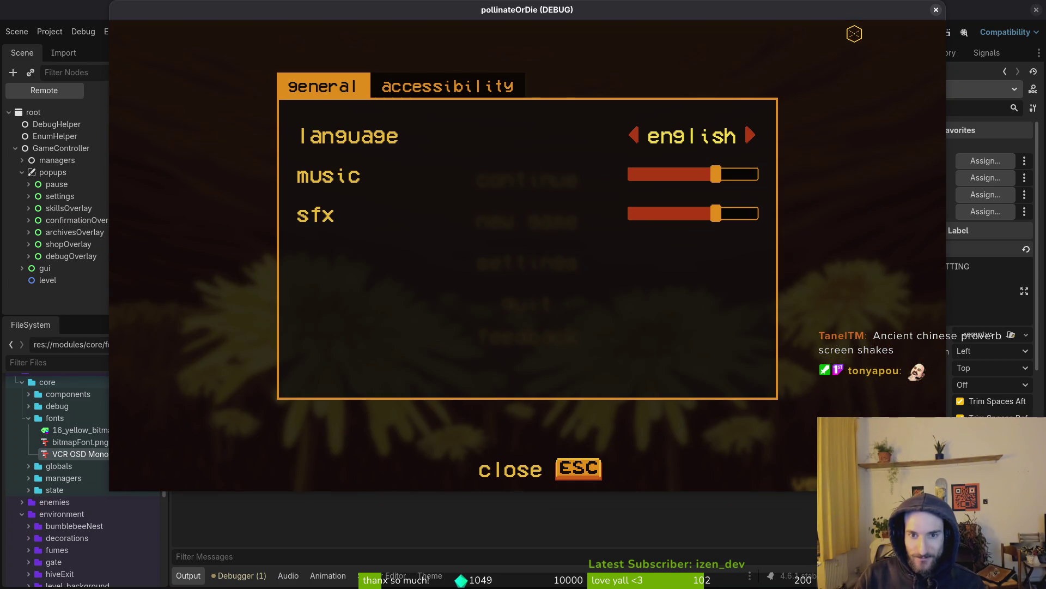
pyautogui.press('Right')
pyautogui.press('Right')
pyautogui.press('Right')
pyautogui.press('Right')
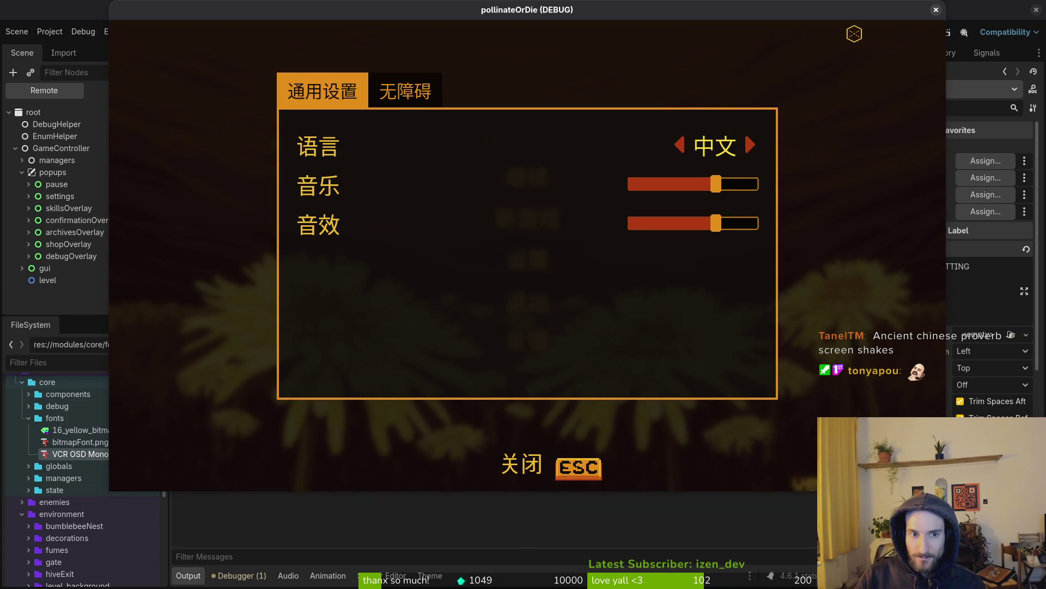
pyautogui.press('Tab')
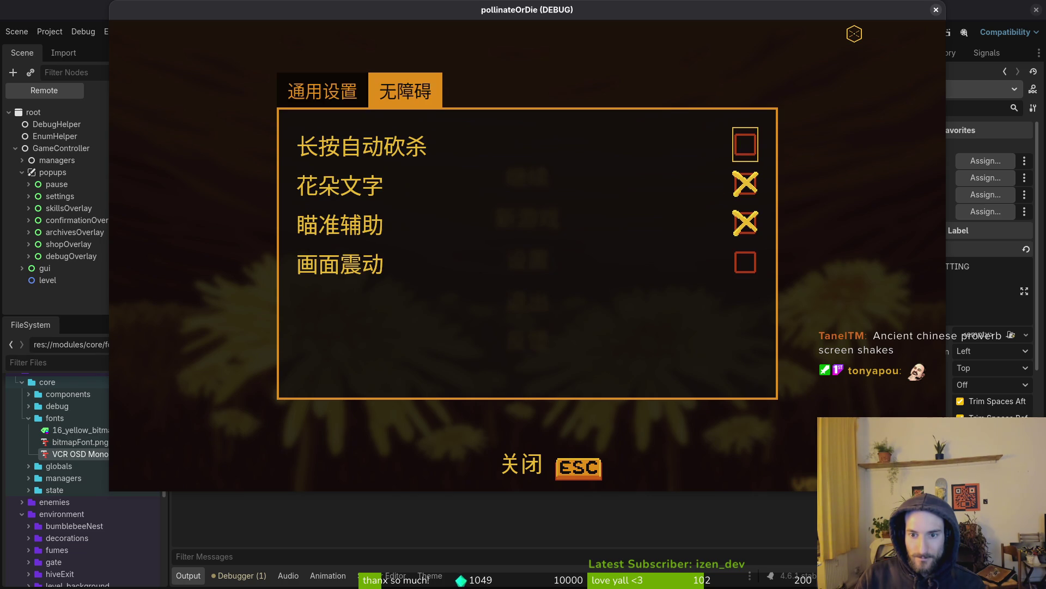
pyautogui.press('Down')
pyautogui.press('Down')
pyautogui.press('Down')
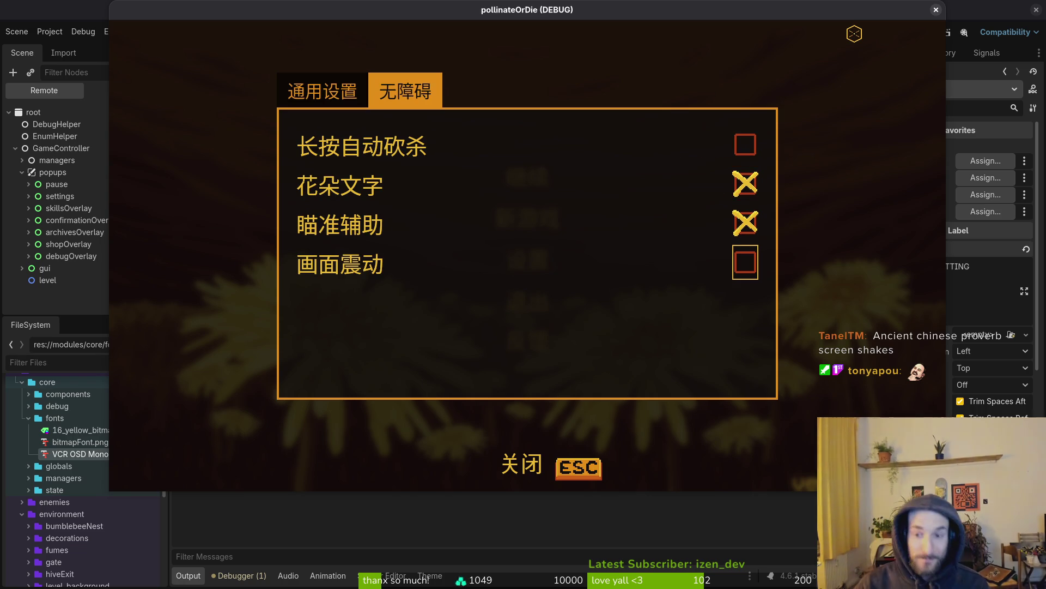
pyautogui.press('Escape')
pyautogui.press('Down')
pyautogui.press('Down')
pyautogui.press('Down')
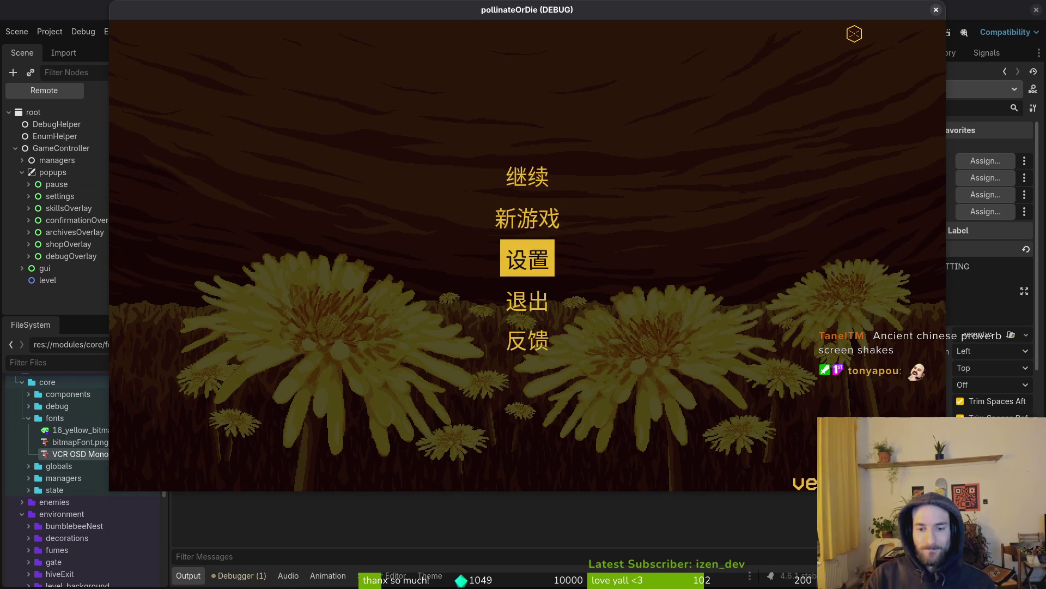
pyautogui.press('Up')
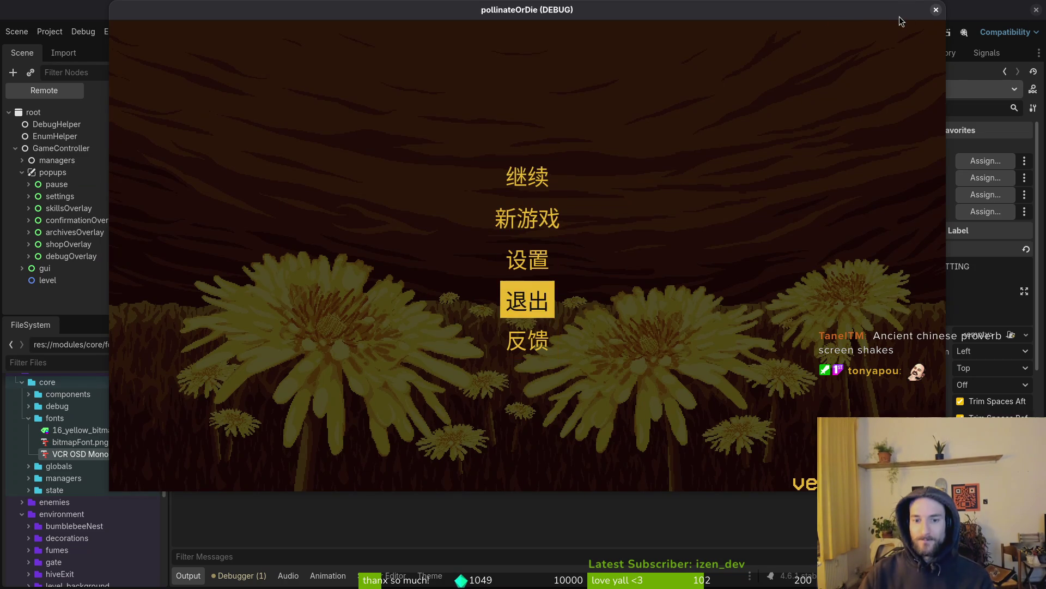
pyautogui.press('Return')
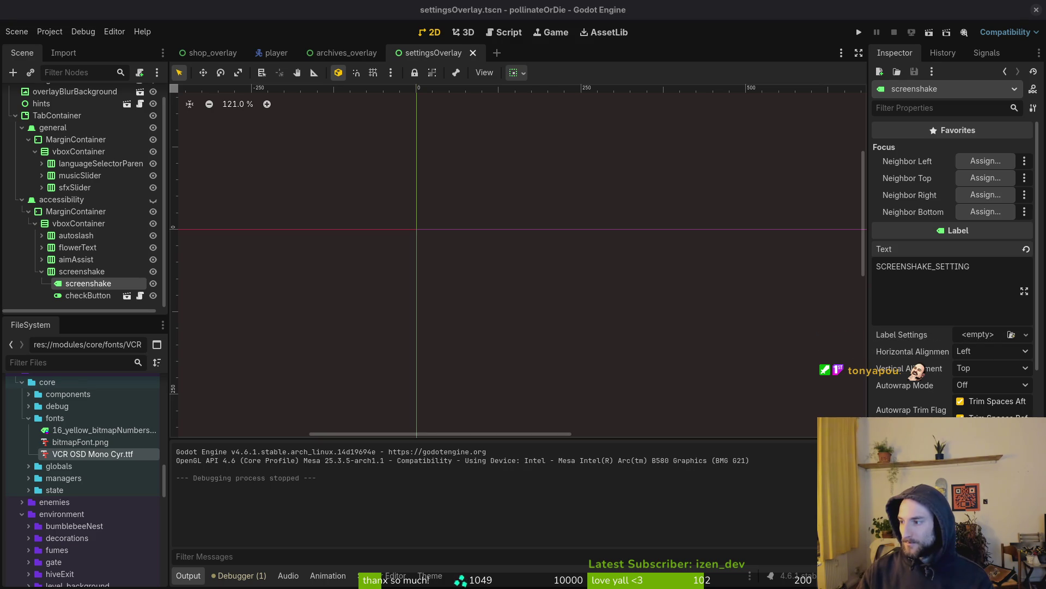
# Step: Refocus the Godot editor, deselect the screenshake node, and restore the window to full screen
pyautogui.click(535, 248)
pyautogui.click(21, 199)
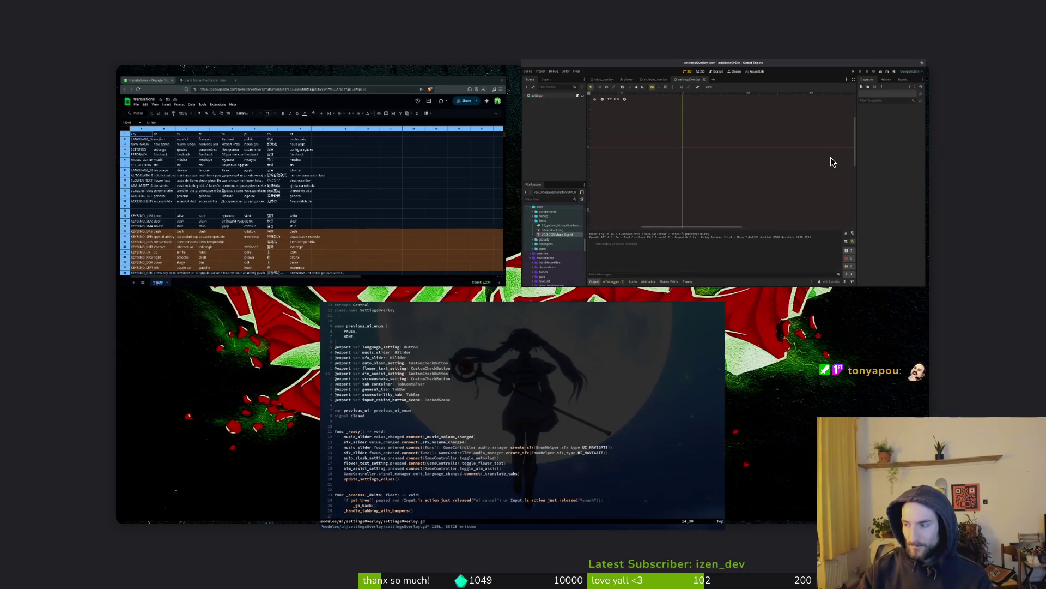
pyautogui.click(831, 157)
# Step: Open a new terminal in the pollinate-or-die project folder and launch tig
pyautogui.press('super+Return')
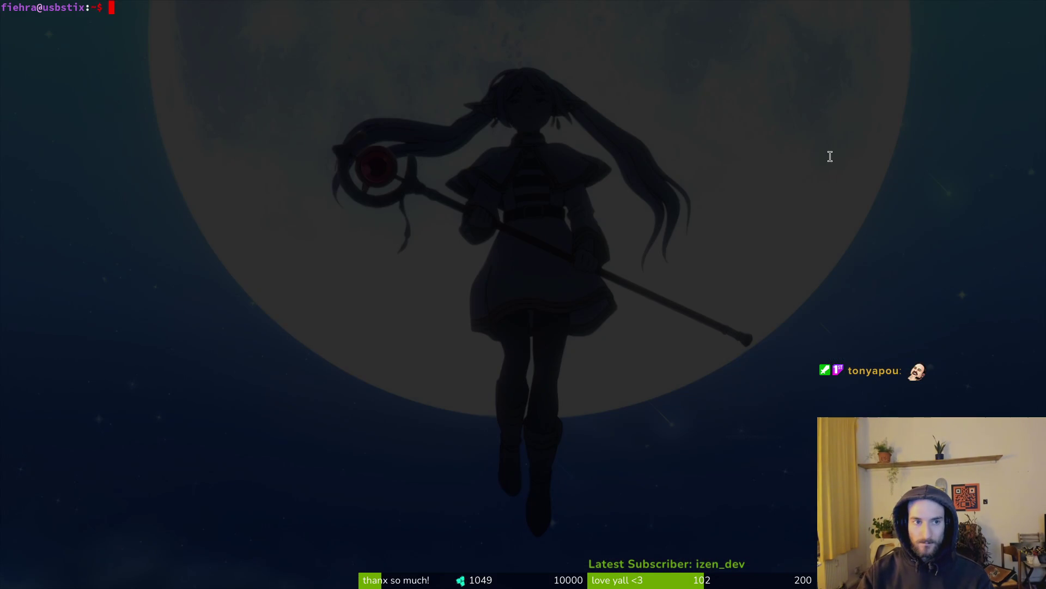
pyautogui.write('cd dev/opl')
pyautogui.press('Return')
pyautogui.write('cd dev/pol')
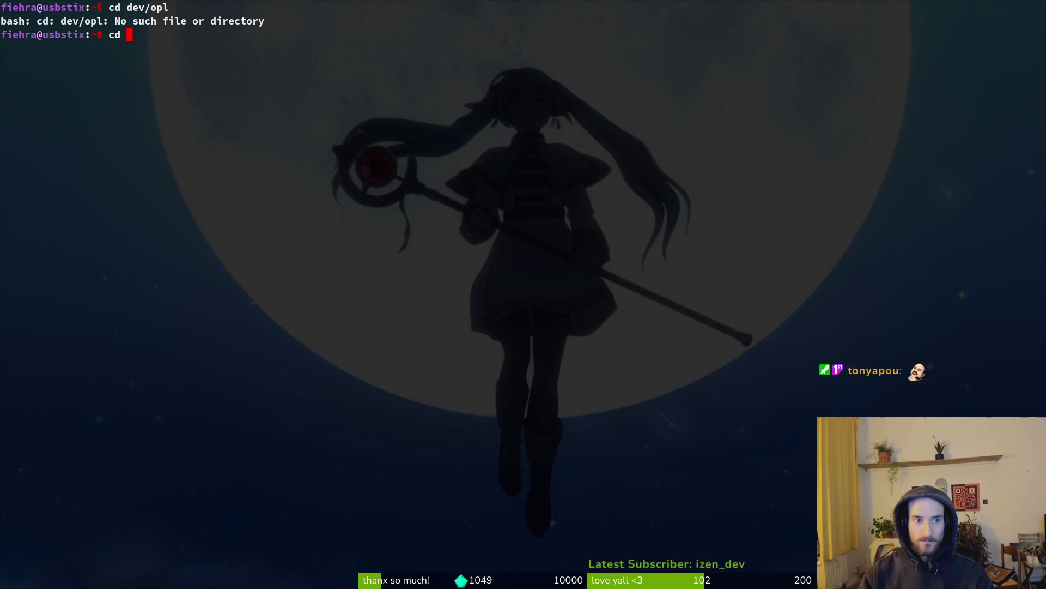
pyautogui.press('Tab')
pyautogui.press('Return')
pyautogui.write('tig')
pyautogui.press('Return')
# Step: Stage the translation files and game.controller.gd in tig's status view
pyautogui.press('s')
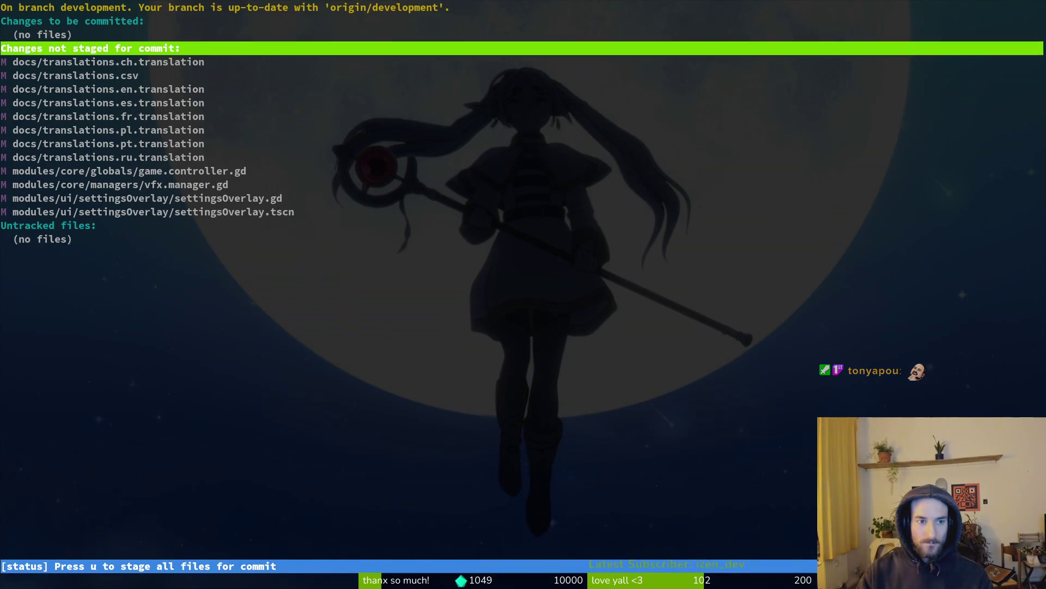
pyautogui.press('Down')
pyautogui.press('Return')
pyautogui.press('u')
pyautogui.press('u')
pyautogui.press('u')
pyautogui.press('u')
pyautogui.press('u')
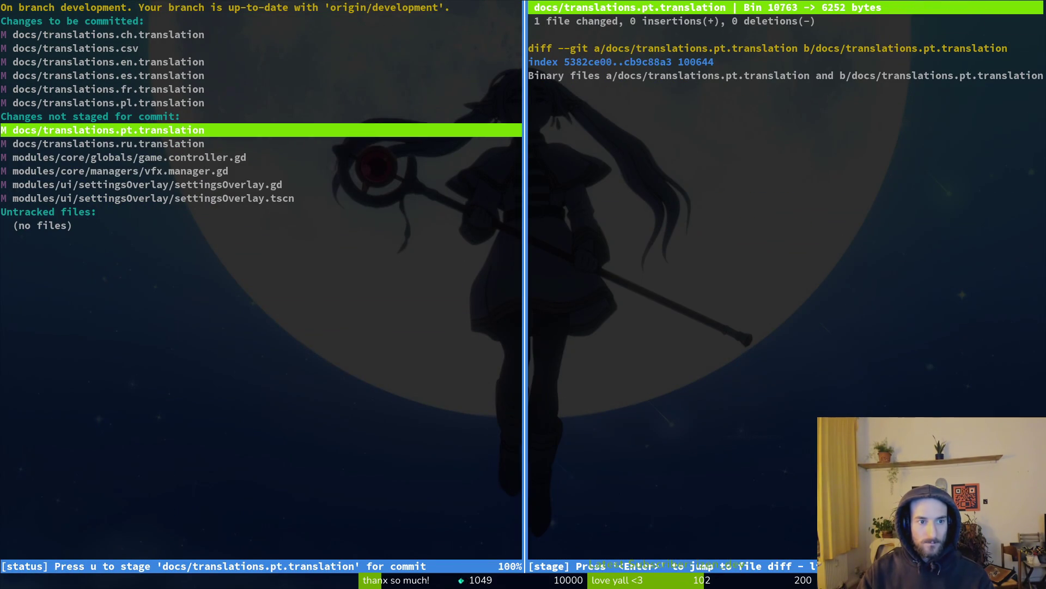
pyautogui.press('u')
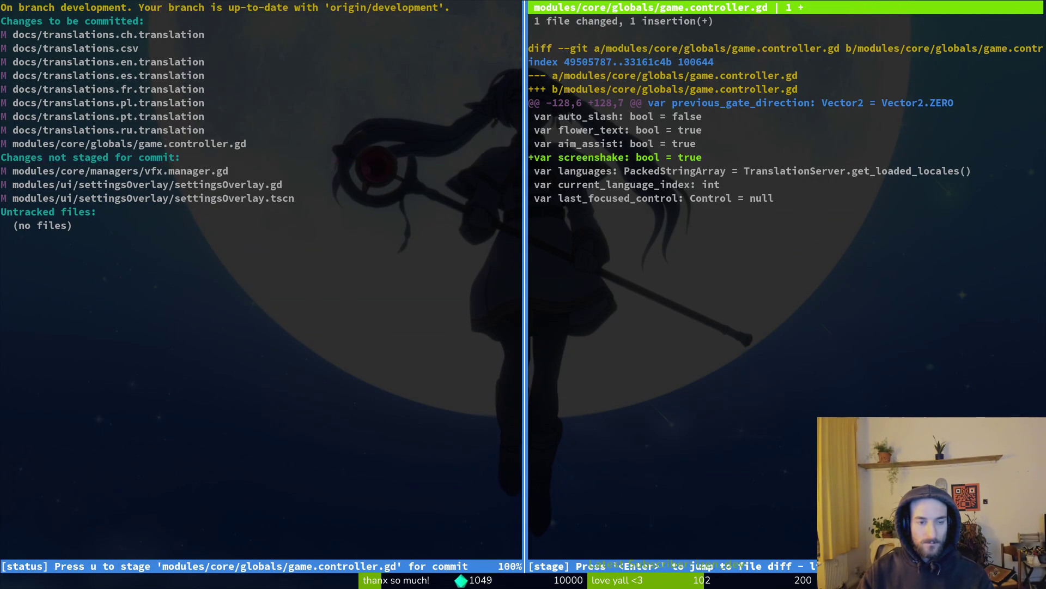
pyautogui.press('u')
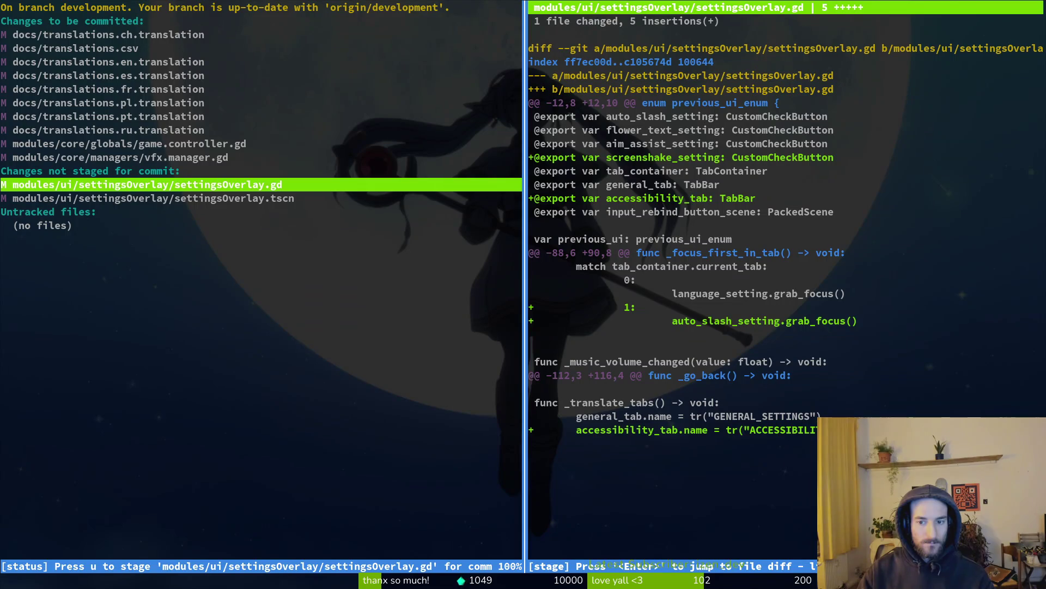
# Step: Commit with message 'added screenshake accessibility setting' and git push to development
pyautogui.write('u')
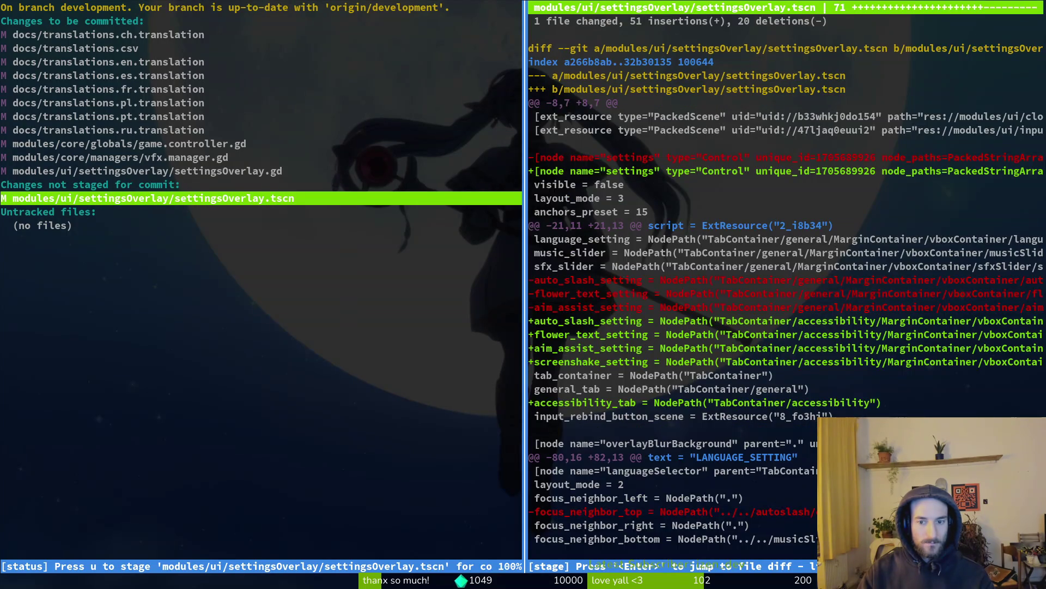
pyautogui.write('uqgit commit -m ')
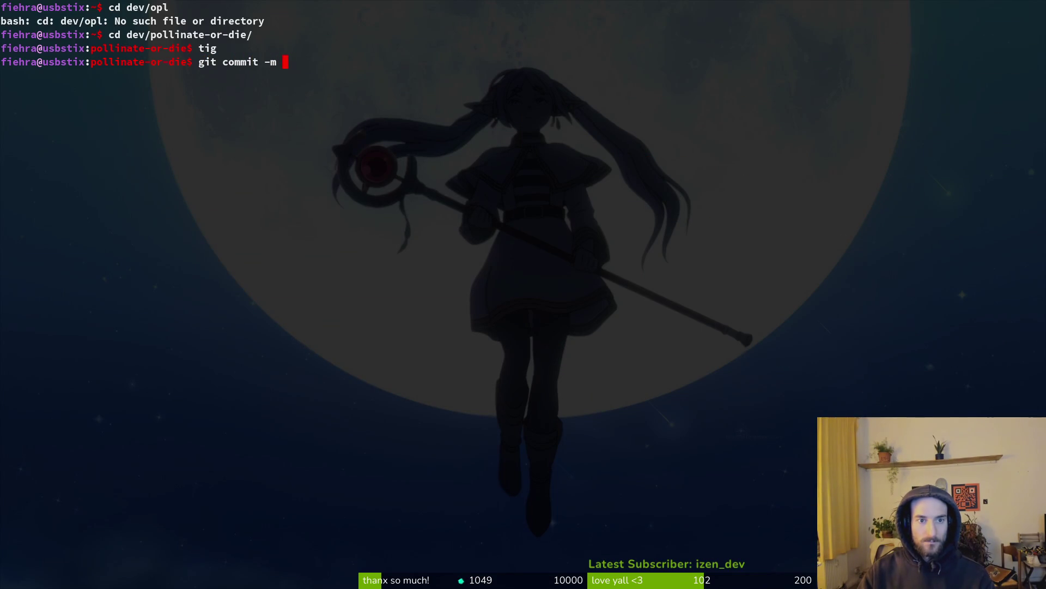
pyautogui.write('"added scre')
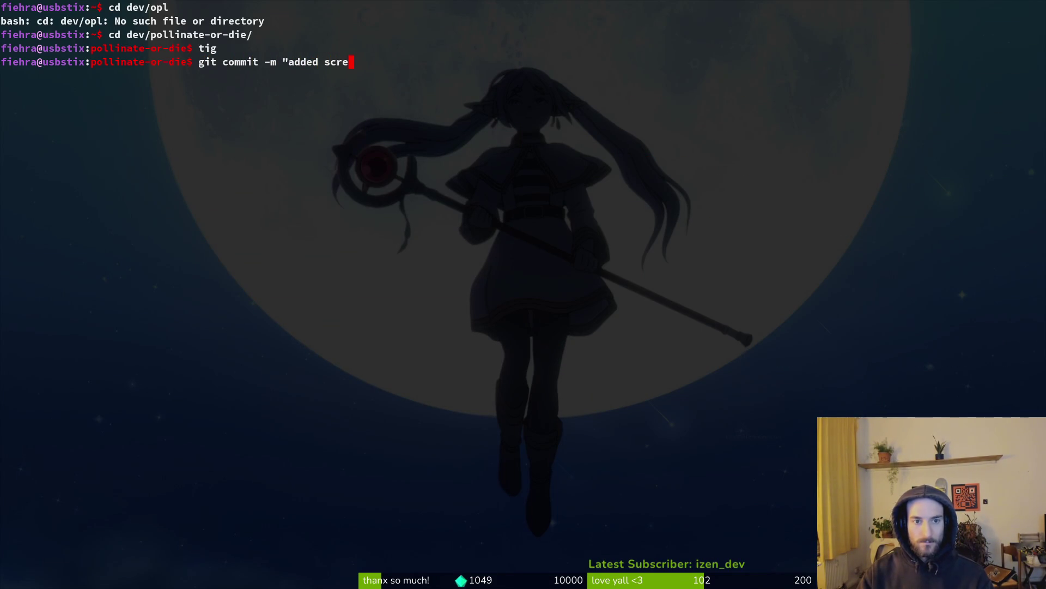
pyautogui.write('enshake accessi')
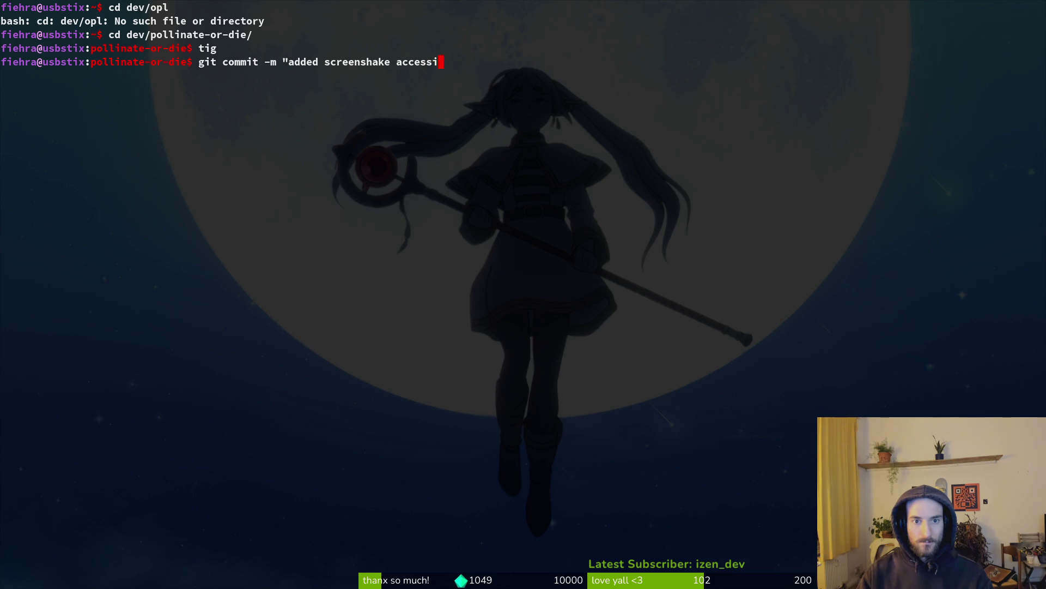
pyautogui.write('bility settin')
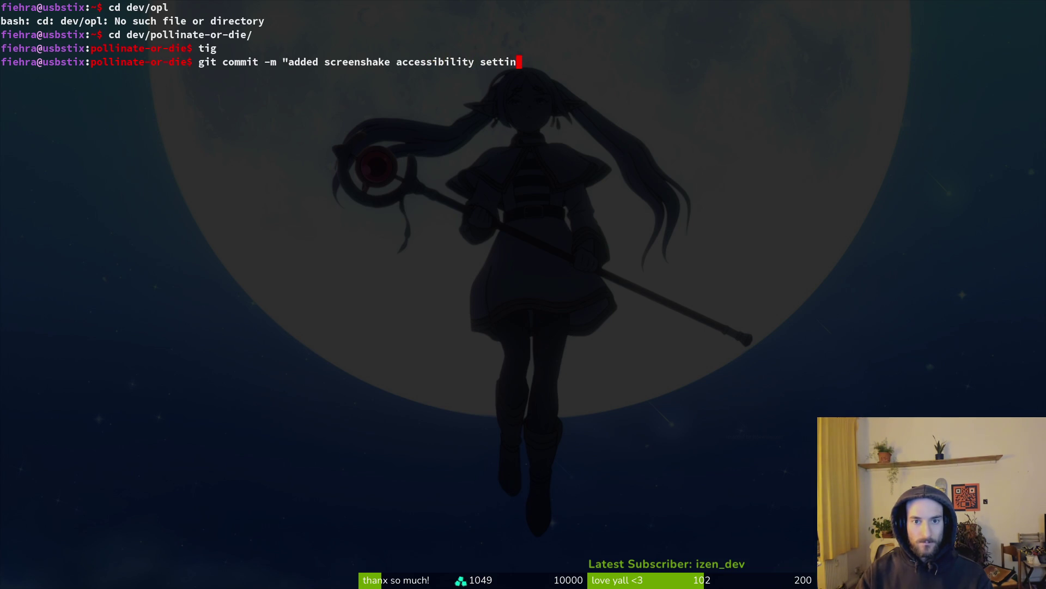
pyautogui.write('g"')
pyautogui.press('Return')
pyautogui.write('git push')
pyautogui.press('Return')
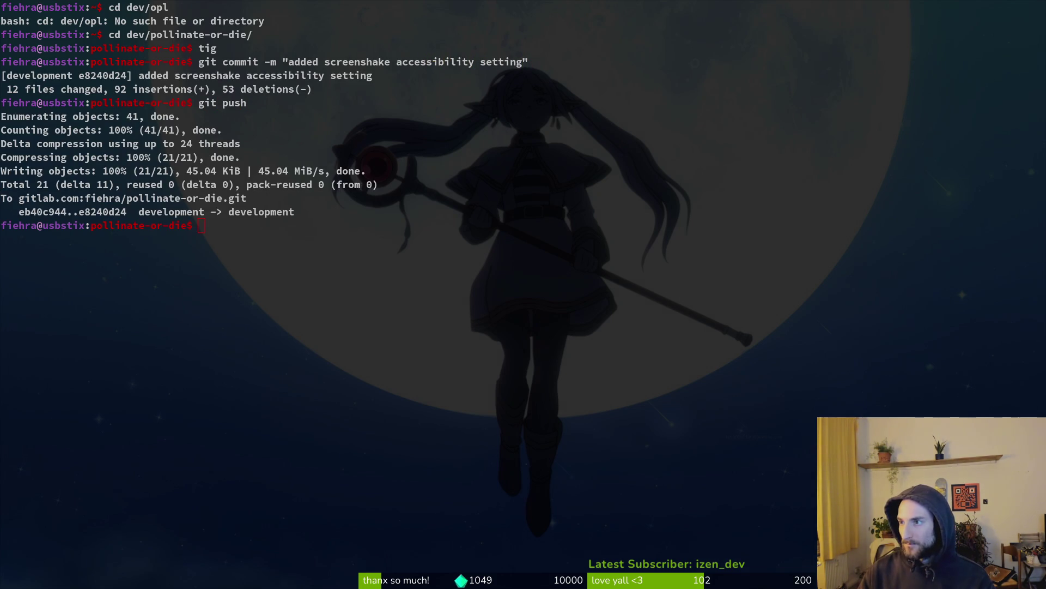
pyautogui.hotkey('alt', 'Tab')
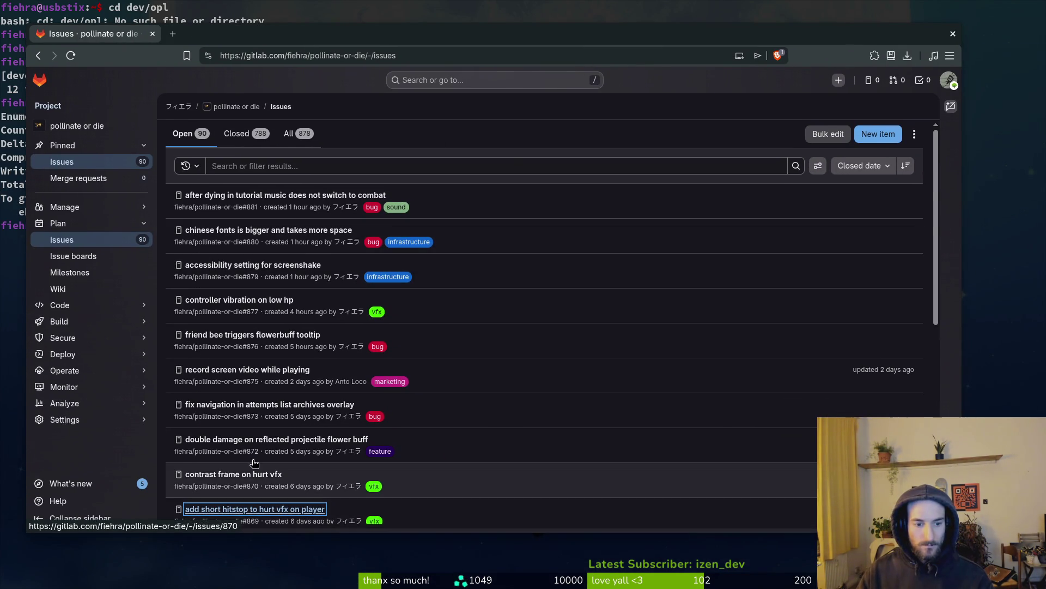
# Step: Open screenshake issue #879 in a new tab and confirm it is closed
pyautogui.scroll(-3, 458, 413)
pyautogui.scroll(3, 458, 412)
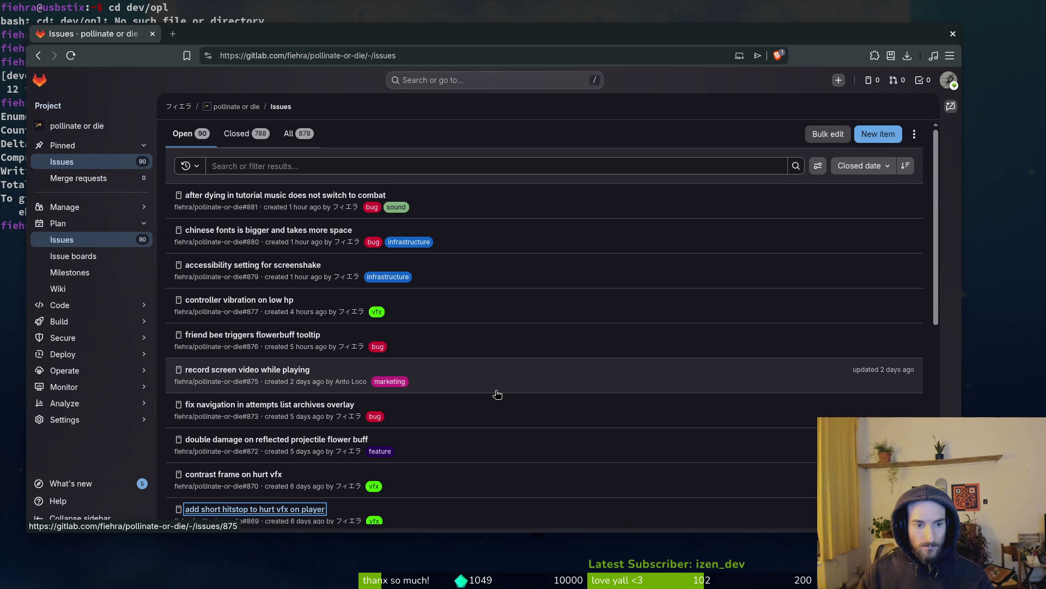
pyautogui.middleClick(279, 274)
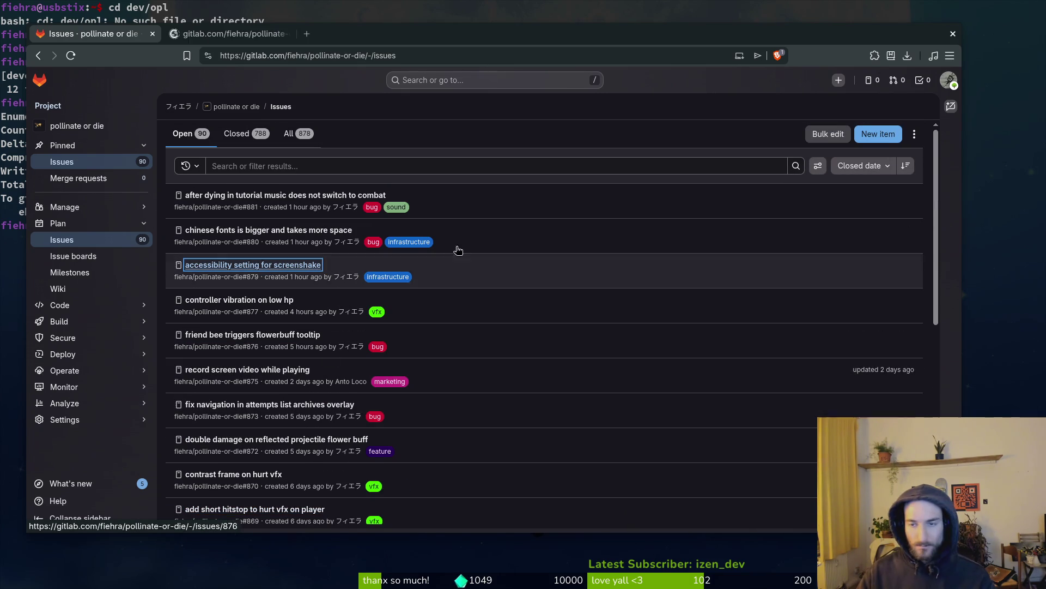
pyautogui.click(227, 35)
pyautogui.scroll(-2, 361, 333)
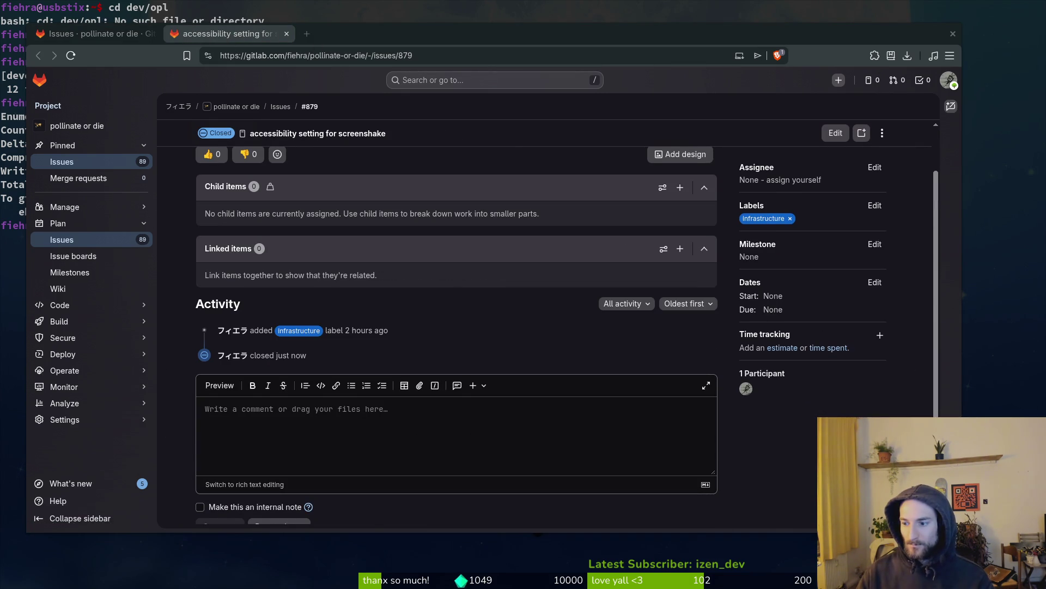
pyautogui.press('super')
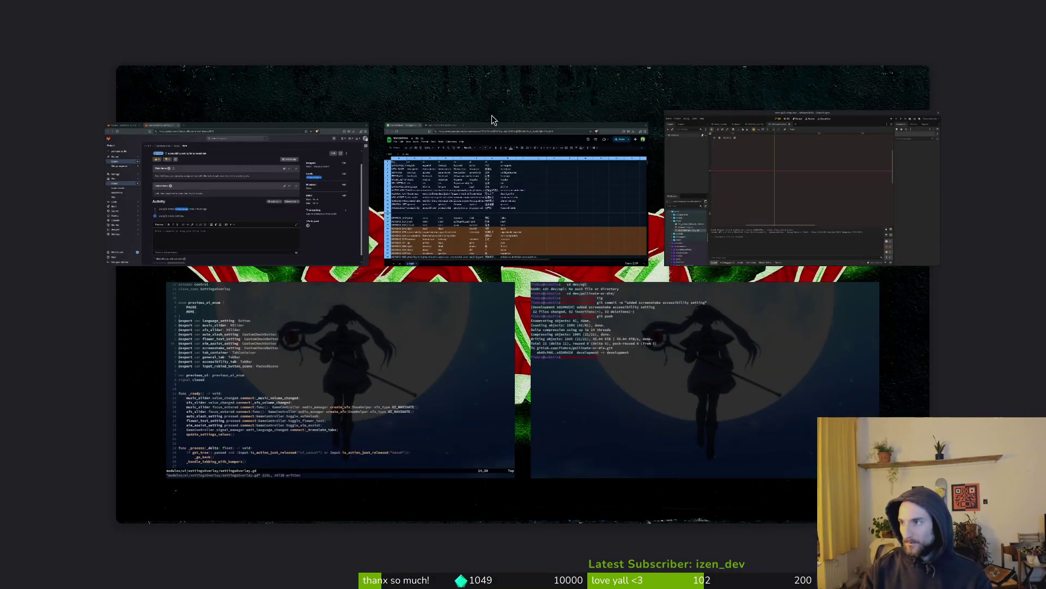
pyautogui.press('super')
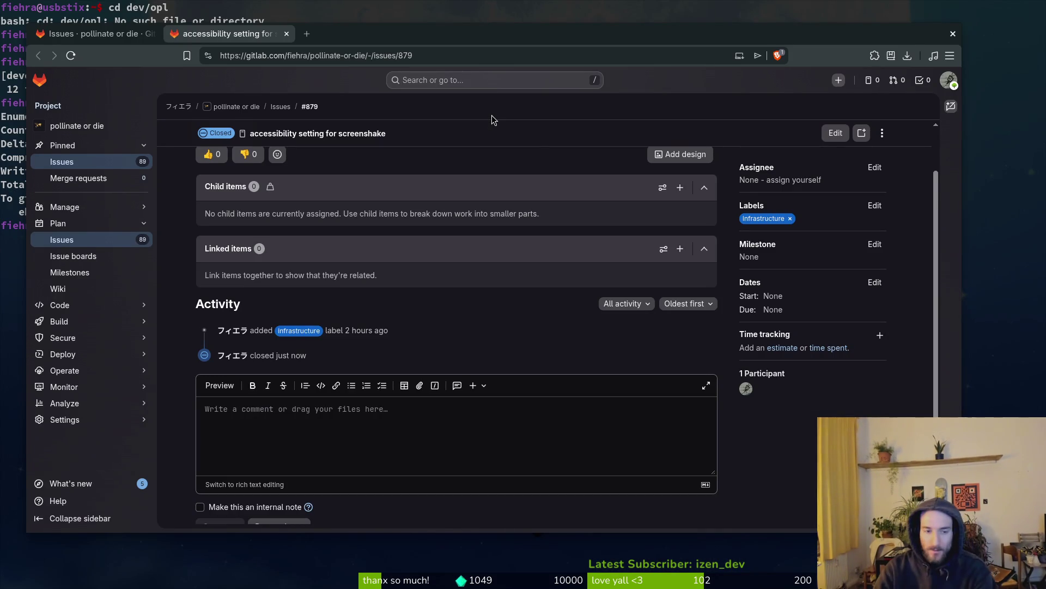
# Step: Return to the issues list and open issue #863 about flipped input hints
pyautogui.click(59, 243)
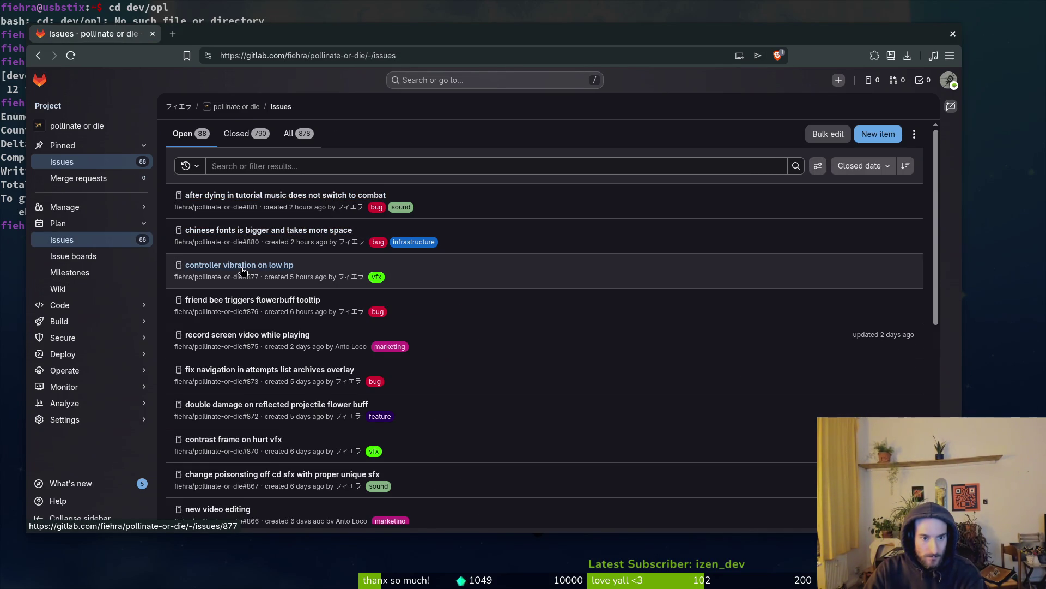
pyautogui.scroll(-5, 371, 323)
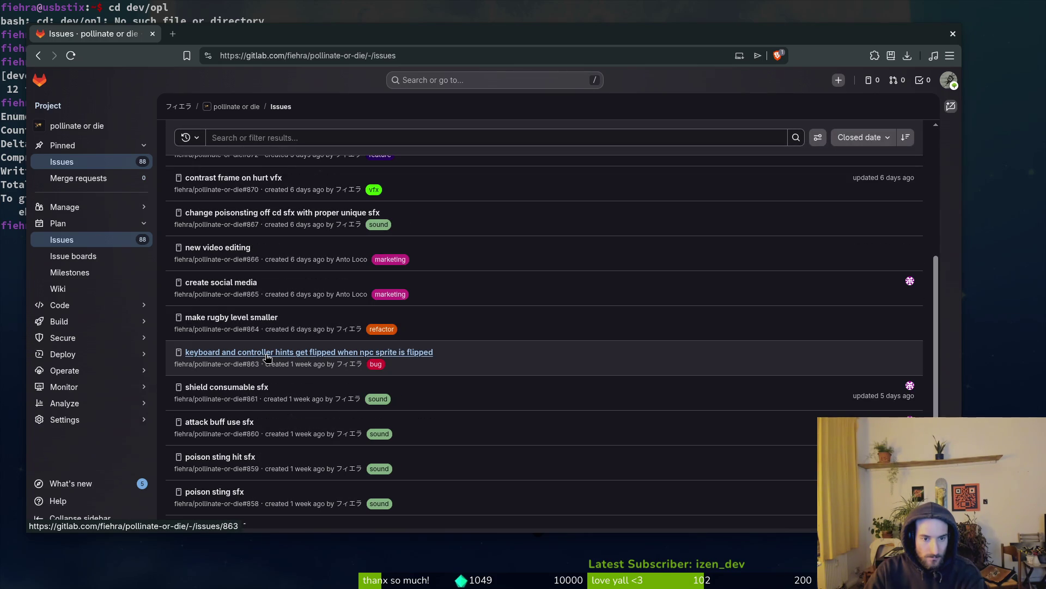
pyautogui.click(268, 353)
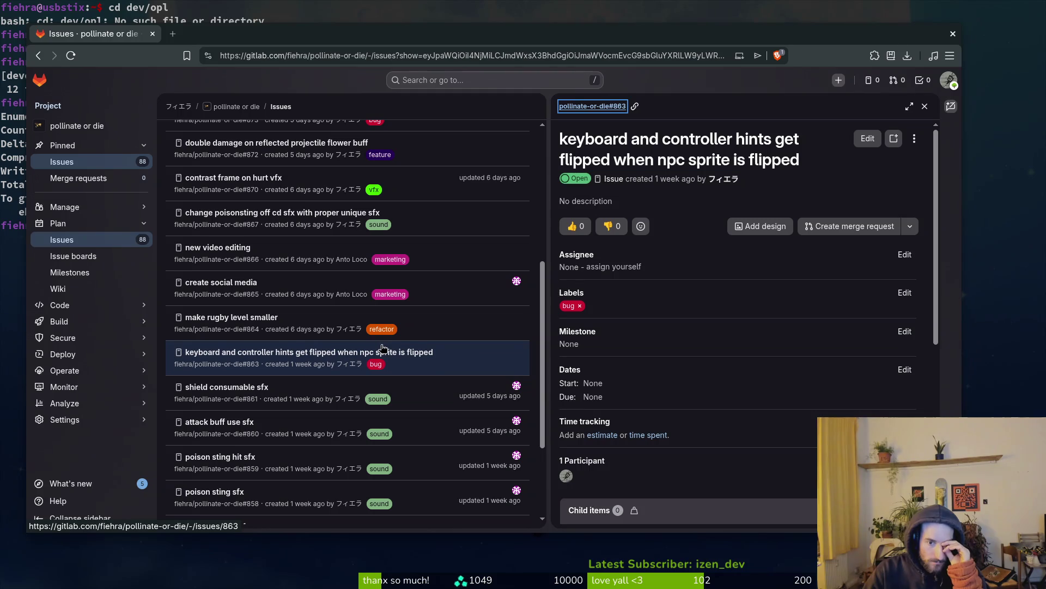
# Step: Launch Vim on the pollinate-or-die project directory from the terminal
pyautogui.click(1023, 257)
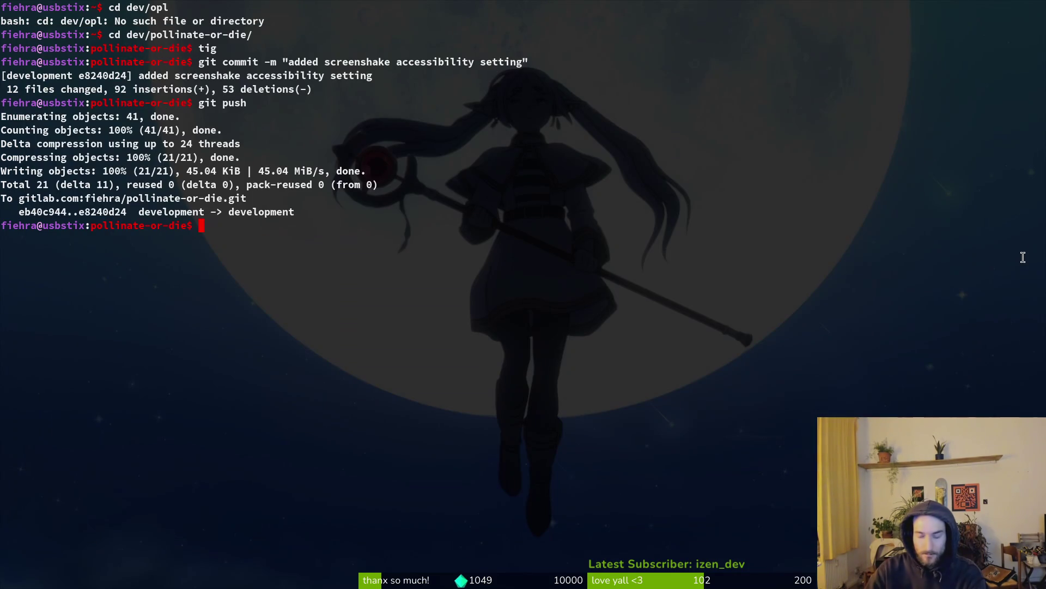
pyautogui.write('v')
pyautogui.press('Return')
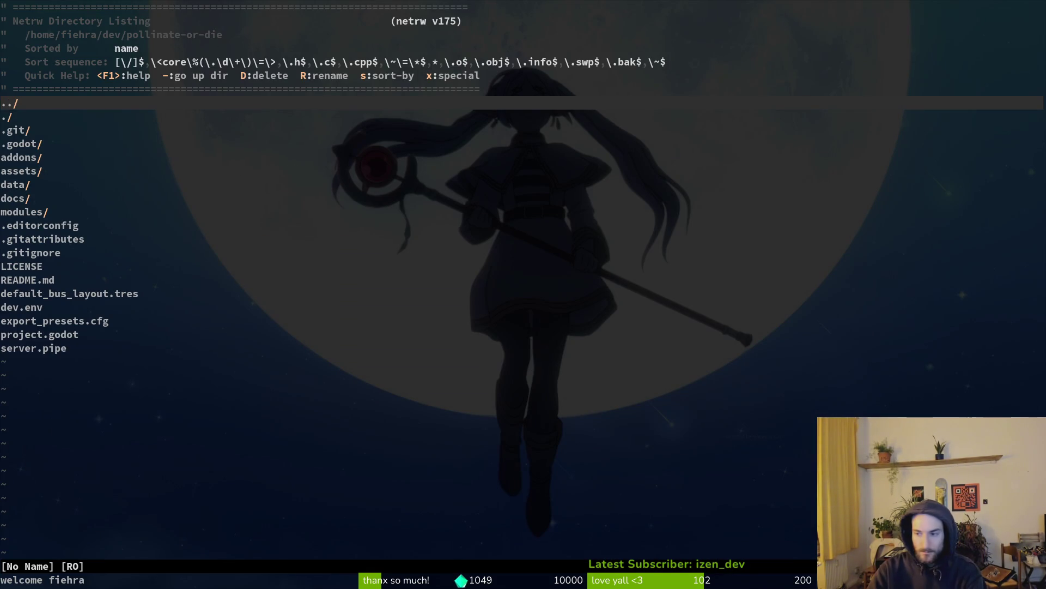
pyautogui.press('super')
pyautogui.click(867, 179)
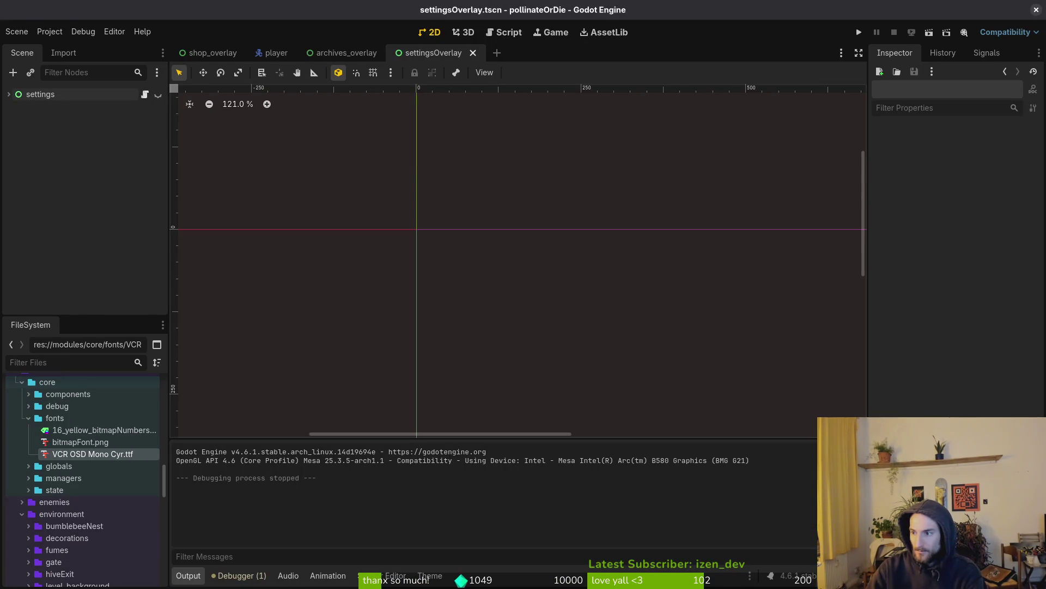
pyautogui.hotkey('alt', 'Tab')
pyautogui.hotkey('alt', 'Tab')
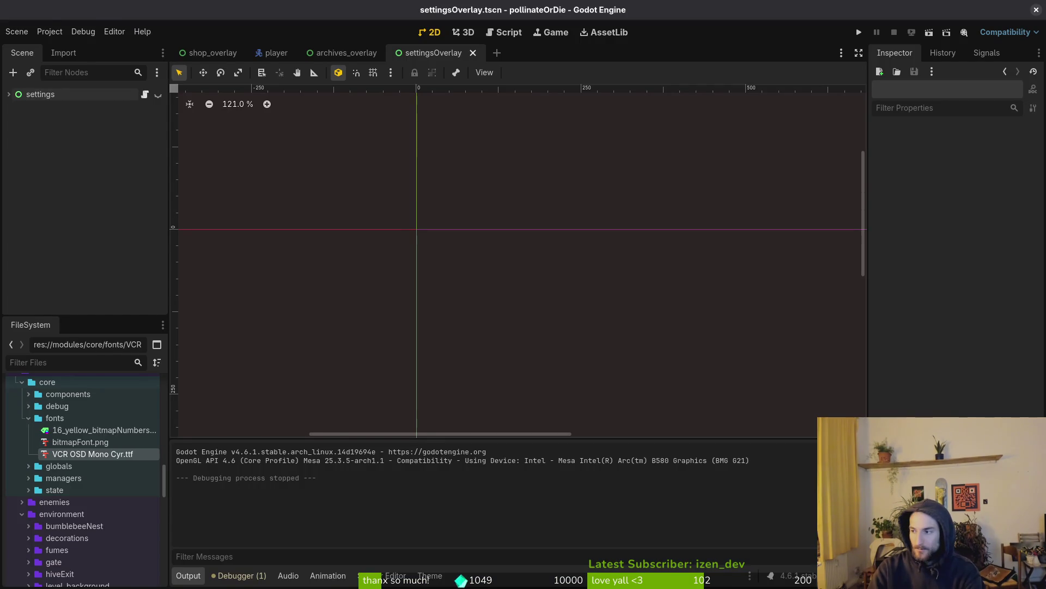
pyautogui.hotkey('alt', 'Tab')
# Step: Check tig status for leftover changes, then close the settingsOverlay and archives_overlay scenes
pyautogui.hotkey('alt', 'Tab')
pyautogui.write('tig status')
pyautogui.press('Return')
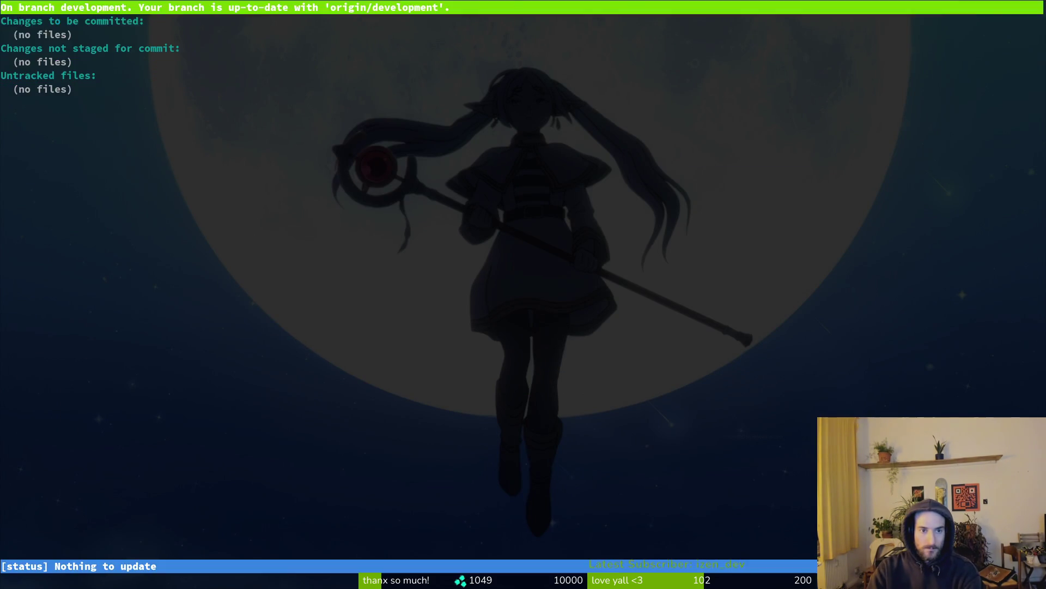
pyautogui.press('q')
pyautogui.hotkey('alt', 'Tab')
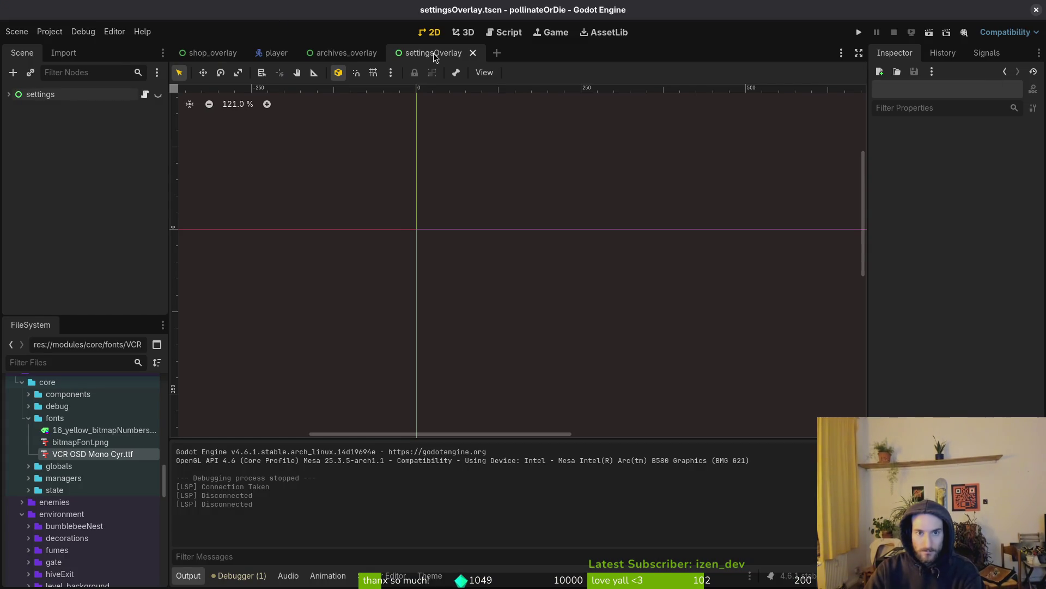
pyautogui.middleClick(434, 57)
pyautogui.middleClick(324, 54)
# Step: Quick-open npc.tscn, collapse its components and areas branches, and toggle the hints node's visibility
pyautogui.hotkey('alt', 'shift', 'o')
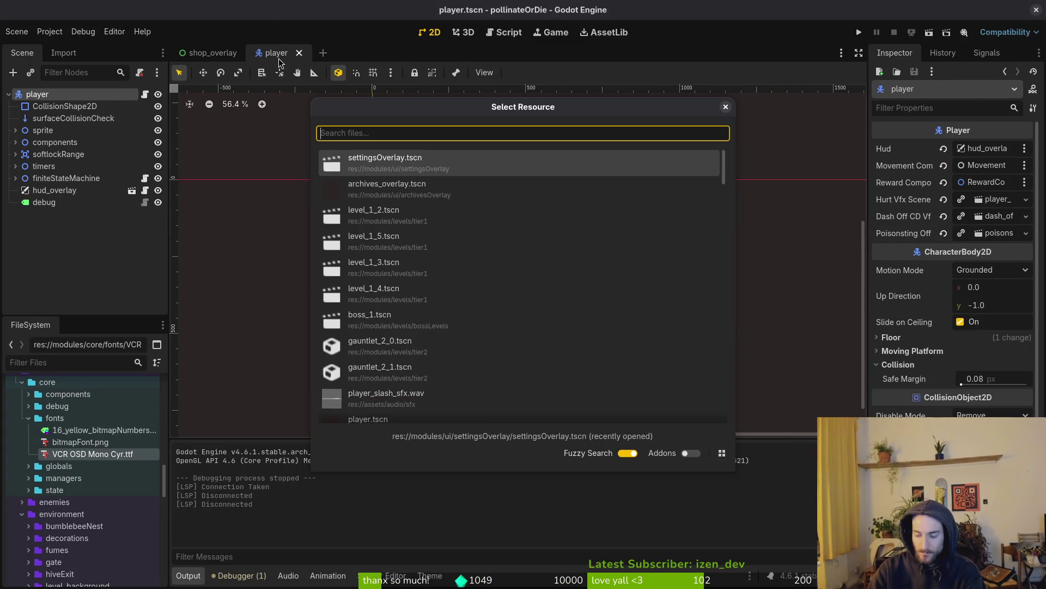
pyautogui.write('npcts')
pyautogui.press('Return')
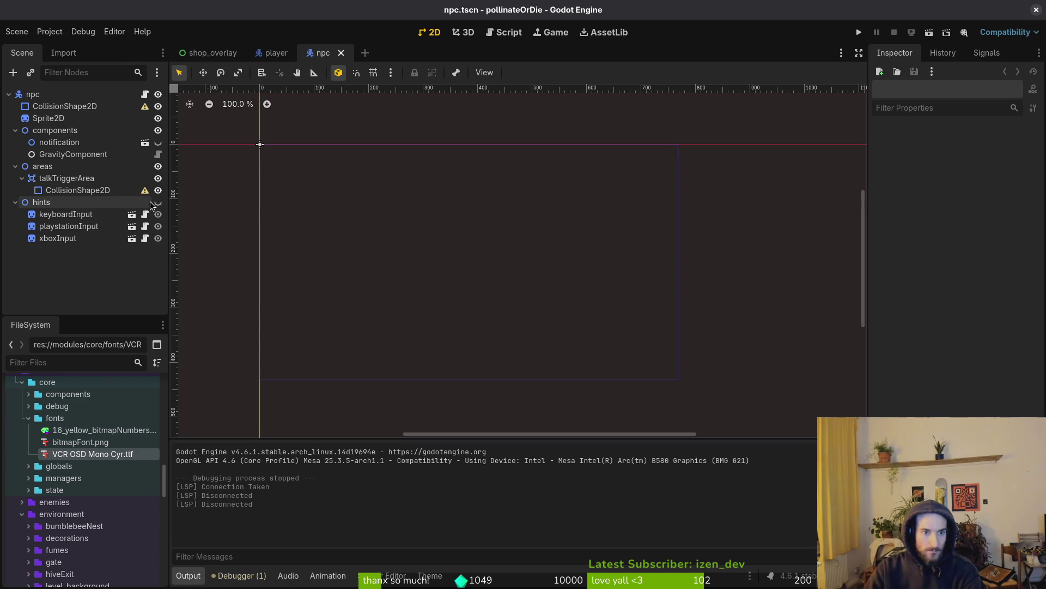
pyautogui.click(15, 130)
pyautogui.click(15, 142)
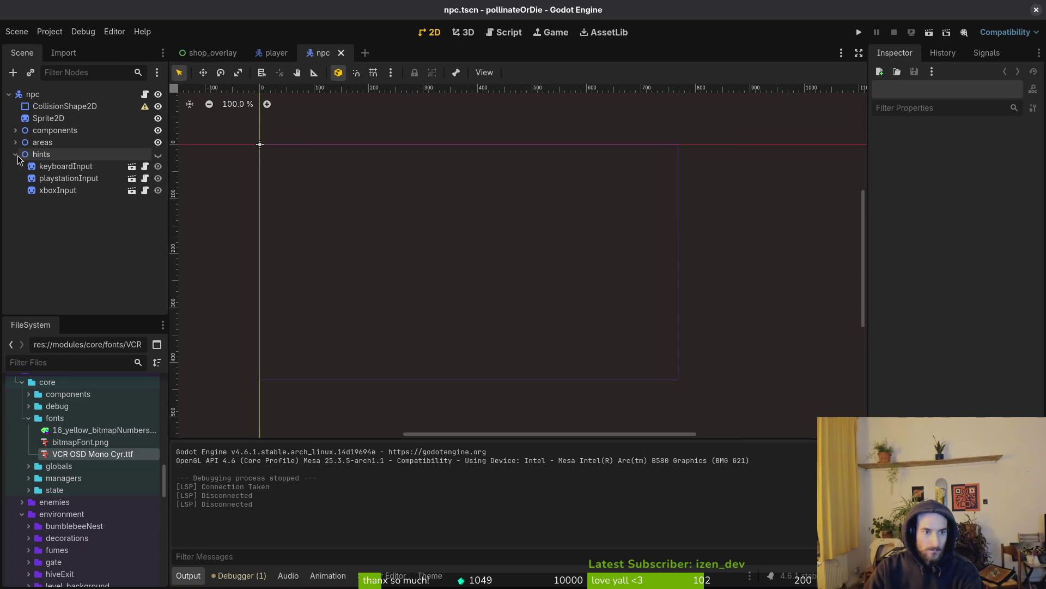
pyautogui.click(162, 156)
pyautogui.click(162, 156)
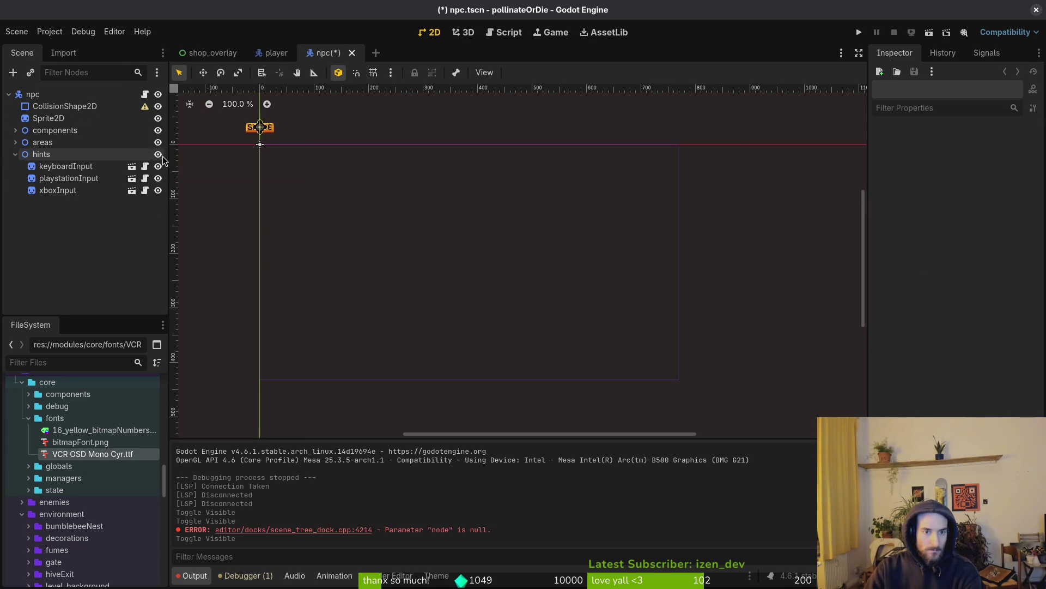
pyautogui.press('super+2')
# Step: Start Vim on the project folder and open modules/npc/npc.gd with the fuzzy finder
pyautogui.write('vim .')
pyautogui.press('Return')
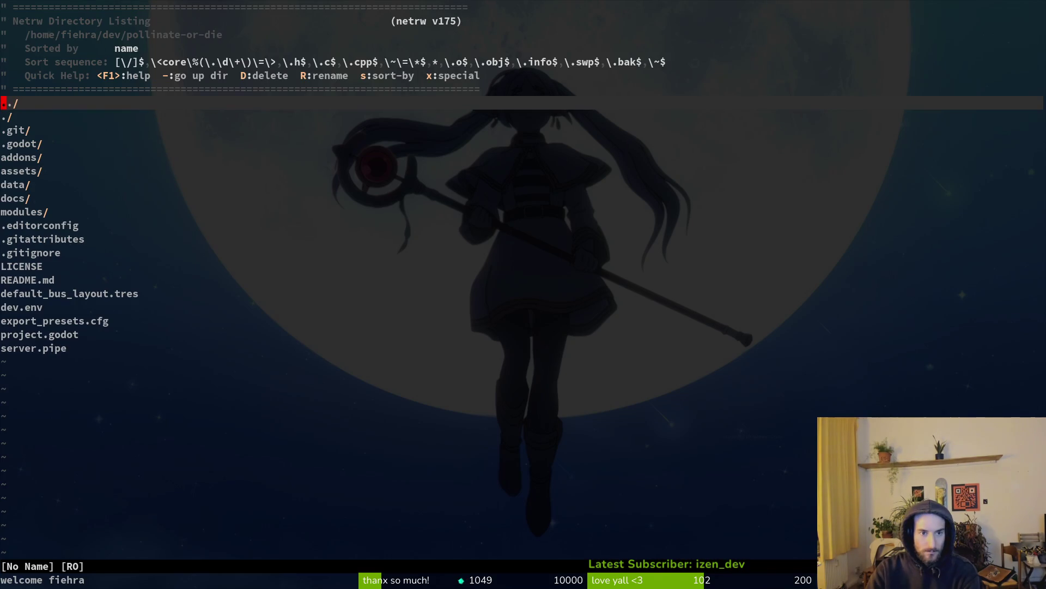
pyautogui.press('n')
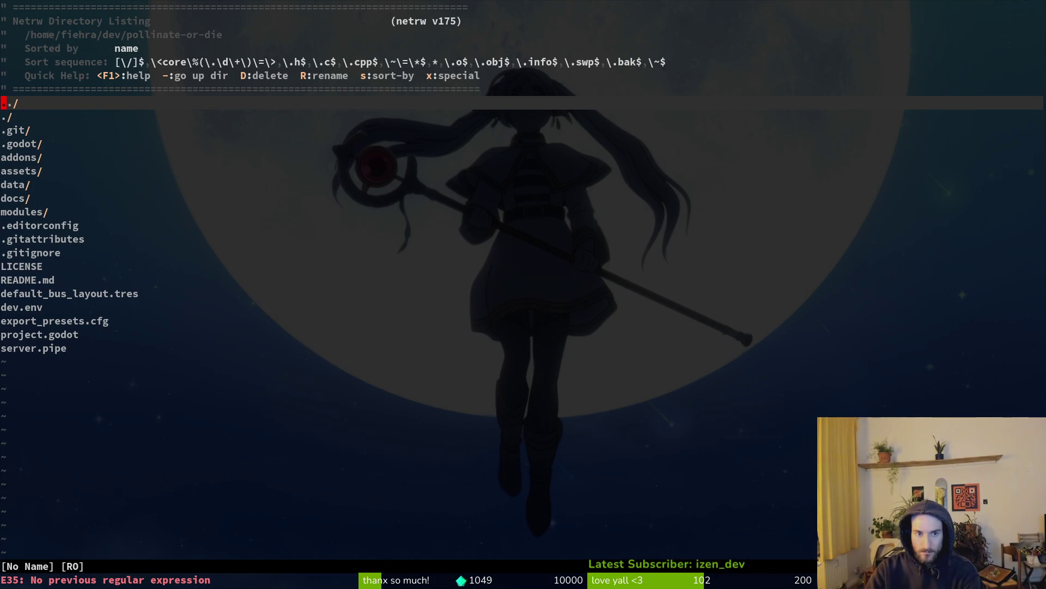
pyautogui.press('space')
pyautogui.press('f')
pyautogui.press('f')
pyautogui.write('npc')
pyautogui.press('Return')
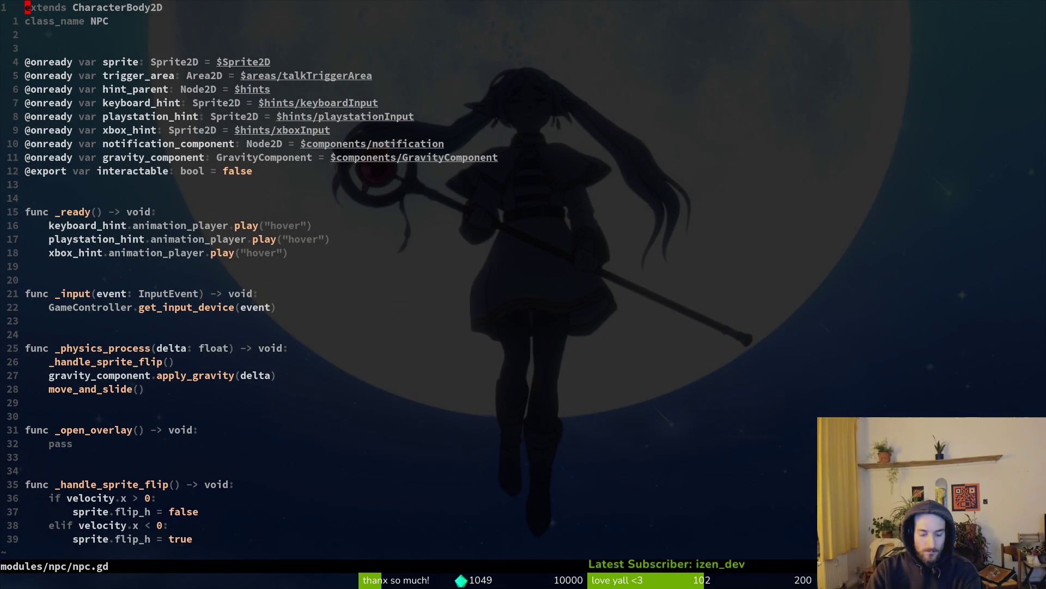
# Step: Review the _handle_sprite_flip code and flip_h line, then save npc.gd
pyautogui.press('2')
pyautogui.press('6')
pyautogui.press('j')
pyautogui.hotkey('shift', 'v')
pyautogui.press('j')
pyautogui.press('j')
pyautogui.press('j')
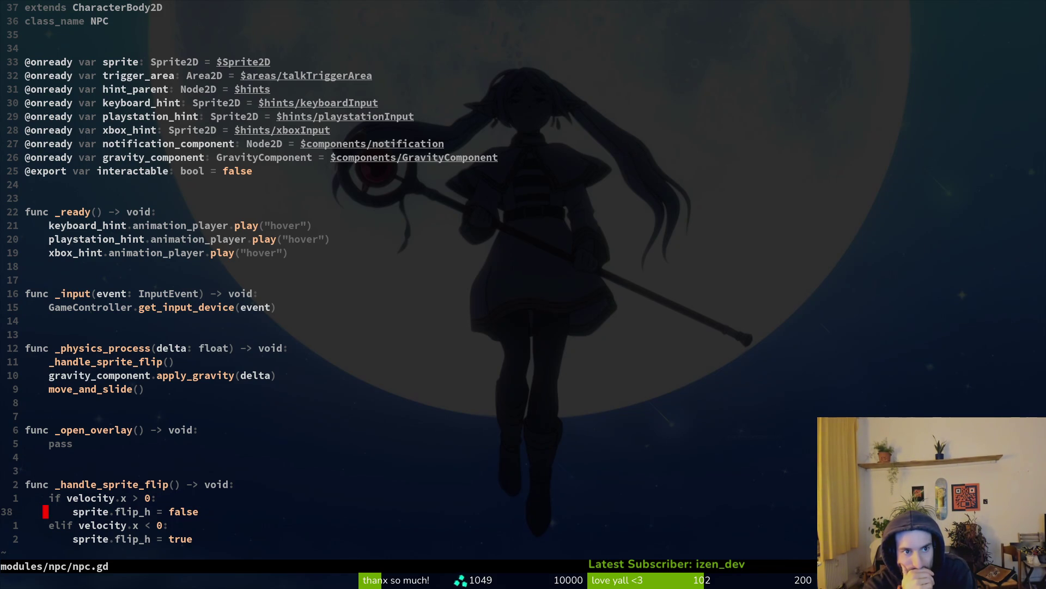
pyautogui.hotkey('ctrl', 'd')
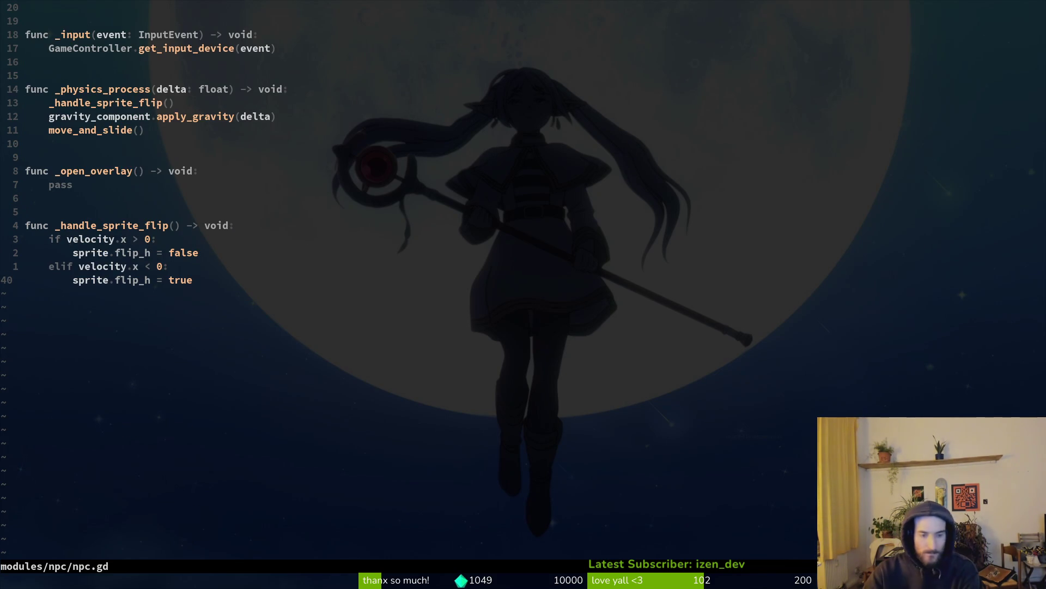
pyautogui.write(':w')
pyautogui.press('Return')
pyautogui.hotkey('alt', 'Tab')
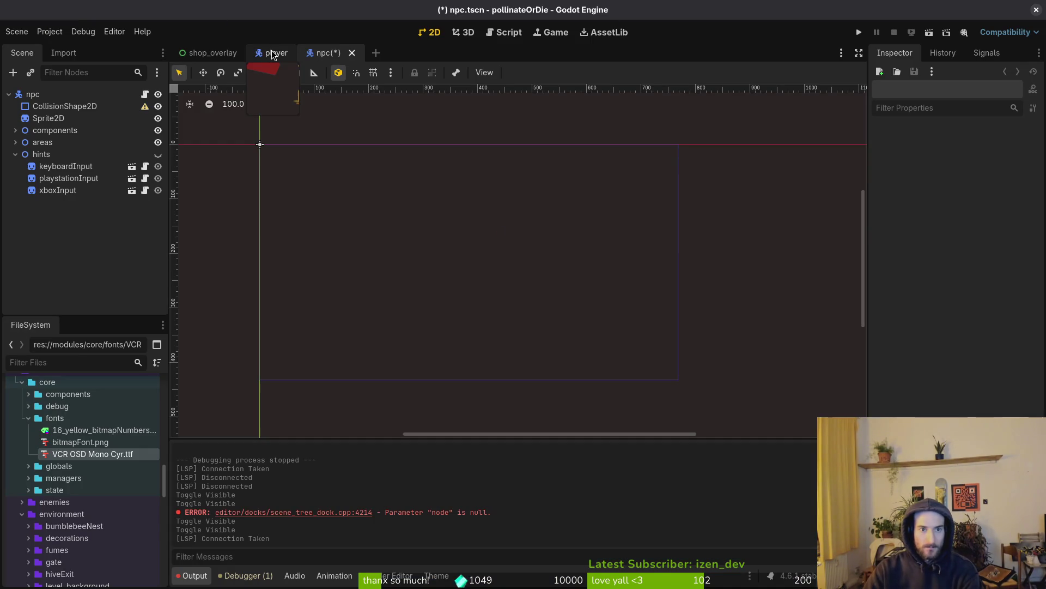
# Step: Open hive.tscn via quick-open, briefly opening and closing devlevel.tscn along the way
pyautogui.click(23, 100)
pyautogui.hotkey('shift', 'alt', 'o')
pyautogui.write('devle')
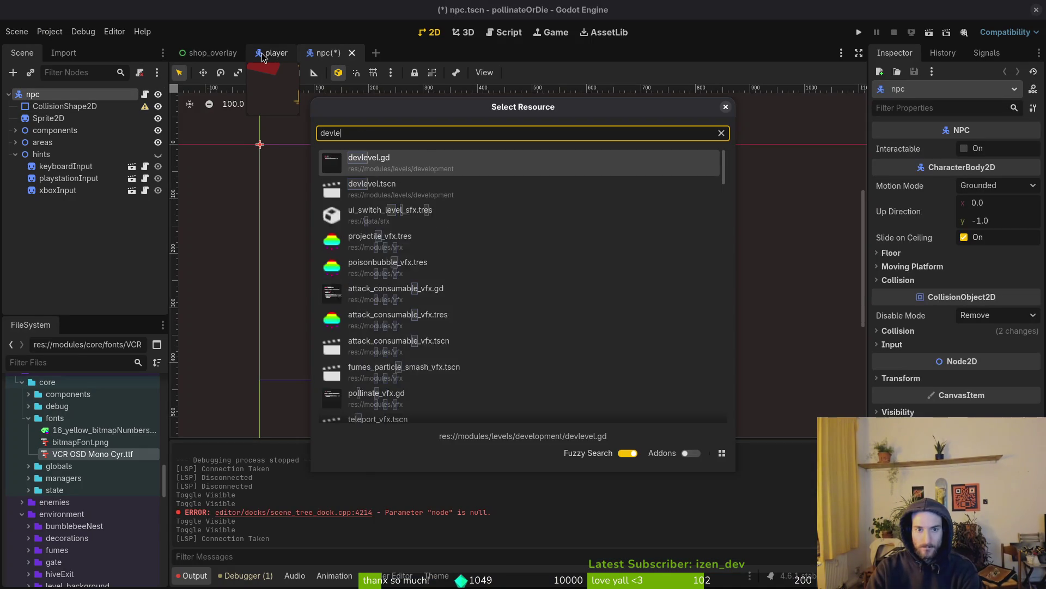
pyautogui.write('vel.tscn')
pyautogui.press('Return')
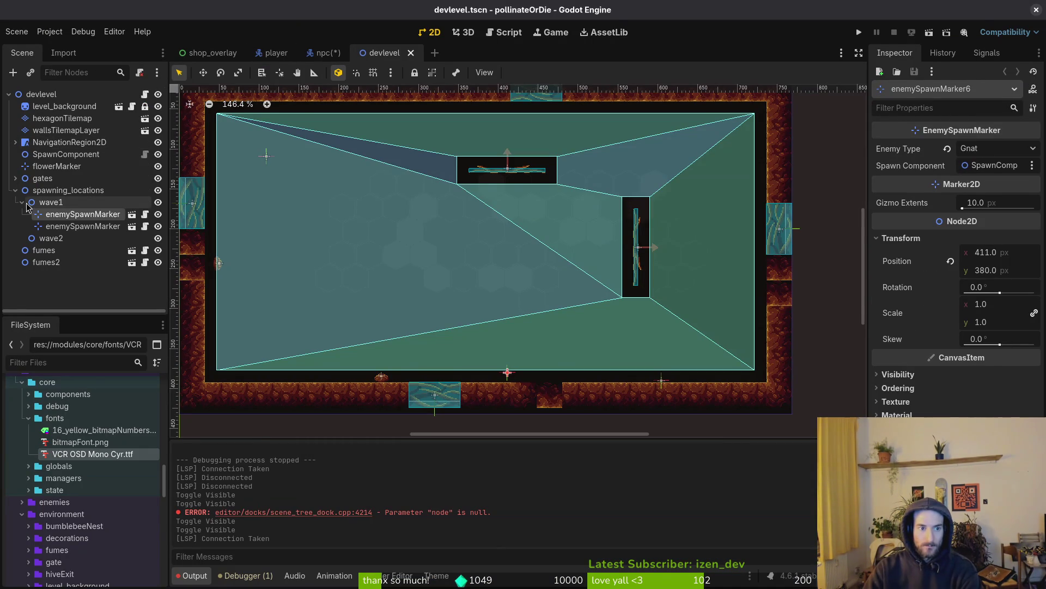
pyautogui.hotkey('ctrl', 'shift', 'w')
pyautogui.hotkey('shift', 'alt', 'o')
pyautogui.write('devlevts')
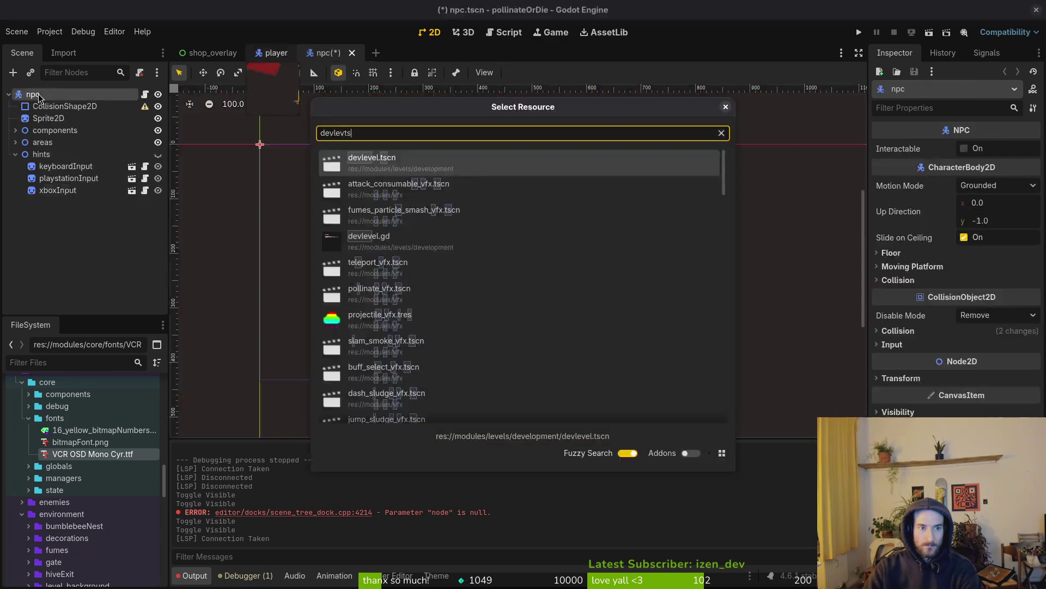
pyautogui.press('Return')
pyautogui.hotkey('shift', 'alt', 'o')
pyautogui.write('hive')
pyautogui.press('Return')
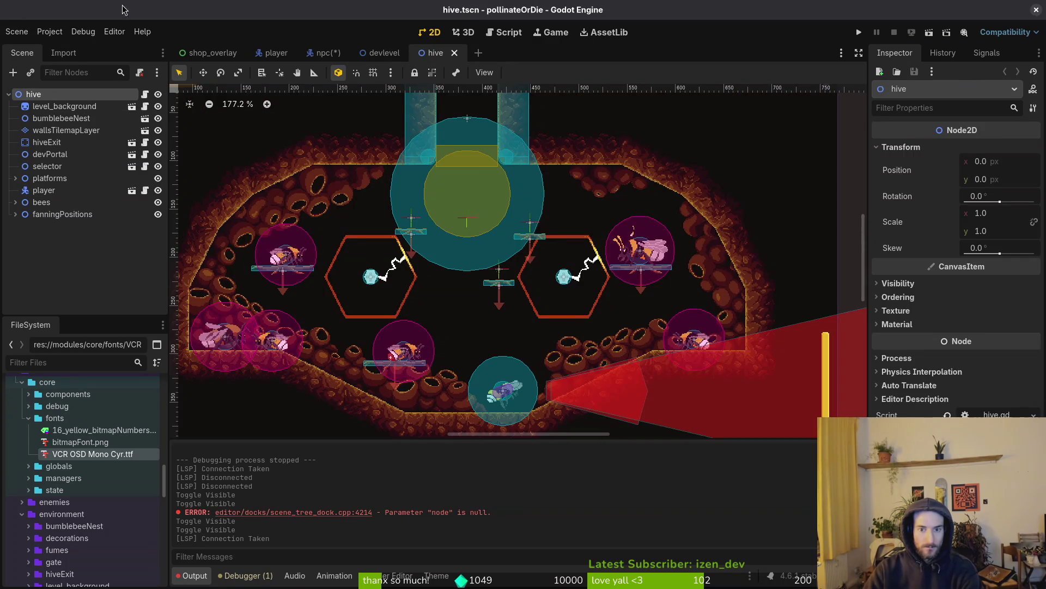
# Step: Flip the queen bee horizontally, save the hive scene, and playtest it
pyautogui.click(15, 203)
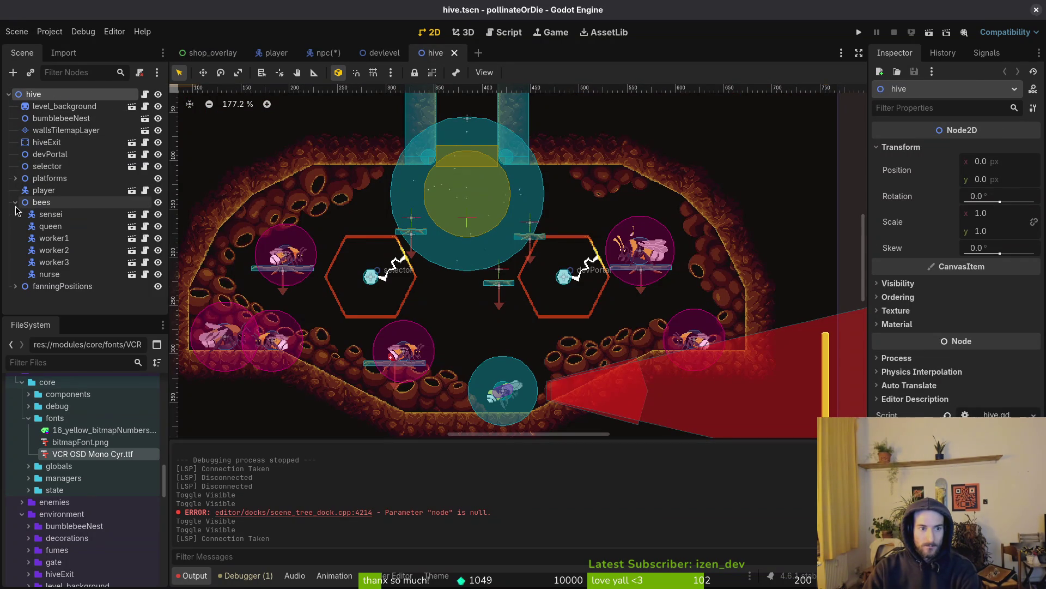
pyautogui.click(50, 227)
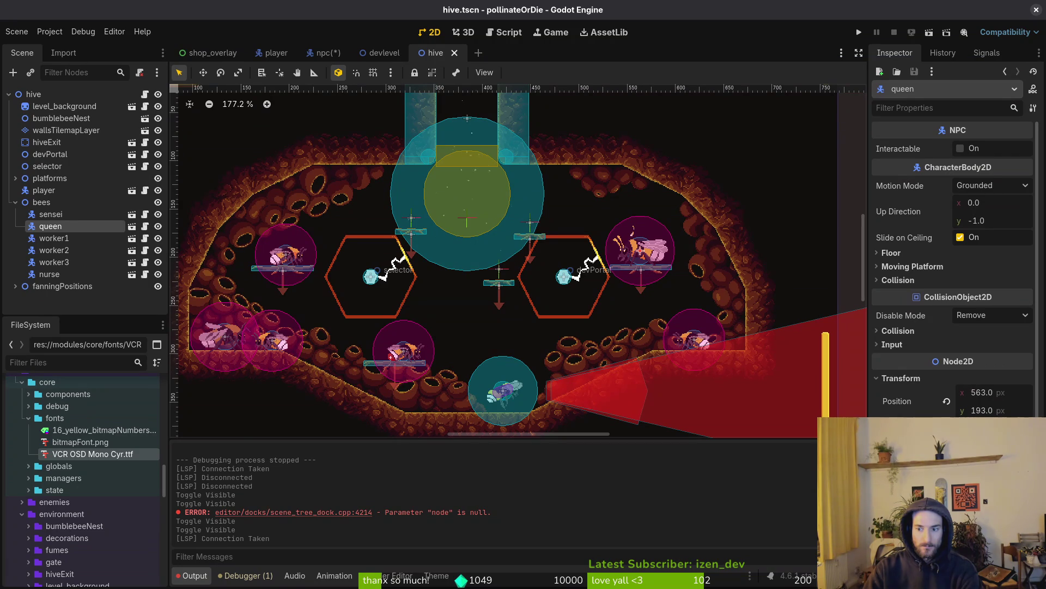
pyautogui.press('h')
pyautogui.hotkey('ctrl', 's')
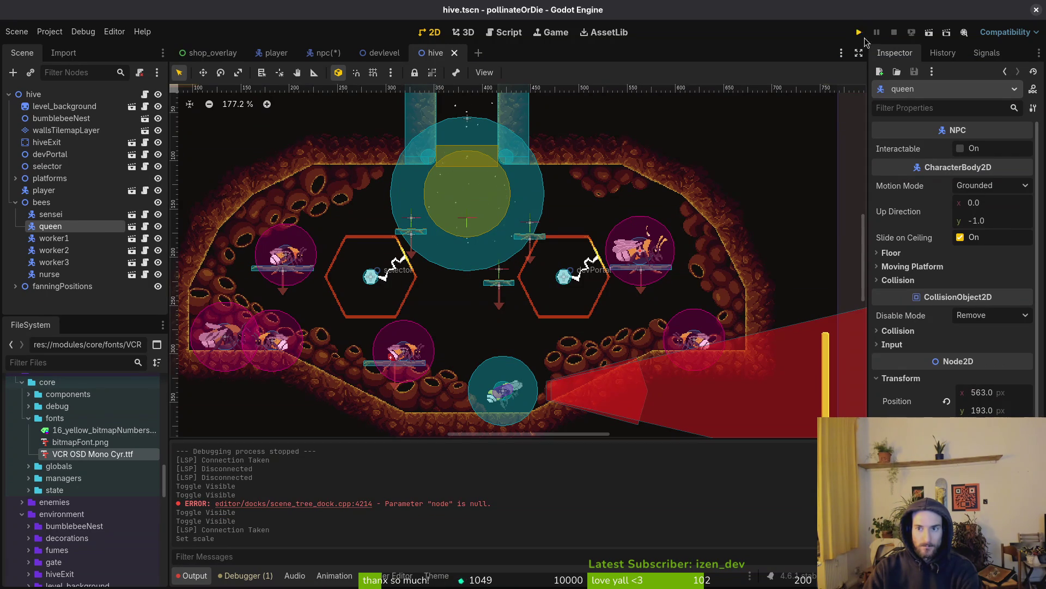
pyautogui.click(860, 34)
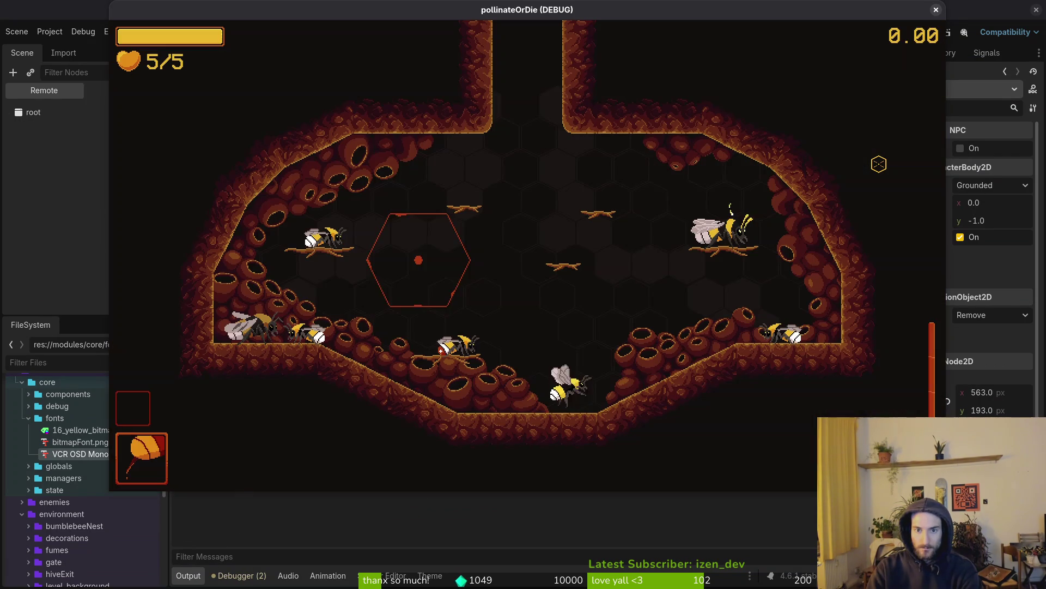
pyautogui.click(935, 10)
pyautogui.hotkey('alt', 'Tab')
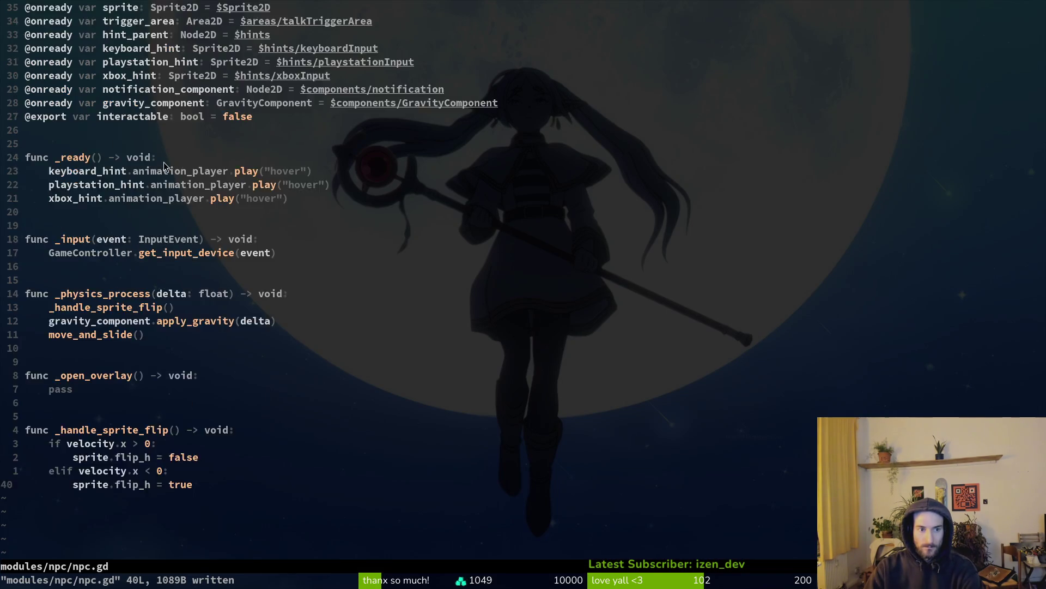
# Step: Open friend.gd in a vertical split beside npc.gd
pyautogui.scroll(2, 140, 228)
pyautogui.click(256, 307)
pyautogui.write(':write')
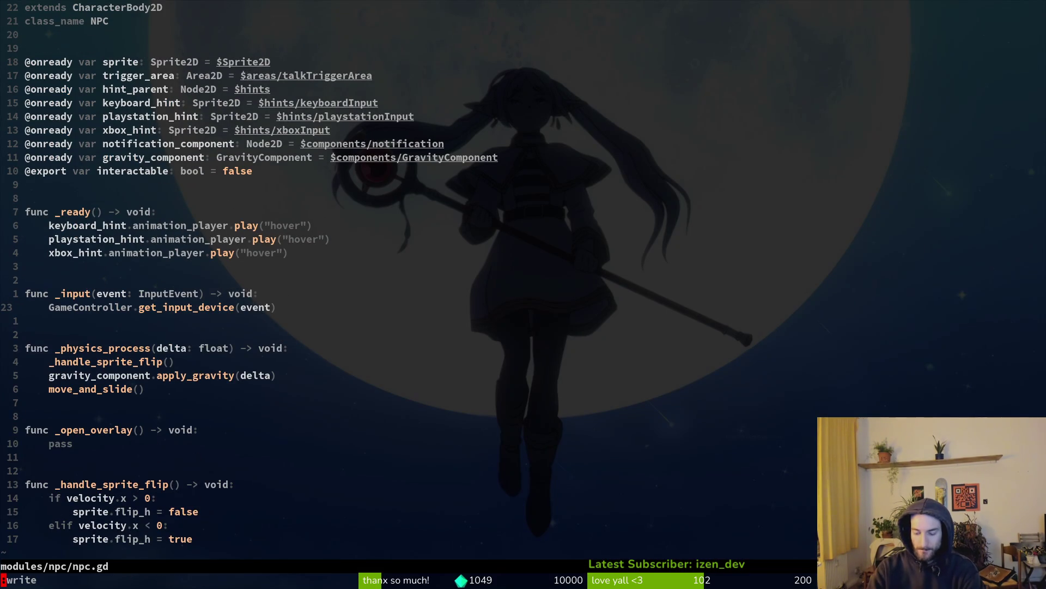
pyautogui.press('space')
pyautogui.press('f')
pyautogui.press('f')
pyautogui.press('Escape')
pyautogui.press('space')
pyautogui.press('f')
pyautogui.press('f')
pyautogui.write('friend')
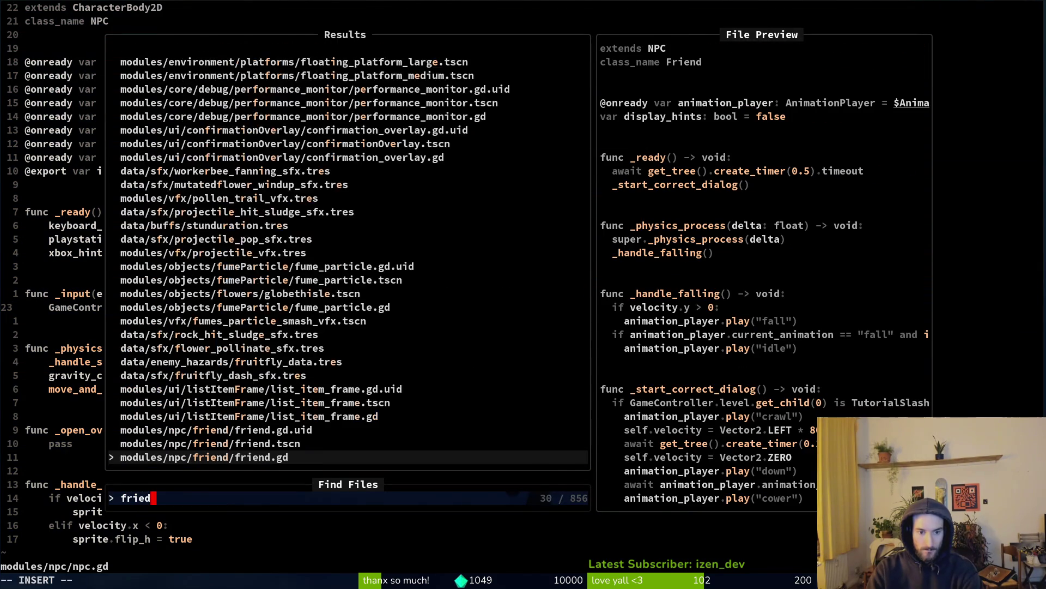
pyautogui.hotkey('ctrl', 'v')
# Step: Yank the three velocity and timer lines from friend.gd's TutorialSlash branch
pyautogui.press('j')
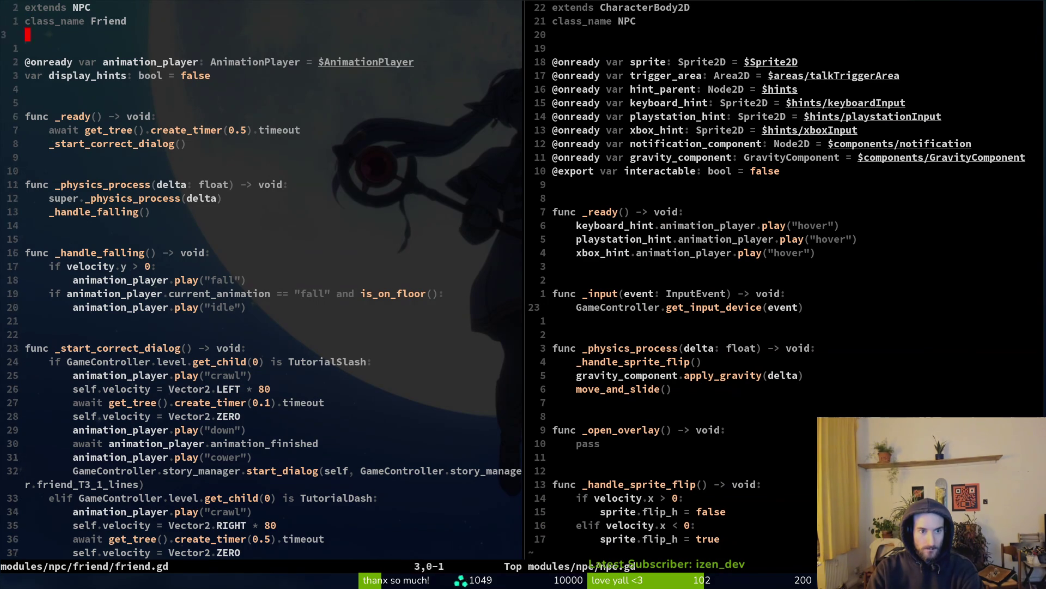
pyautogui.press('1')
pyautogui.press('2')
pyautogui.press('j')
pyautogui.press('j')
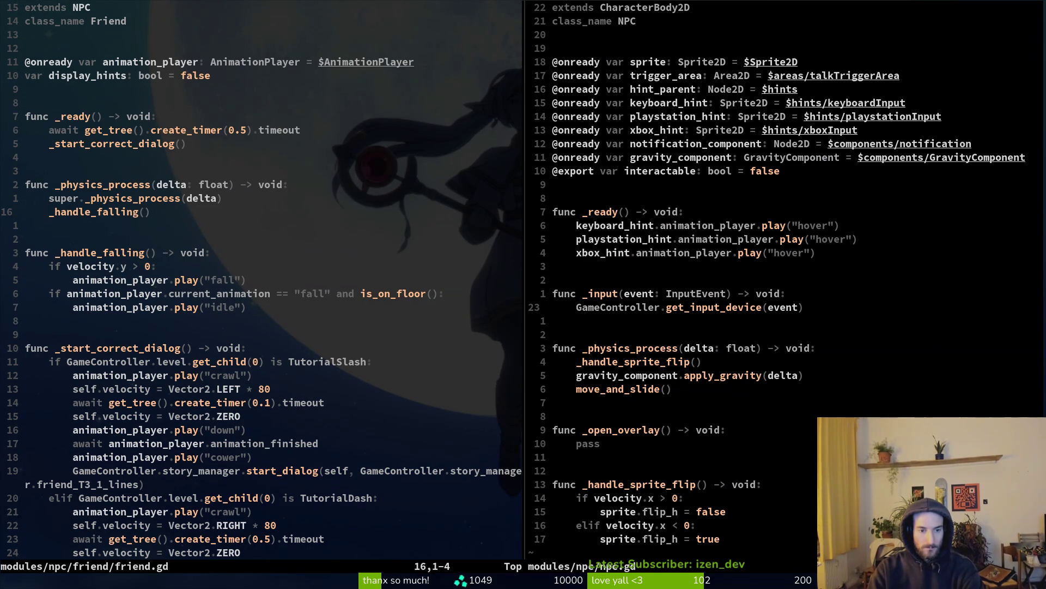
pyautogui.press('}')
pyautogui.press('}')
pyautogui.press('j')
pyautogui.press('j')
pyautogui.press('j')
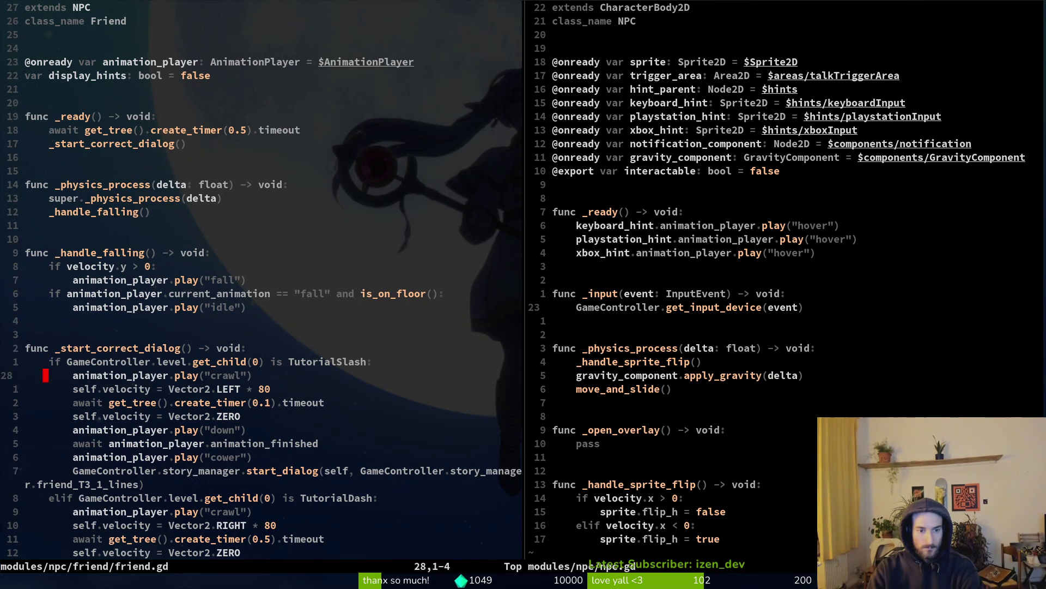
pyautogui.press('k')
pyautogui.press('V')
pyautogui.press('j')
pyautogui.press('j')
pyautogui.press('y')
# Step: Paste the lines into npc.gd's _ready, remove the blank line, dedent them, and save
pyautogui.hotkey('ctrl', 'w')
pyautogui.press('l')
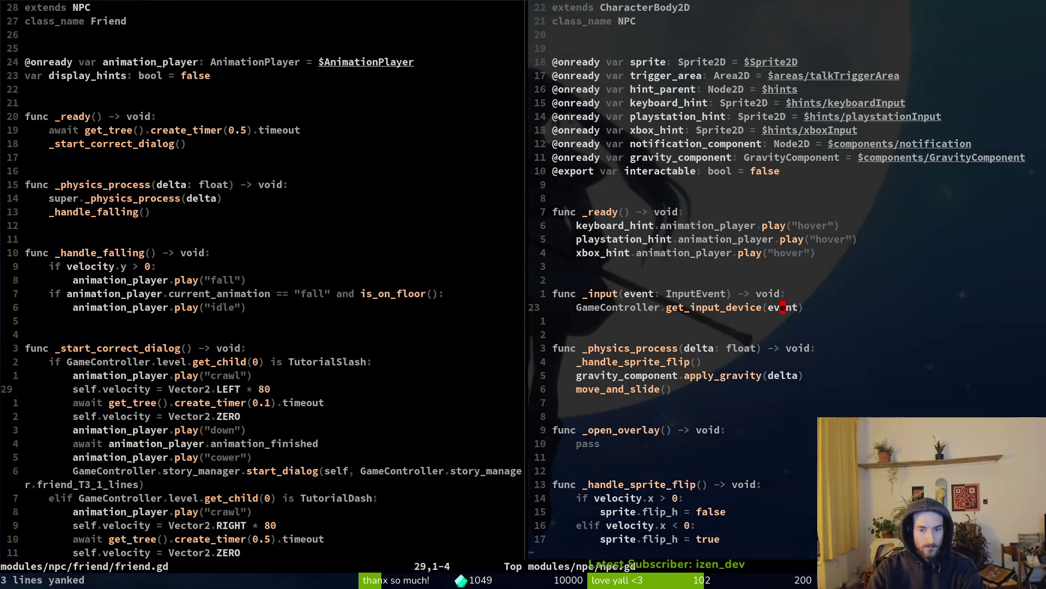
pyautogui.press('j')
pyautogui.press('j')
pyautogui.press('j')
pyautogui.press('j')
pyautogui.press('j')
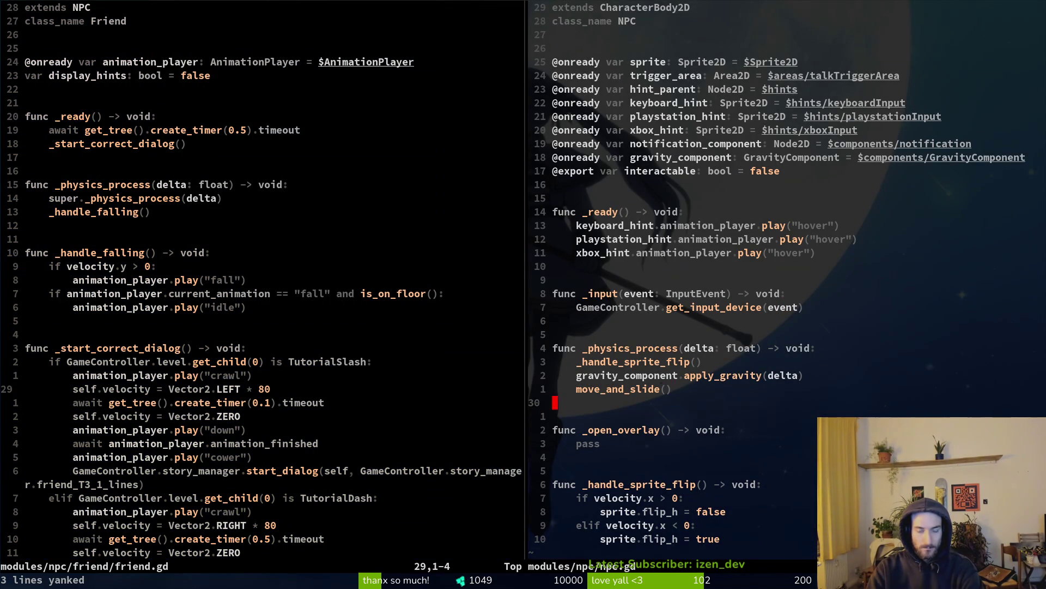
pyautogui.press('{')
pyautogui.press('{')
pyautogui.press('k')
pyautogui.press('p')
pyautogui.press('k')
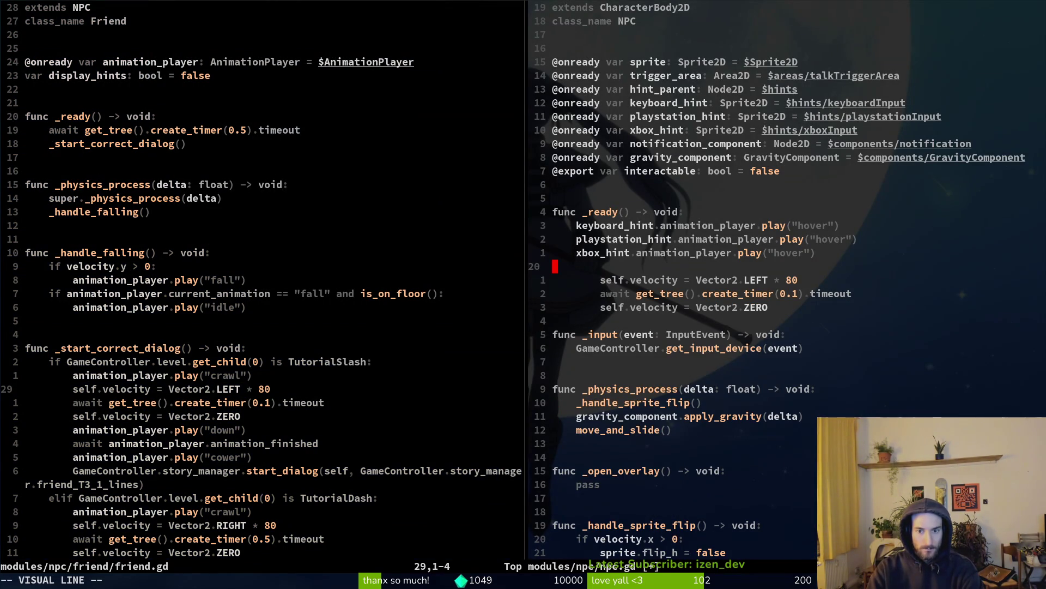
pyautogui.press('d')
pyautogui.press('d')
pyautogui.press('V')
pyautogui.press('j')
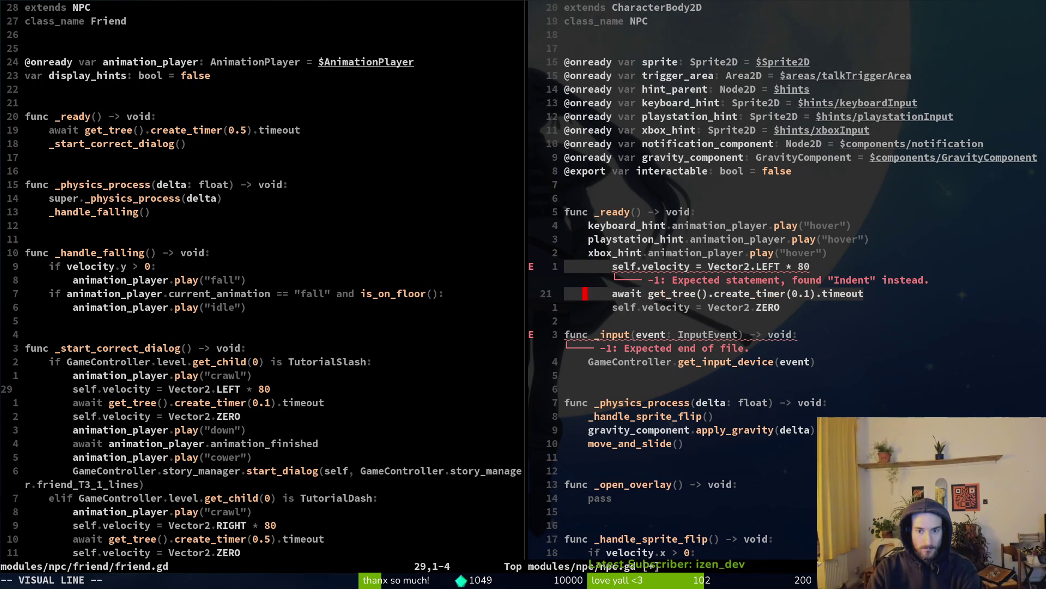
pyautogui.press('j')
pyautogui.press('less')
pyautogui.write(':write')
pyautogui.press('Return')
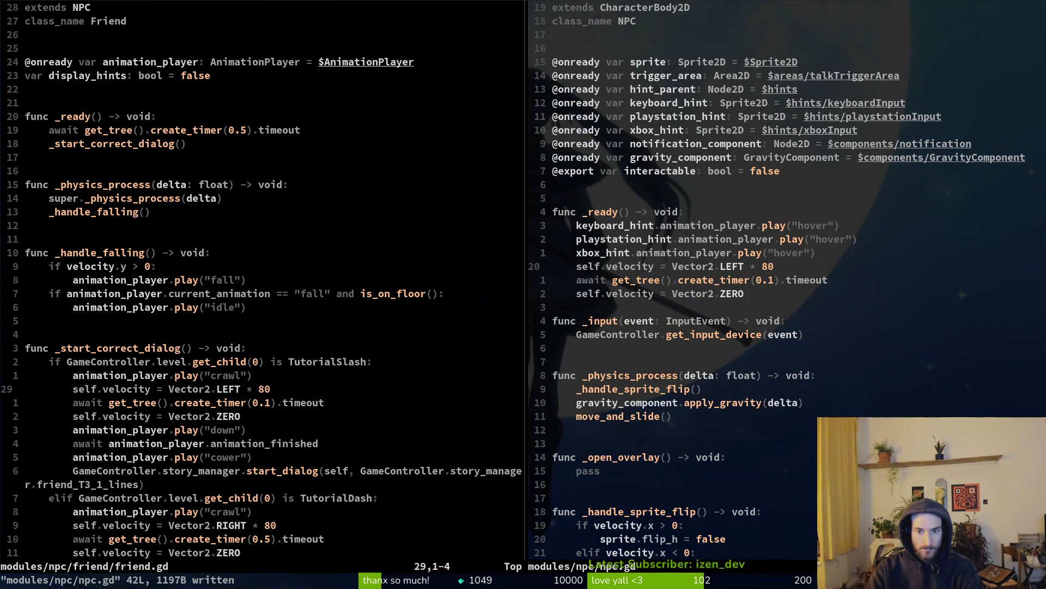
# Step: Open a new line below the Vector2.ZERO line in npc.gd
pyautogui.press('j')
pyautogui.press('j')
pyautogui.press('o')
pyautogui.press('Tab')
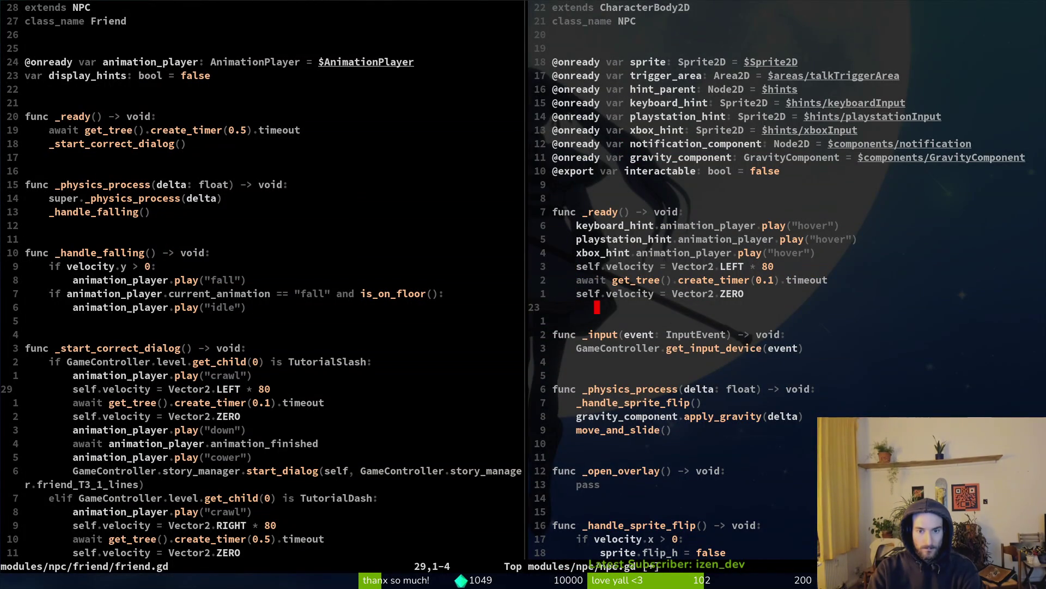
pyautogui.press('BackSpace')
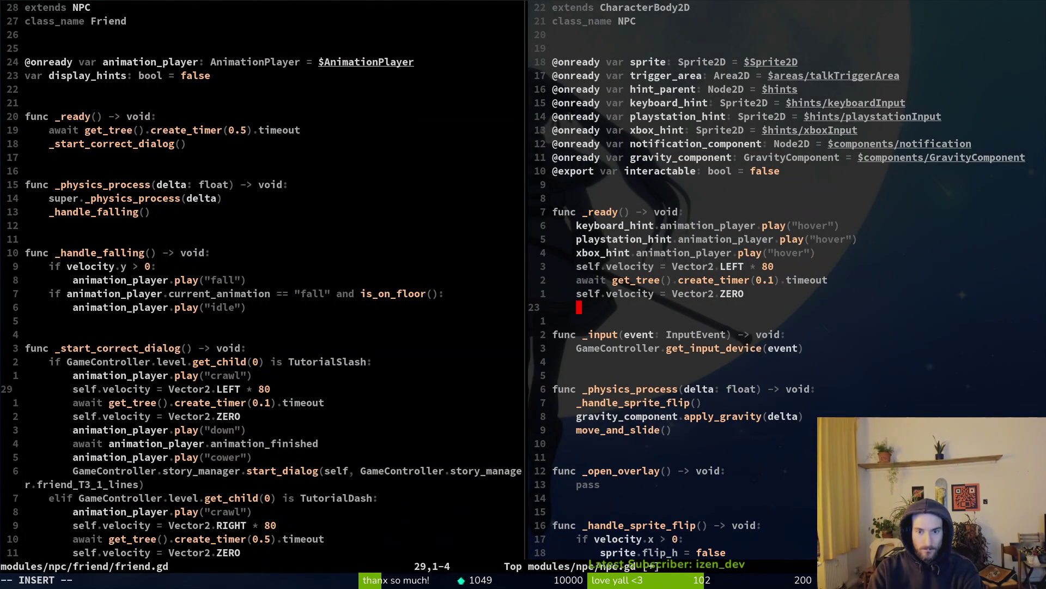
pyautogui.press('Escape')
pyautogui.hotkey('alt', 'Tab')
# Step: Run the hive level, fly the player bee up to the NPC to see the J prompt, then stop
pyautogui.press('F5')
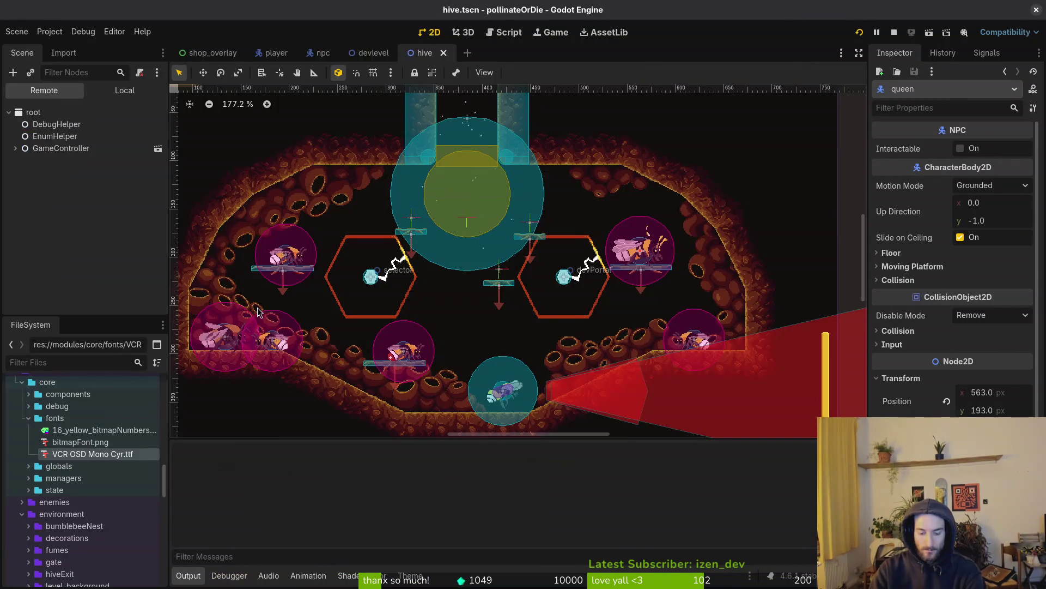
pyautogui.press('Return')
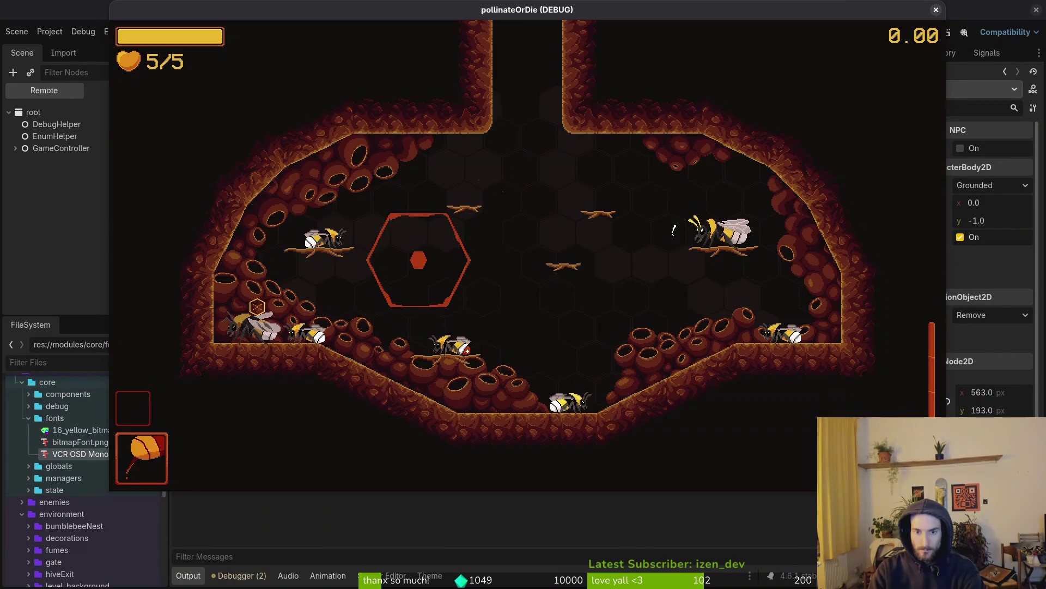
pyautogui.press('w')
pyautogui.press('d')
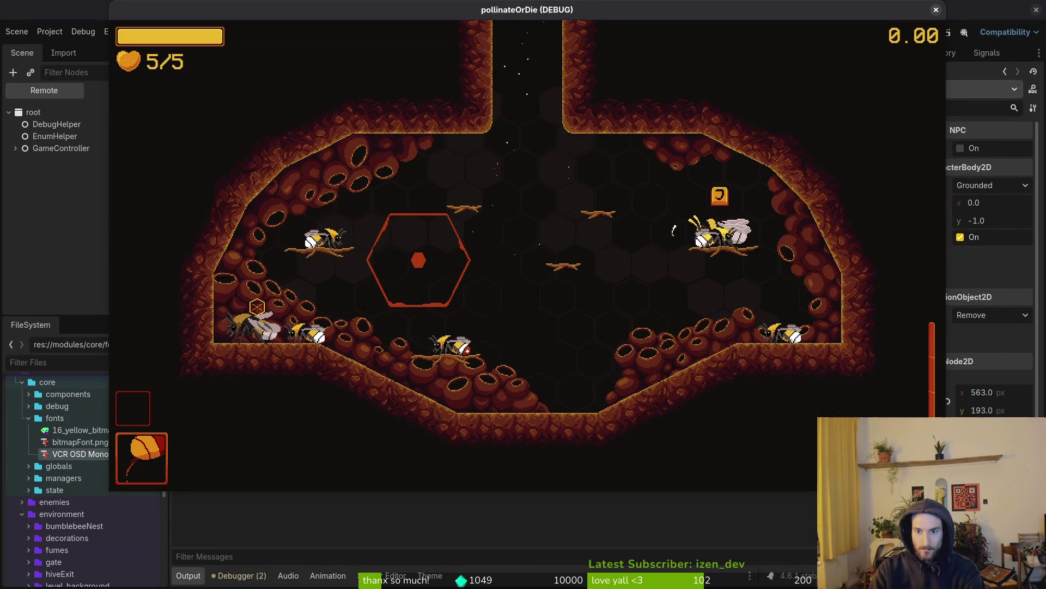
pyautogui.press('s')
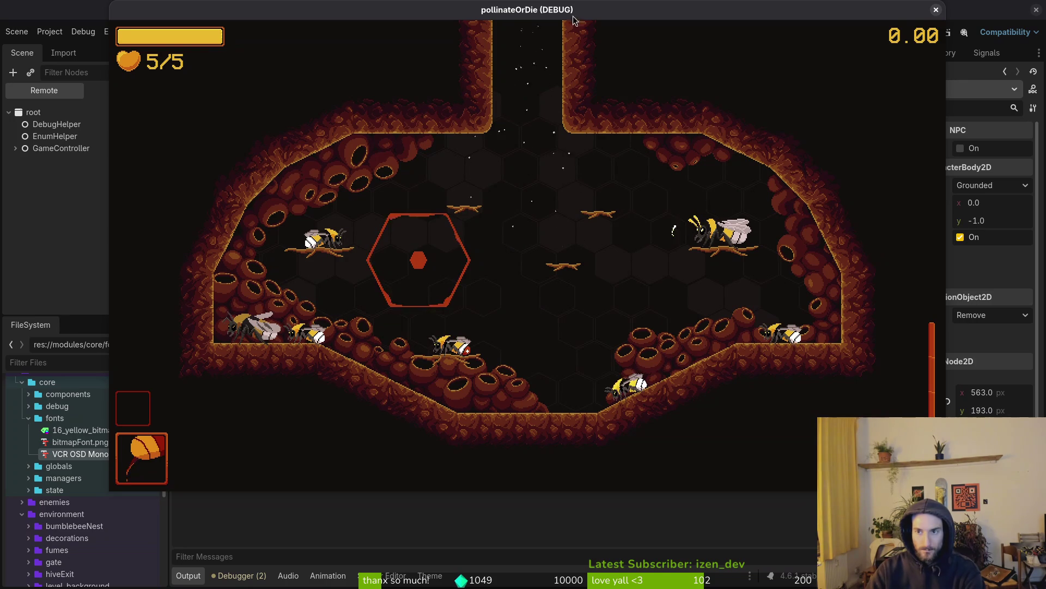
pyautogui.press('F8')
# Step: Change the create_timer value from 0.1 to 0.05, save npc.gd, and close its split
pyautogui.hotkey('alt', 'Tab')
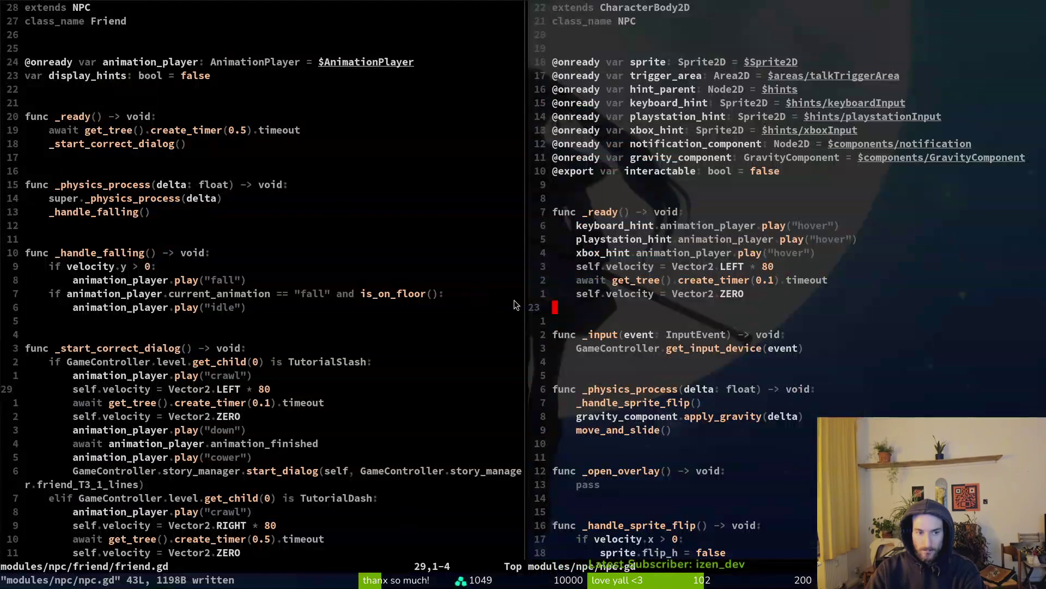
pyautogui.click(767, 284)
pyautogui.write('s0')
pyautogui.write('5')
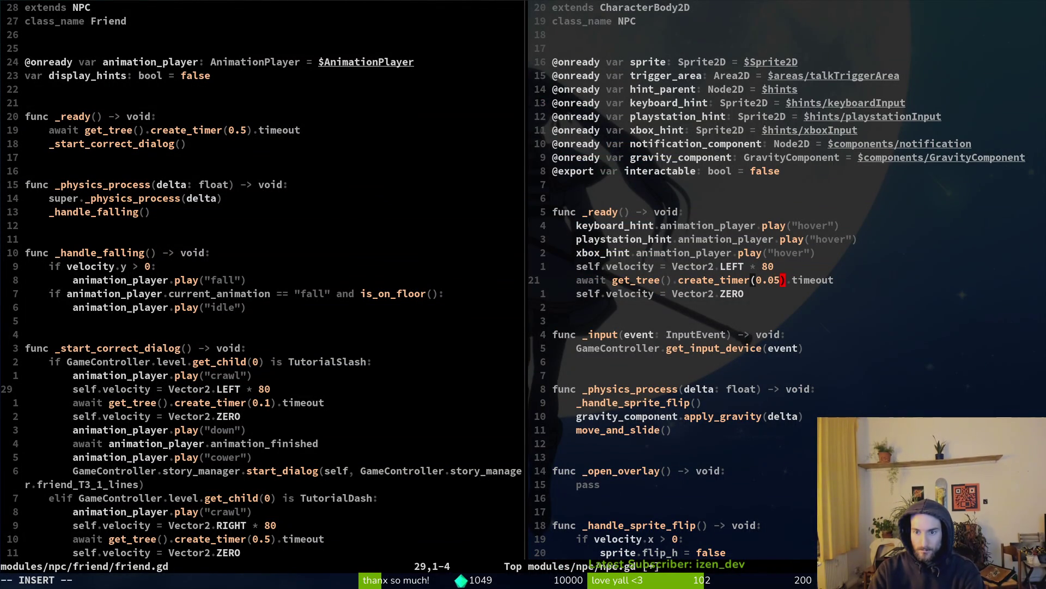
pyautogui.press('Escape')
pyautogui.write(':write')
pyautogui.press('Return')
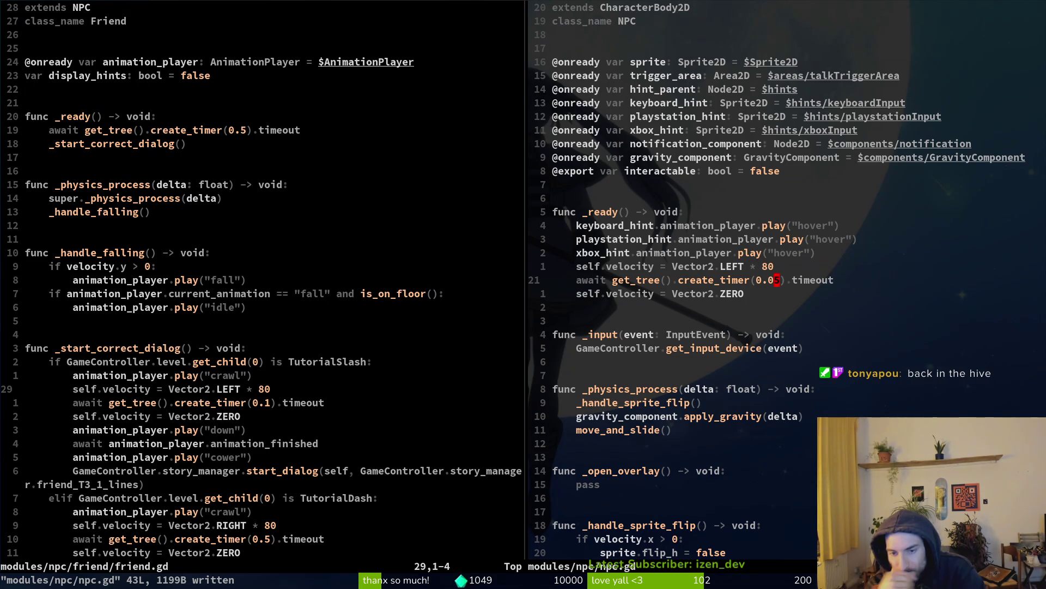
pyautogui.hotkey('ctrl', 'w')
# Step: Quit Vim and launch tig to review the uncommitted changes
pyautogui.write('q')
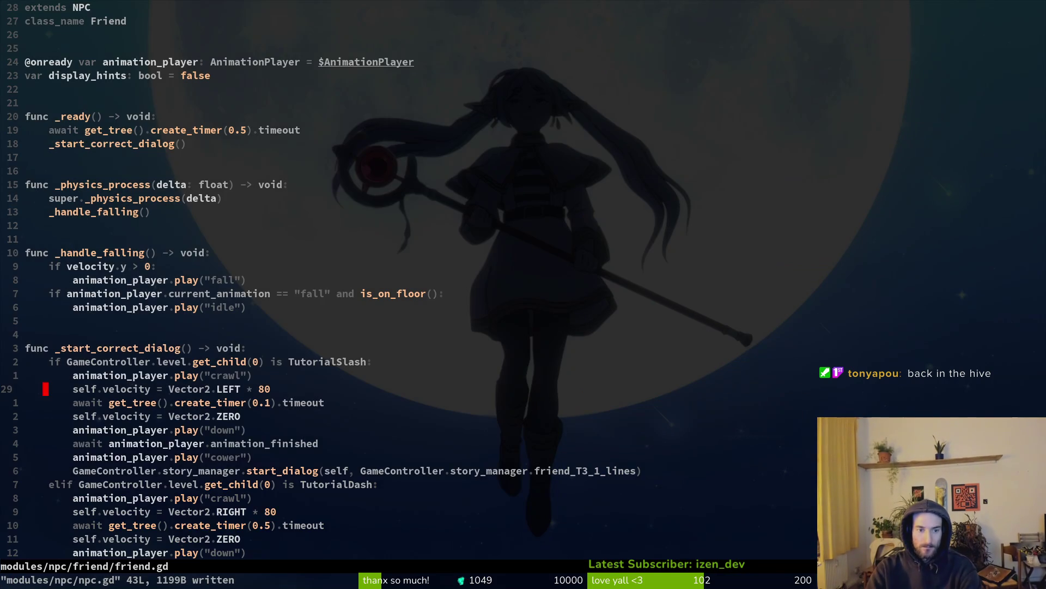
pyautogui.write(':q')
pyautogui.press('Return')
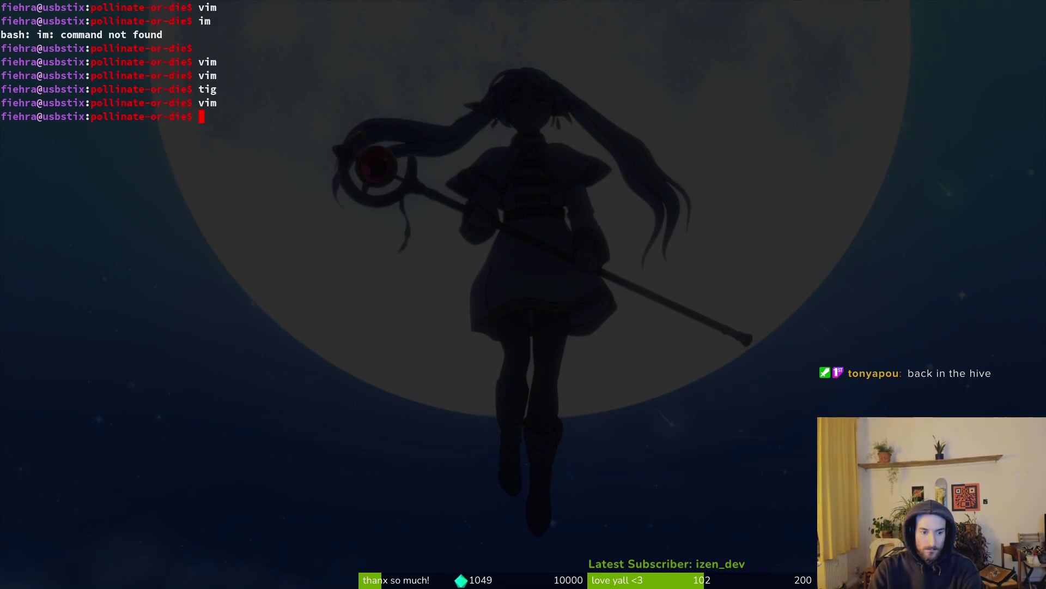
pyautogui.write('tig')
pyautogui.press('Return')
# Step: Stage hive.tscn, npc.gd and npc.tscn in tig's status view, then leave it
pyautogui.press('Down')
pyautogui.press('Return')
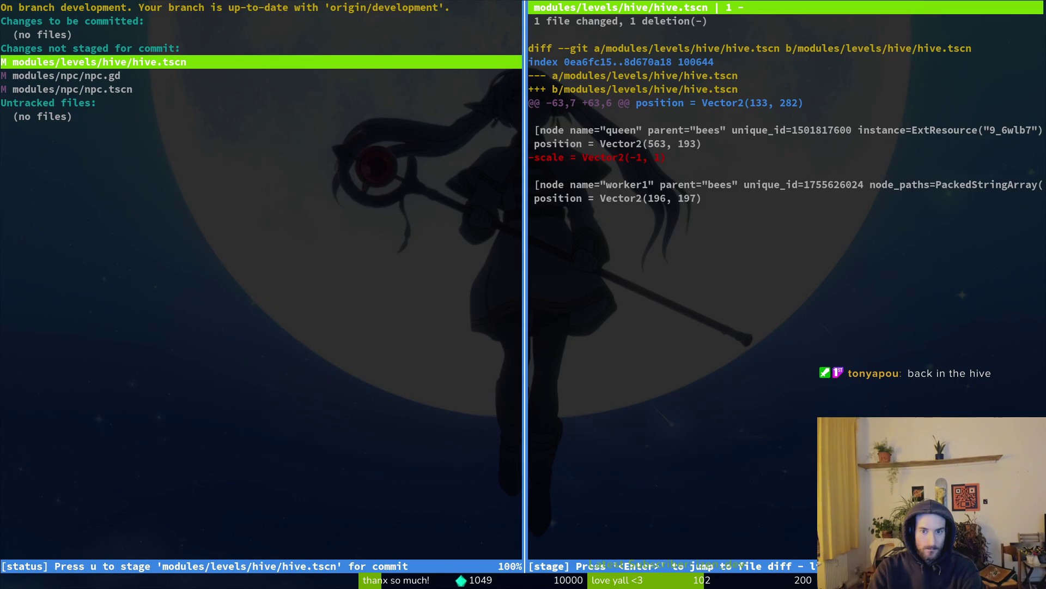
pyautogui.press('u')
pyautogui.press('u')
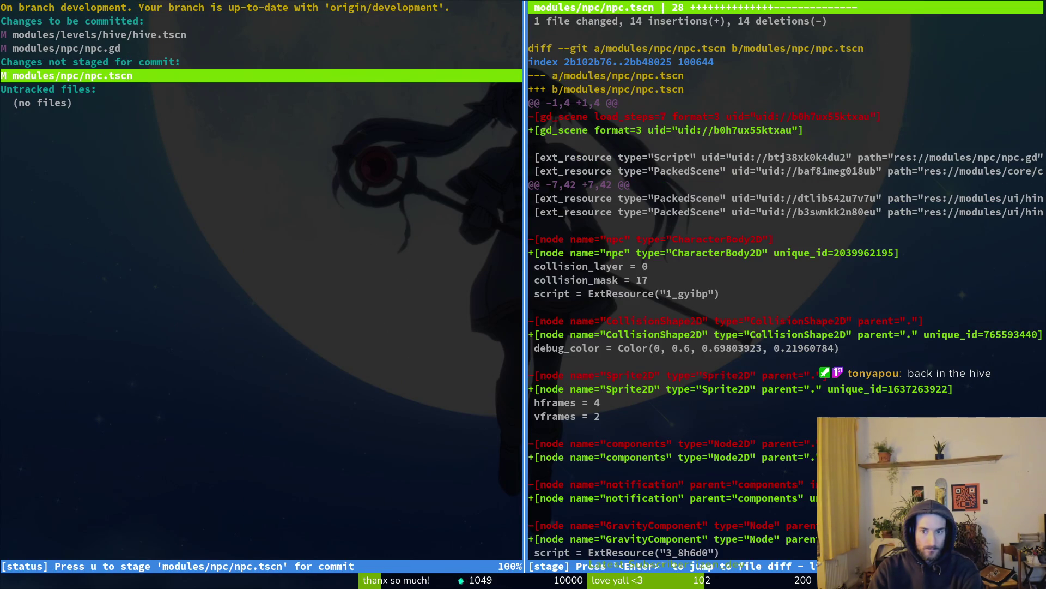
pyautogui.press('u')
pyautogui.press('q')
pyautogui.press('q')
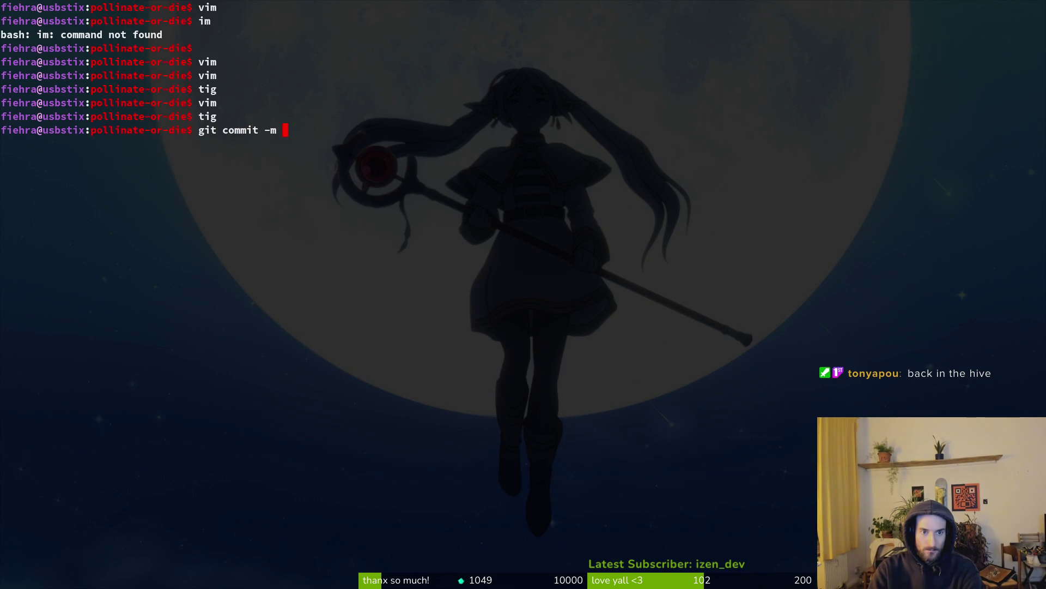
# Step: Clear the half-typed command, exit a stray empty Vim session, and restart tig
pyautogui.press('BackSpace')
pyautogui.press('BackSpace')
pyautogui.press('BackSpace')
pyautogui.write('vim')
pyautogui.press('Return')
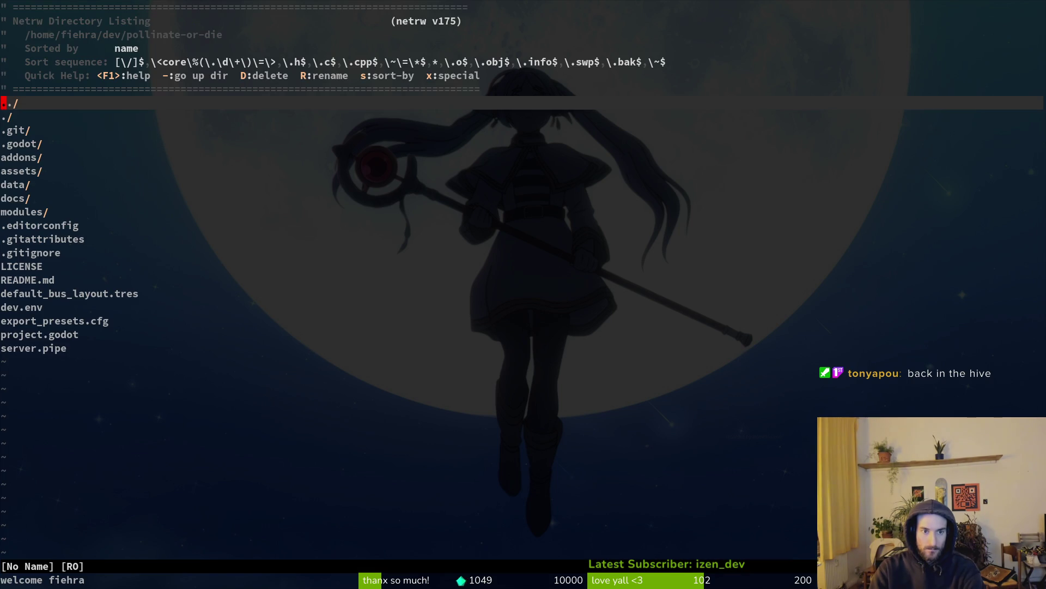
pyautogui.write(':q')
pyautogui.press('Return')
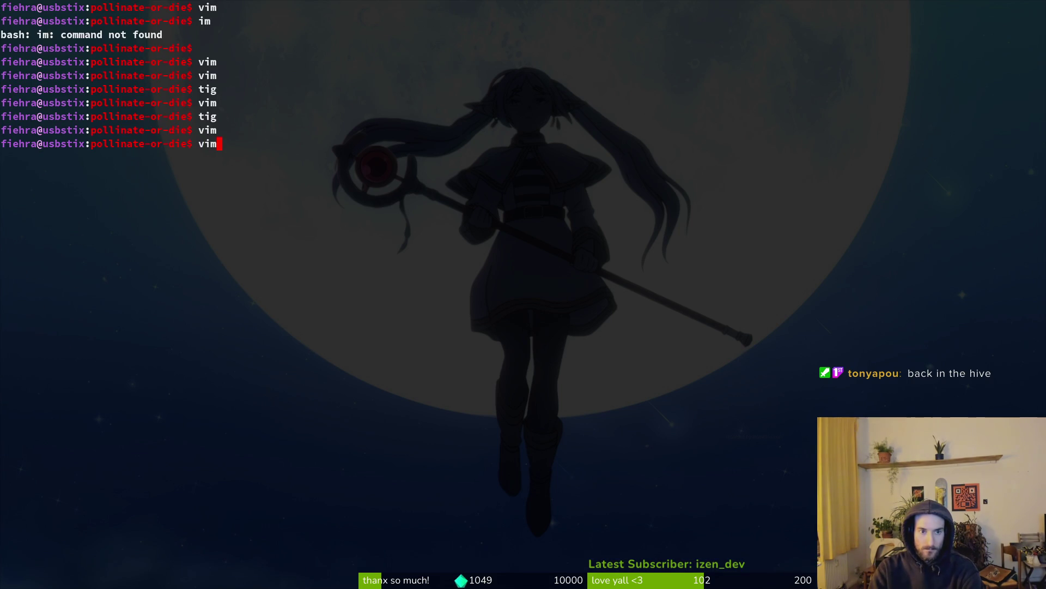
pyautogui.write('ig')
pyautogui.press('Return')
# Step: Review the npc.gd and npc.tscn diffs, then relaunch Vim in the project folder
pyautogui.press('s')
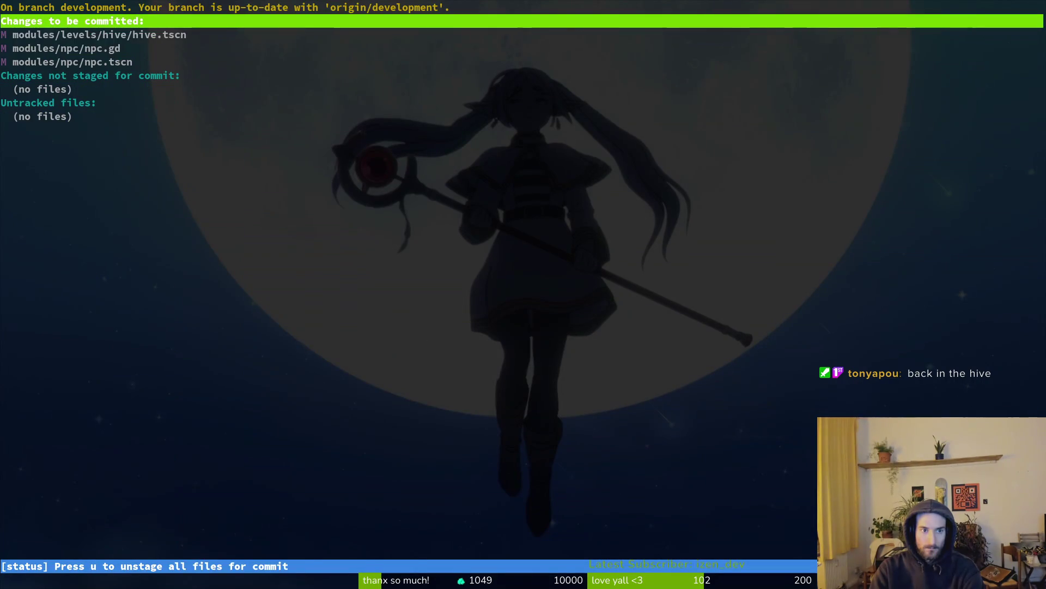
pyautogui.press('Down')
pyautogui.press('Down')
pyautogui.press('Return')
pyautogui.press('Down')
pyautogui.press('q')
pyautogui.press('q')
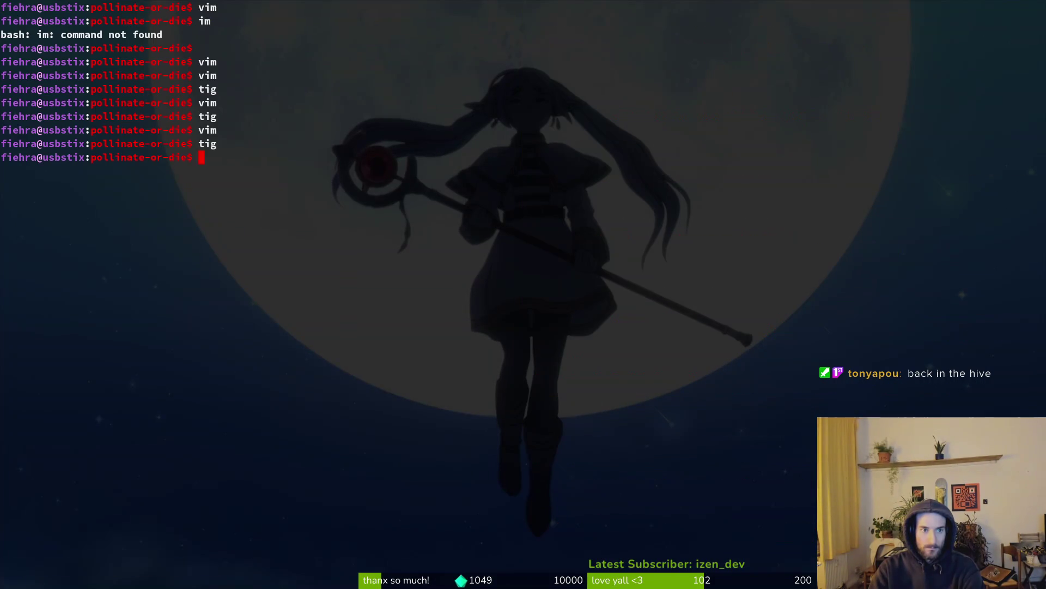
pyautogui.write('bitvim')
pyautogui.press('Return')
# Step: Open modules/npc/npc.gd, delete its three velocity and timer lines, and save
pyautogui.hotkey('ctrl', 'p')
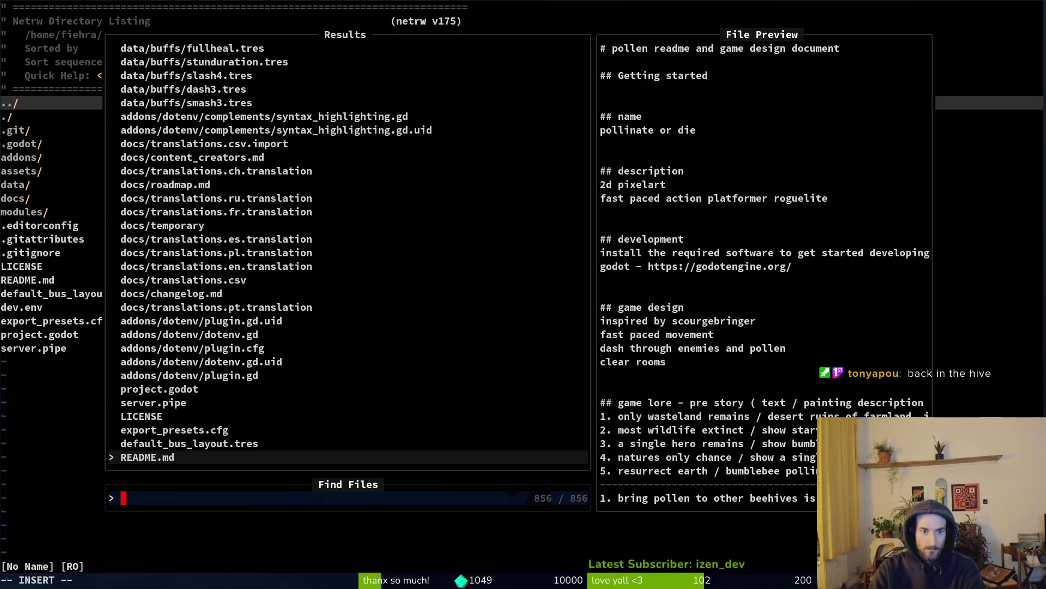
pyautogui.write('npc')
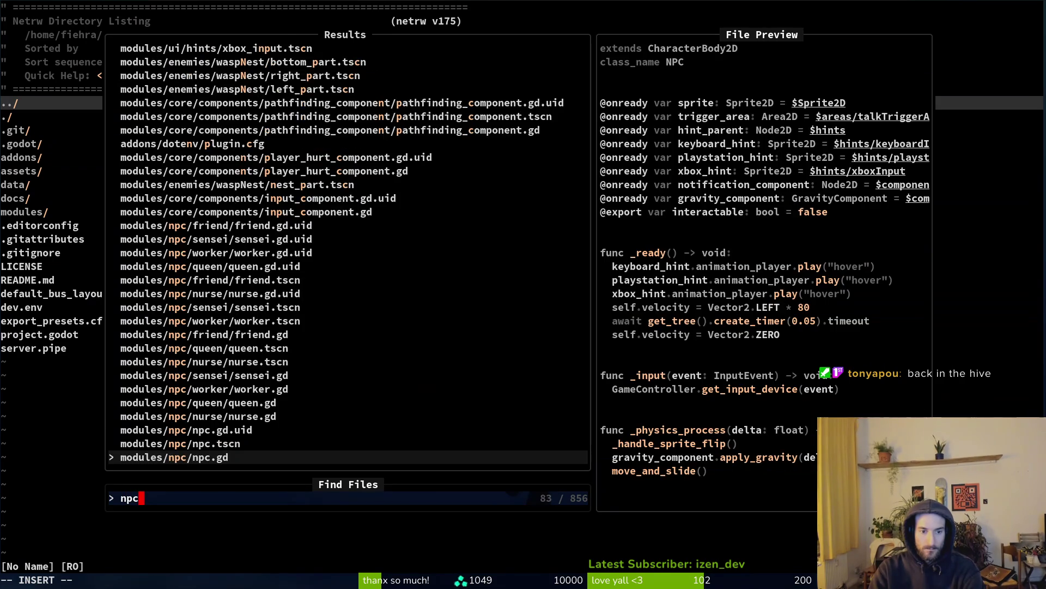
pyautogui.press('Return')
pyautogui.press('u')
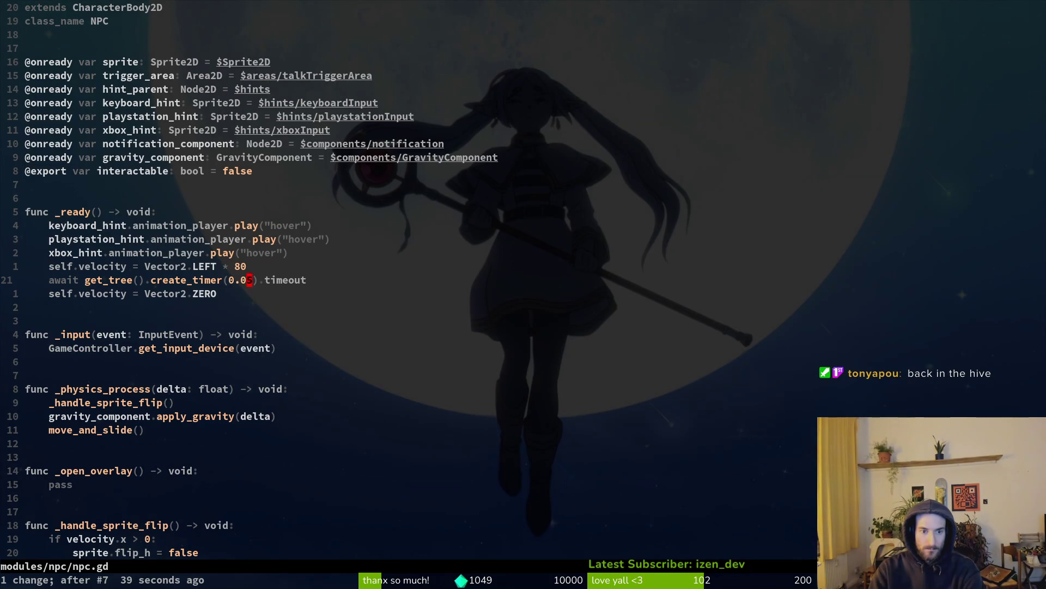
pyautogui.press('k')
pyautogui.hotkey('shift', 'v')
pyautogui.press('j')
pyautogui.press('j')
pyautogui.press('d')
pyautogui.hotkey('ctrl', 's')
pyautogui.press('space')
# Step: Open queen.gd, restore the deleted lines in npc.gd, and yank its eight _ready lines
pyautogui.press('f')
pyautogui.press('f')
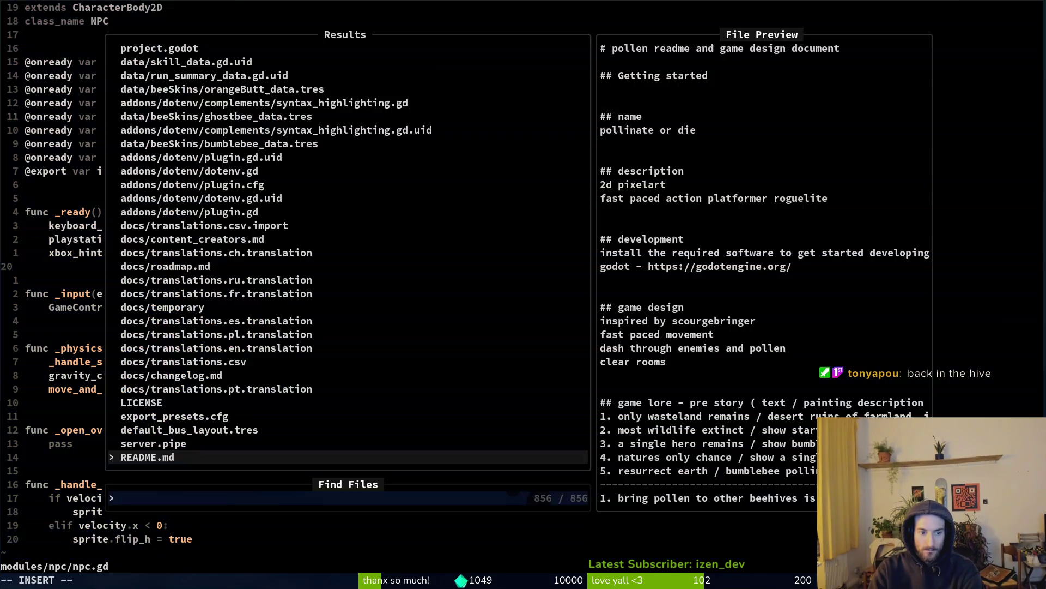
pyautogui.write('queen')
pyautogui.press('Return')
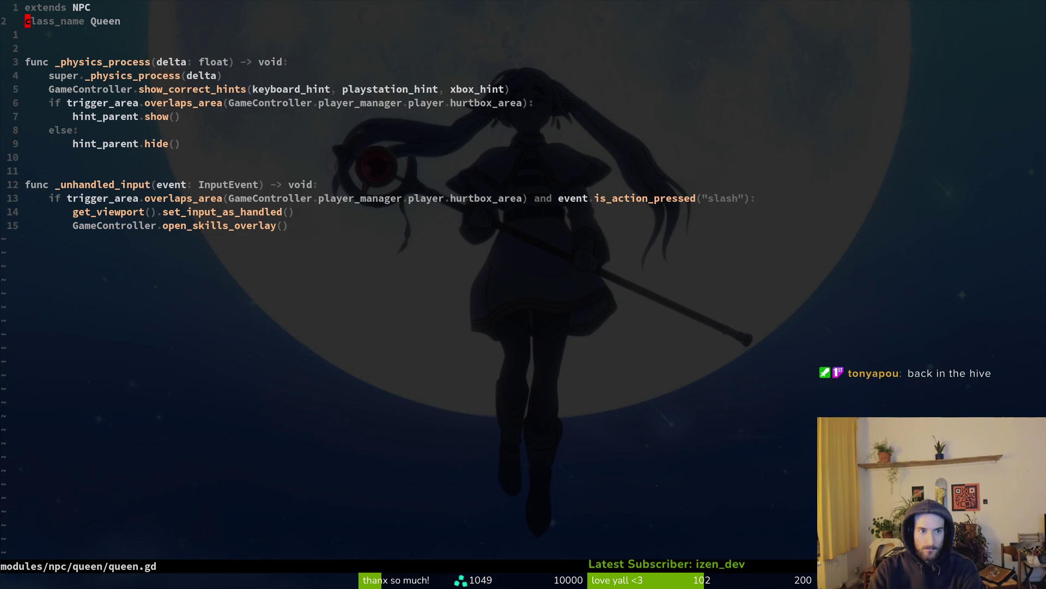
pyautogui.hotkey('ctrl', '^')
pyautogui.press('k')
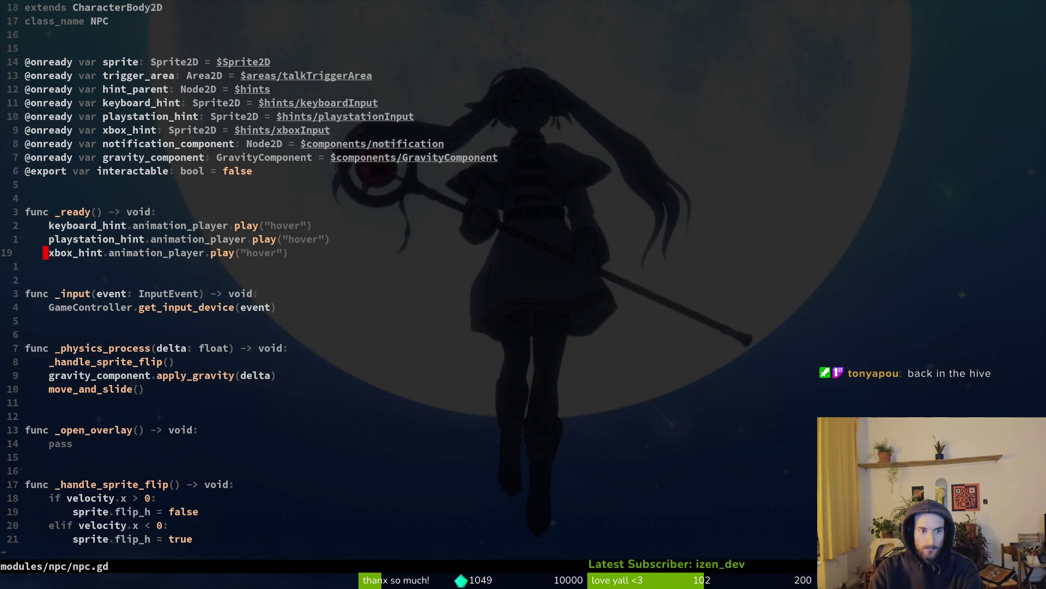
pyautogui.press('u')
pyautogui.press('k')
pyautogui.press('k')
pyautogui.press('k')
pyautogui.press('V')
pyautogui.press('j')
pyautogui.press('j')
pyautogui.press('j')
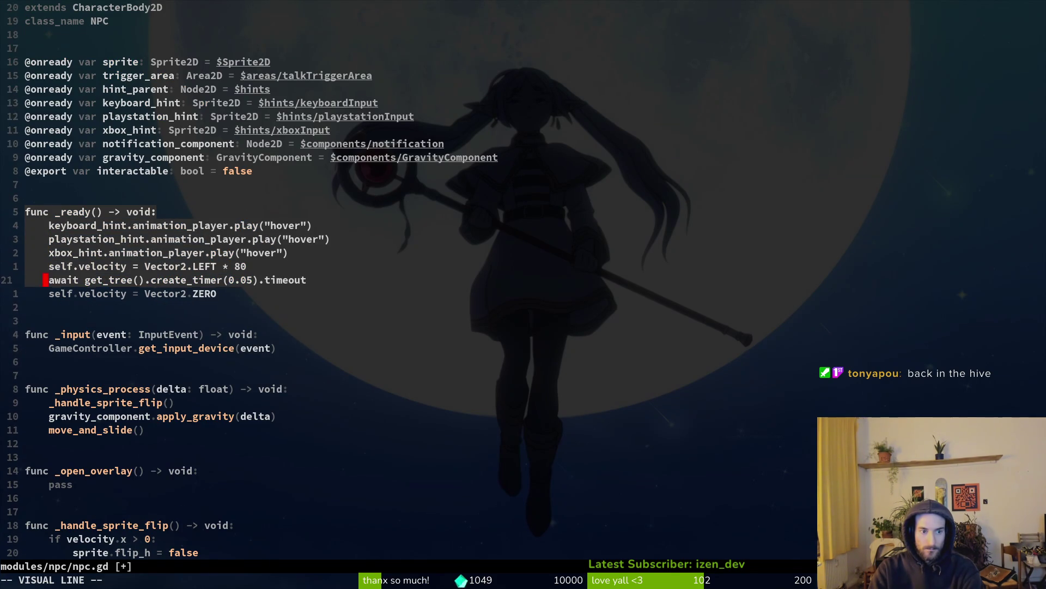
pyautogui.press('y')
# Step: Paste the copied _ready function into queen.gd
pyautogui.hotkey('ctrl', '^')
pyautogui.press('p')
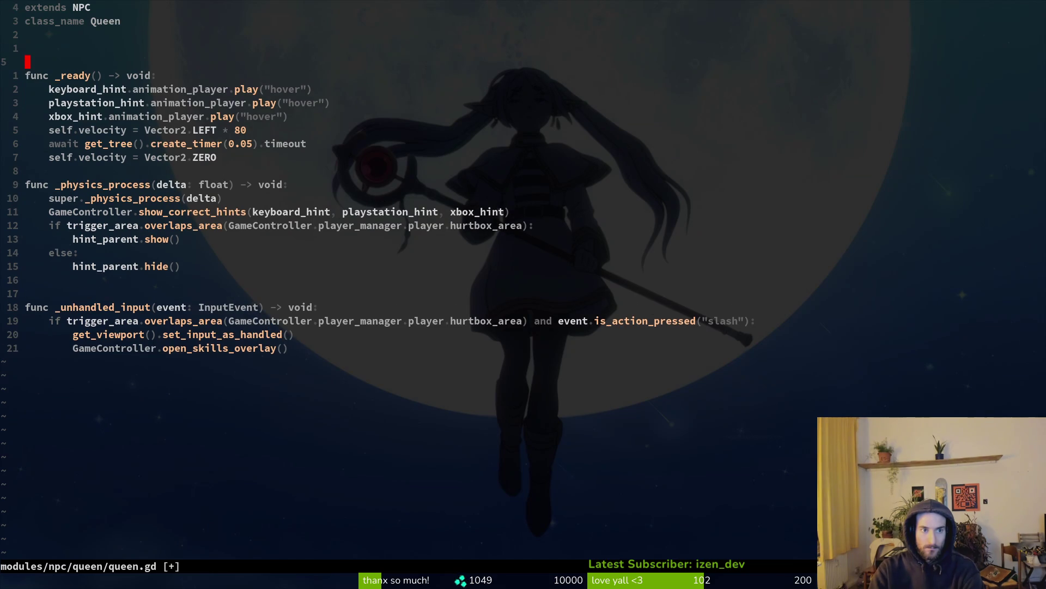
pyautogui.press('j')
pyautogui.press('j')
pyautogui.press('j')
pyautogui.press('o')
pyautogui.press('Escape')
# Step: Replace queen.gd's three hint animation lines with super._ready() and save
pyautogui.press('k')
pyautogui.press('k')
pyautogui.press('k')
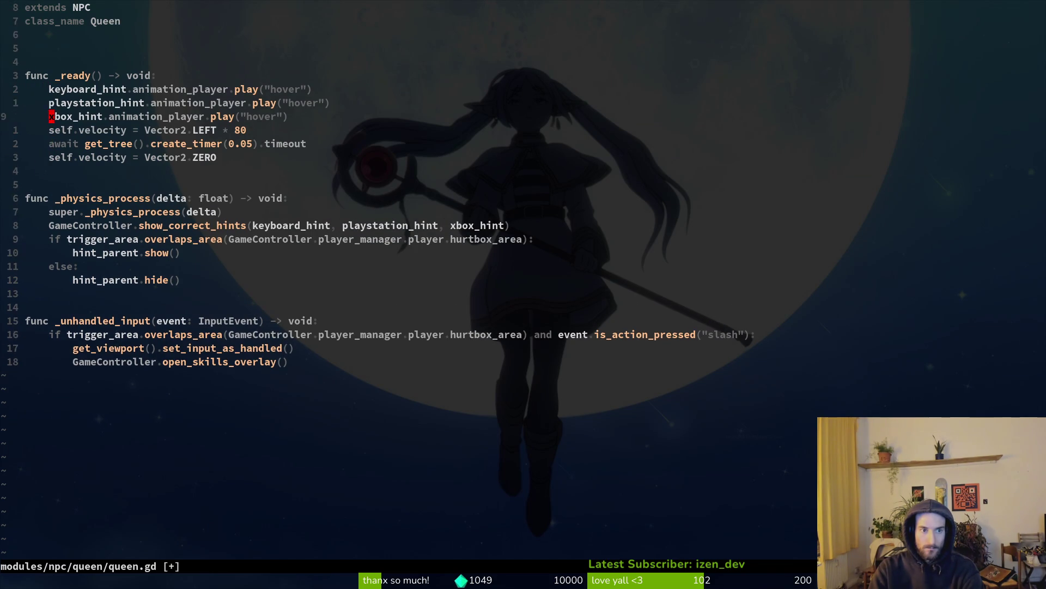
pyautogui.press('V')
pyautogui.press('j')
pyautogui.press('d')
pyautogui.press('d')
pyautogui.press('d')
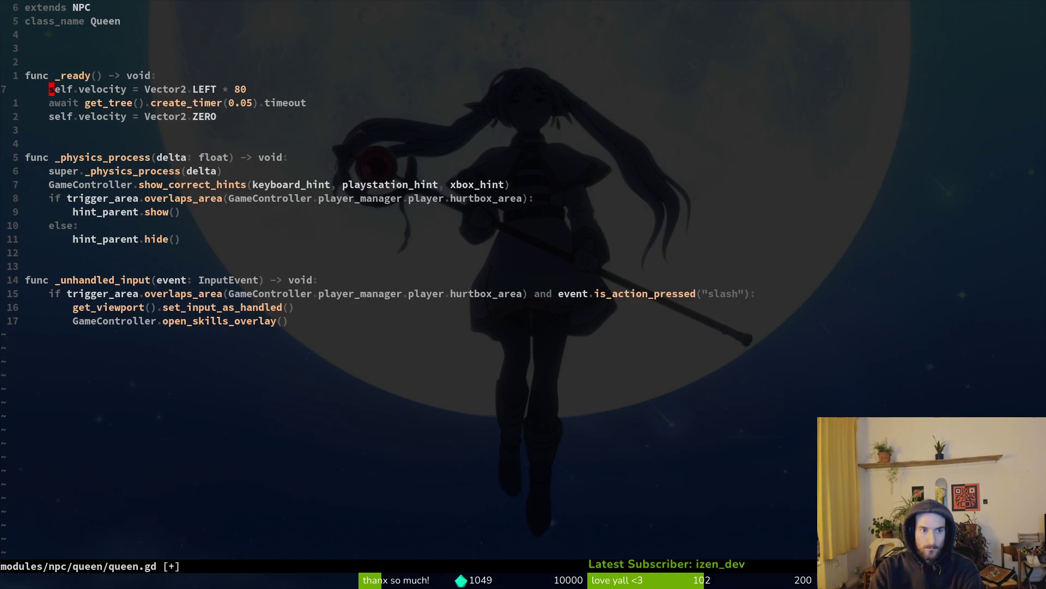
pyautogui.write('Op')
pyautogui.press('BackSpace')
pyautogui.write('super.')
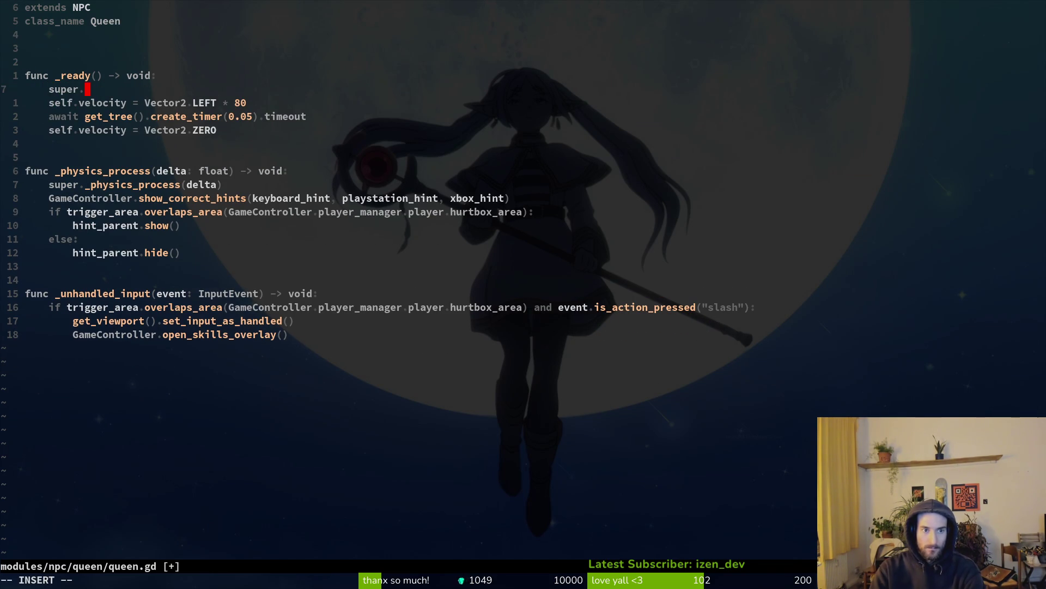
pyautogui.write('_ready()')
pyautogui.press('Escape')
pyautogui.press('Return')
# Step: Delete the velocity and timer lines from npc.gd's _ready and save it
pyautogui.hotkey('ctrl', '6')
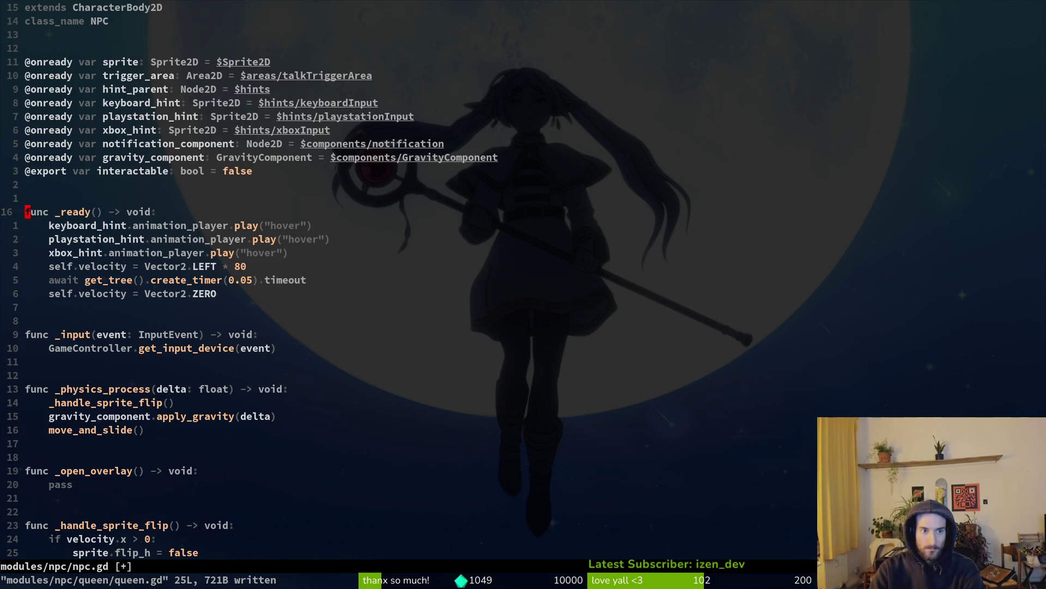
pyautogui.press('j')
pyautogui.press('j')
pyautogui.press('j')
pyautogui.hotkey('shift', 'v')
pyautogui.press('j')
pyautogui.press('j')
pyautogui.write('d:w')
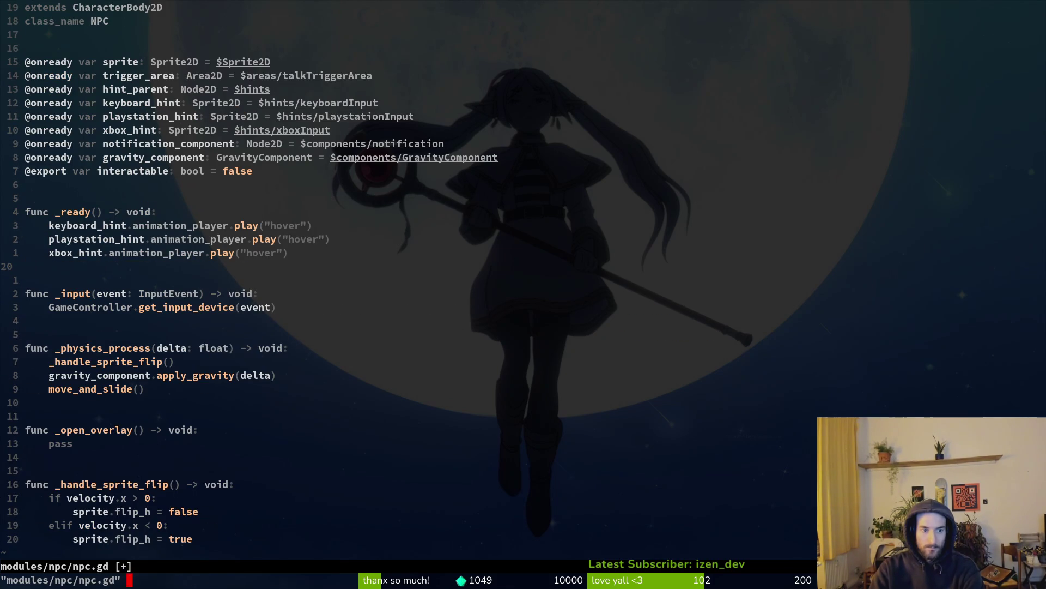
pyautogui.press('Return')
# Step: Remove the blank line above _ready in queen.gd, then save and exit Vim
pyautogui.hotkey('ctrl', '6')
pyautogui.press('d')
pyautogui.press('d')
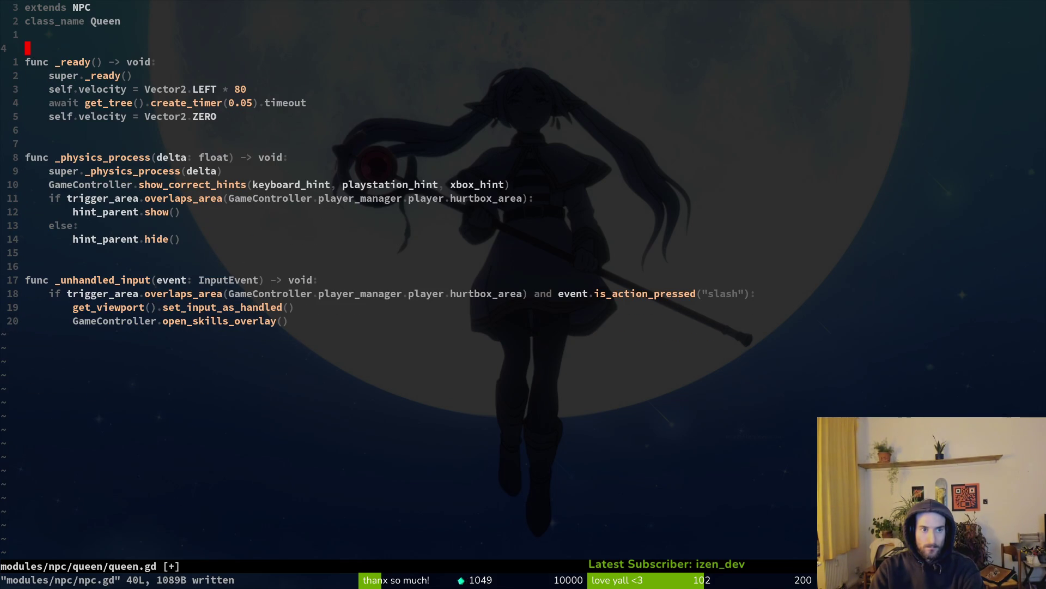
pyautogui.write(':wq')
pyautogui.press('Return')
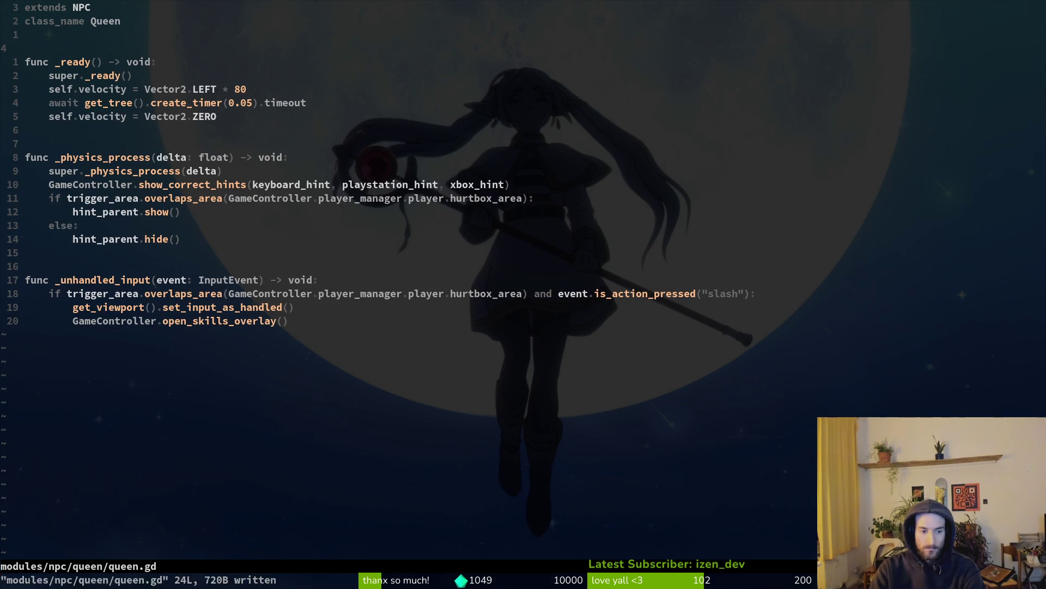
pyautogui.hotkey('alt', 'Tab')
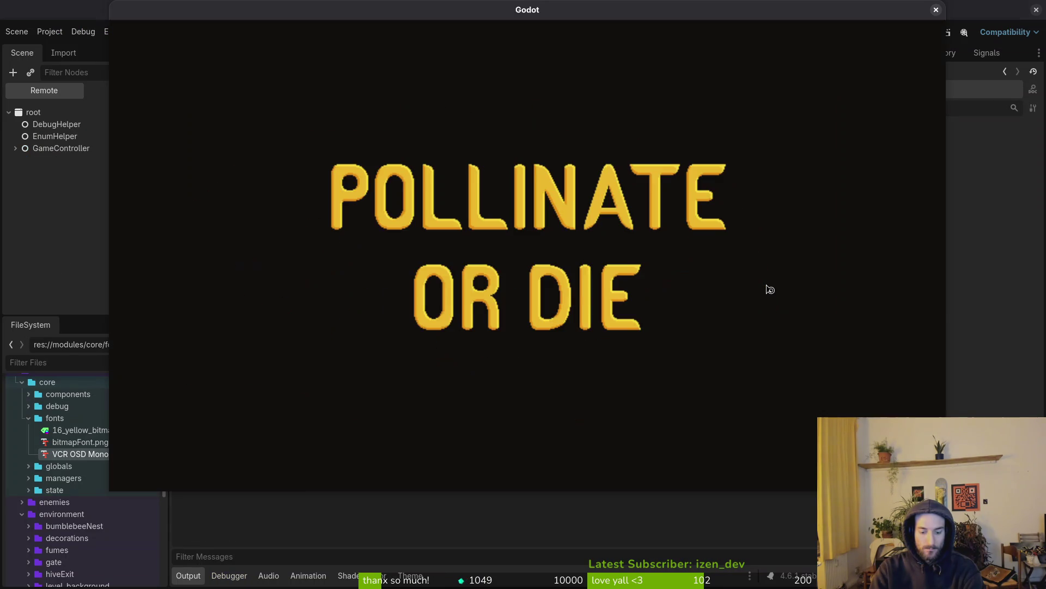
pyautogui.press('Return')
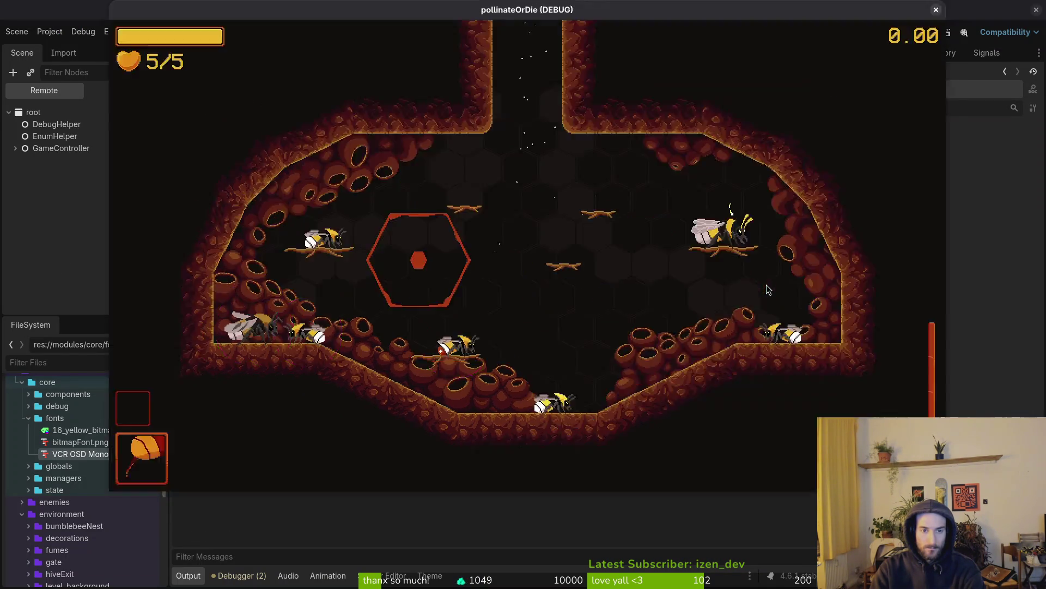
pyautogui.press('super+1')
# Step: Launch Vim and open modules/npc/queen/queen.gd from the file finder
pyautogui.write('im')
pyautogui.press('Return')
pyautogui.press('Return')
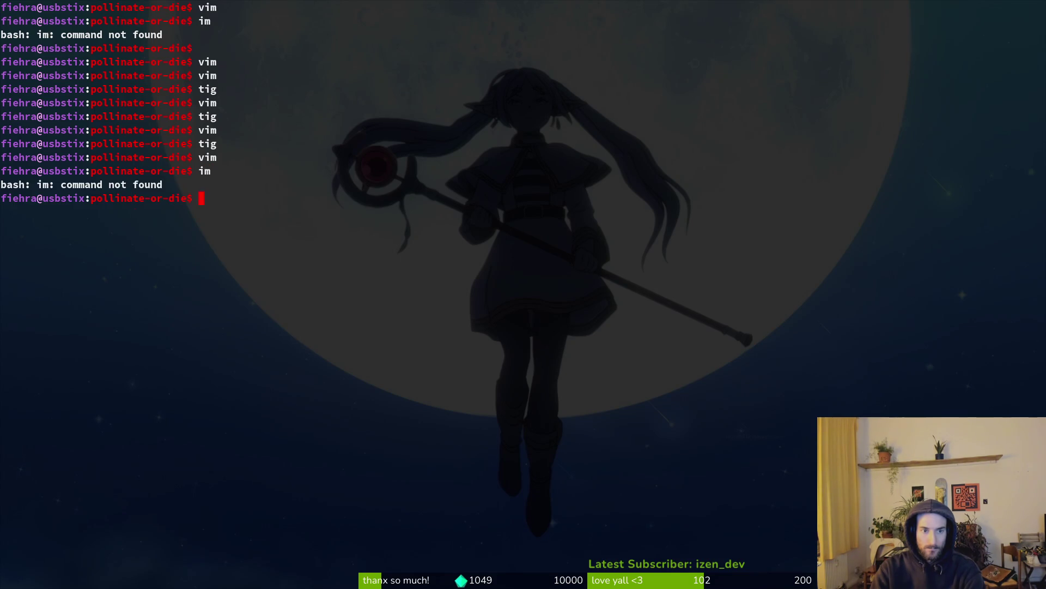
pyautogui.write('vim')
pyautogui.press('Return')
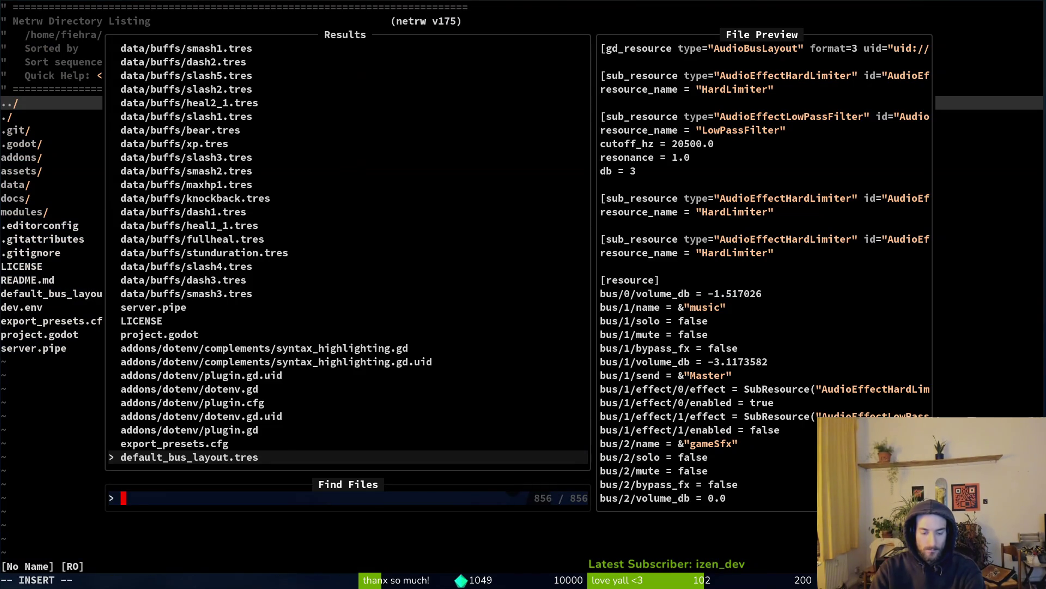
pyautogui.write('que')
pyautogui.press('Return')
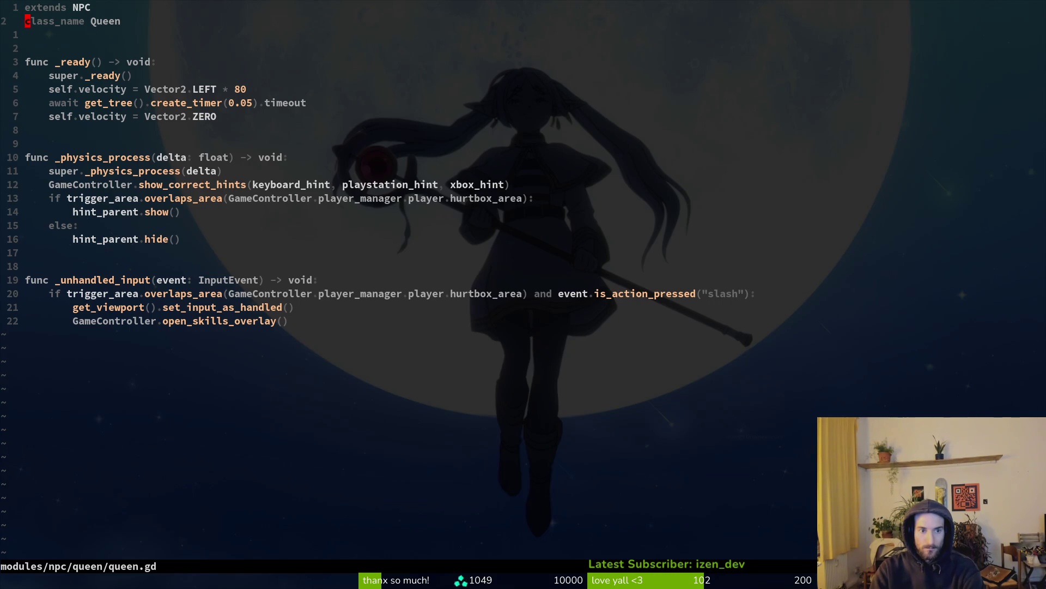
# Step: Move to the await timer line in _ready and save queen.gd
pyautogui.press('7')
pyautogui.press('j')
pyautogui.press('3')
pyautogui.press('j')
pyautogui.press('k')
pyautogui.press('k')
pyautogui.press('k')
pyautogui.press('j')
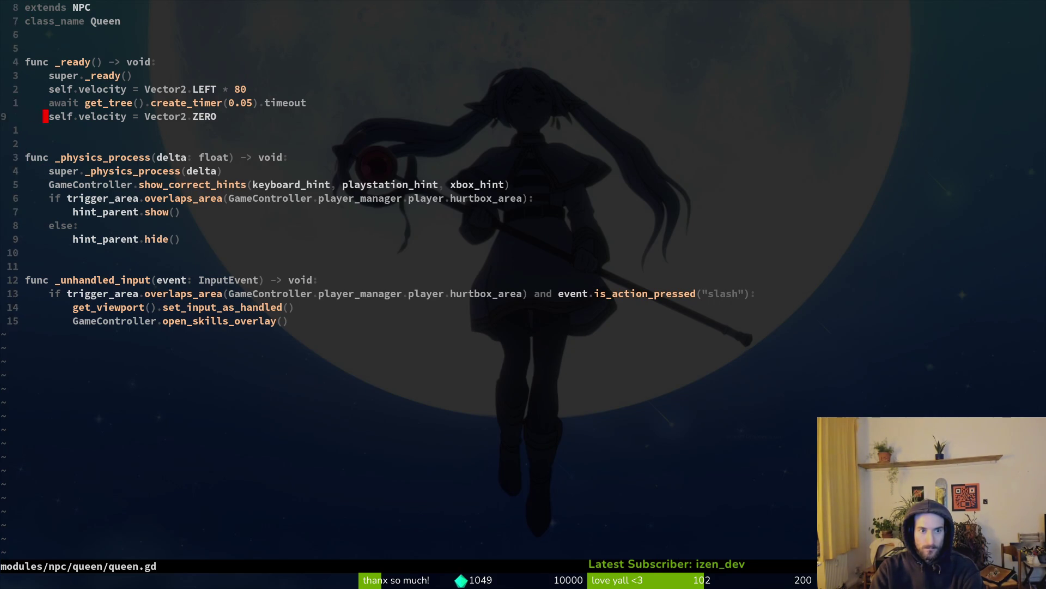
pyautogui.press('k')
pyautogui.hotkey('ctrl', 's')
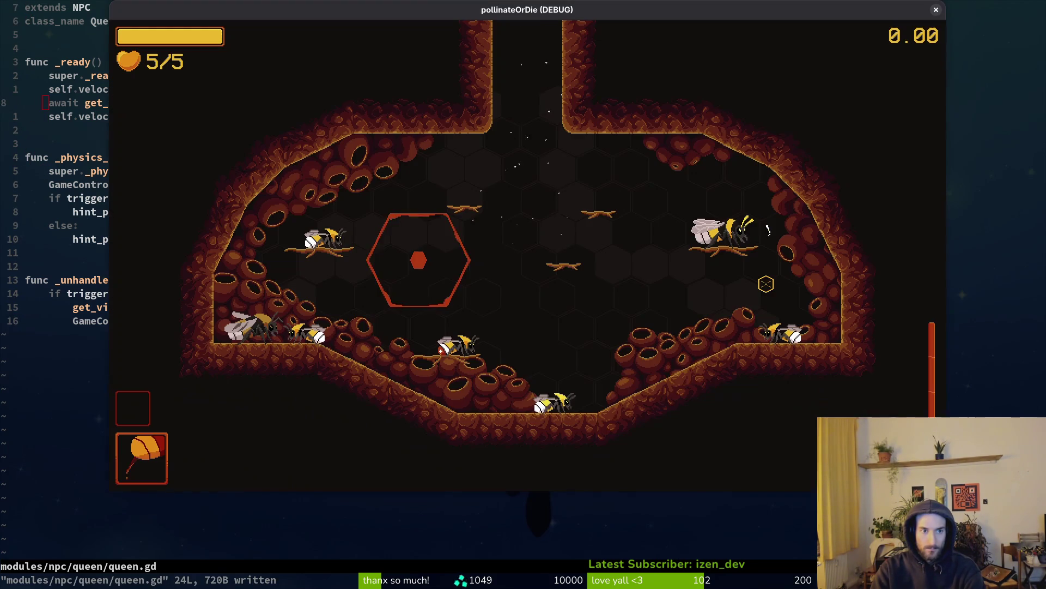
# Step: Close the running game, relaunch it with F5 to test the queen, and close it
pyautogui.press('F8')
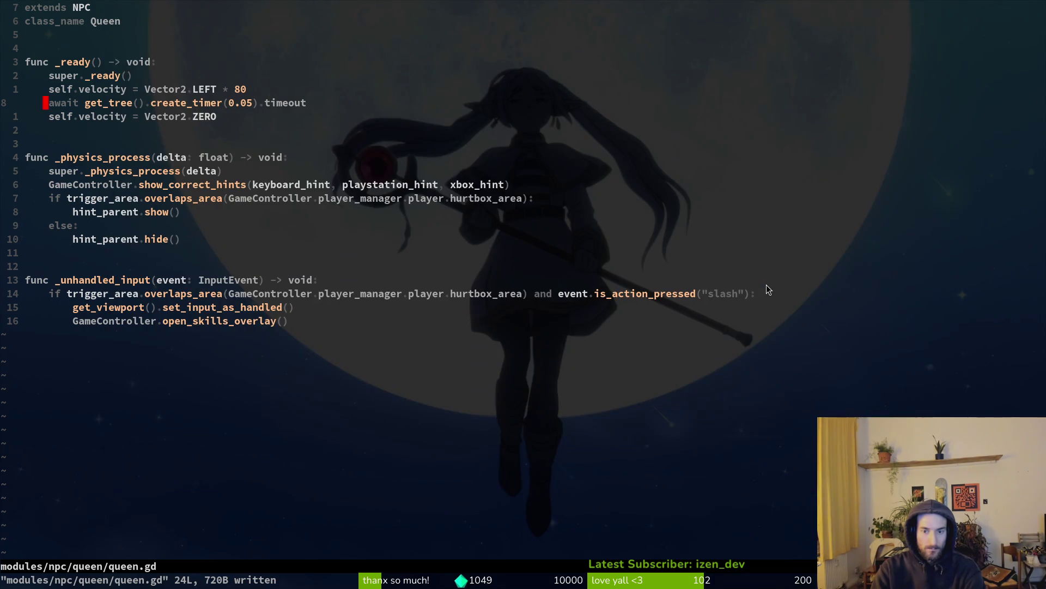
pyautogui.press('F5')
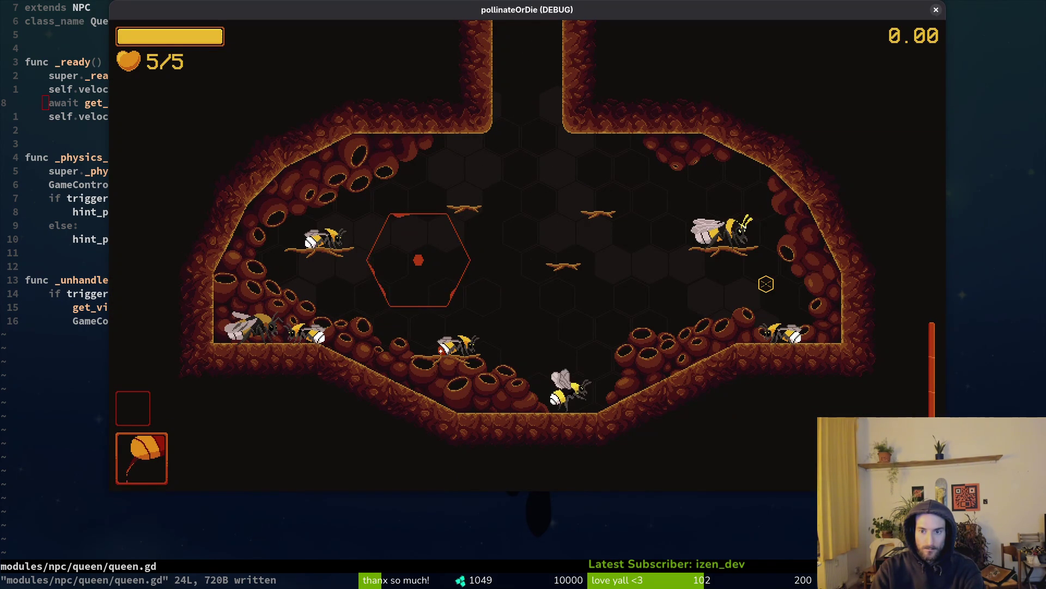
pyautogui.press('F8')
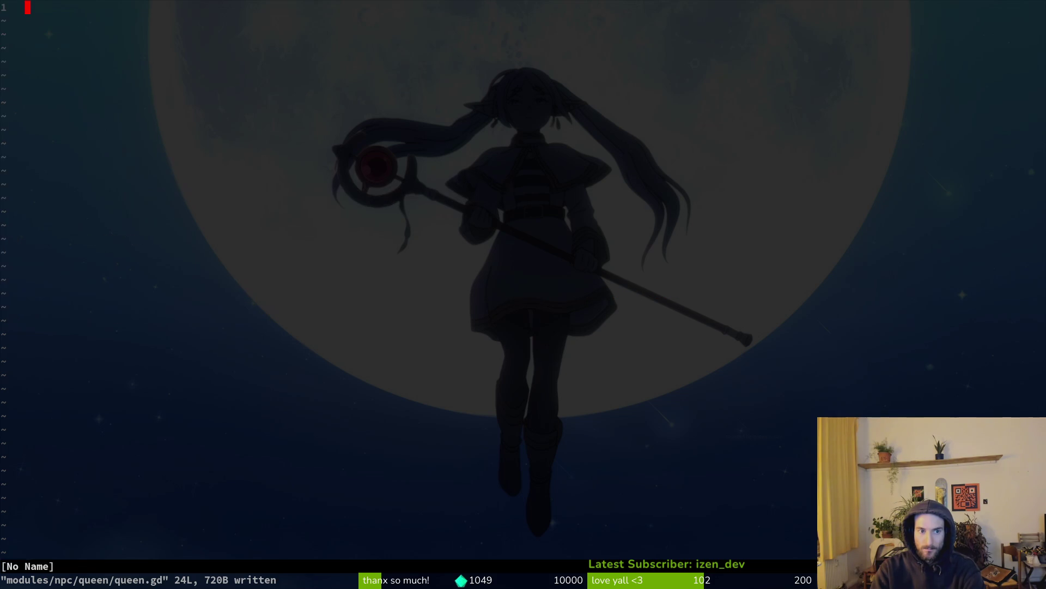
# Step: Inspect npc.gd, trying and undoing deletion of the _handle_sprite_flip() line
pyautogui.hotkey('ctrl', 'p')
pyautogui.write('npc')
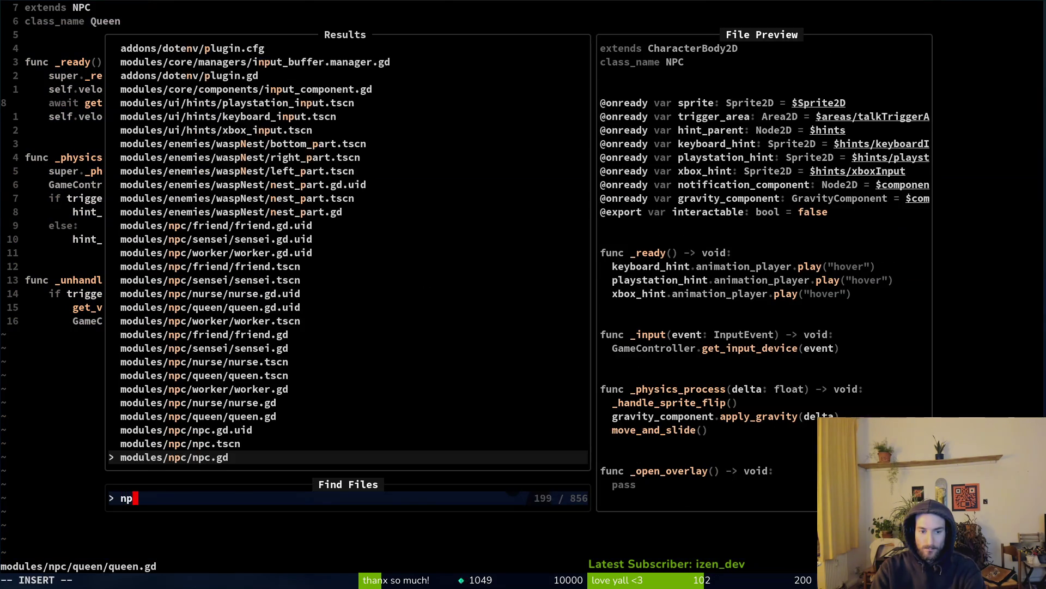
pyautogui.press('Return')
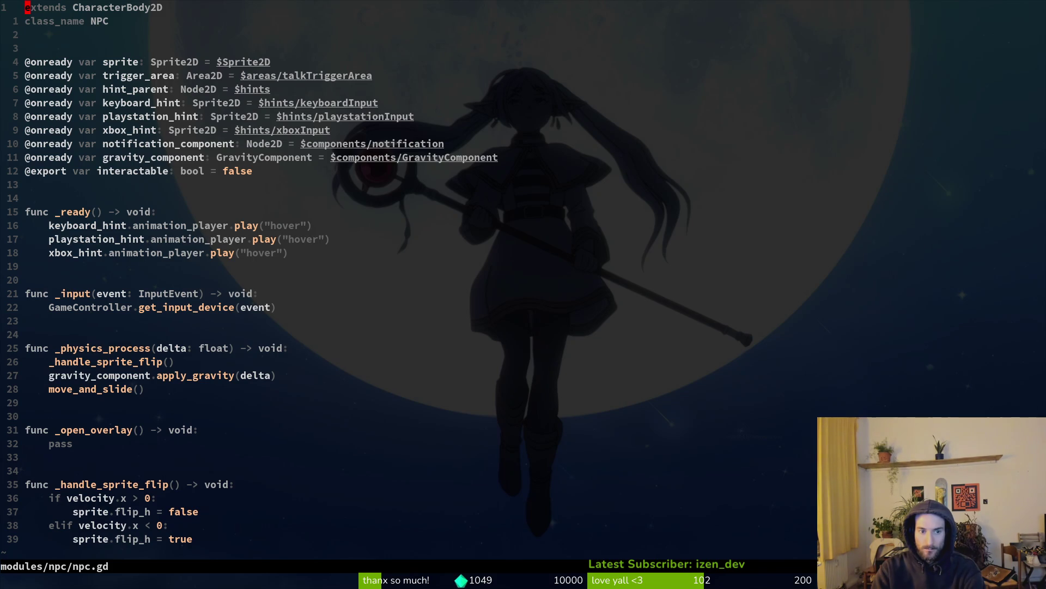
pyautogui.hotkey('ctrl', 'o')
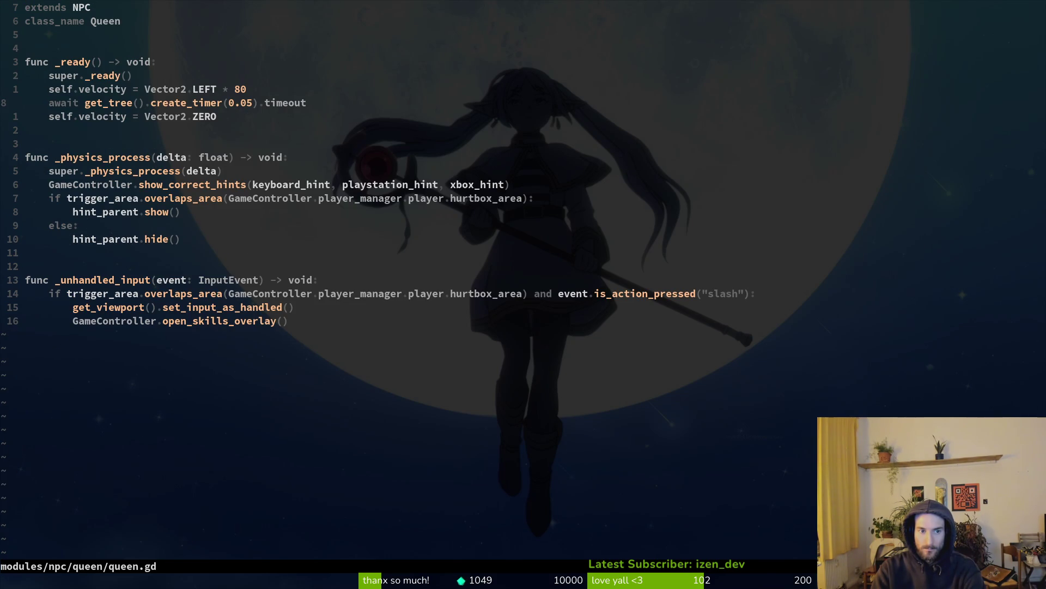
pyautogui.hotkey('ctrl', 'i')
pyautogui.press('j')
pyautogui.press('j')
pyautogui.press('j')
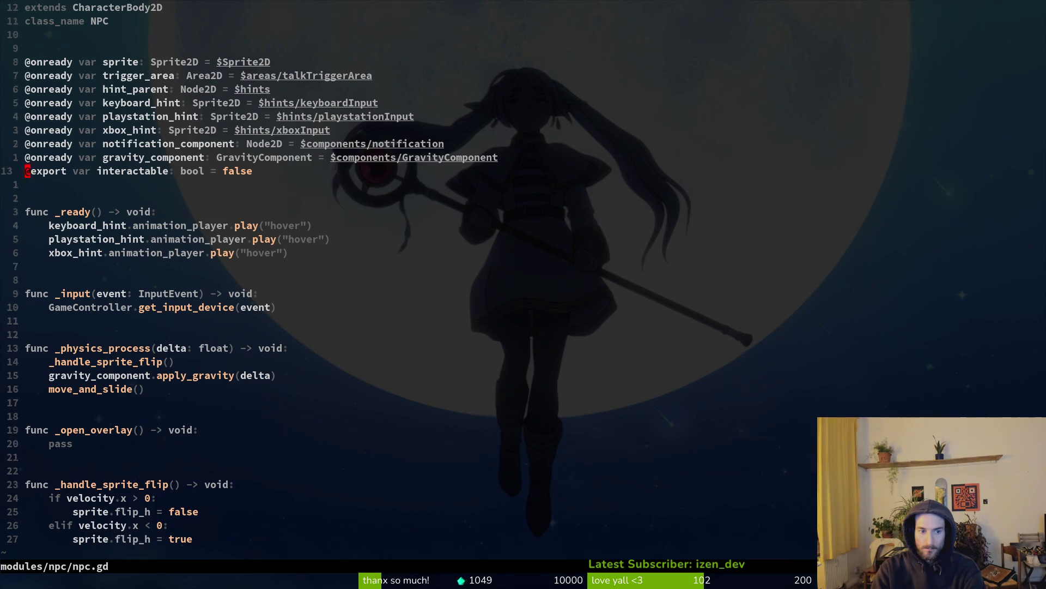
pyautogui.hotkey('shift', 'v')
pyautogui.press('d')
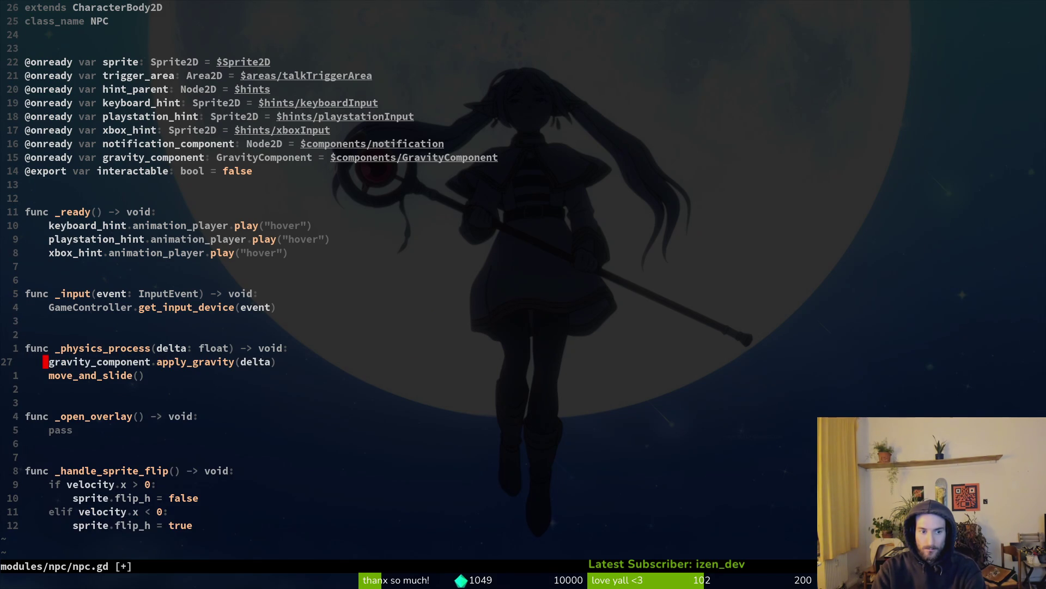
pyautogui.press('u')
pyautogui.hotkey('ctrl', 'o')
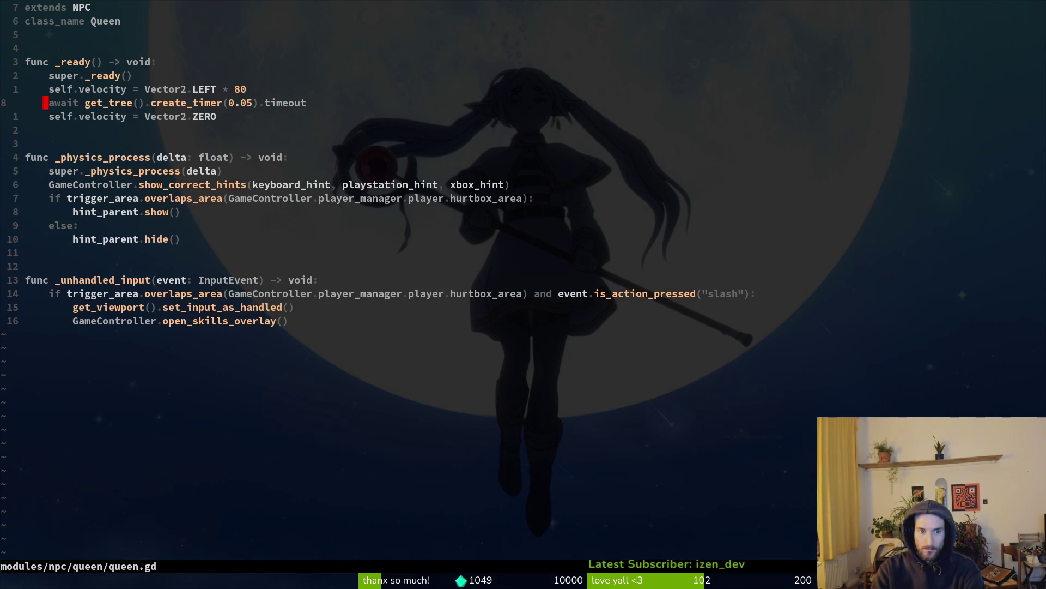
pyautogui.hotkey('ctrl', 'i')
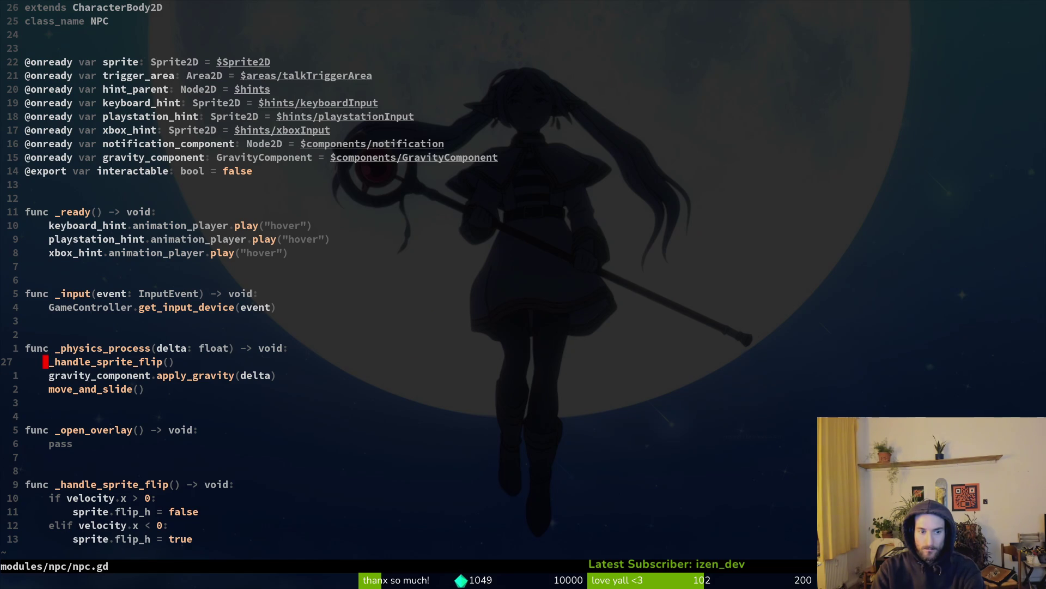
pyautogui.hotkey('ctrl', 'o')
# Step: In queen.gd, change create_timer(0.05) to 1.05 and write the file
pyautogui.press('5')
pyautogui.press('j')
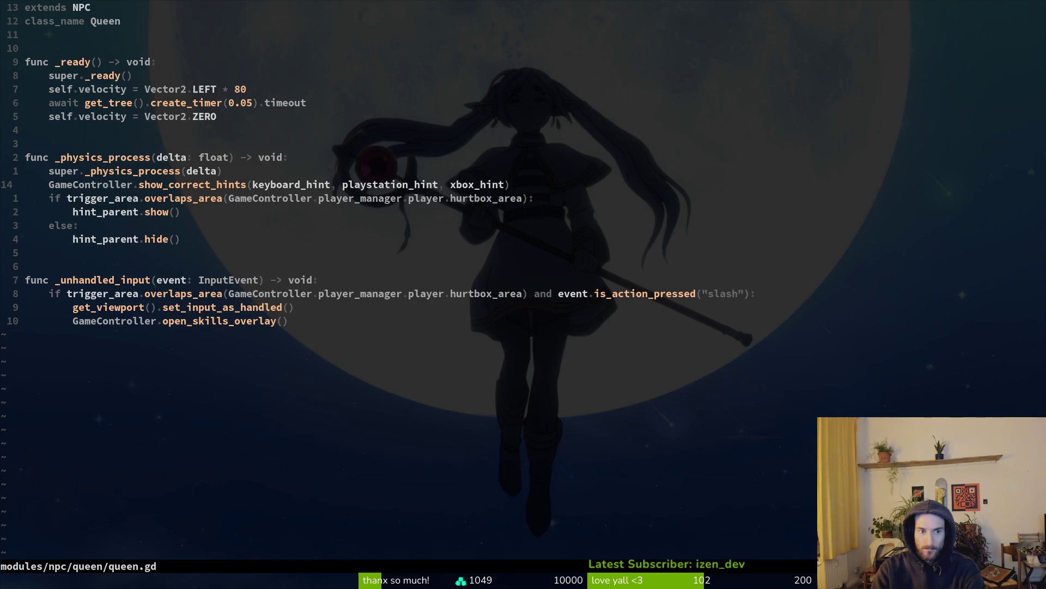
pyautogui.press('k')
pyautogui.press('k')
pyautogui.press('k')
pyautogui.press('k')
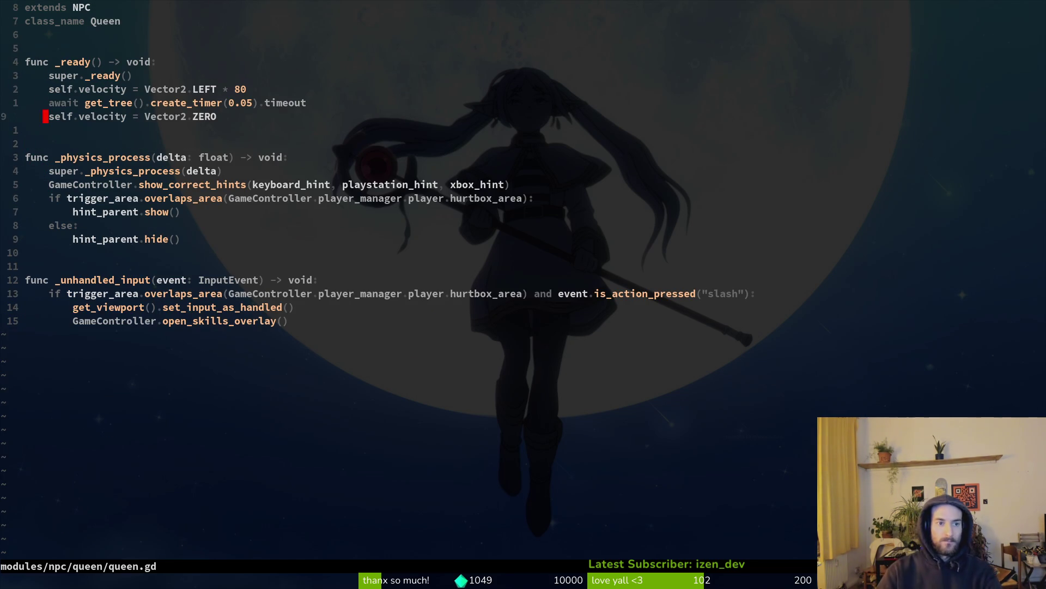
pyautogui.write('k')
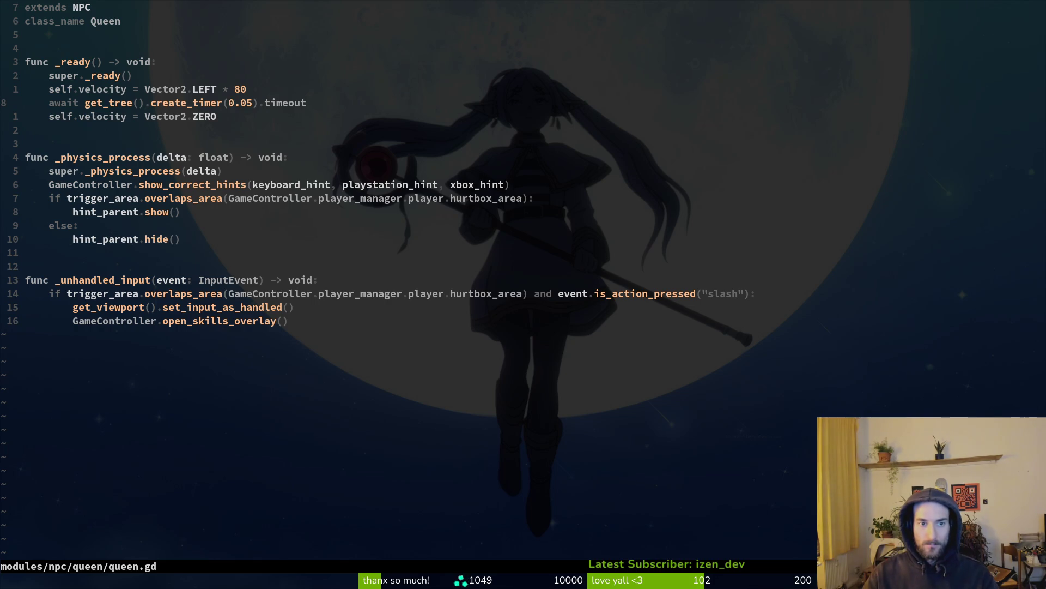
pyautogui.write('s1')
pyautogui.press('Escape')
pyautogui.write(':write')
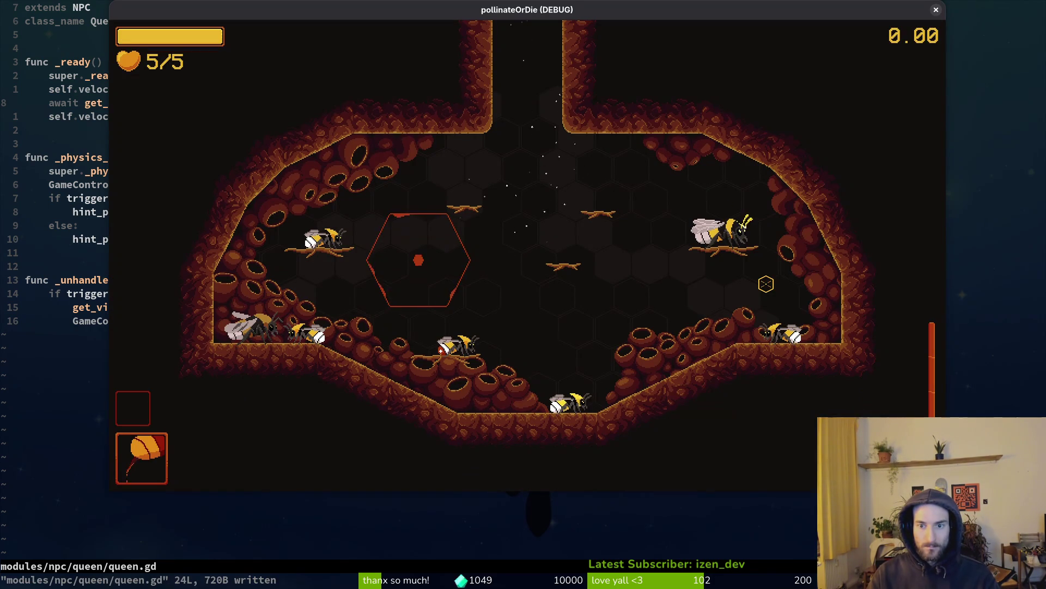
# Step: Playtest the hive level, undo the timer change in queen.gd, and rerun the game
pyautogui.hotkey('alt', 'Tab')
pyautogui.press('F5')
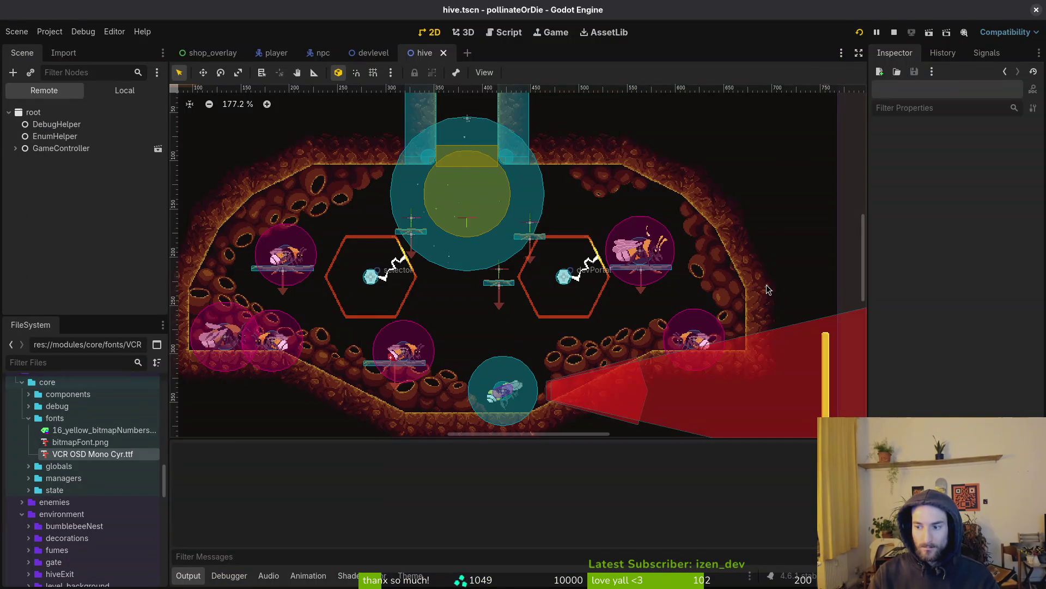
pyautogui.press('Return')
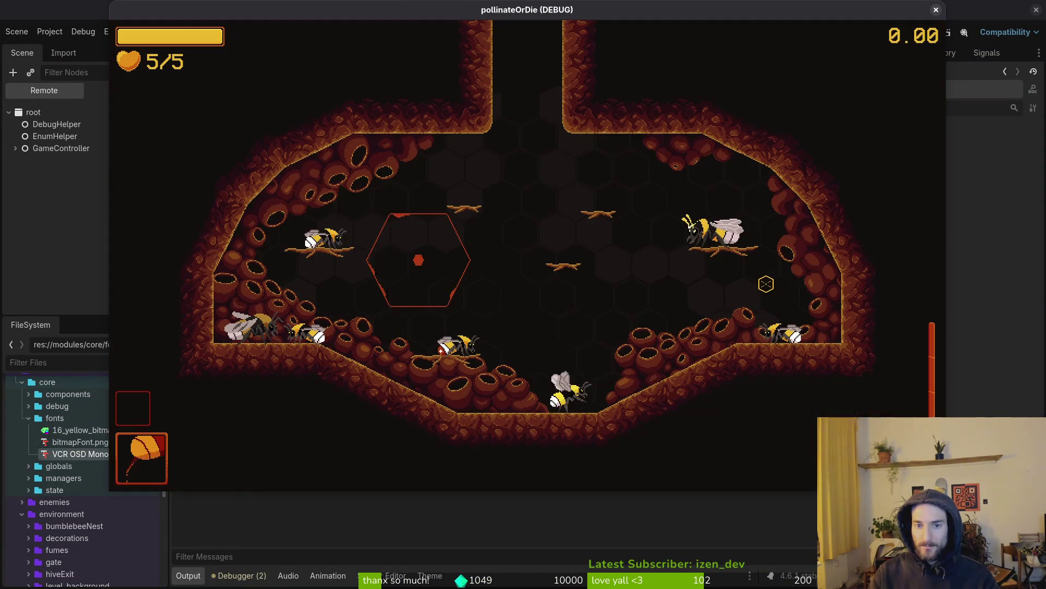
pyautogui.hotkey('alt', 'Tab')
pyautogui.hotkey('alt', 'Tab')
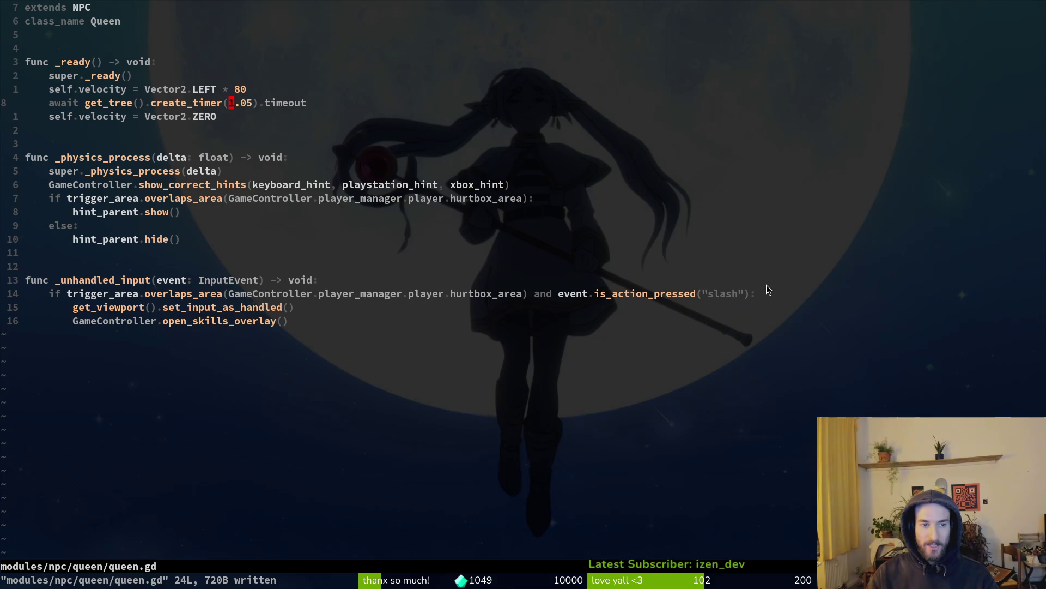
pyautogui.press('u')
pyautogui.hotkey('alt', 'Tab')
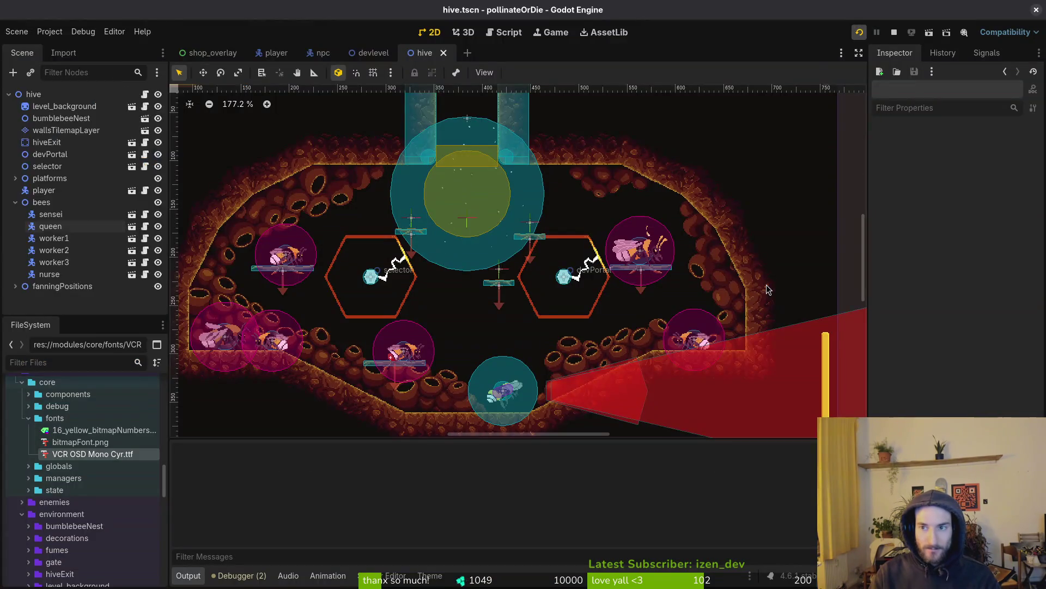
pyautogui.press('F5')
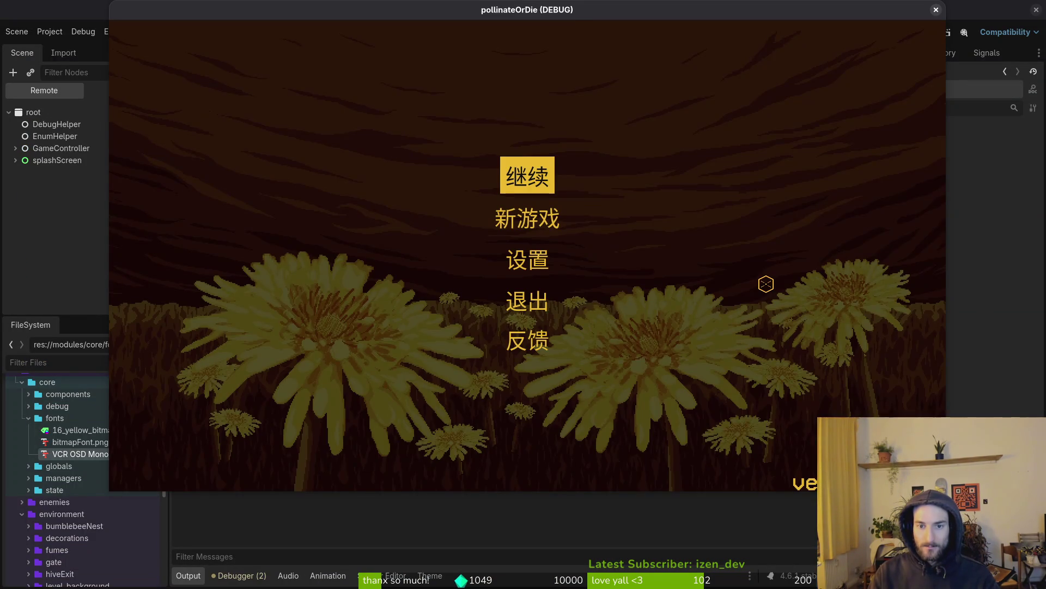
pyautogui.press('Return')
pyautogui.hotkey('alt', 'Tab')
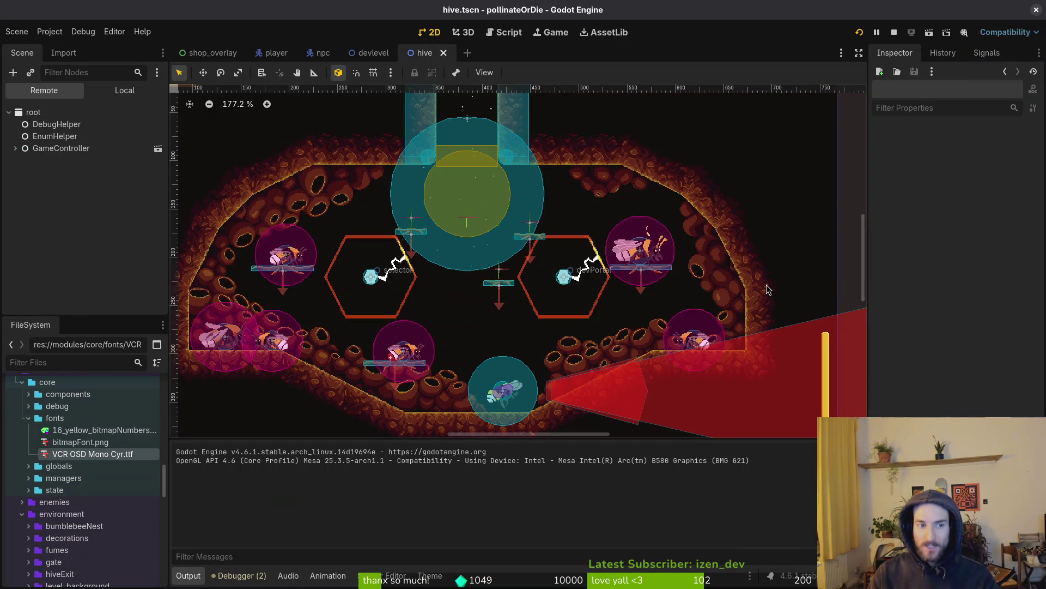
# Step: Relaunch the hive level, then set the queen's timer to 0.1 and save queen.gd
pyautogui.scroll(10, 653, 273)
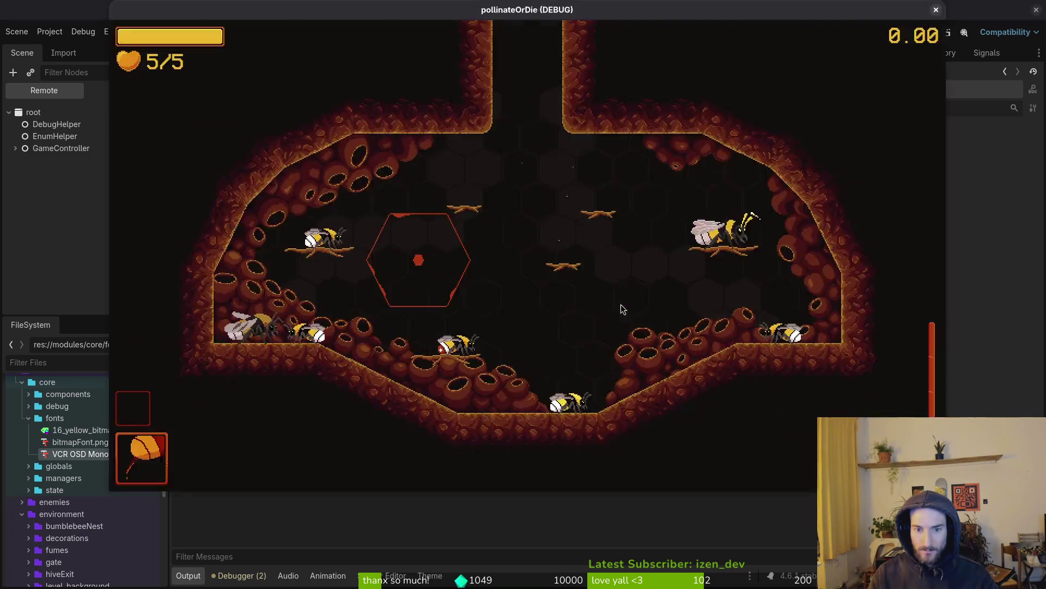
pyautogui.click(859, 32)
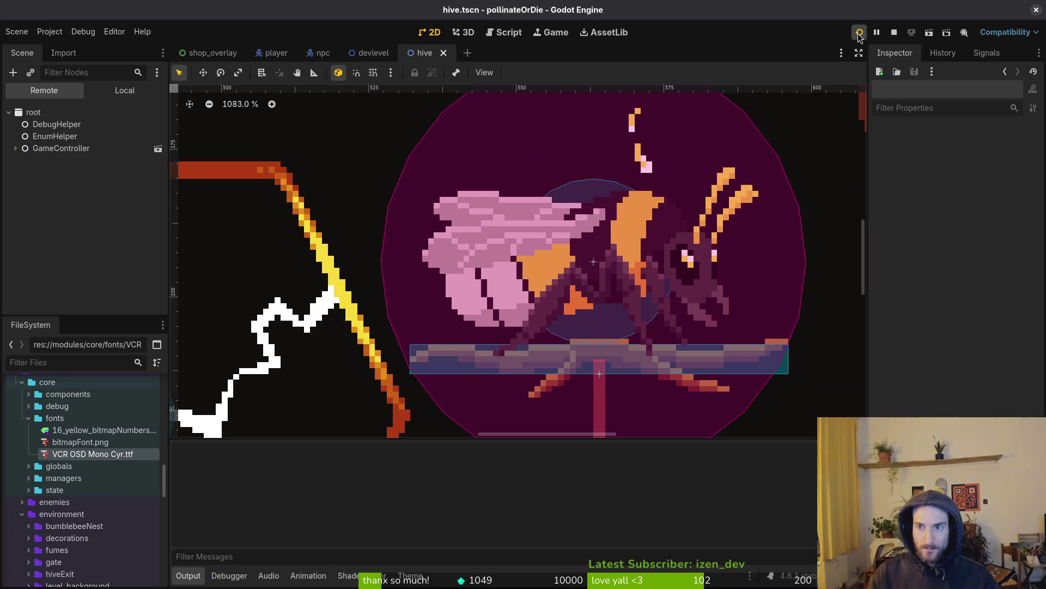
pyautogui.press('Return')
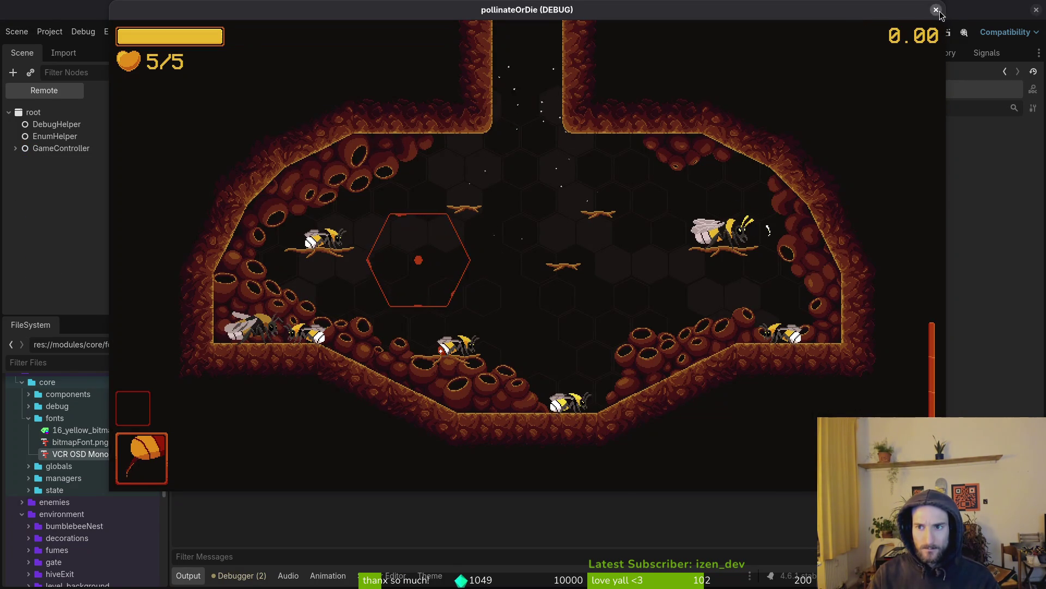
pyautogui.hotkey('alt', 'Tab')
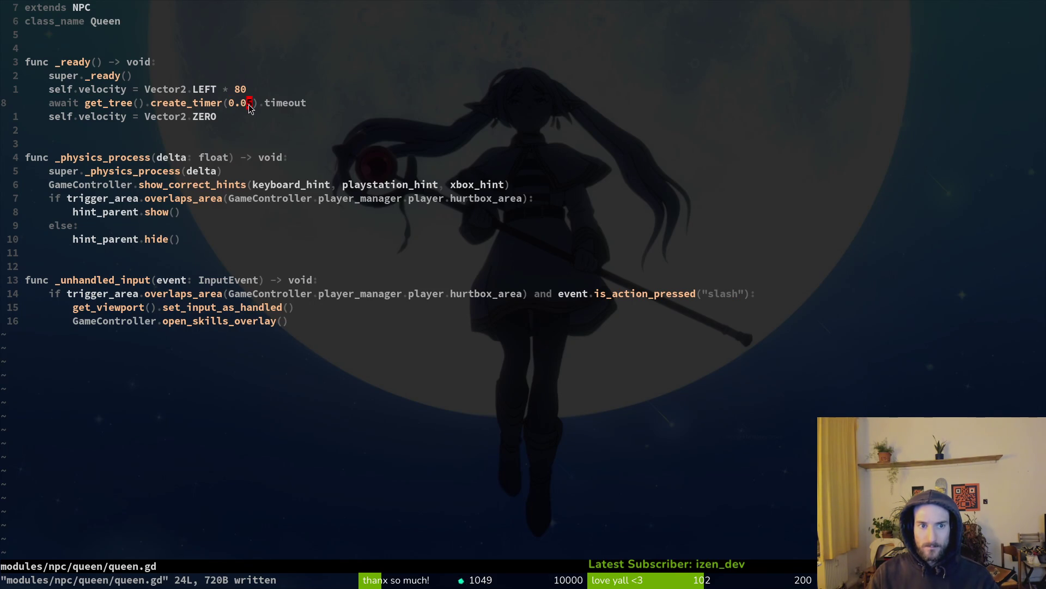
pyautogui.write('ciw')
pyautogui.write(':w')
pyautogui.press('Return')
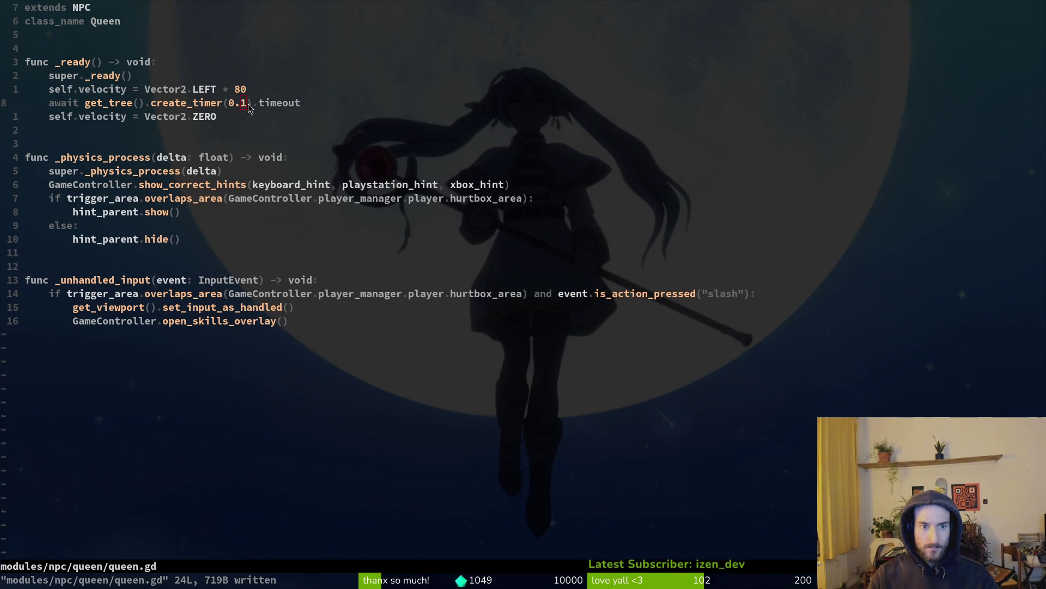
# Step: Playtest the hive level with the 0.1 s timer, then stop the game
pyautogui.hotkey('alt', 'Tab')
pyautogui.click(860, 32)
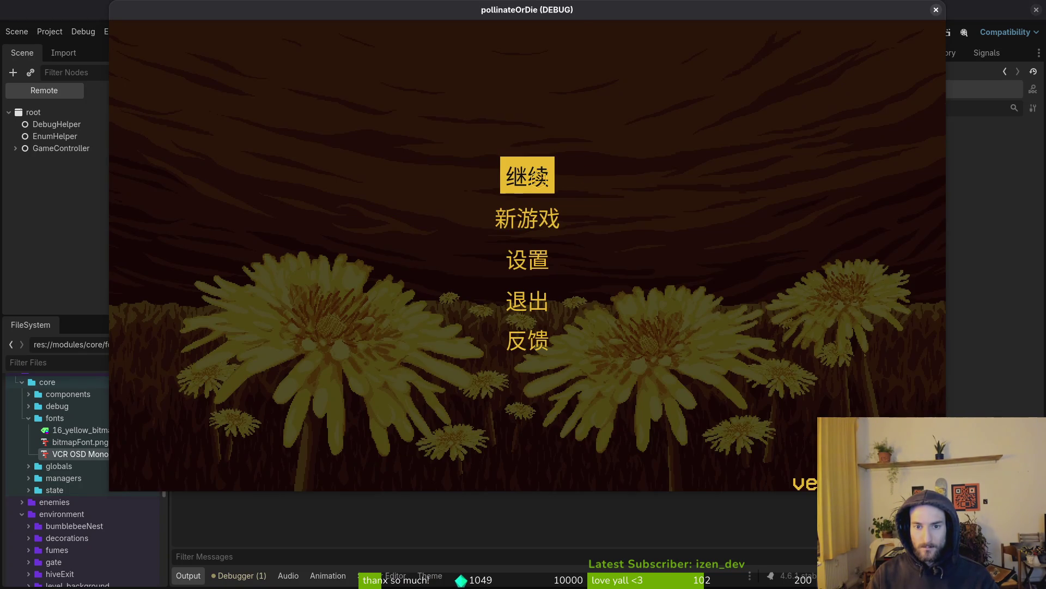
pyautogui.click(539, 179)
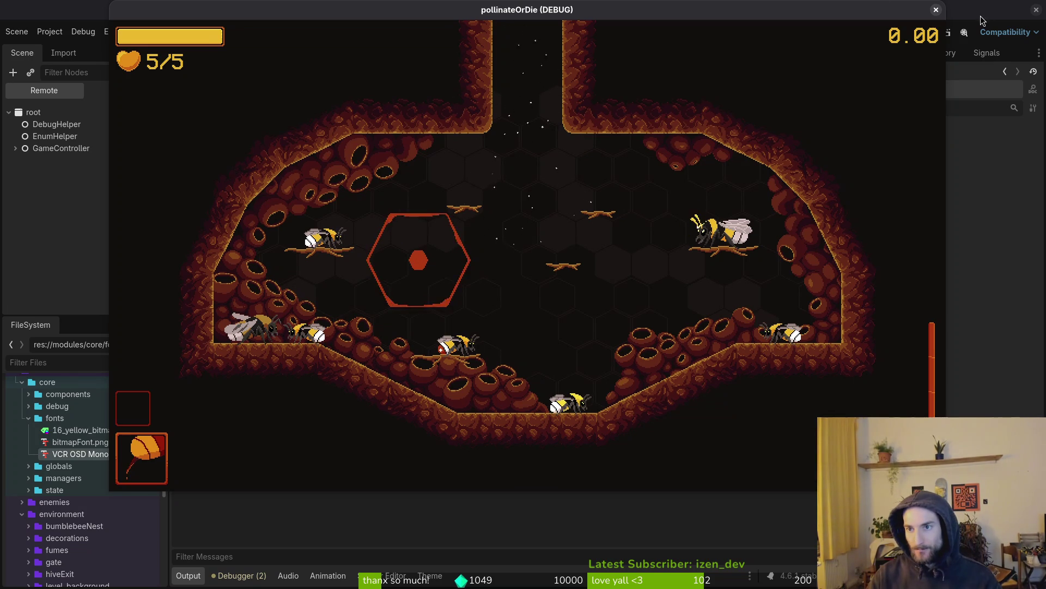
pyautogui.press('Escape')
pyautogui.press('super+1')
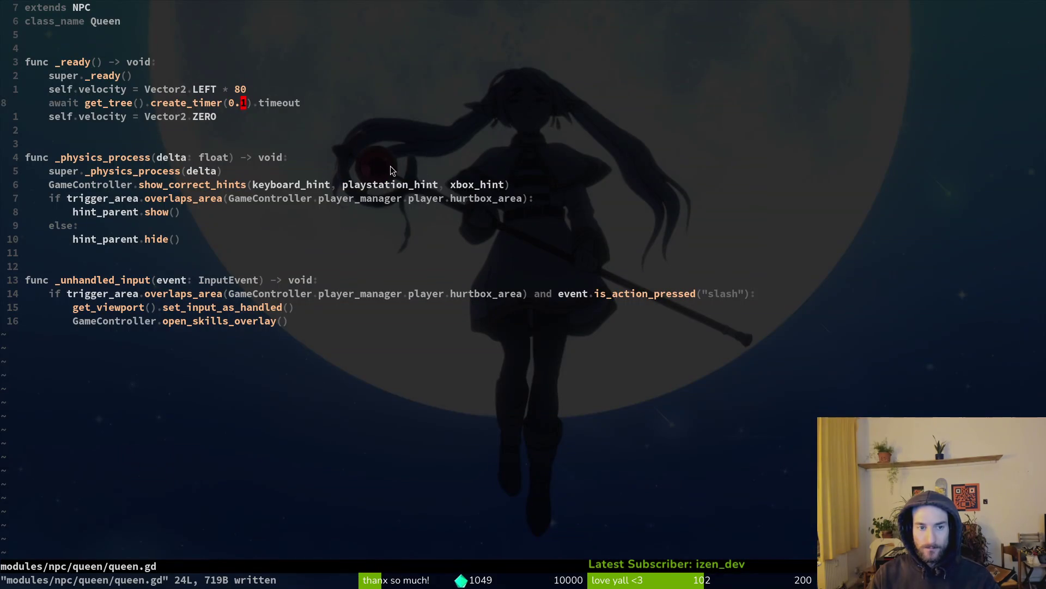
# Step: Quit Vim and stage the hive.tscn and queen.gd changes in tig
pyautogui.write(':q')
pyautogui.press('Return')
pyautogui.write('tig')
pyautogui.press('Return')
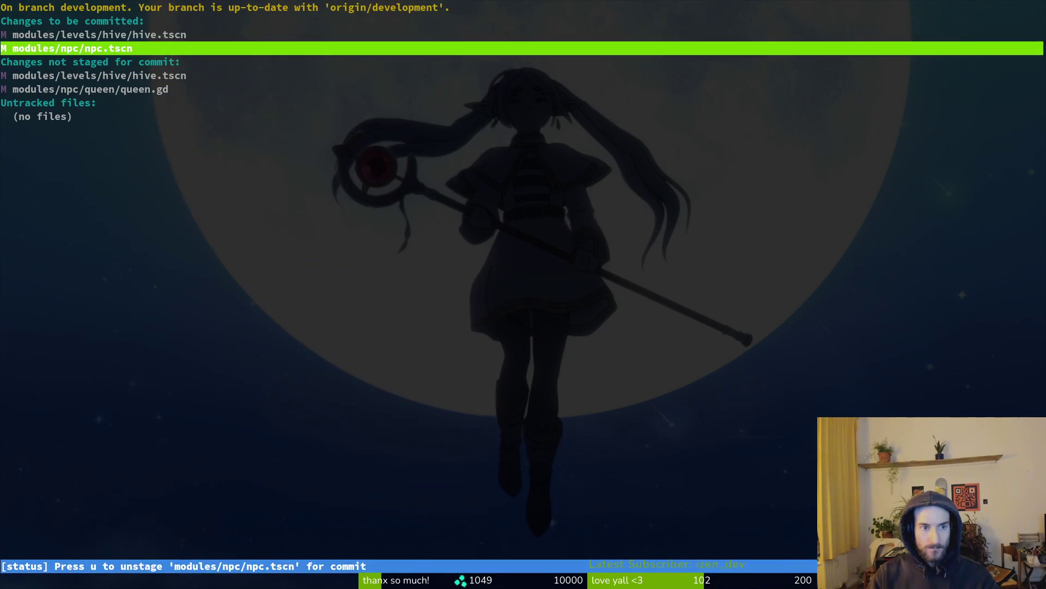
pyautogui.press('Down')
pyautogui.press('Up')
pyautogui.press('Up')
pyautogui.press('Down')
pyautogui.press('Down')
pyautogui.press('u')
pyautogui.press('Return')
pyautogui.press('u')
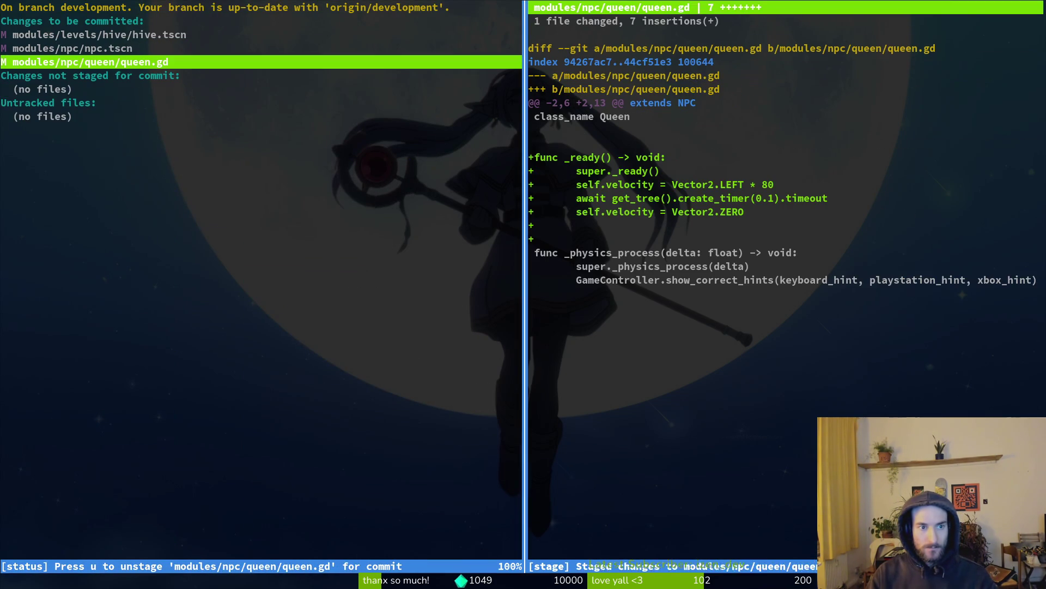
pyautogui.press('q')
pyautogui.press('q')
pyautogui.write('git commit -m "fixed fipped interaction hint on queen bee"')
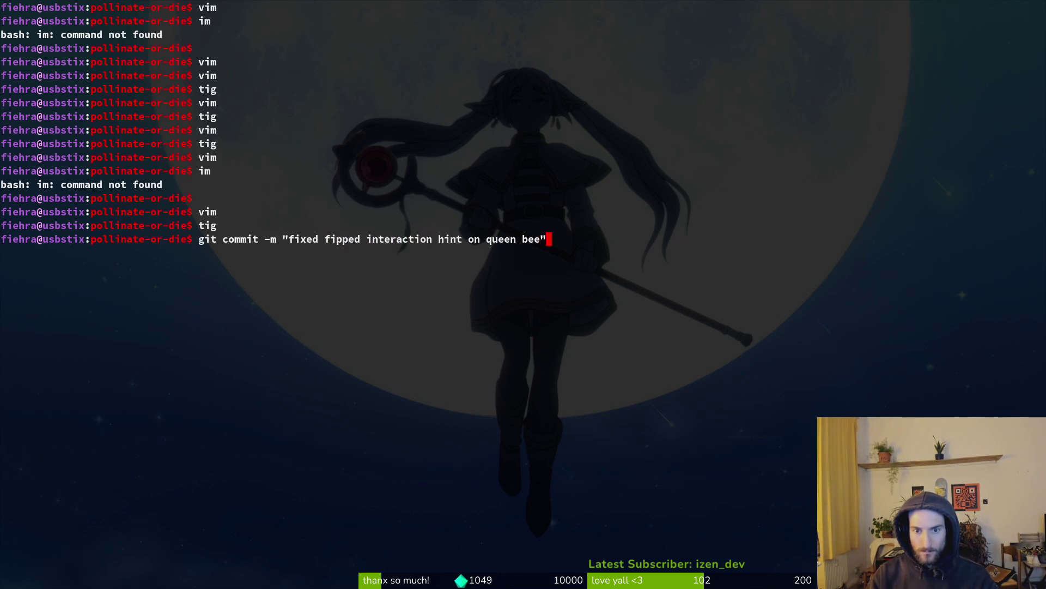
# Step: Commit the fix as "fixed fipped interaction hint on queen bee" and push it
pyautogui.press('Return')
pyautogui.write('gi')
pyautogui.write('h')
pyautogui.press('Return')
pyautogui.hotkey('alt', 'Tab')
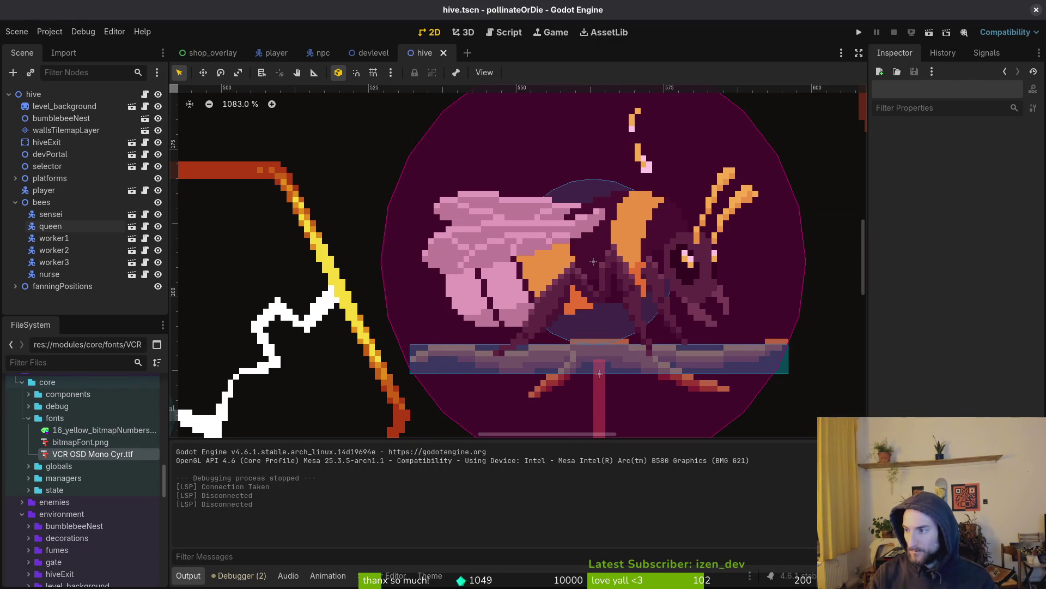
# Step: Close the GitLab issue on flipping keyboard and controller hints, then close the browser
pyautogui.hotkey('alt', 'Tab')
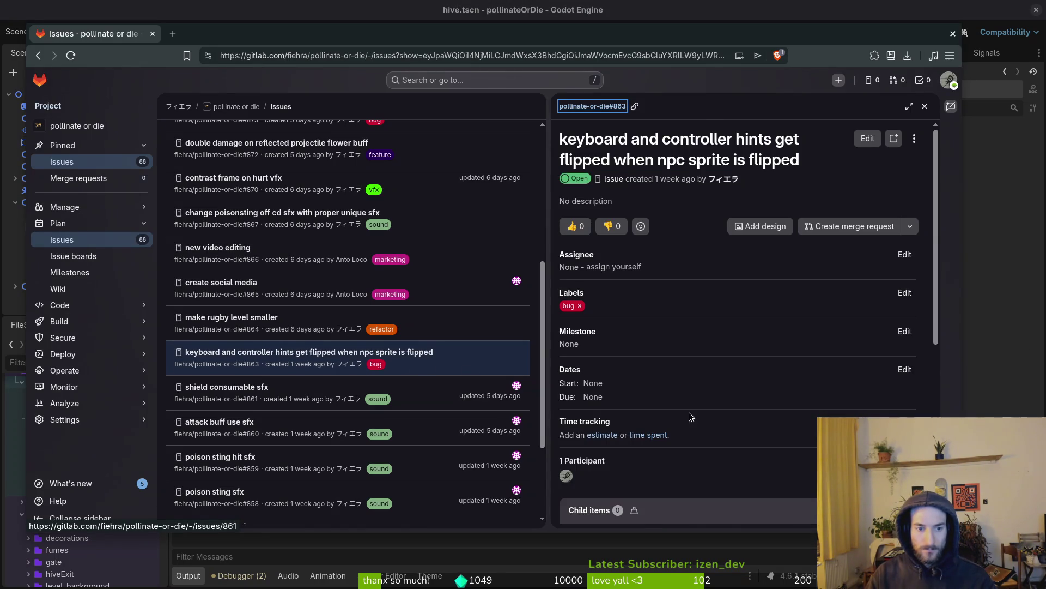
pyautogui.scroll(-6, 691, 416)
pyautogui.click(644, 506)
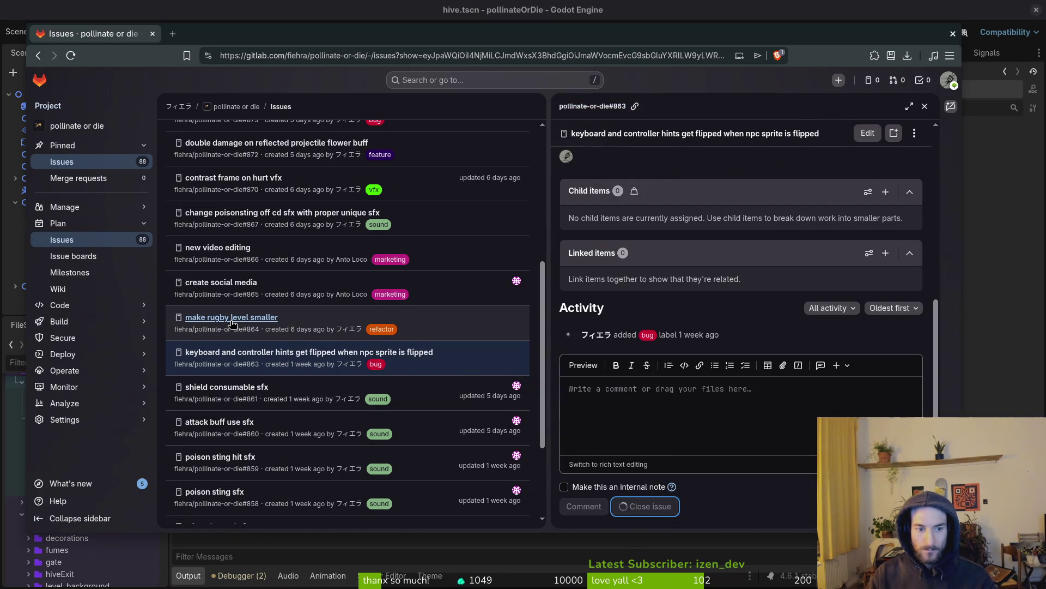
pyautogui.click(951, 35)
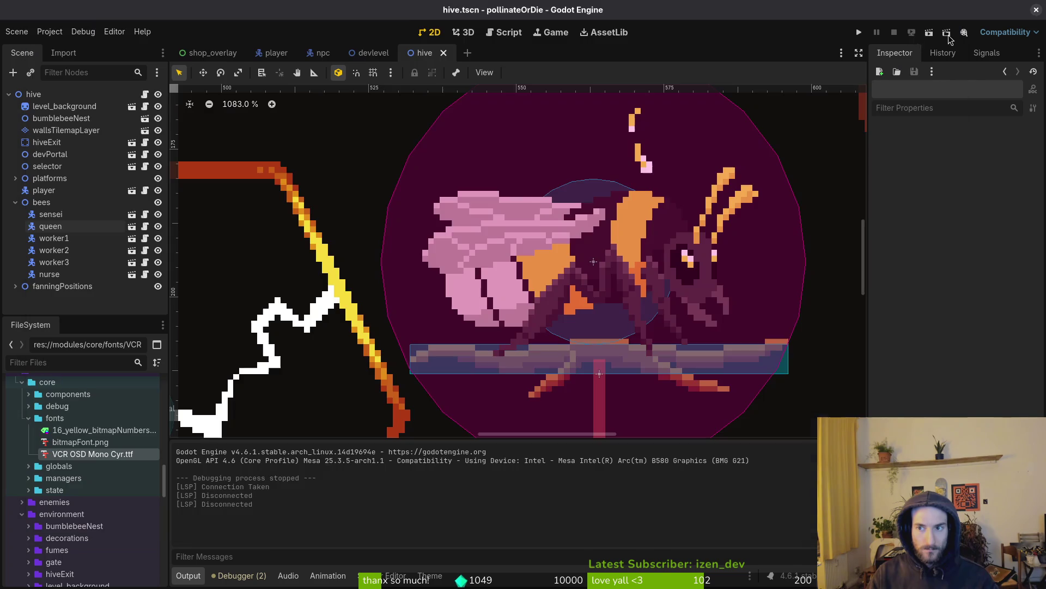
# Step: Open the level_1_0.tscn scene through quick file search
pyautogui.hotkey('shift', 'alt', 'o')
pyautogui.write('10')
pyautogui.press('BackSpace')
pyautogui.press('BackSpace')
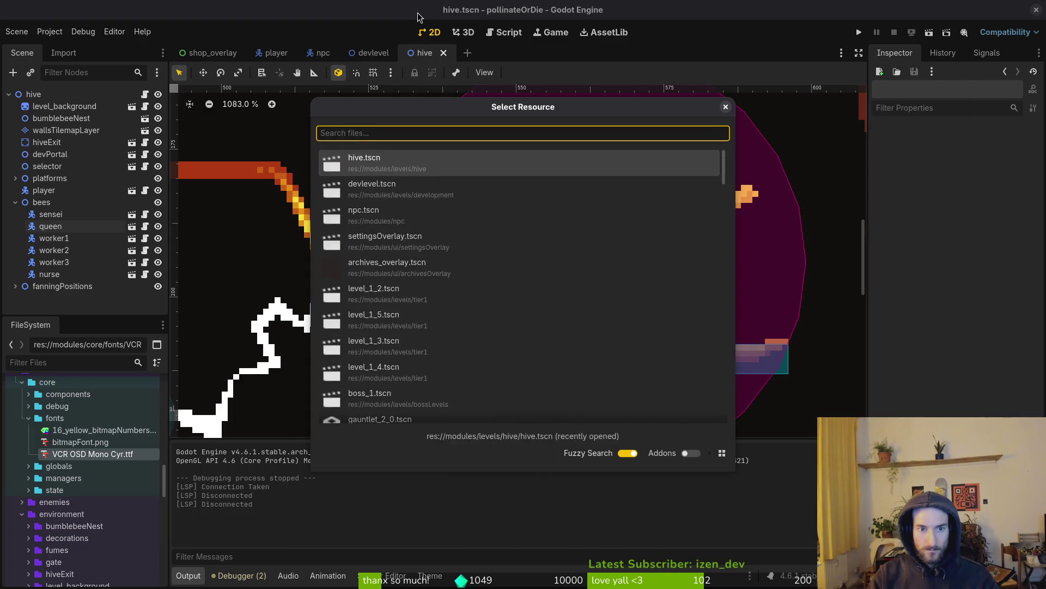
pyautogui.write('10')
pyautogui.press('Down')
pyautogui.press('Down')
pyautogui.press('Return')
# Step: Open the gauntlet_1_0.tscn arena scene by searching for g1_0
pyautogui.hotkey('shift', 'alt', 'o')
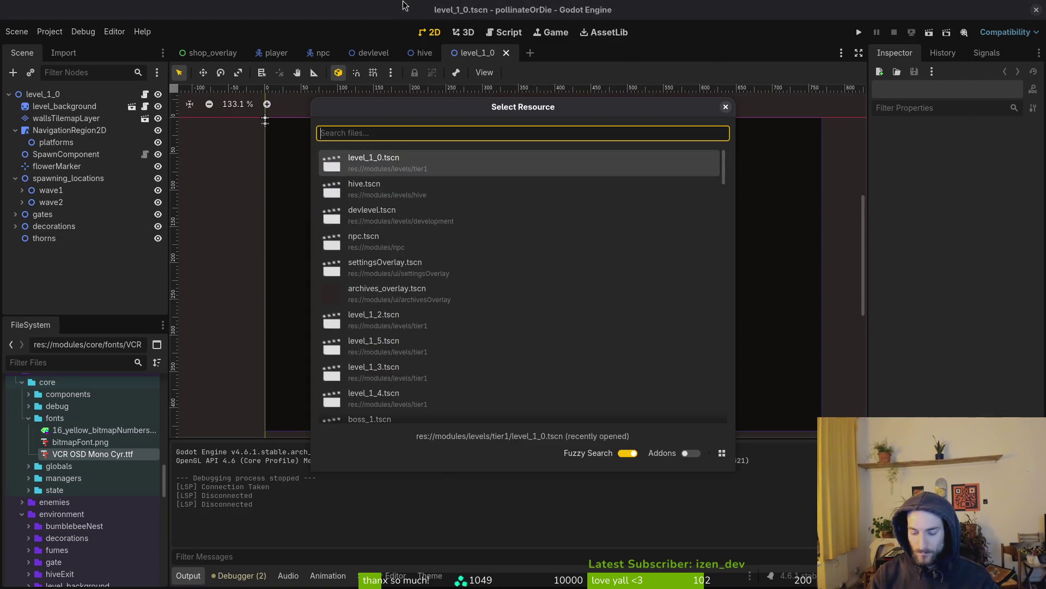
pyautogui.write('1_0')
pyautogui.press('BackSpace')
pyautogui.press('BackSpace')
pyautogui.press('BackSpace')
pyautogui.write('g1_0')
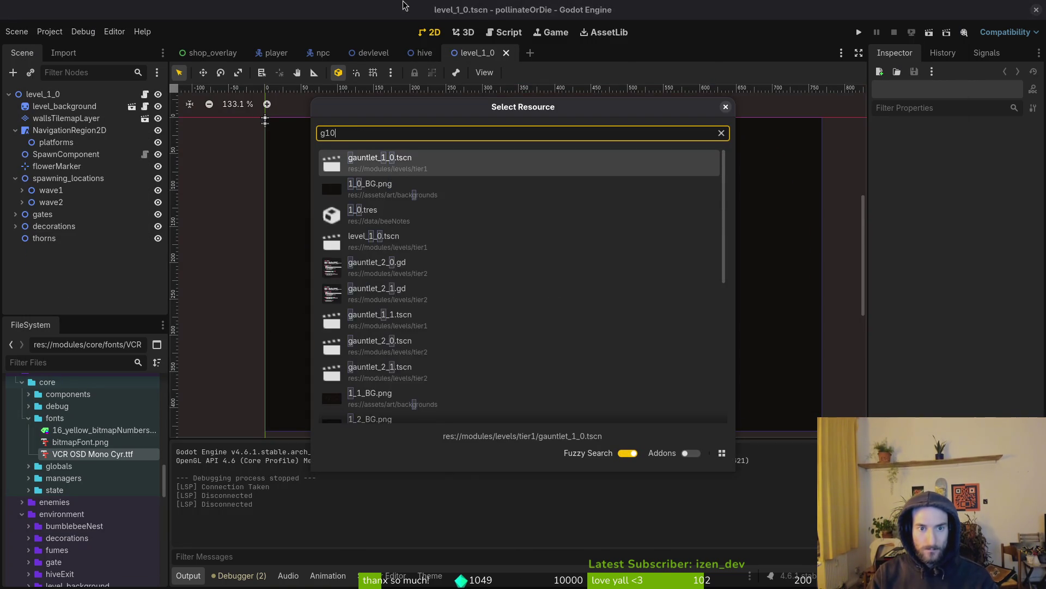
pyautogui.press('Return')
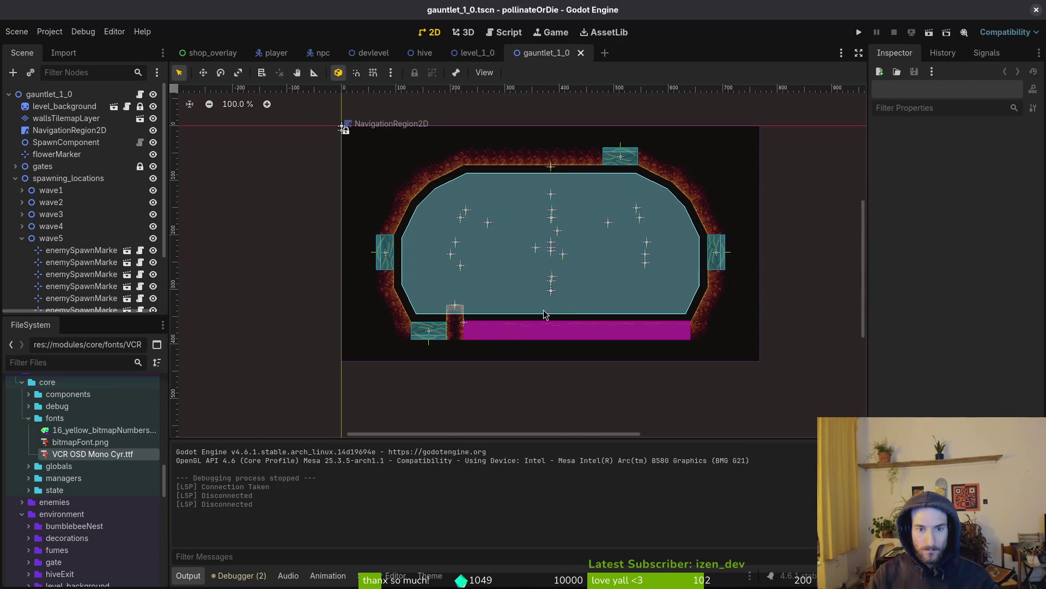
pyautogui.hotkey('shift', 'alt', 'o')
pyautogui.press('Escape')
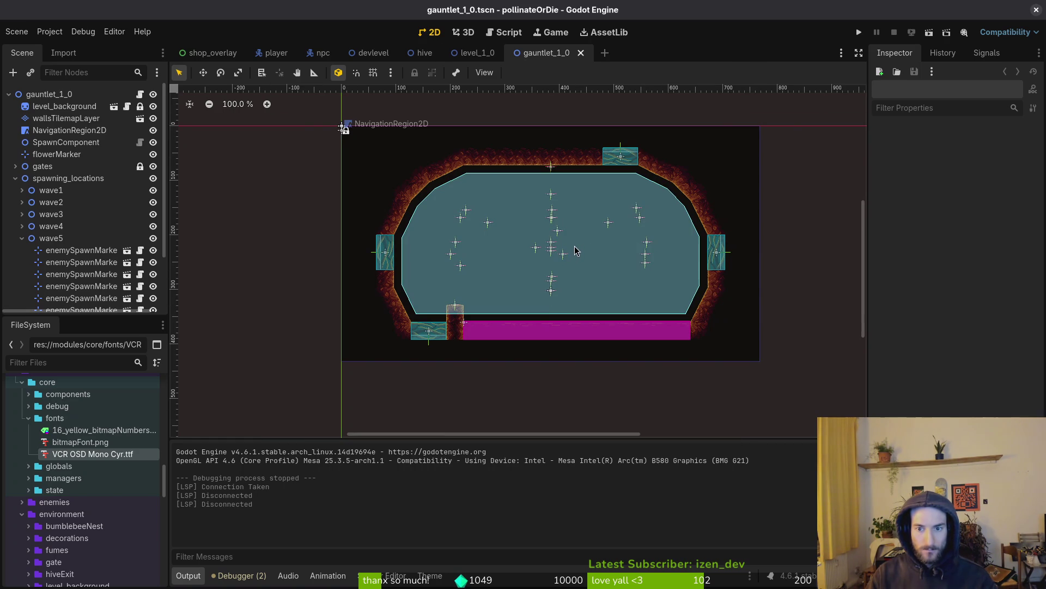
# Step: Select wallsTilemapLayer and erase the wall tiles along the top-left diagonal corner
pyautogui.scroll(4, 416, 190)
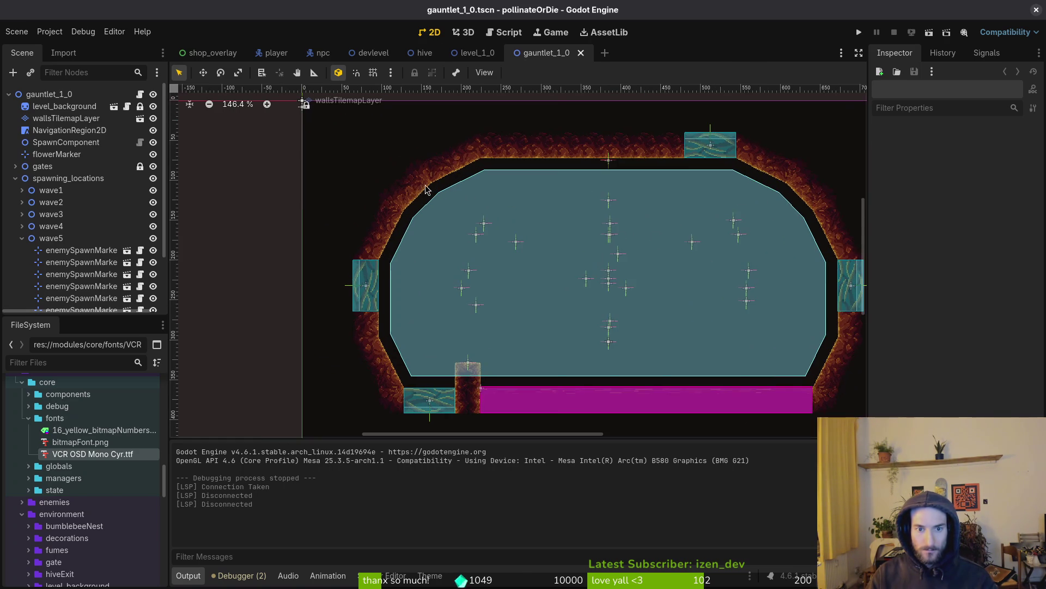
pyautogui.click(414, 192)
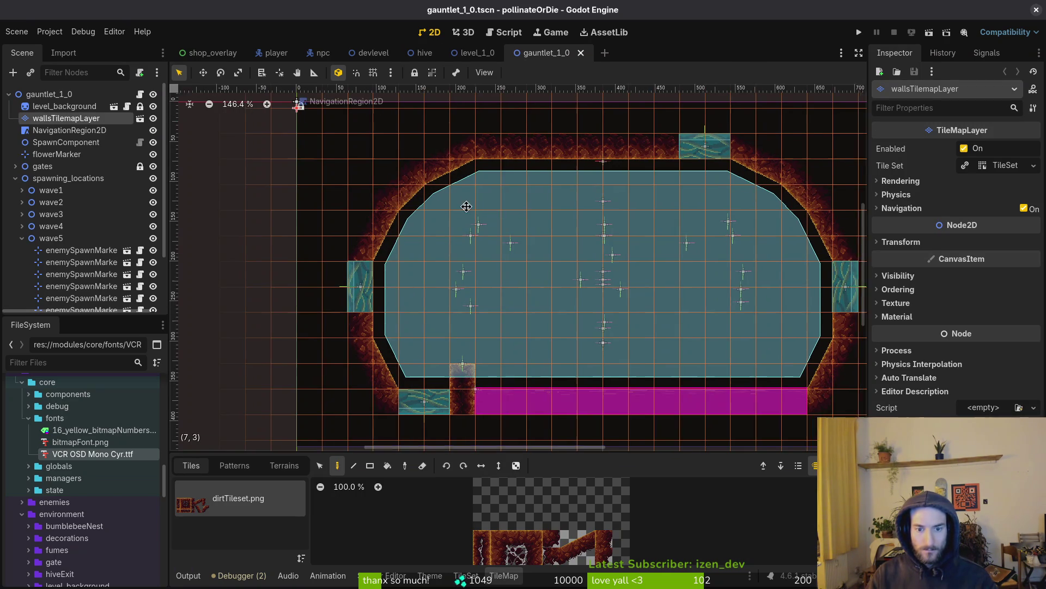
pyautogui.scroll(-2, 414, 191)
pyautogui.hotkey('shift', 'alt', 'o')
pyautogui.press('Escape')
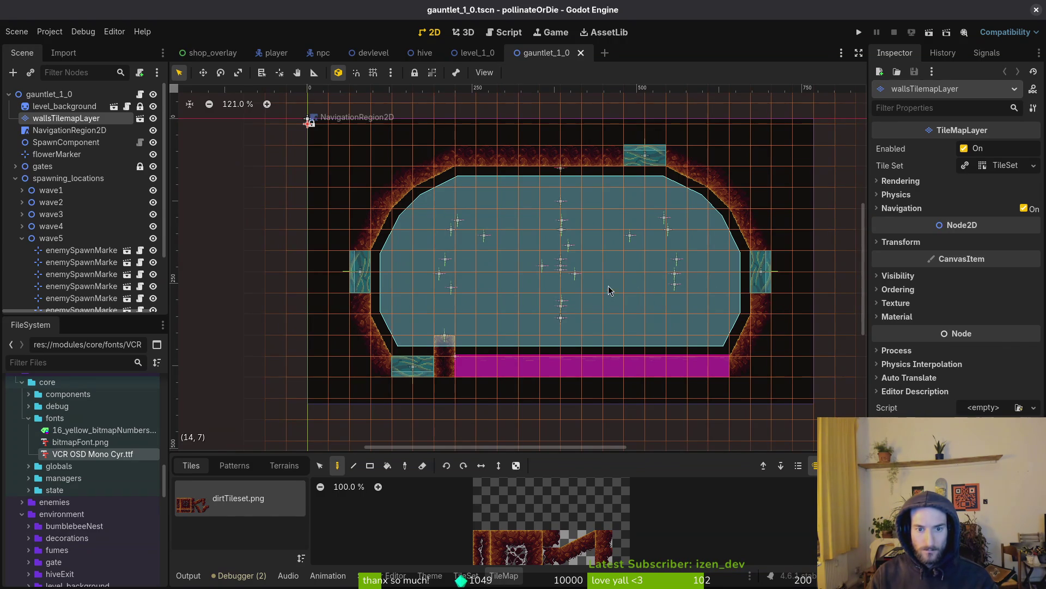
pyautogui.hscroll(1, 559, 274)
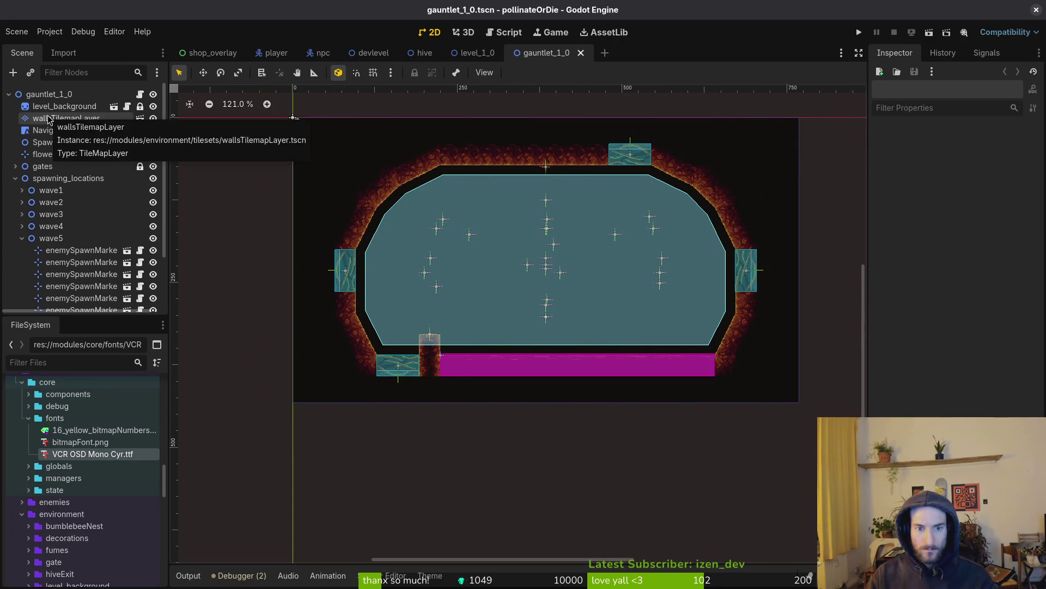
pyautogui.click(368, 196)
pyautogui.click(368, 196)
pyautogui.scroll(3, 426, 191)
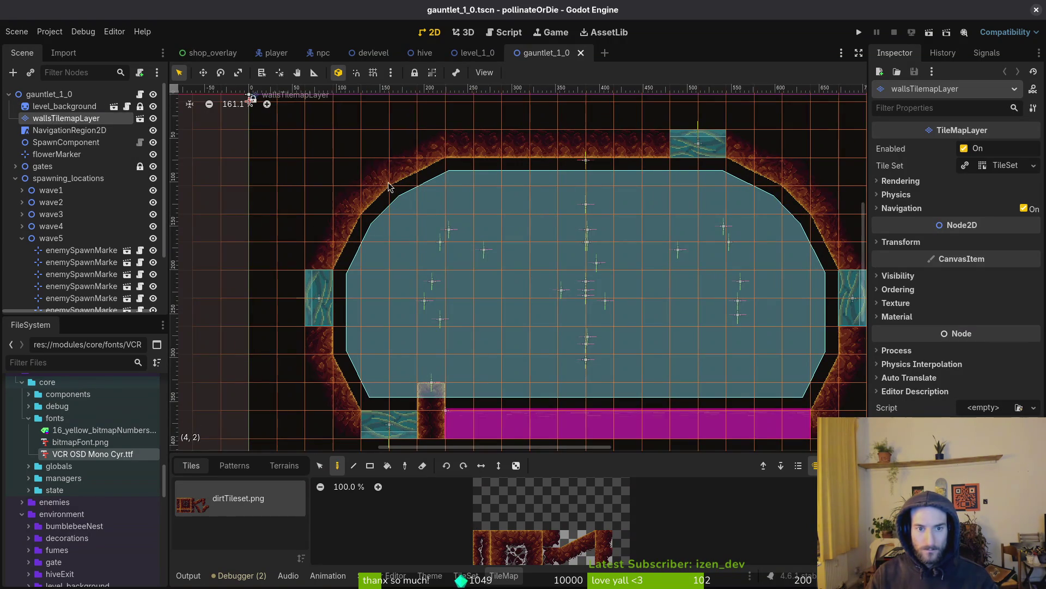
pyautogui.press('e')
pyautogui.moveTo(389, 187)
pyautogui.mouseDown()
pyautogui.moveTo(376, 175)
pyautogui.moveTo(353, 197)
pyautogui.moveTo(358, 254)
pyautogui.mouseUp()
pyautogui.scroll(-1, 368, 188)
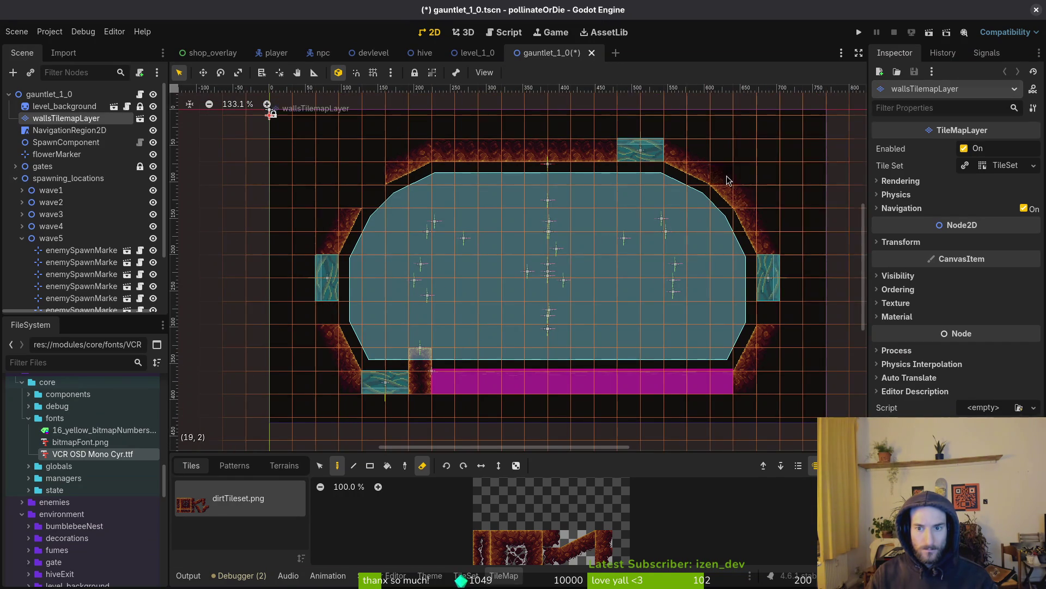
# Step: Erase the stray lower-right wall tile and delete the right-side wall tiles
pyautogui.click(324, 467)
pyautogui.moveTo(306, 197)
pyautogui.mouseDown()
pyautogui.moveTo(385, 367)
pyautogui.moveTo(795, 436)
pyautogui.mouseUp()
pyautogui.moveTo(754, 357); pyautogui.dragTo(727, 344)
pyautogui.press('Escape')
pyautogui.press('Escape')
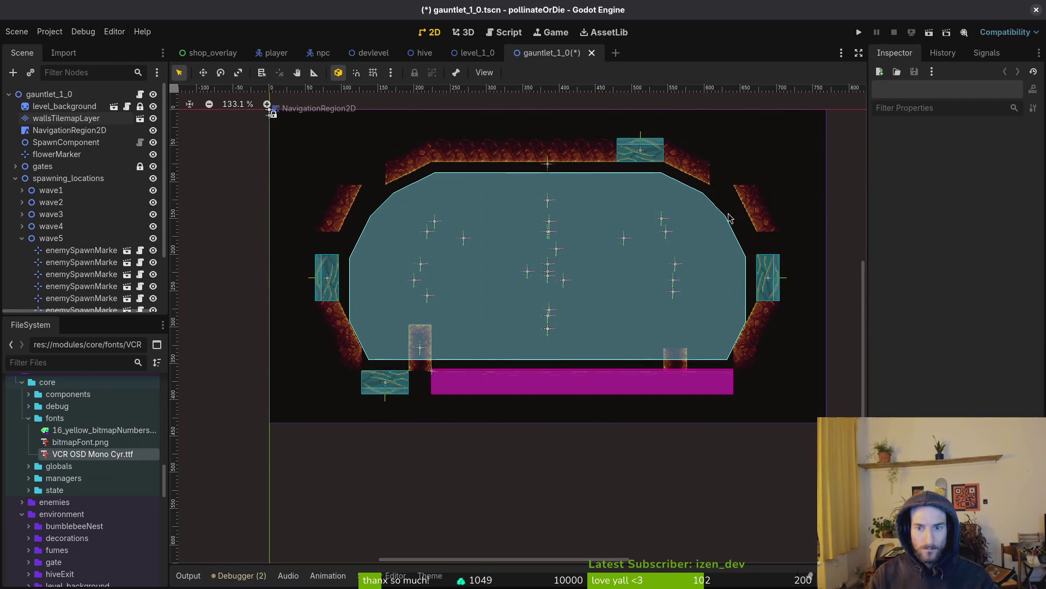
pyautogui.click(682, 365)
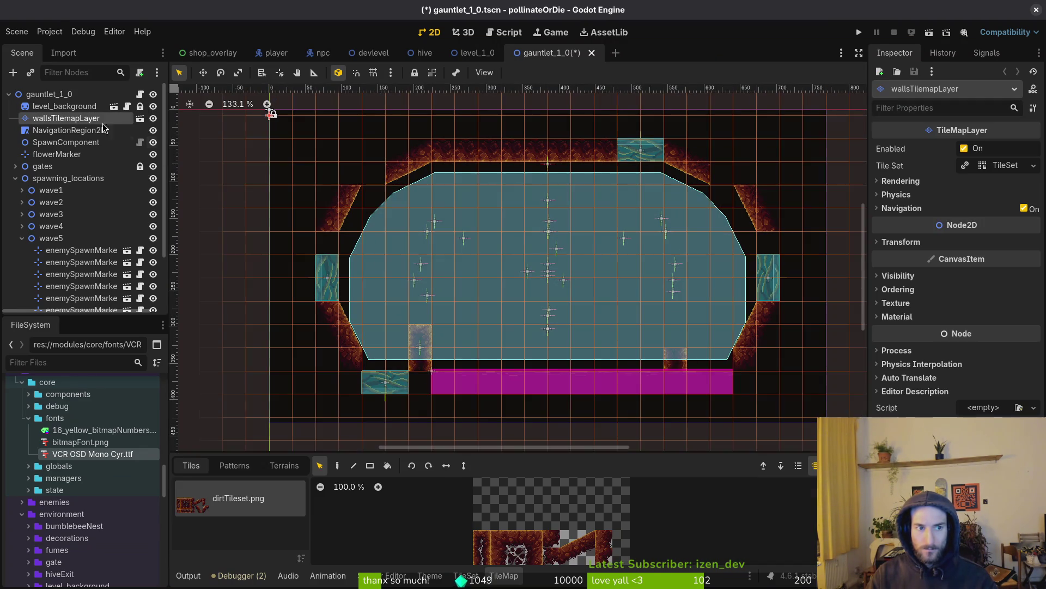
pyautogui.press('Escape')
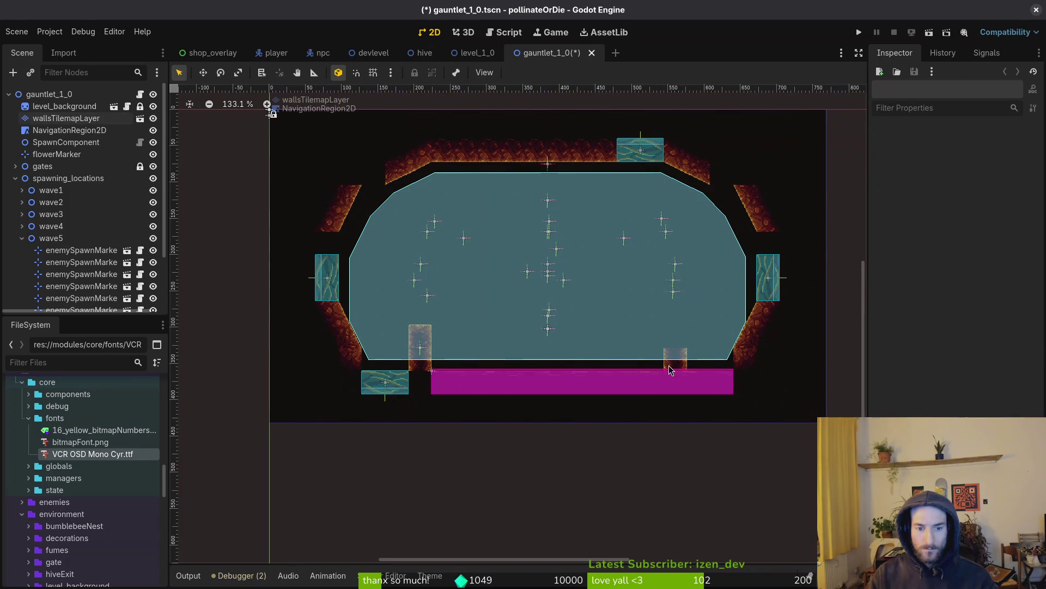
pyautogui.click(66, 118)
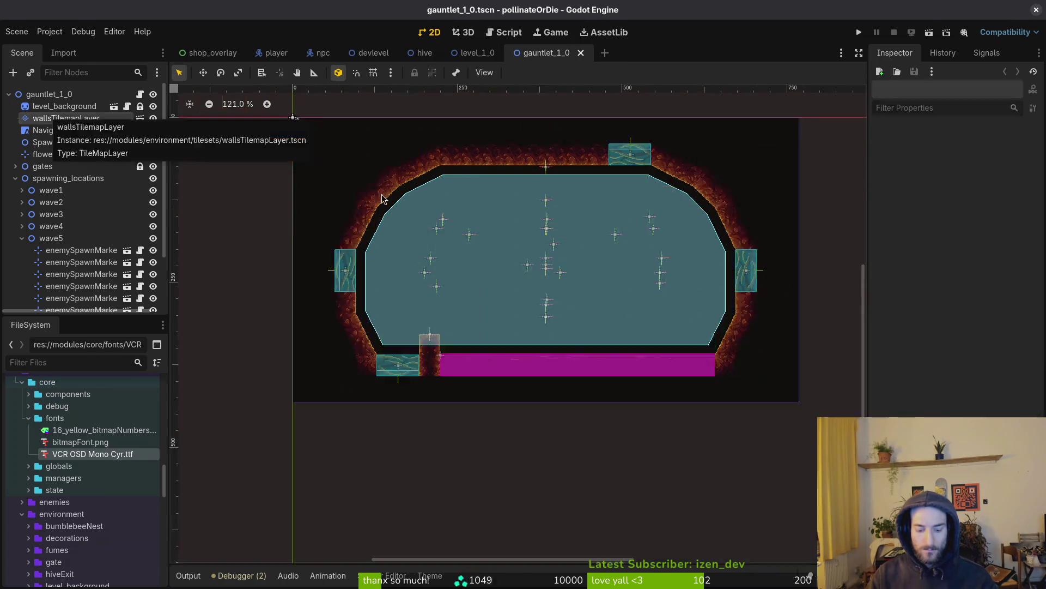
pyautogui.rightClick(675, 357)
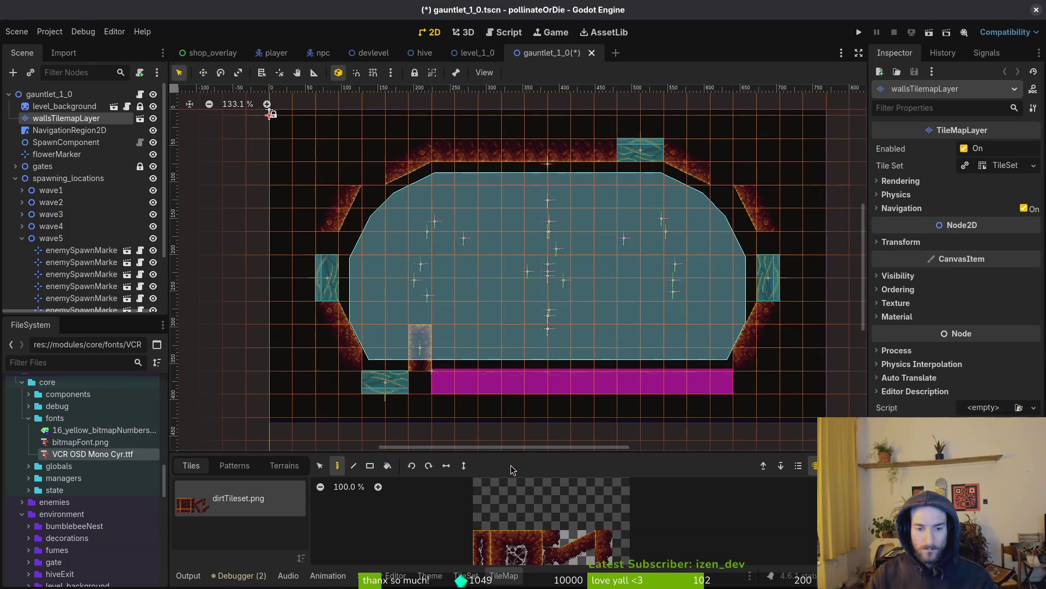
pyautogui.click(320, 466)
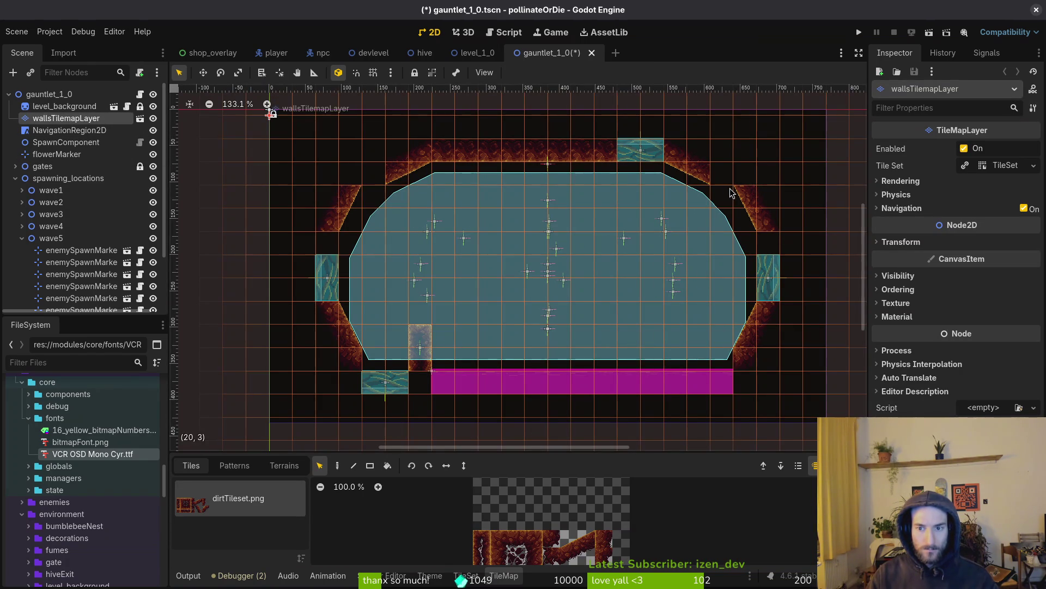
pyautogui.moveTo(725, 181)
pyautogui.mouseDown()
pyautogui.moveTo(796, 252)
pyautogui.moveTo(822, 366)
pyautogui.mouseUp()
pyautogui.press('Delete')
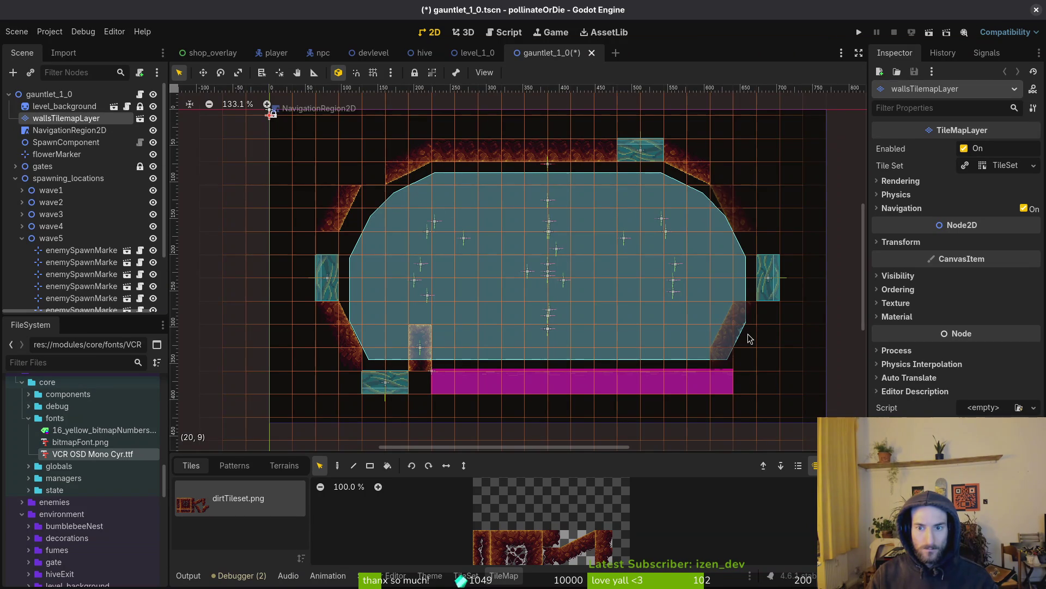
# Step: Shift the left corner walls one tile right and the top wall with corners one tile down
pyautogui.click(313, 166)
pyautogui.moveTo(298, 166); pyautogui.dragTo(339, 282)
pyautogui.click(66, 117)
pyautogui.moveTo(278, 167)
pyautogui.mouseDown()
pyautogui.moveTo(376, 371)
pyautogui.moveTo(363, 384)
pyautogui.moveTo(352, 352)
pyautogui.mouseUp()
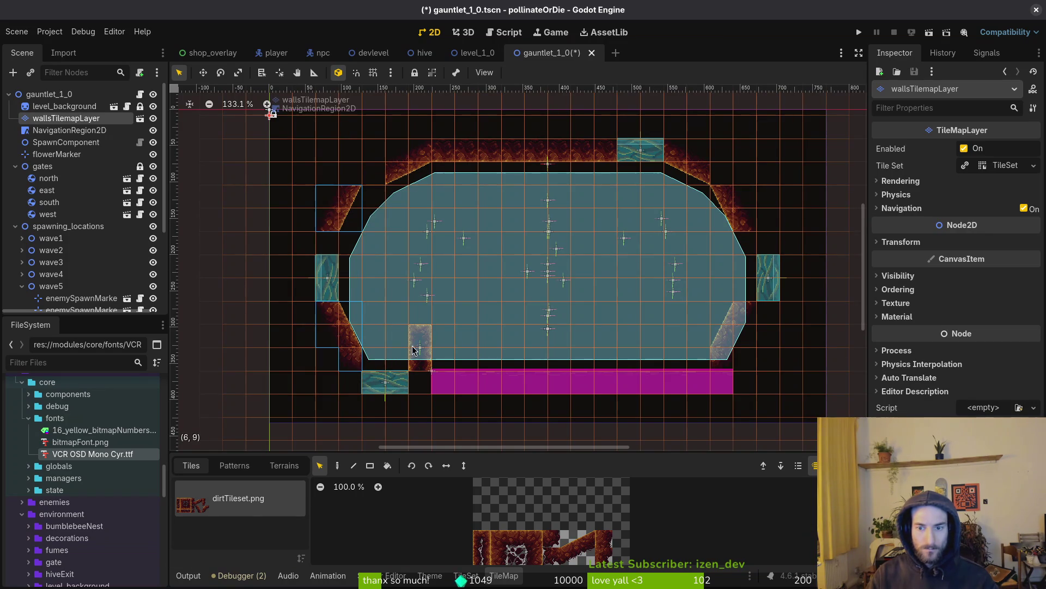
pyautogui.click(365, 316)
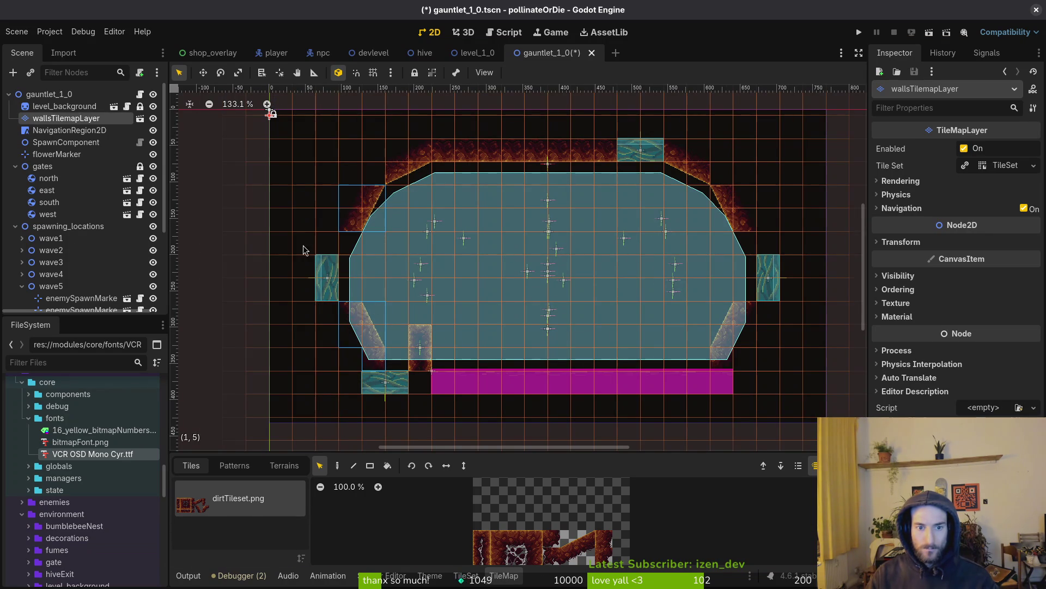
pyautogui.moveTo(349, 164)
pyautogui.mouseDown()
pyautogui.moveTo(736, 253)
pyautogui.moveTo(709, 258)
pyautogui.mouseUp()
# Step: Move the west gate right toward the wall
pyautogui.click(328, 277)
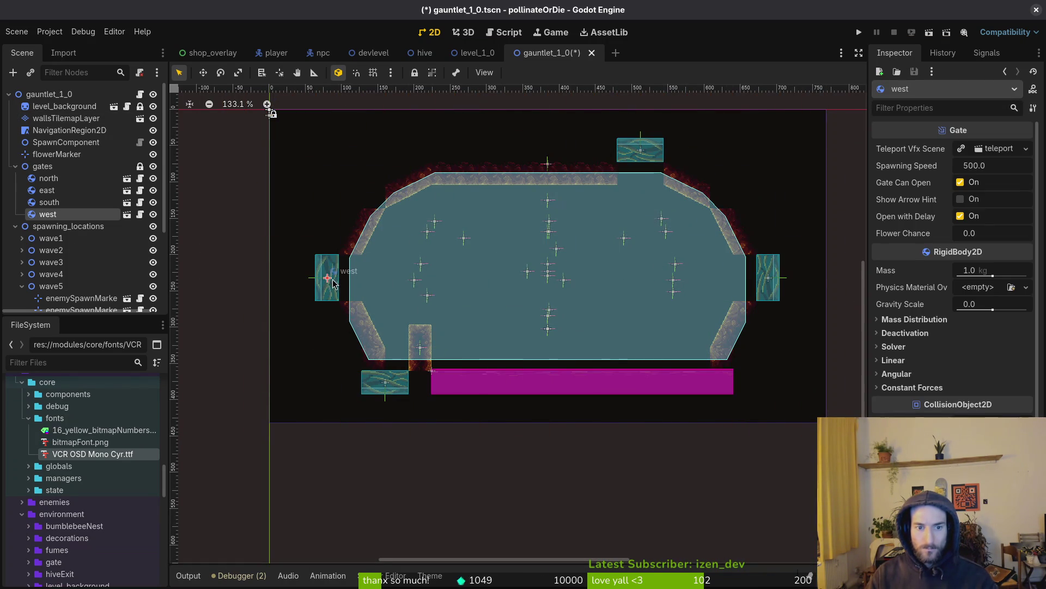
pyautogui.scroll(5, 327, 277)
pyautogui.scroll(1, 302, 285)
pyautogui.moveTo(301, 285)
pyautogui.mouseDown()
pyautogui.moveTo(390, 303)
pyautogui.moveTo(398, 291)
pyautogui.mouseUp()
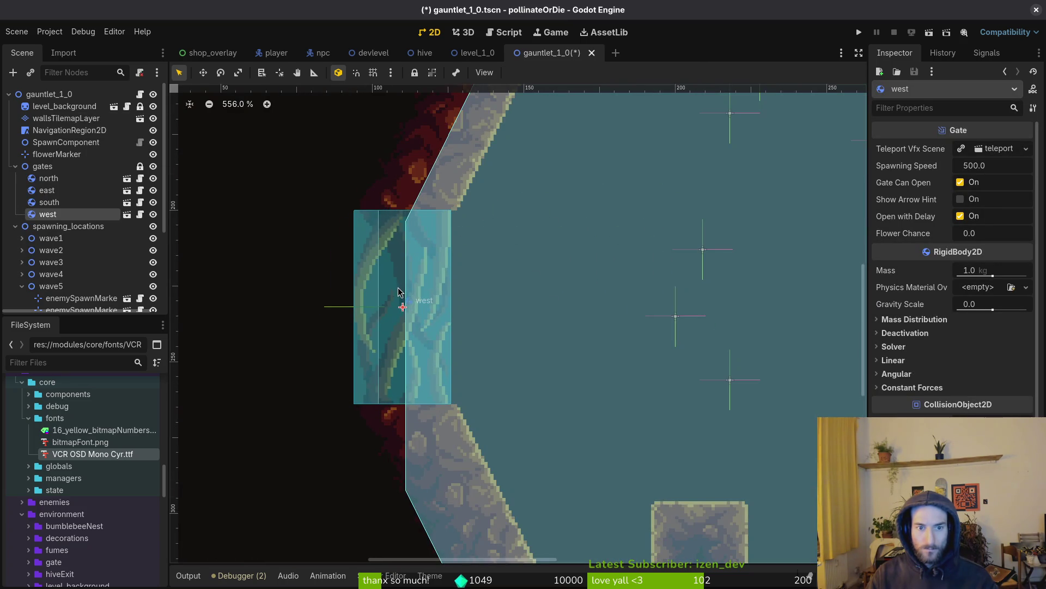
pyautogui.press('Escape')
pyautogui.scroll(4, 381, 246)
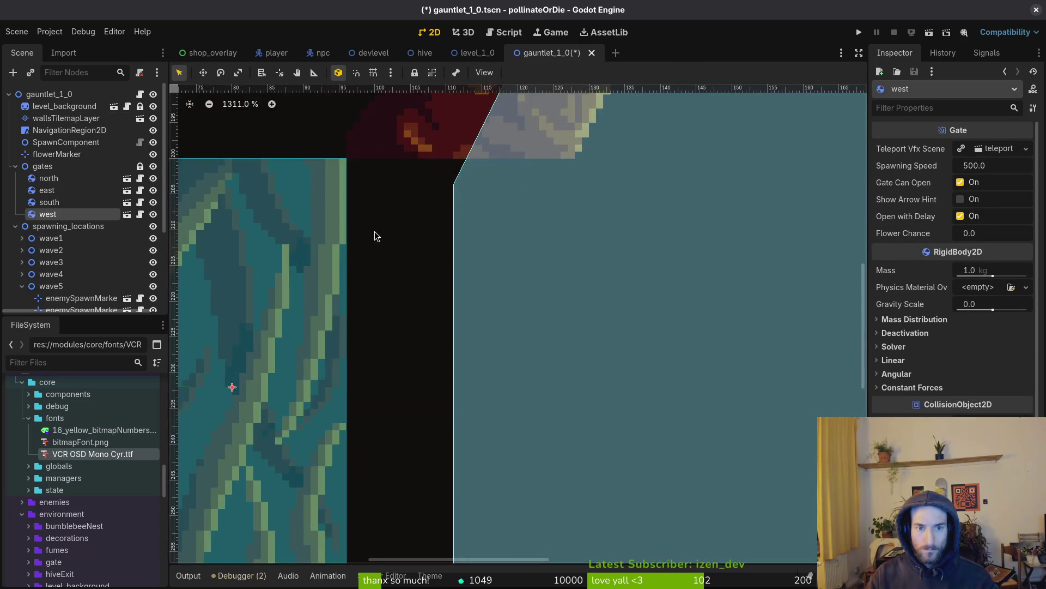
pyautogui.moveTo(308, 223)
pyautogui.mouseDown()
pyautogui.moveTo(561, 229)
pyautogui.moveTo(535, 219)
pyautogui.mouseUp()
pyautogui.scroll(-8, 544, 229)
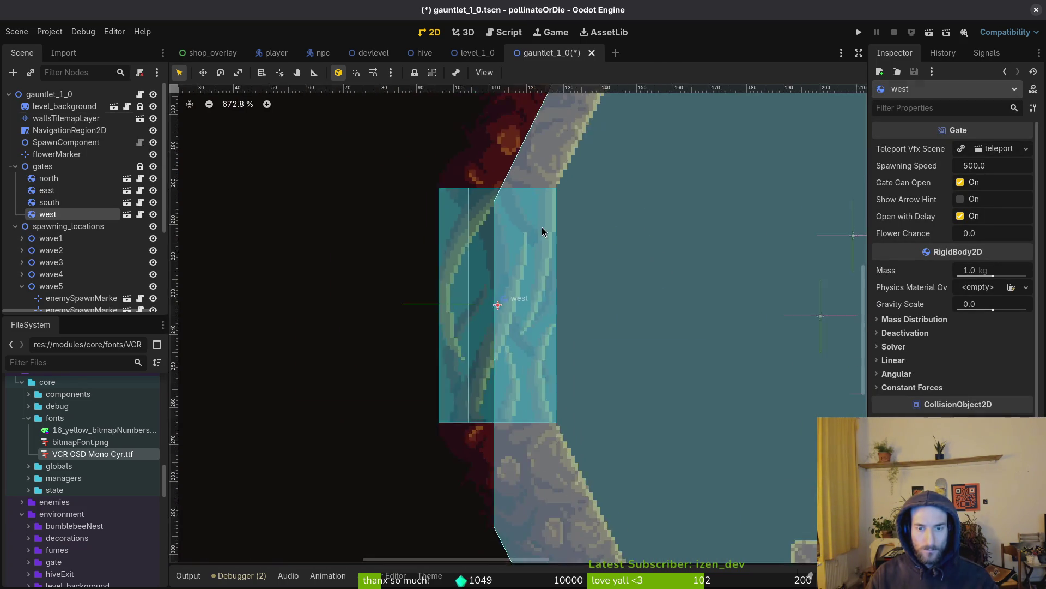
pyautogui.scroll(-4, 565, 263)
pyautogui.scroll(3, 472, 324)
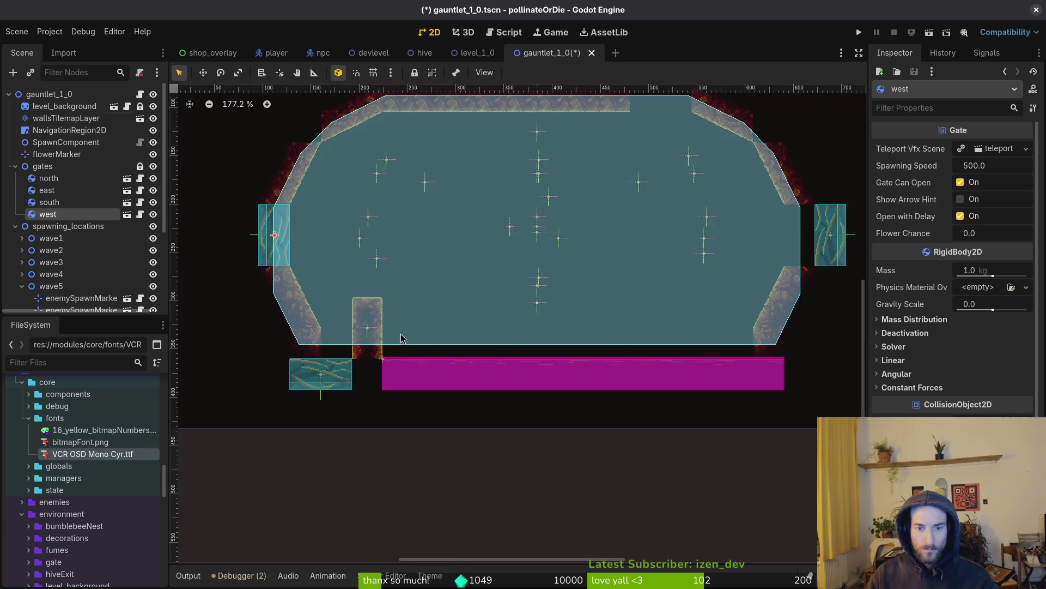
pyautogui.scroll(-3, 472, 324)
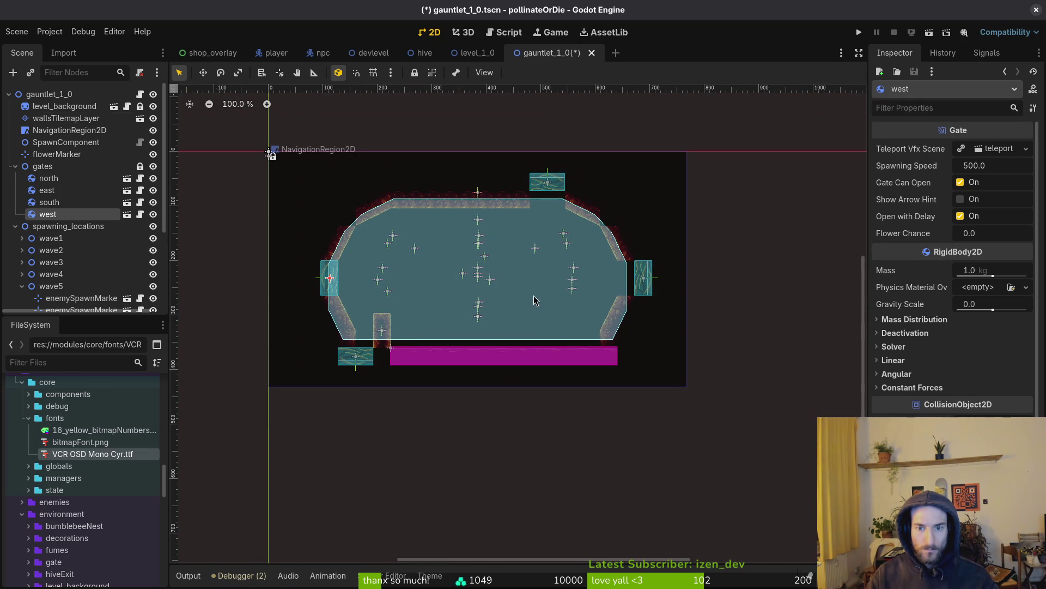
pyautogui.scroll(10, 590, 292)
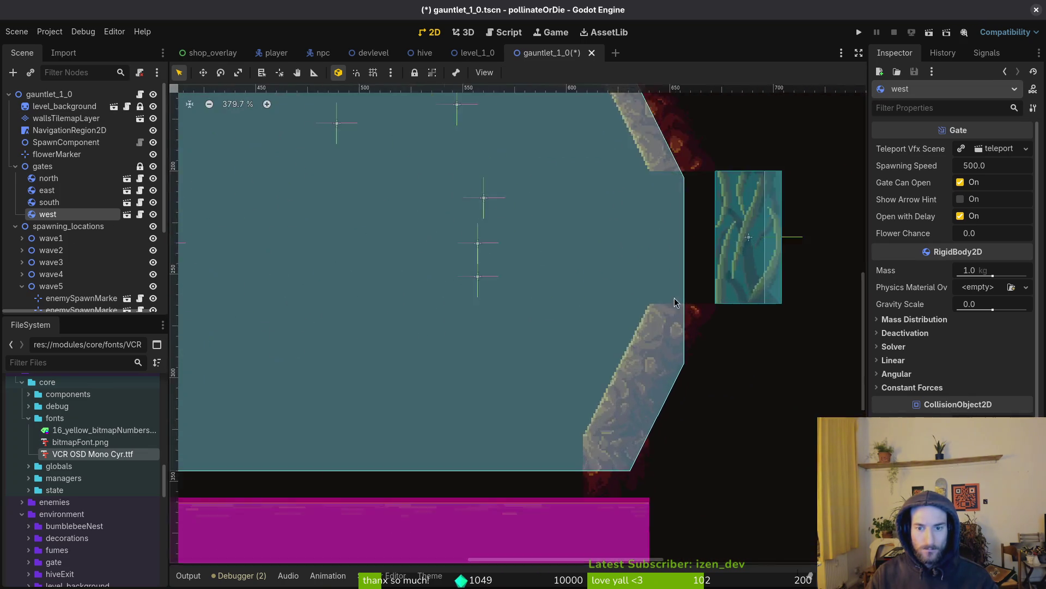
pyautogui.scroll(2, 652, 330)
# Step: Move the east gate 32 px left and the north gate down into the top wall, then save
pyautogui.moveTo(747, 296); pyautogui.dragTo(552, 300)
pyautogui.scroll(-10, 552, 300)
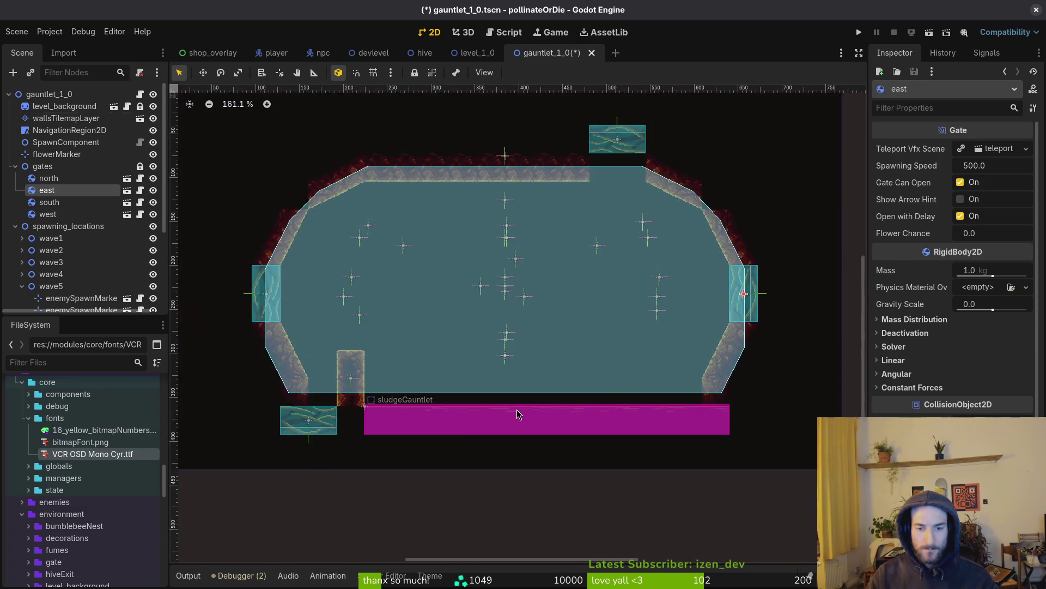
pyautogui.click(518, 415)
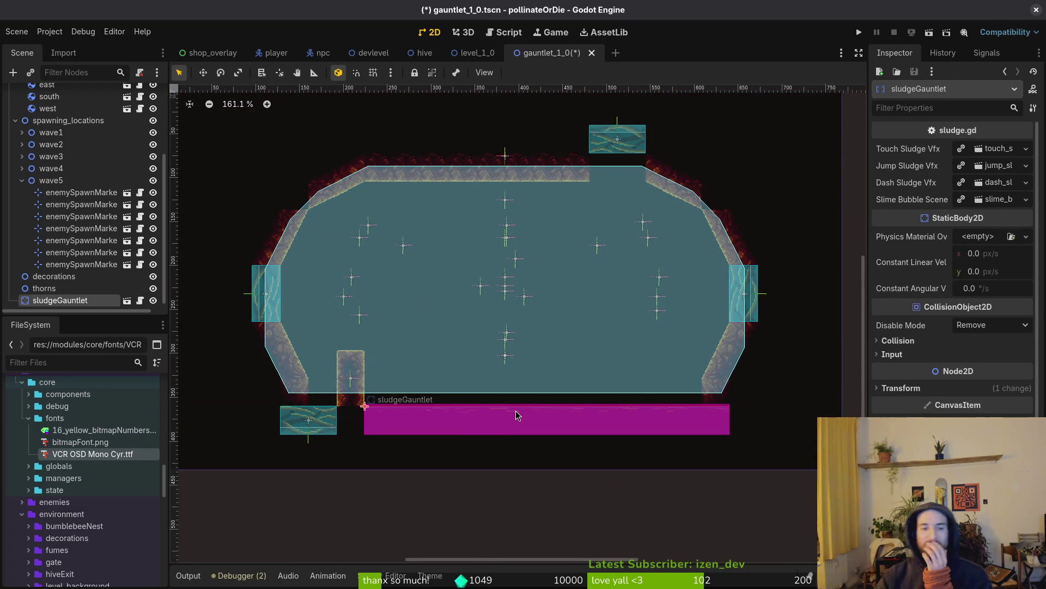
pyautogui.scroll(-3, 561, 280)
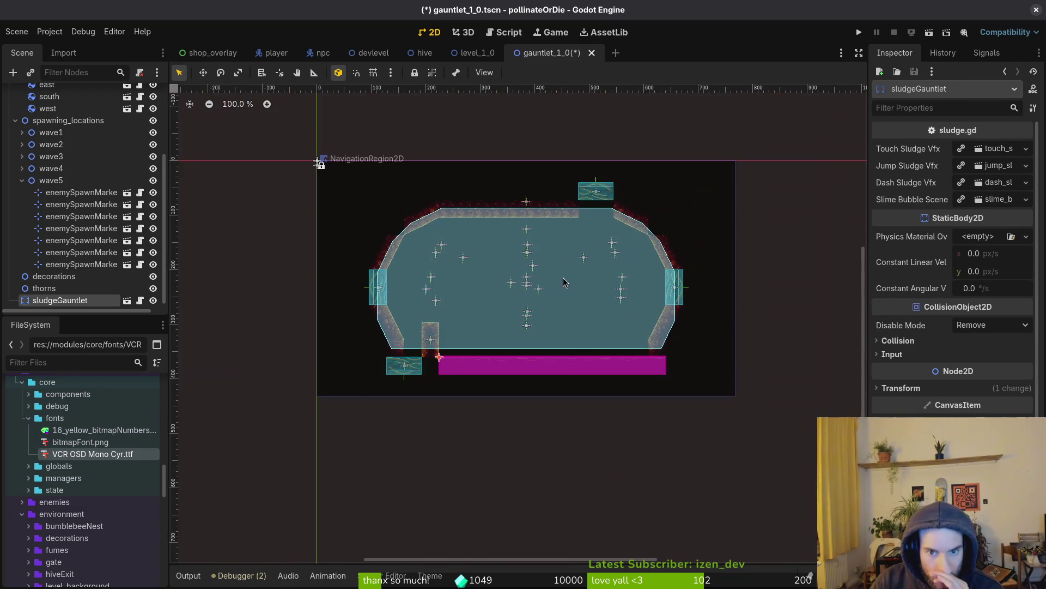
pyautogui.scroll(6, 526, 205)
pyautogui.scroll(9, 409, 301)
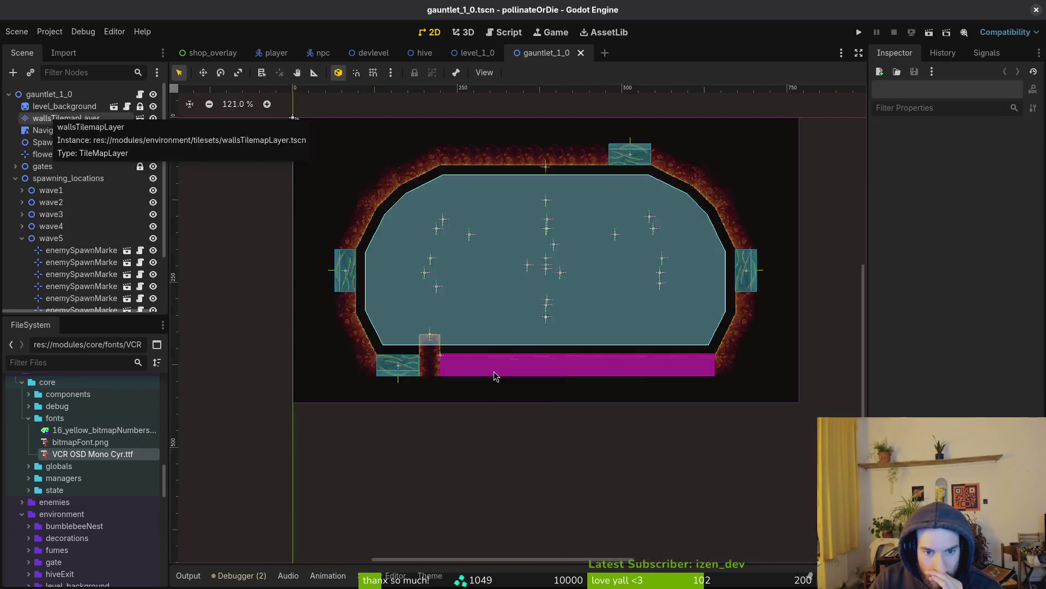
pyautogui.moveTo(493, 296)
pyautogui.mouseDown()
pyautogui.moveTo(500, 398)
pyautogui.moveTo(485, 407)
pyautogui.mouseUp()
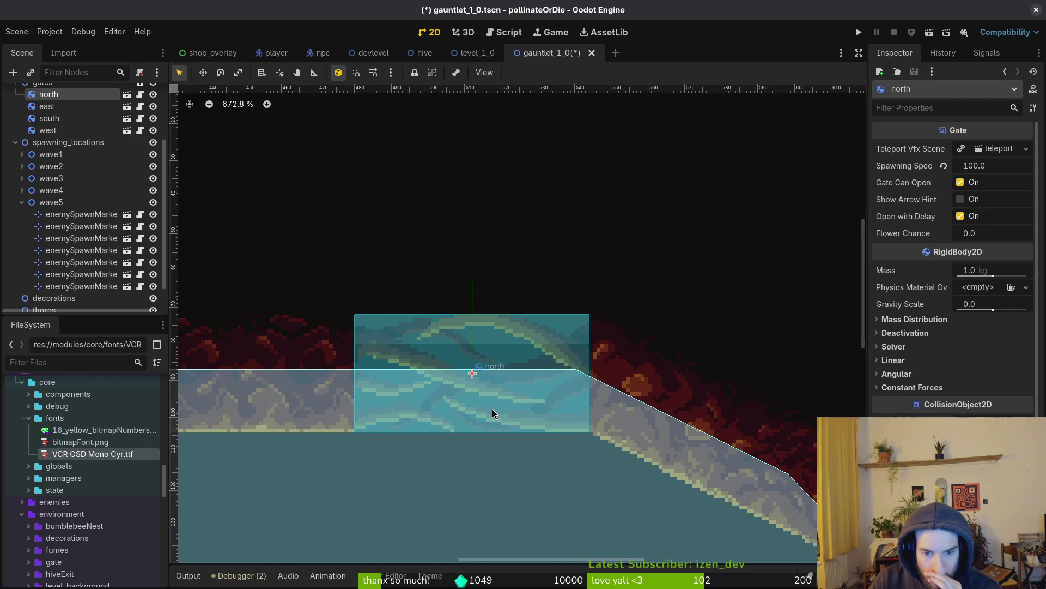
pyautogui.scroll(-5, 484, 407)
pyautogui.scroll(-5, 440, 454)
pyautogui.hscroll(-5, 441, 454)
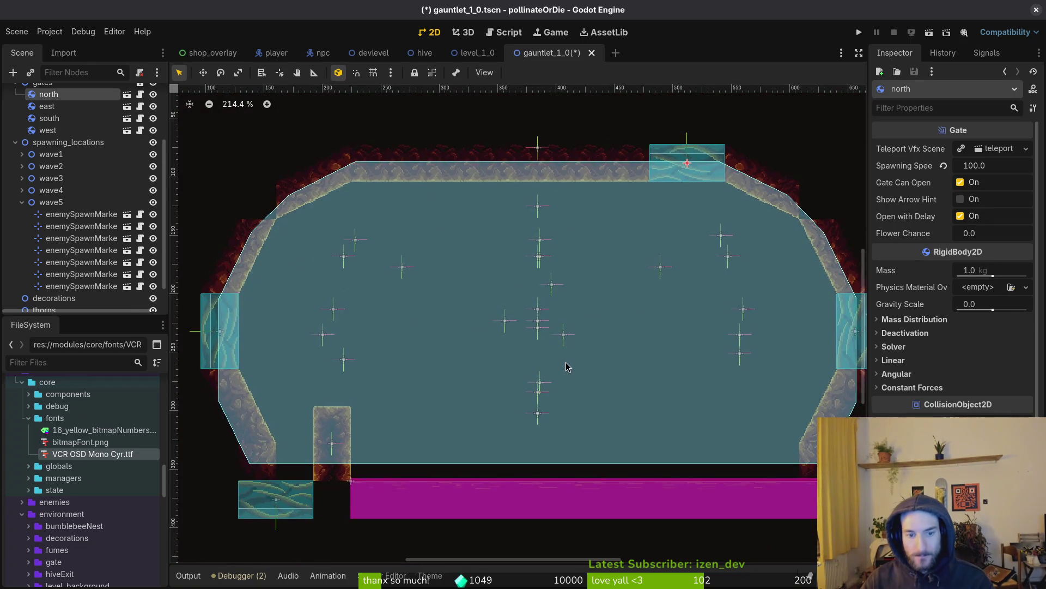
pyautogui.click(506, 374)
pyautogui.hotkey('ctrl', 's')
# Step: Shift the sludgeGauntlet floor right and slide the south gate left along the bottom wall
pyautogui.scroll(-1, 554, 463)
pyautogui.hscroll(1, 554, 464)
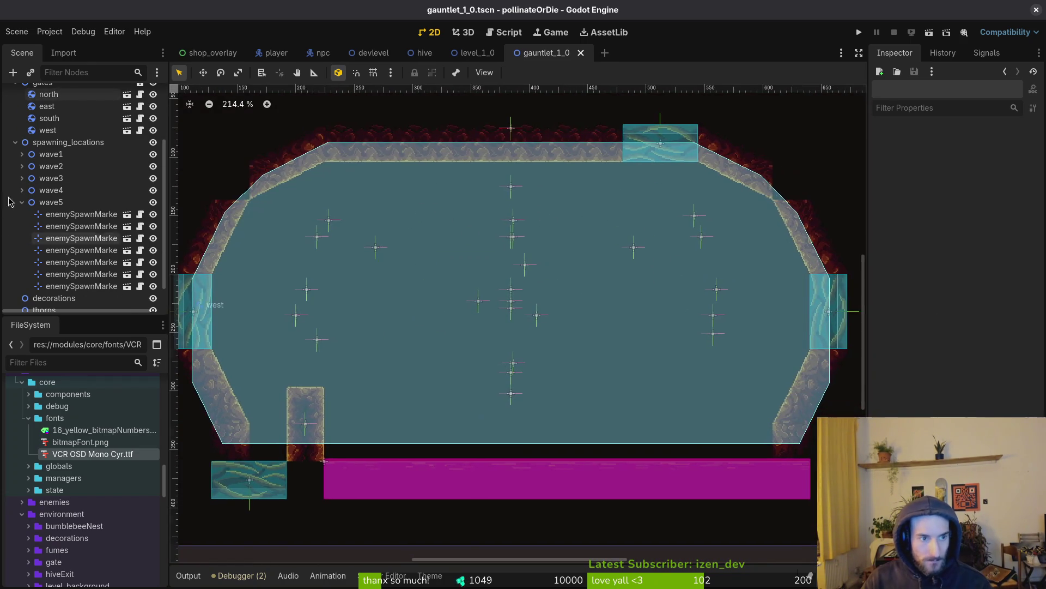
pyautogui.click(22, 203)
pyautogui.click(51, 304)
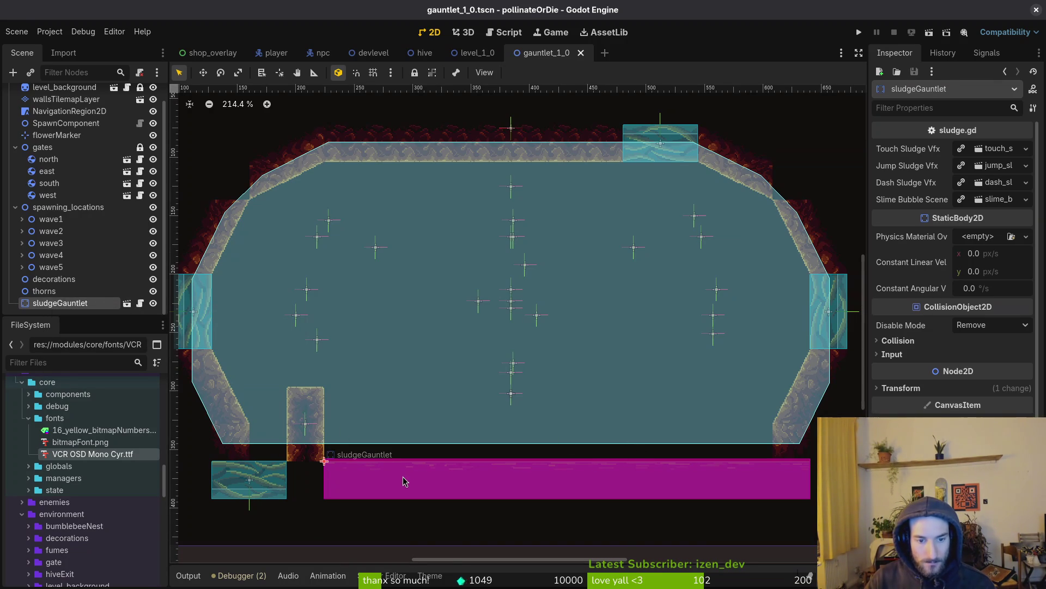
pyautogui.moveTo(398, 481); pyautogui.dragTo(441, 482)
pyautogui.scroll(8, 340, 471)
pyautogui.moveTo(156, 506)
pyautogui.mouseDown()
pyautogui.moveTo(355, 472)
pyautogui.moveTo(319, 468)
pyautogui.moveTo(583, 431)
pyautogui.moveTo(520, 447)
pyautogui.moveTo(458, 444)
pyautogui.mouseUp()
pyautogui.scroll(6, 535, 436)
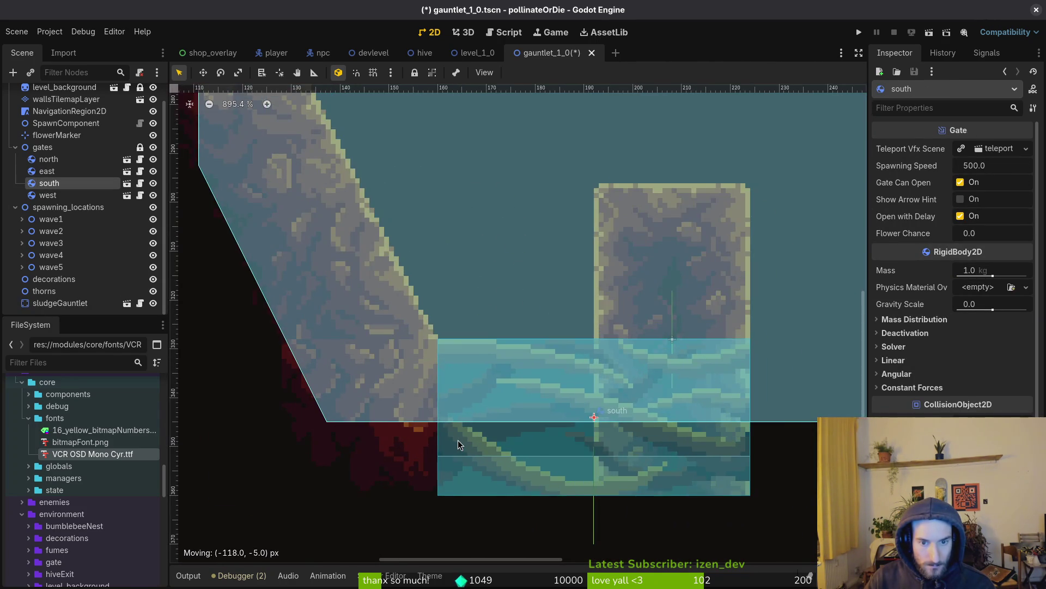
pyautogui.scroll(-7, 457, 445)
pyautogui.scroll(2, 507, 424)
# Step: On wallsTilemapLayer, paint two stacked dirt tiles beside the south-gate pillar, then erase the extra one
pyautogui.click(507, 424)
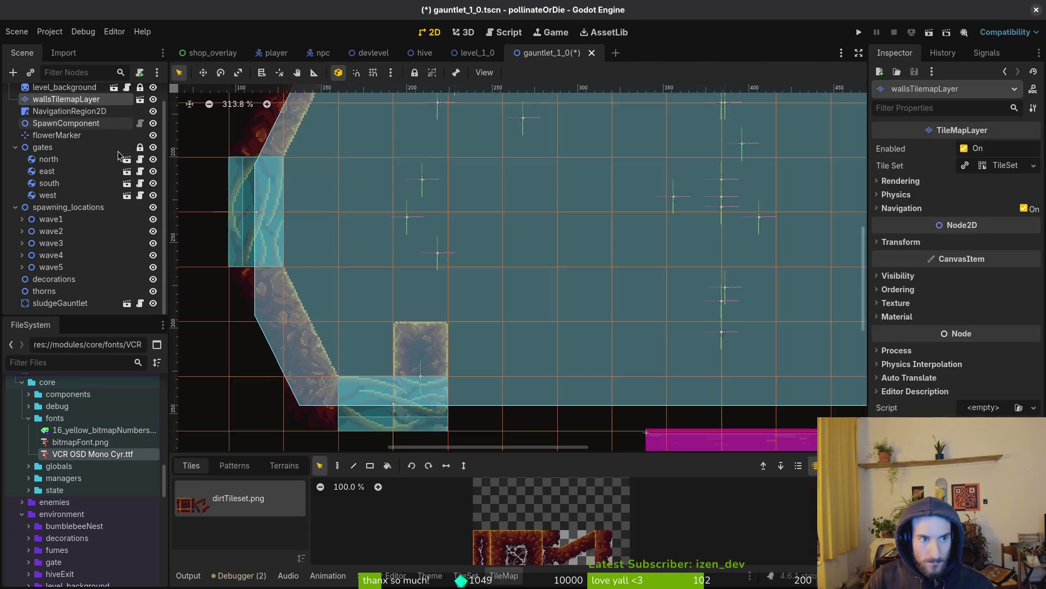
pyautogui.scroll(-2, 507, 424)
pyautogui.hscroll(2, 507, 424)
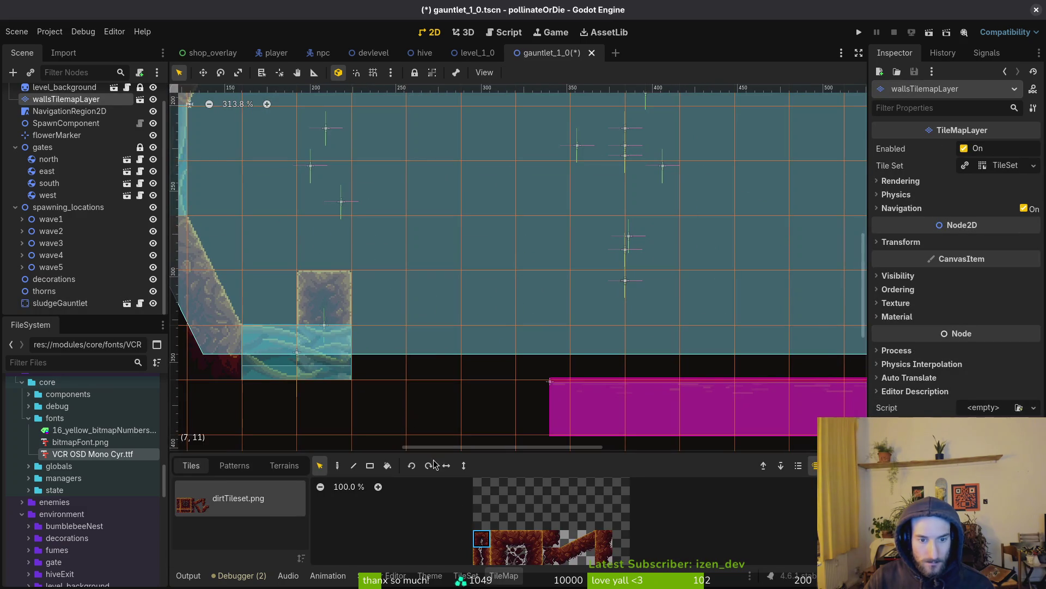
pyautogui.moveTo(487, 553); pyautogui.dragTo(487, 557)
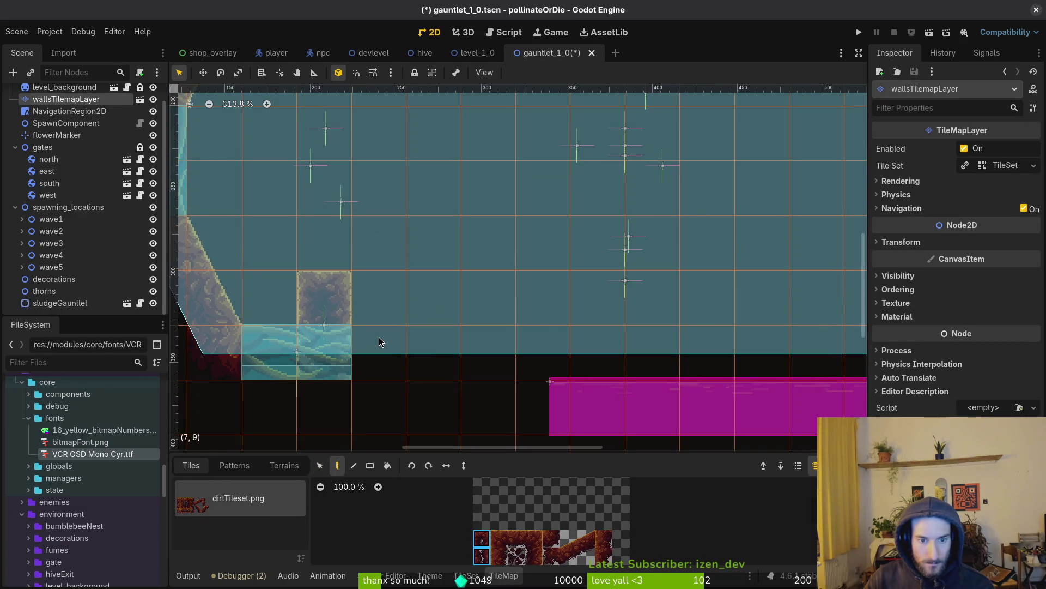
pyautogui.click(358, 331)
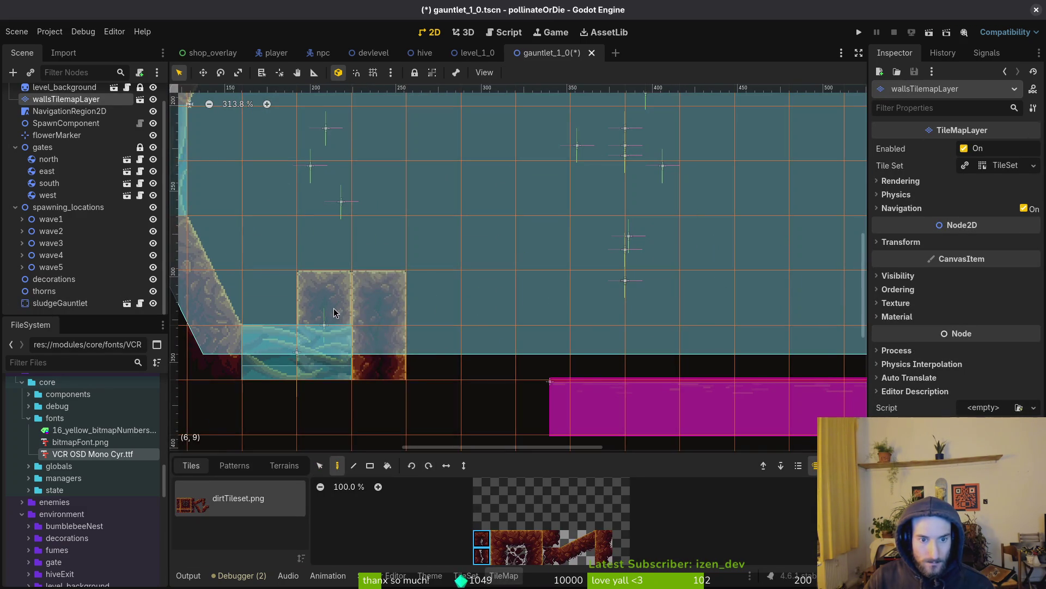
pyautogui.rightClick(334, 312)
pyautogui.scroll(-6, 461, 355)
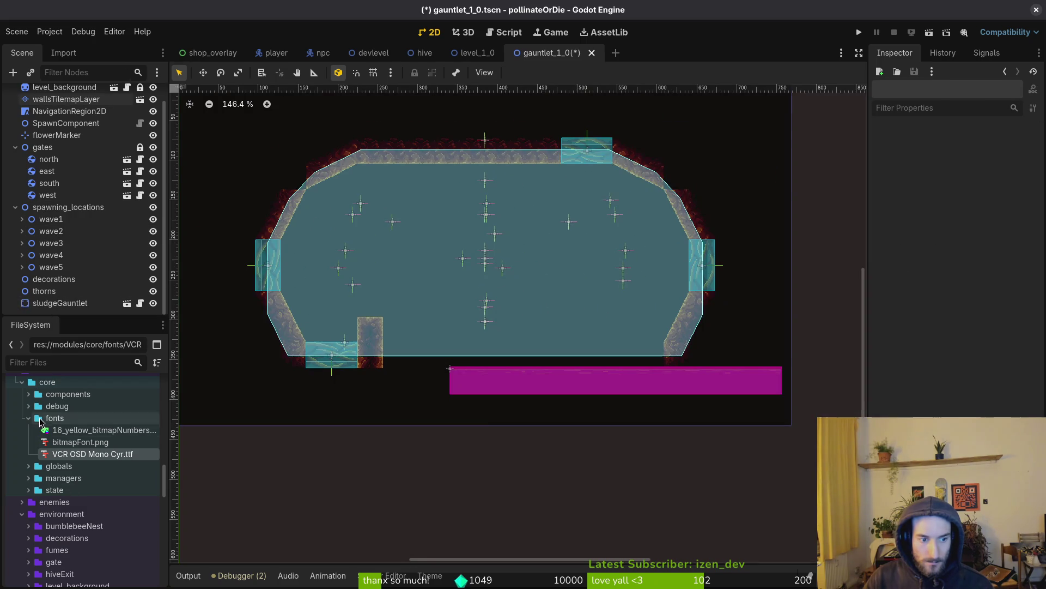
# Step: Add a sludge_2_7 instance to the arena from the FileSystem dock
pyautogui.click(495, 385)
pyautogui.rightClick(496, 384)
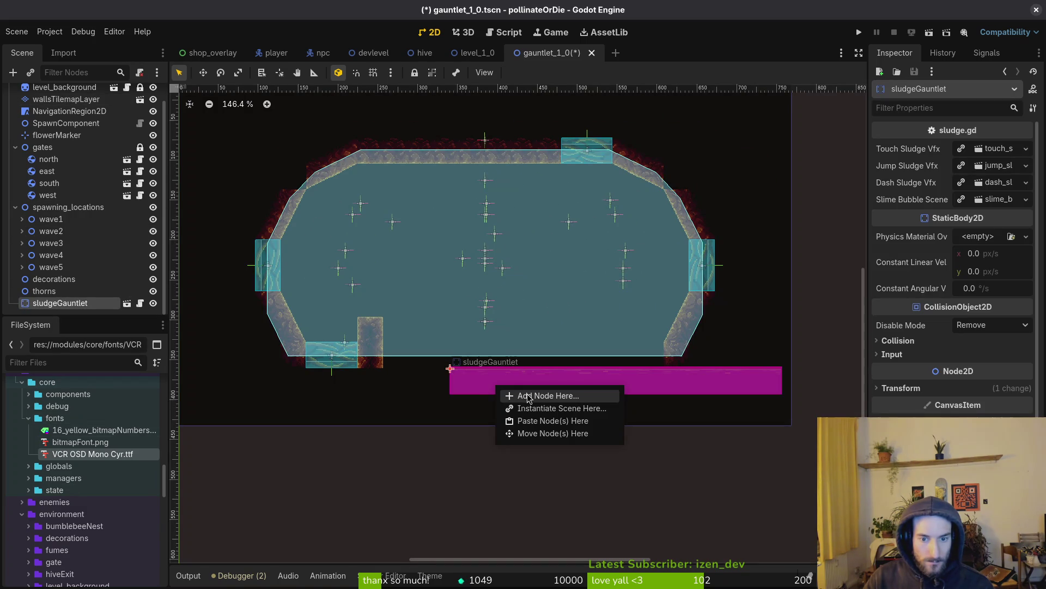
pyautogui.rightClick(61, 306)
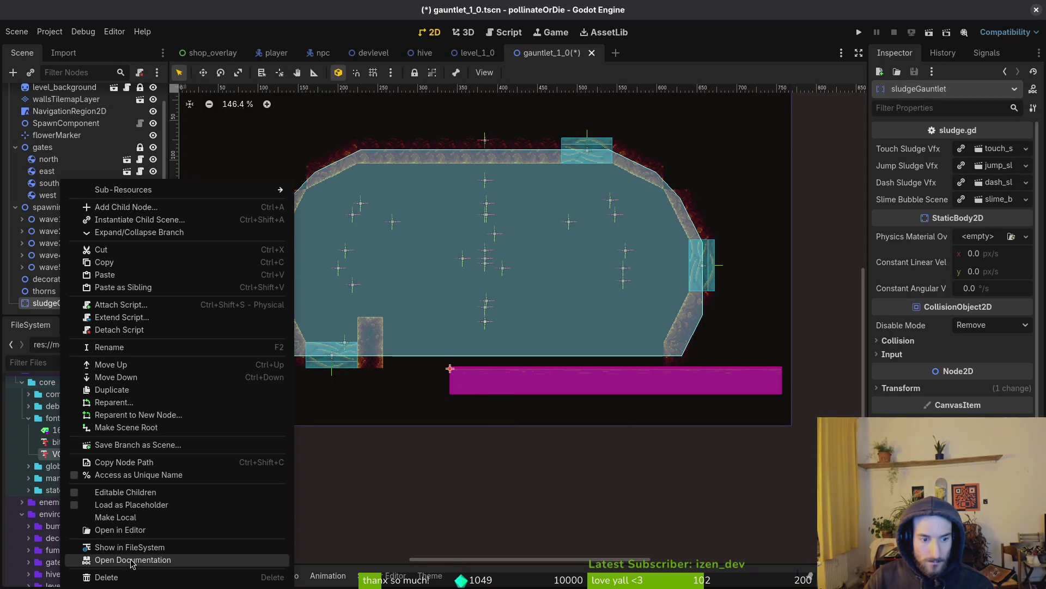
pyautogui.click(79, 547)
pyautogui.moveTo(90, 541)
pyautogui.mouseDown()
pyautogui.moveTo(417, 412)
pyautogui.moveTo(385, 358)
pyautogui.mouseUp()
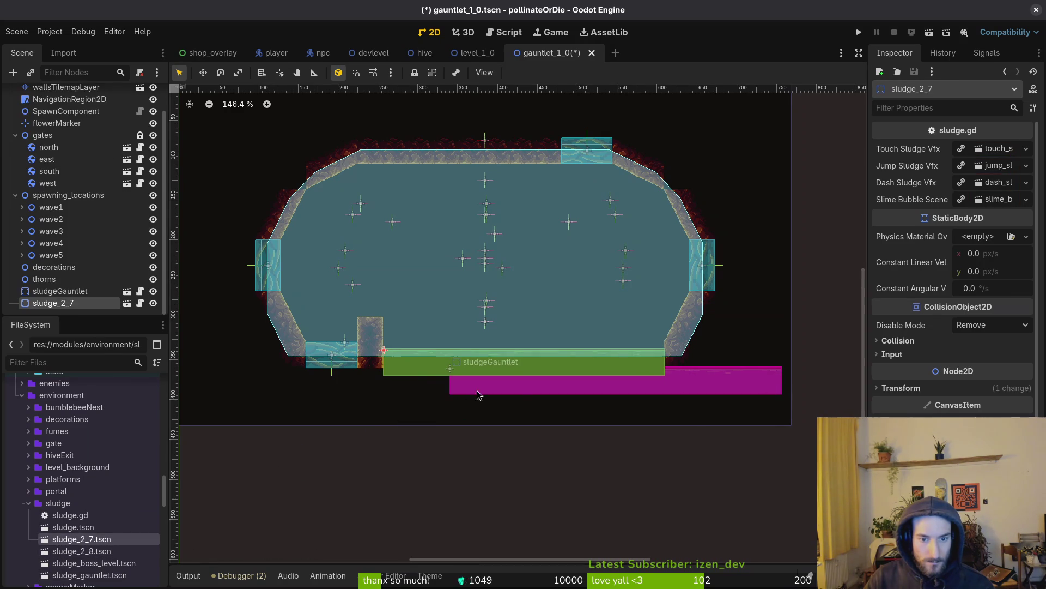
# Step: Delete the old magenta sludgeGauntlet floor node, keeping the new sludge_2_7
pyautogui.click(51, 302)
pyautogui.press('Delete')
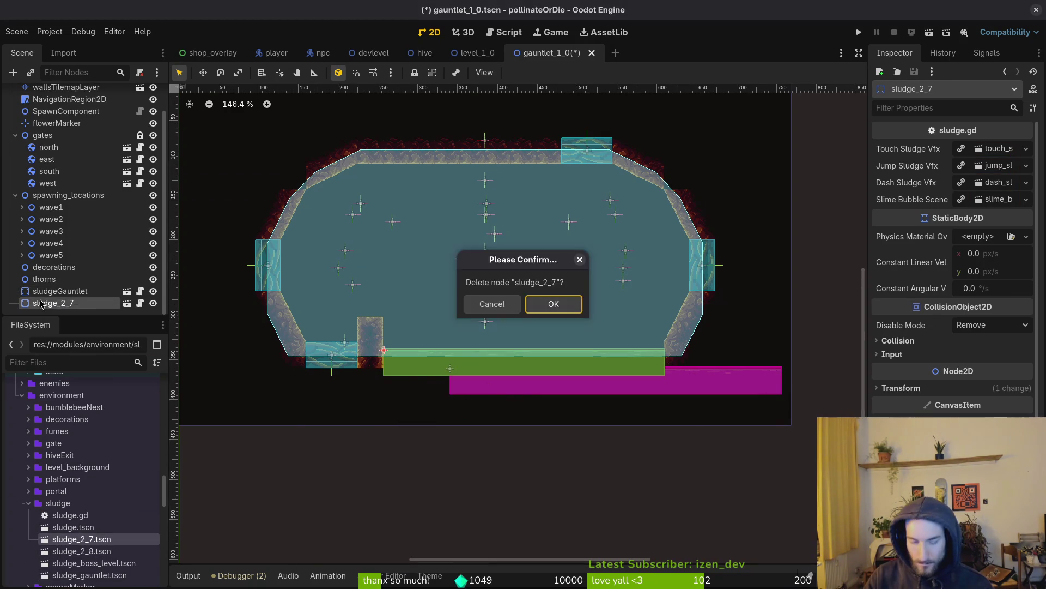
pyautogui.press('Return')
pyautogui.hotkey('ctrl', 'z')
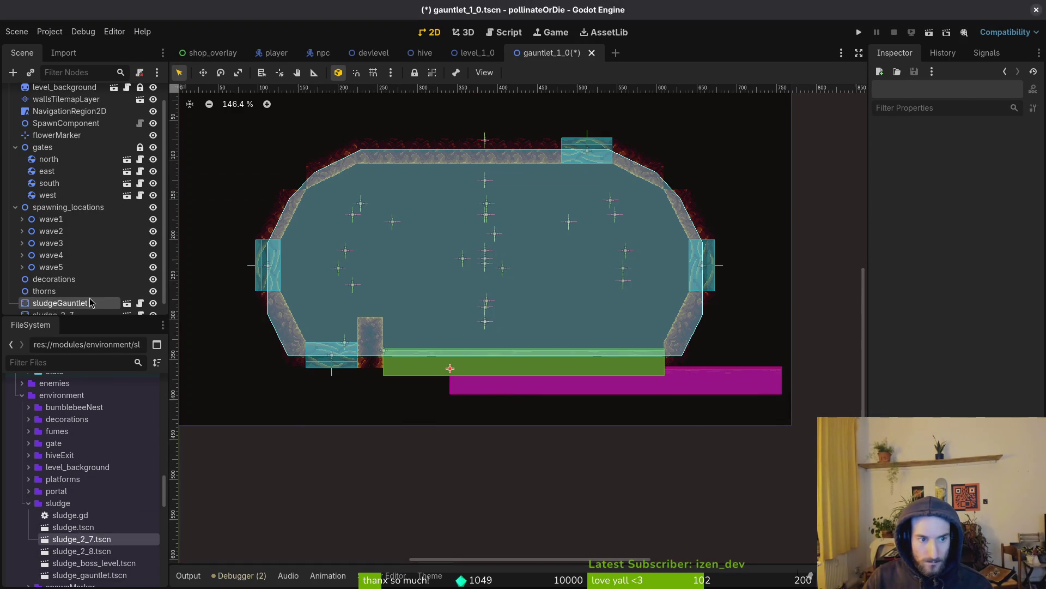
pyautogui.click(60, 303)
pyautogui.press('Delete')
pyautogui.press('Return')
# Step: Line the sludge_2_7 strip up with the bottom wall and save the scene
pyautogui.scroll(10, 561, 313)
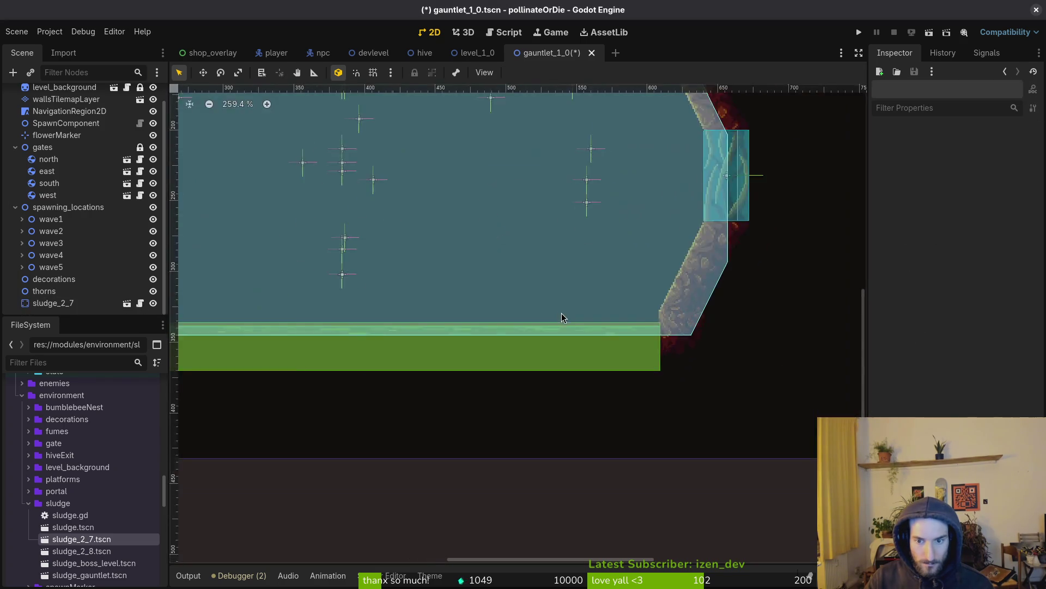
pyautogui.moveTo(733, 370)
pyautogui.mouseDown()
pyautogui.moveTo(662, 380)
pyautogui.moveTo(717, 392)
pyautogui.mouseUp()
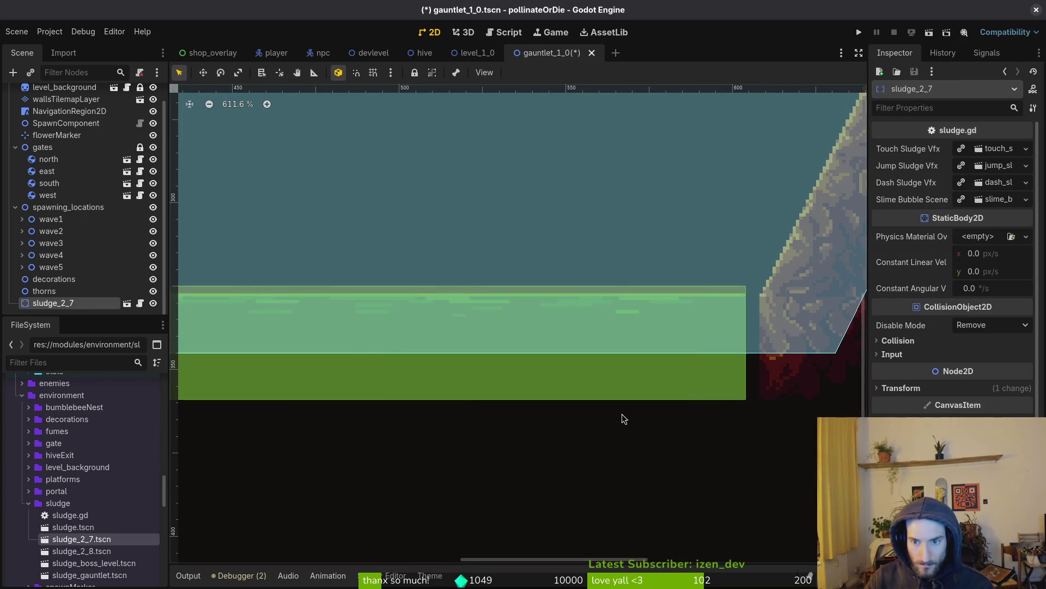
pyautogui.scroll(6, 508, 349)
pyautogui.moveTo(508, 349)
pyautogui.mouseDown()
pyautogui.moveTo(475, 362)
pyautogui.moveTo(494, 368)
pyautogui.mouseUp()
pyautogui.scroll(-15, 493, 366)
pyautogui.click(458, 380)
pyautogui.scroll(-4, 458, 380)
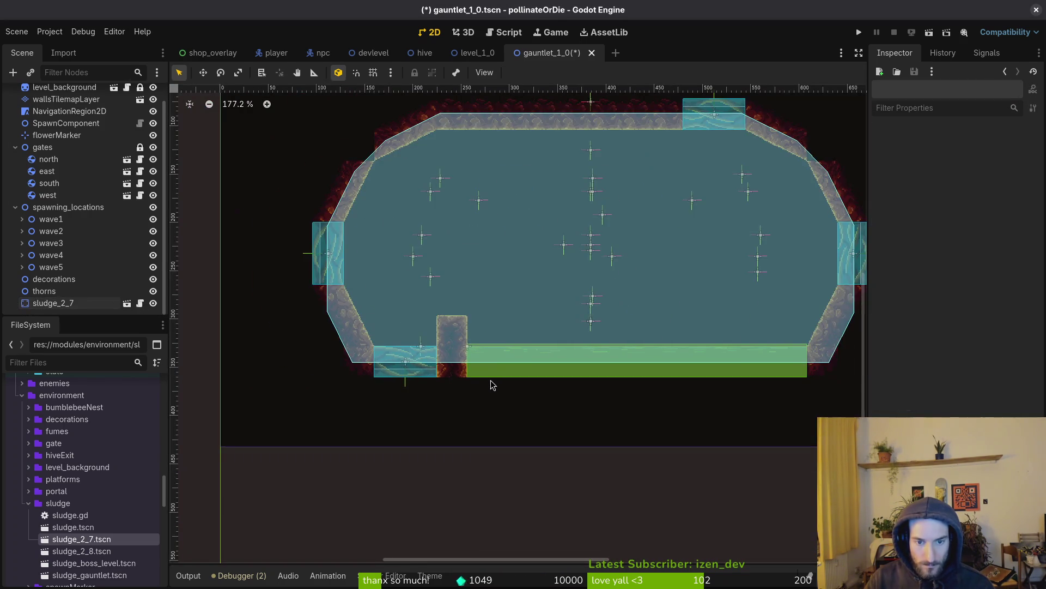
pyautogui.hotkey('ctrl', 's')
pyautogui.scroll(-4, 508, 245)
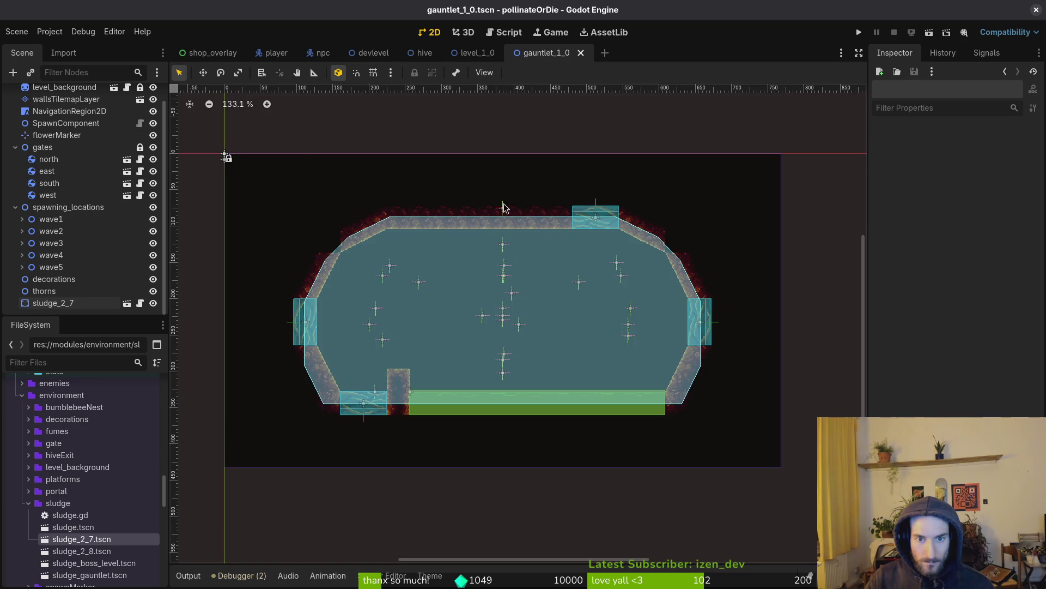
# Step: Move the overlapping top-wall spawn markers down into the arena
pyautogui.click(504, 207)
pyautogui.scroll(10, 508, 200)
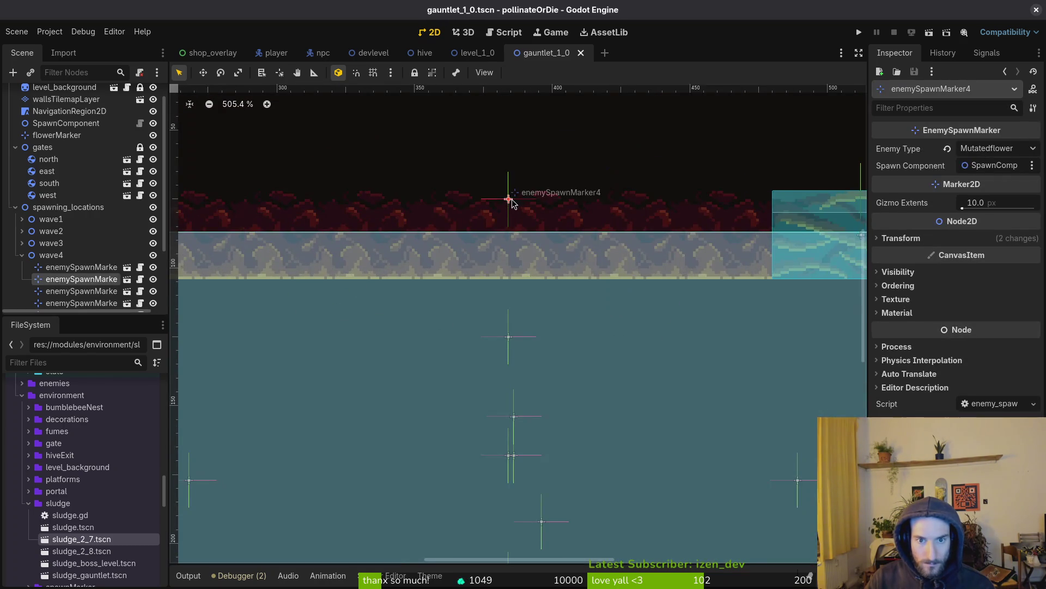
pyautogui.moveTo(509, 265); pyautogui.dragTo(509, 296)
pyautogui.scroll(4, 511, 270)
pyautogui.scroll(-12, 508, 296)
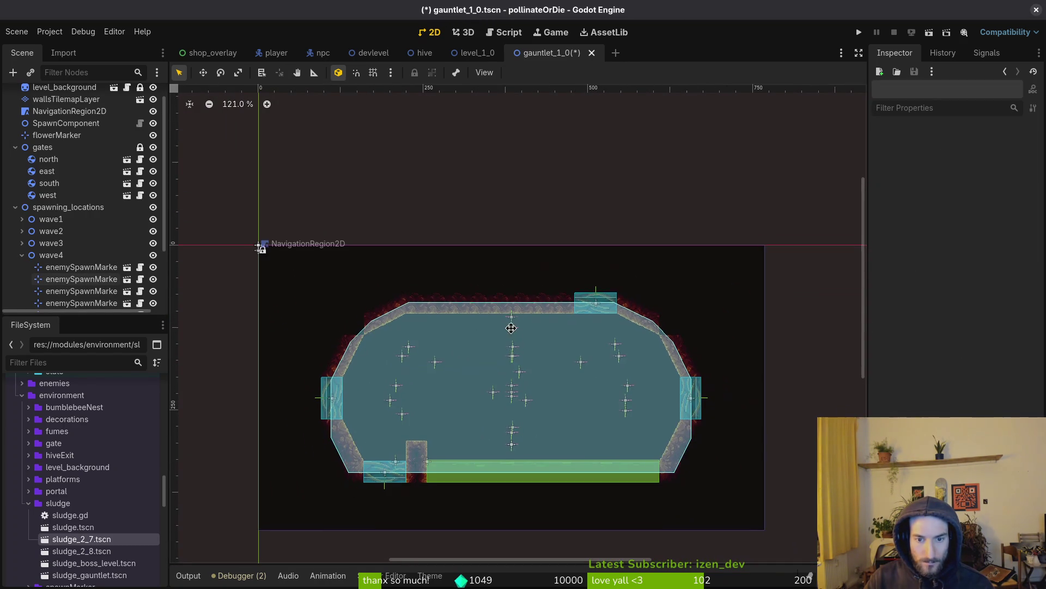
pyautogui.click(513, 327)
pyautogui.press('Delete')
pyautogui.press('Return')
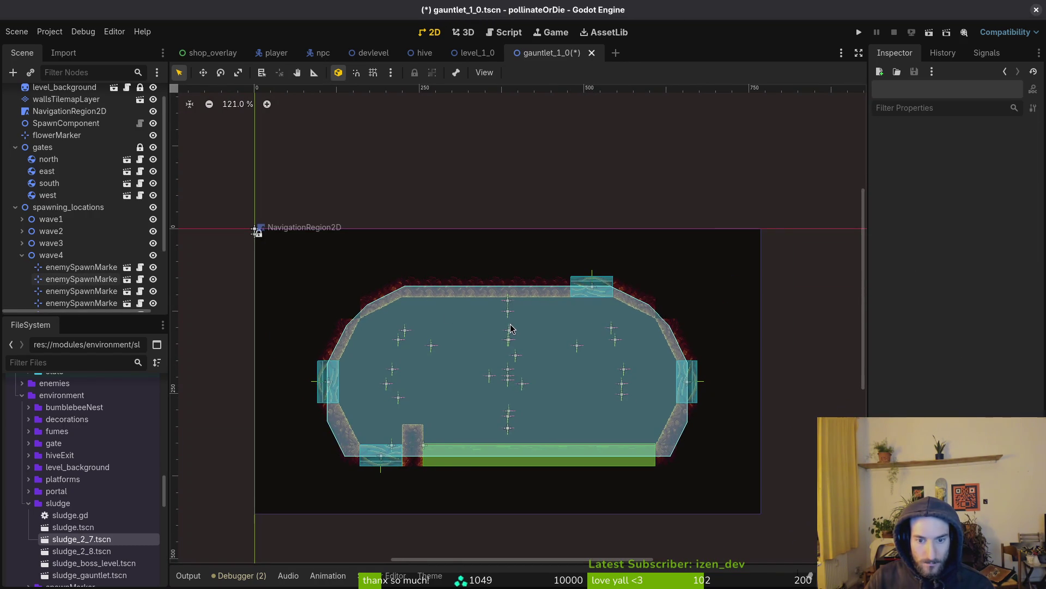
pyautogui.click(508, 315)
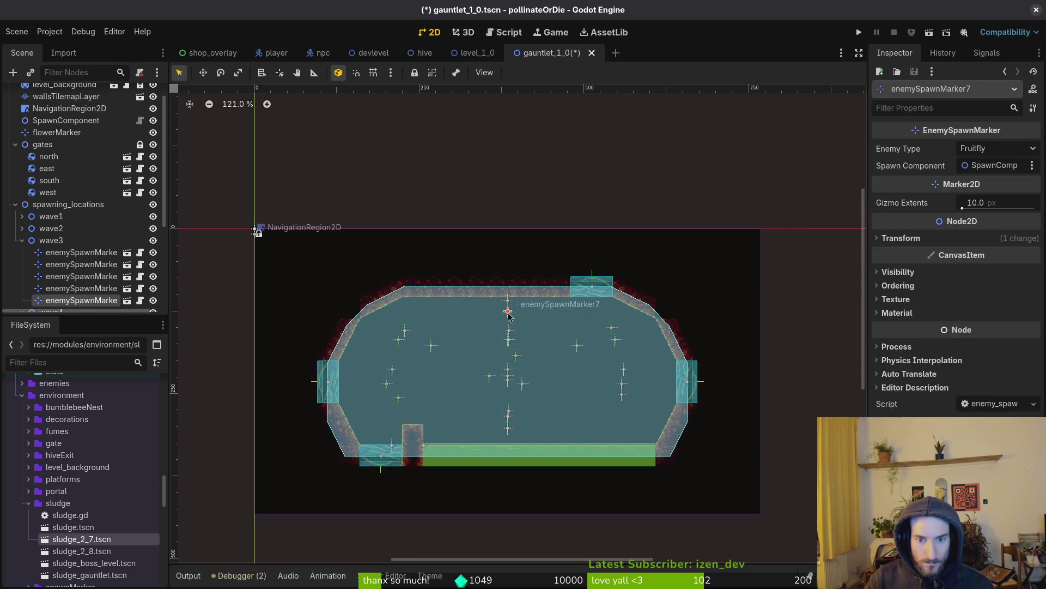
pyautogui.click(508, 300)
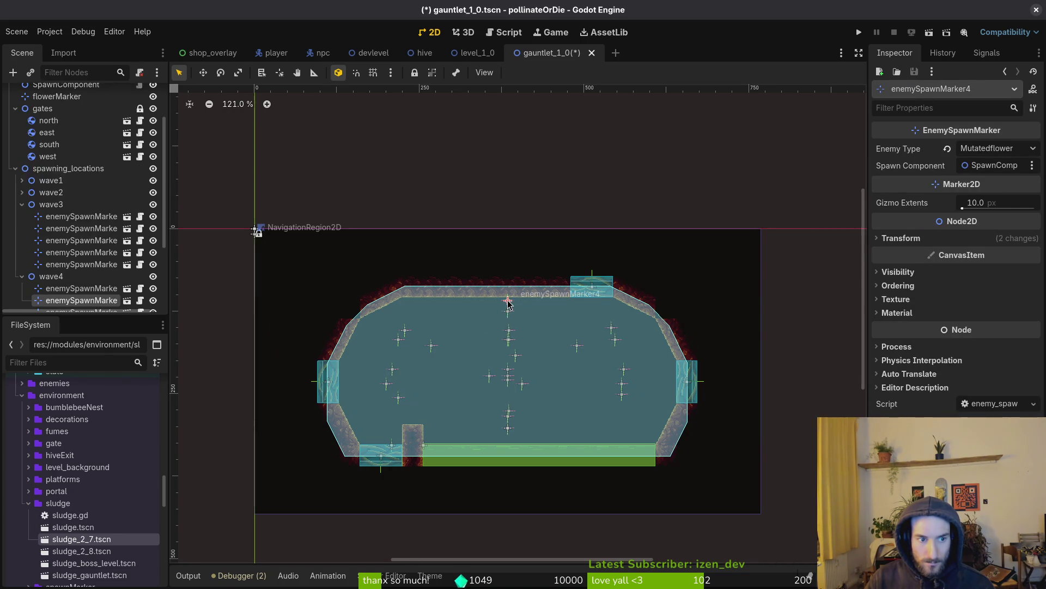
pyautogui.moveTo(509, 312); pyautogui.dragTo(509, 322)
pyautogui.scroll(5, 509, 314)
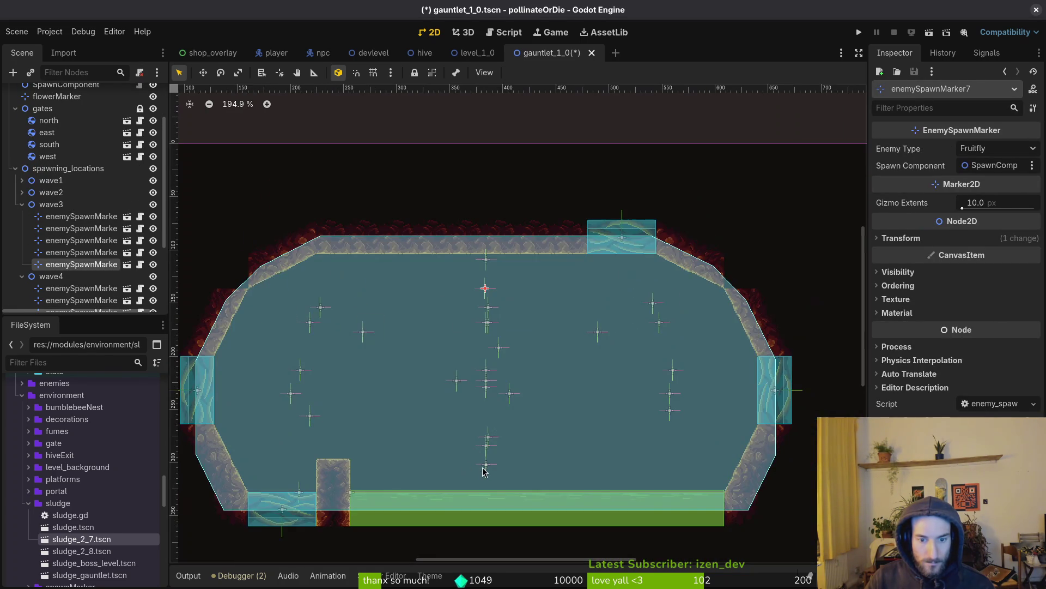
# Step: Nudge the lower spawn marker slightly up, save, and select the level_background node
pyautogui.click(486, 465)
pyautogui.moveTo(487, 472); pyautogui.dragTo(487, 464)
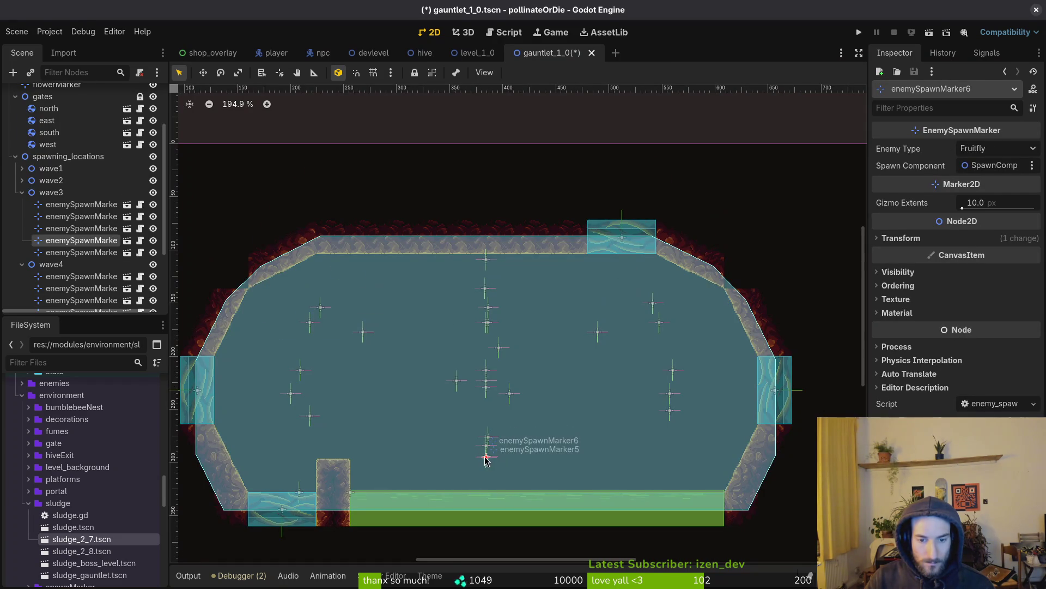
pyautogui.click(487, 460)
pyautogui.scroll(-5, 492, 459)
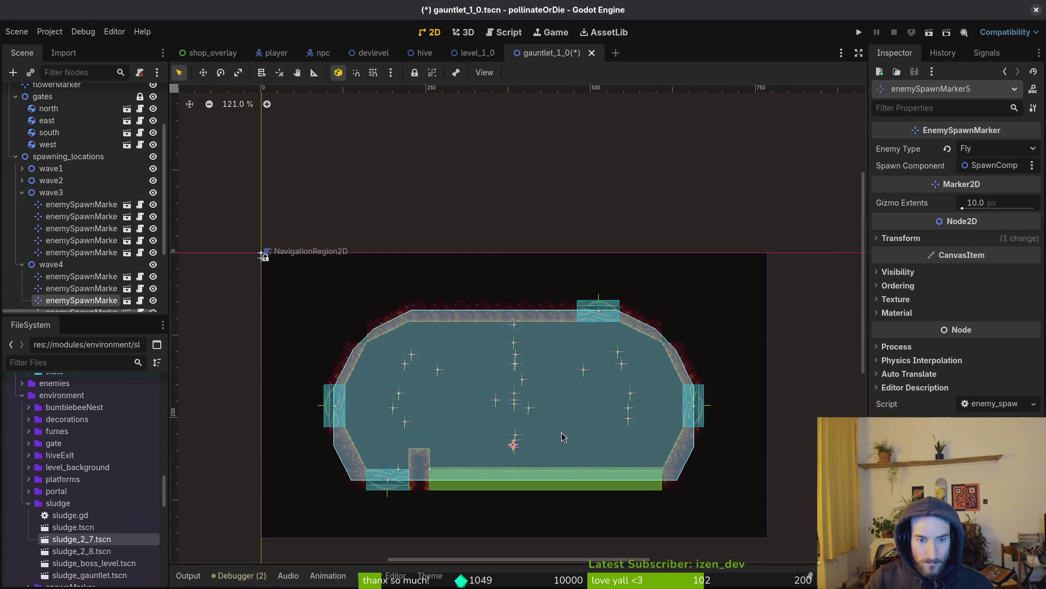
pyautogui.click(564, 430)
pyautogui.hotkey('ctrl', 's')
pyautogui.moveTo(570, 391); pyautogui.dragTo(543, 335)
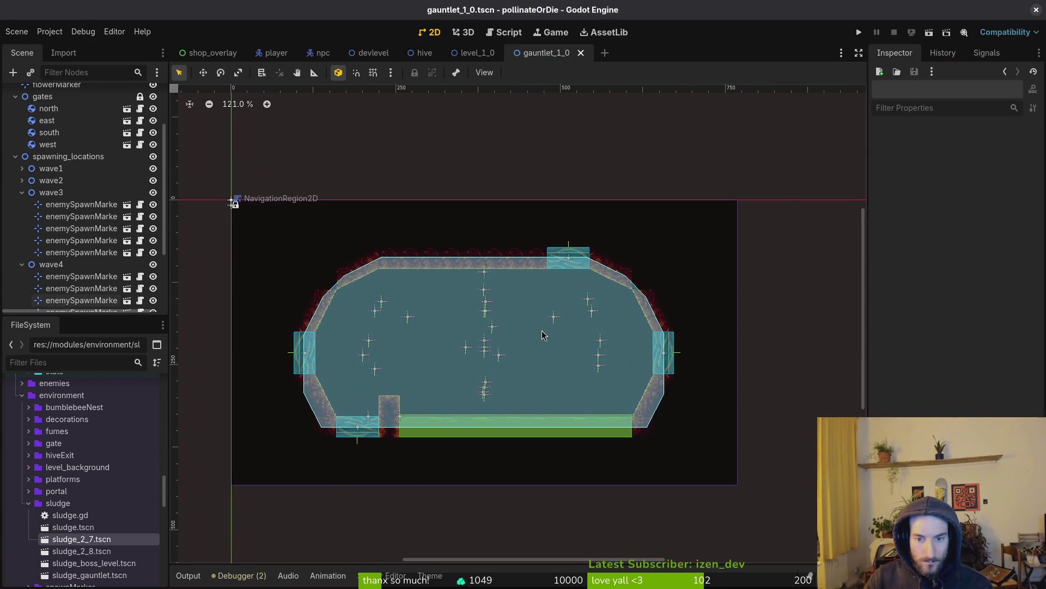
pyautogui.scroll(3, 82, 163)
pyautogui.click(71, 106)
# Step: Drag the NavigationRegion2D polygon's top corner points down and inward onto the inner wall edge
pyautogui.click(89, 131)
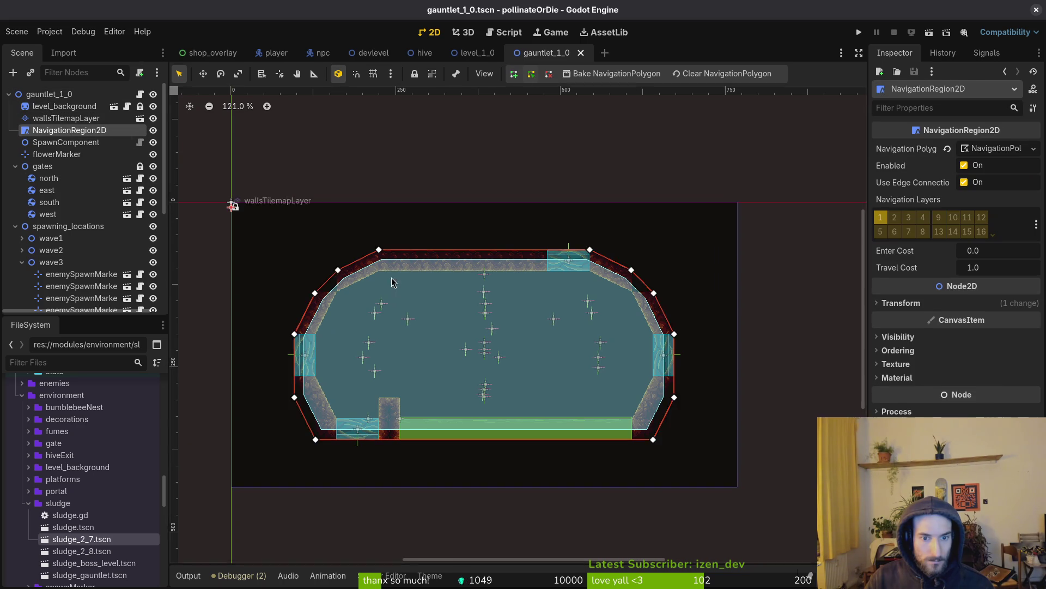
pyautogui.scroll(6, 366, 295)
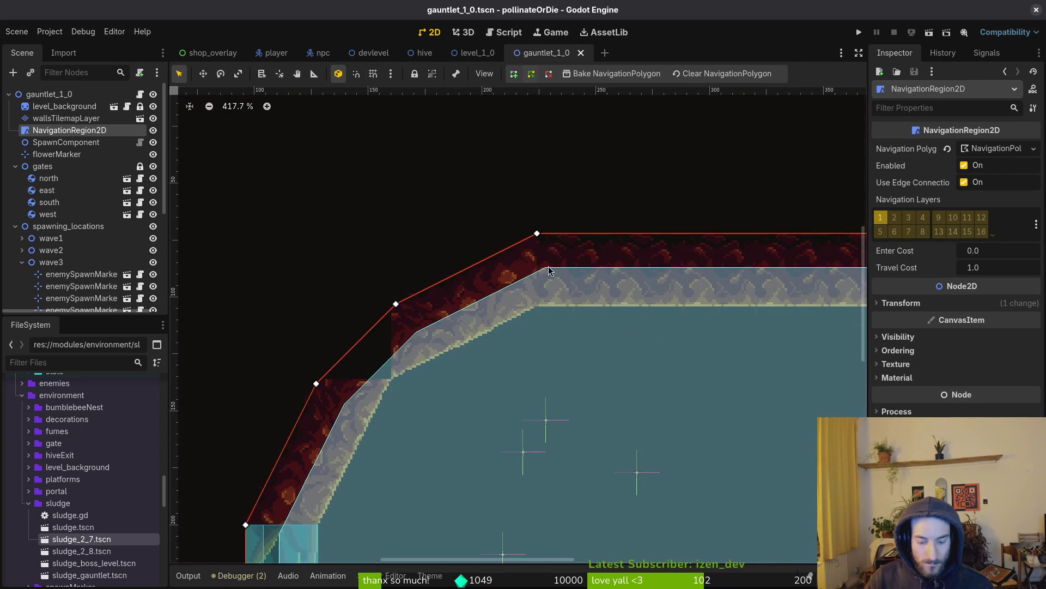
pyautogui.click(535, 240)
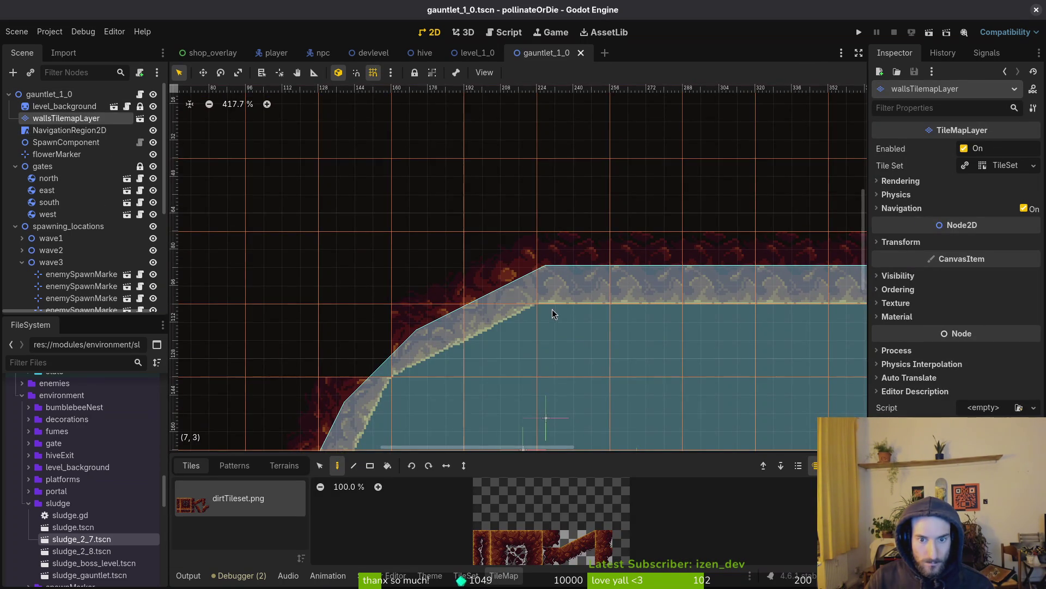
pyautogui.click(55, 130)
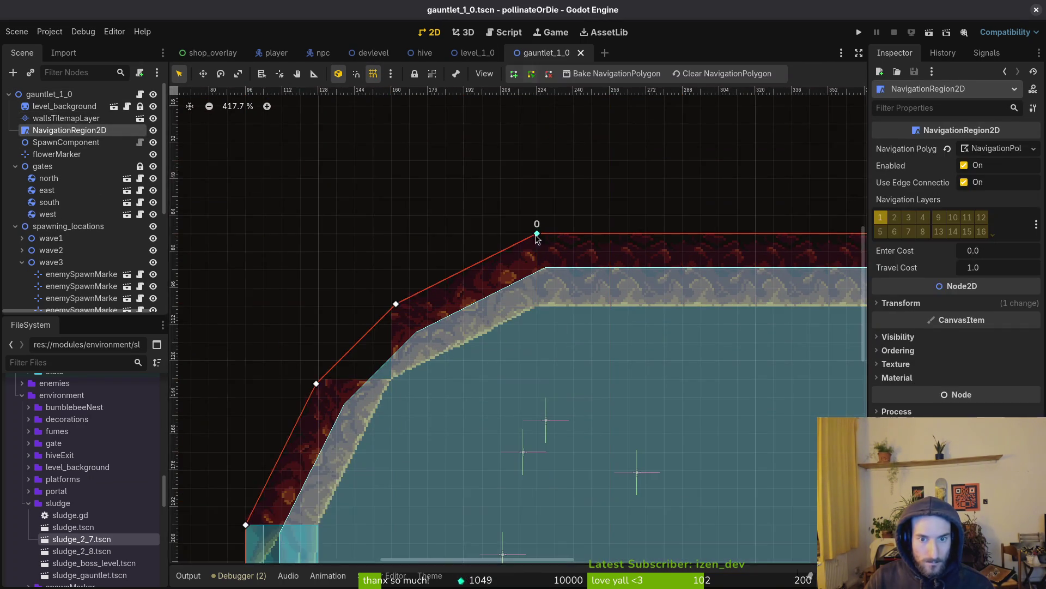
pyautogui.moveTo(545, 268); pyautogui.dragTo(537, 306)
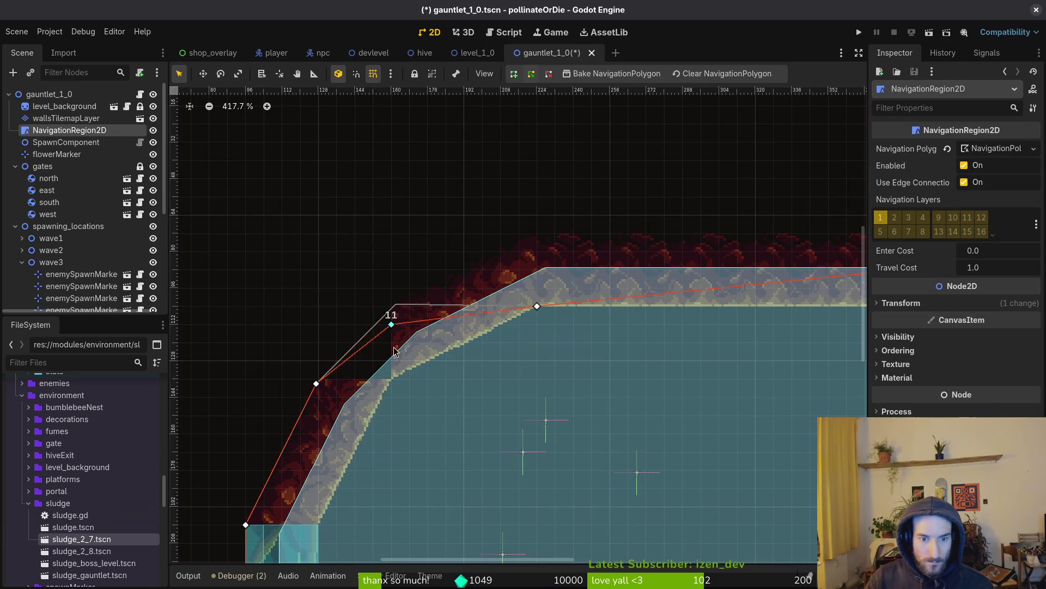
pyautogui.scroll(-3, 323, 388)
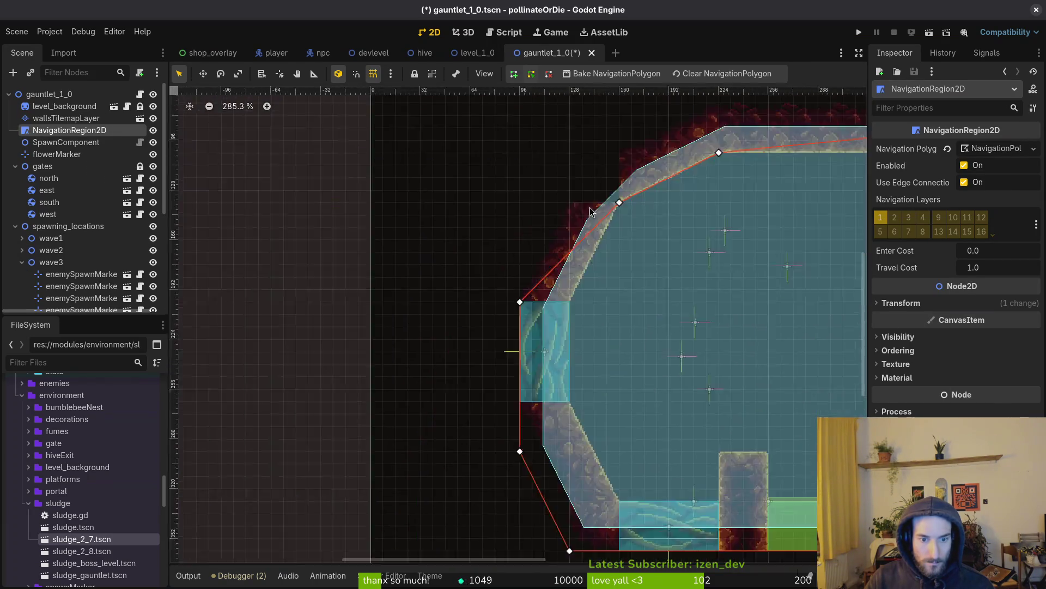
pyautogui.moveTo(526, 307); pyautogui.dragTo(533, 300)
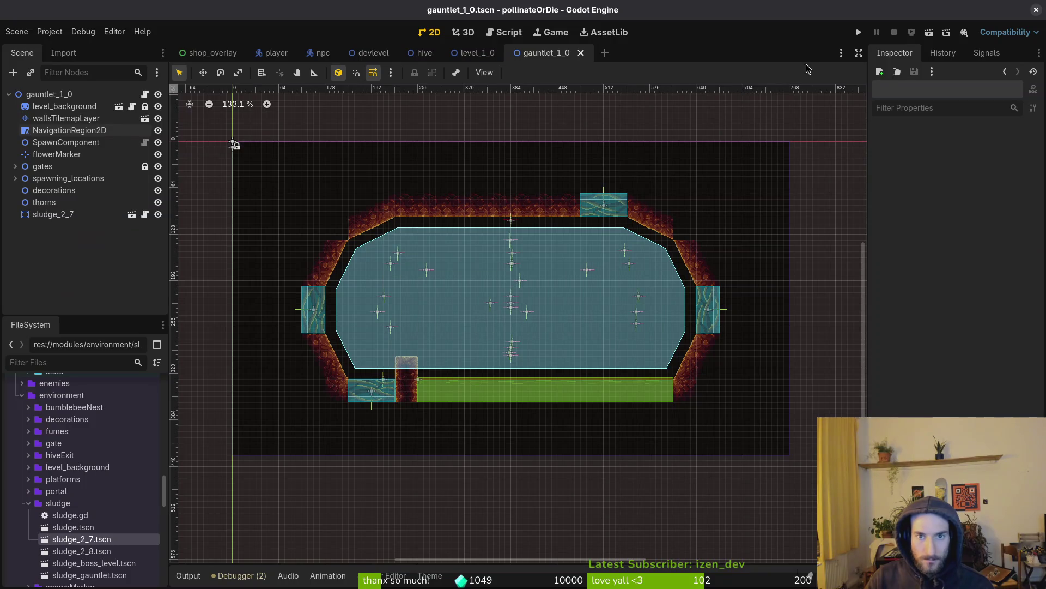
# Step: Launch the game and start the G1-0 level from the level-select menu
pyautogui.click(865, 36)
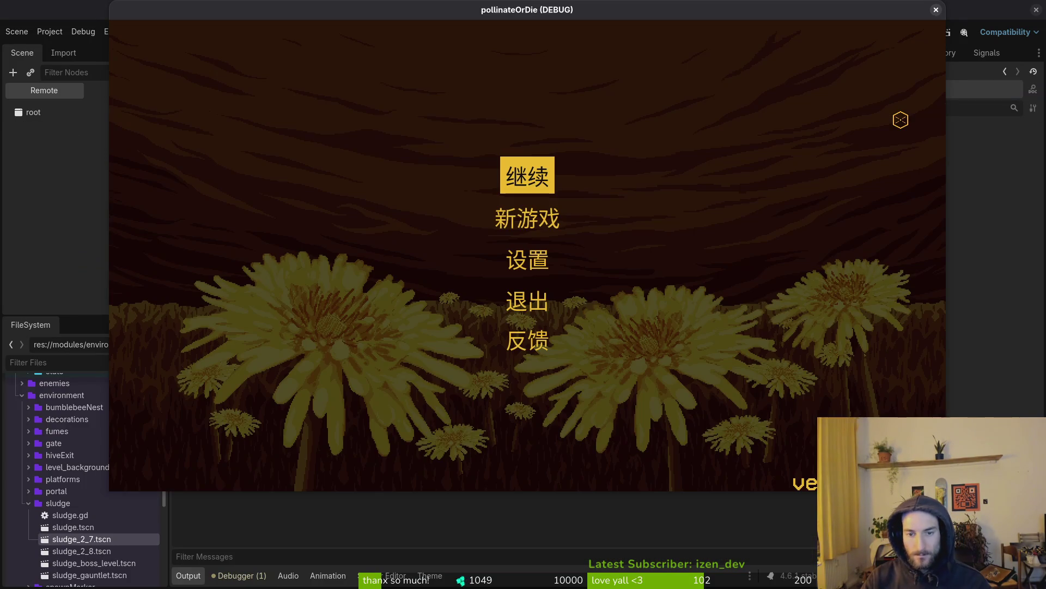
pyautogui.press('Return')
pyautogui.press('Escape')
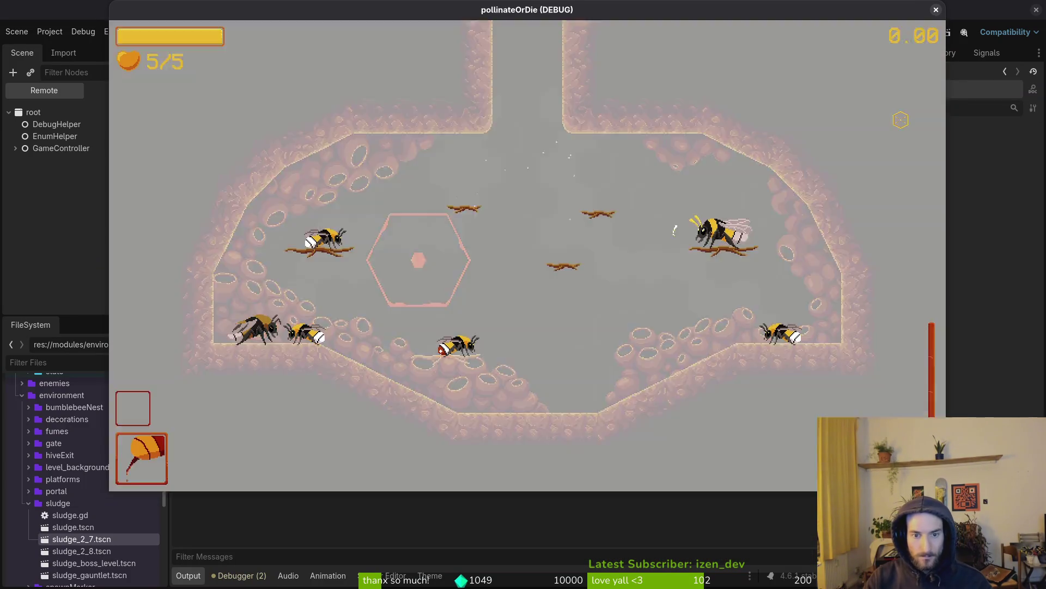
pyautogui.press('Right')
pyautogui.press('Up')
pyautogui.press('Return')
pyautogui.press('Right')
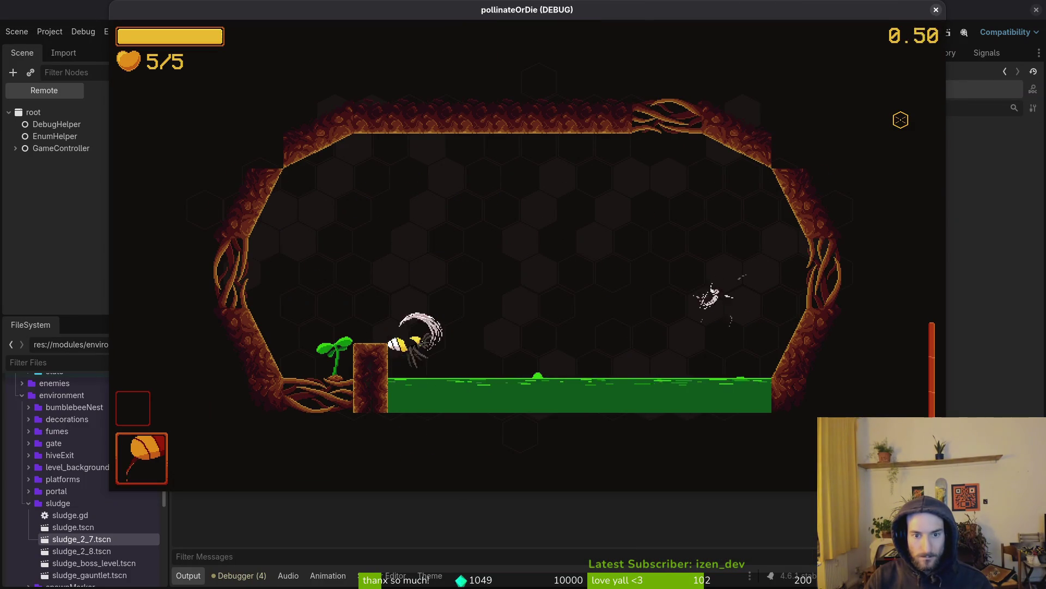
# Step: Fly the bee around the sludge arena attacking mosquitoes and flies until hearts reach 0/5
pyautogui.press('Up')
pyautogui.press('Left')
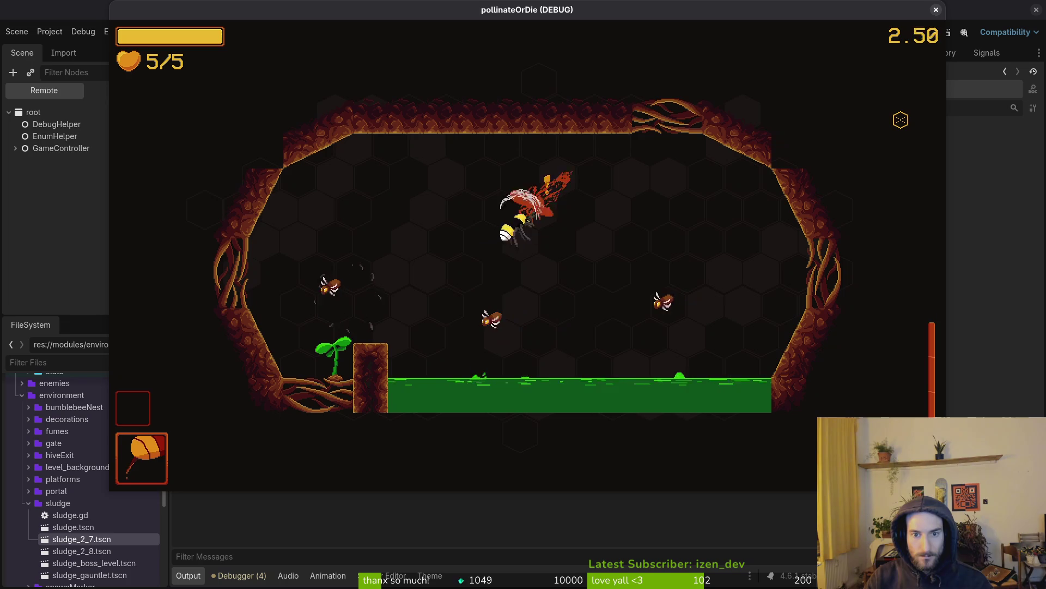
pyautogui.press('Right')
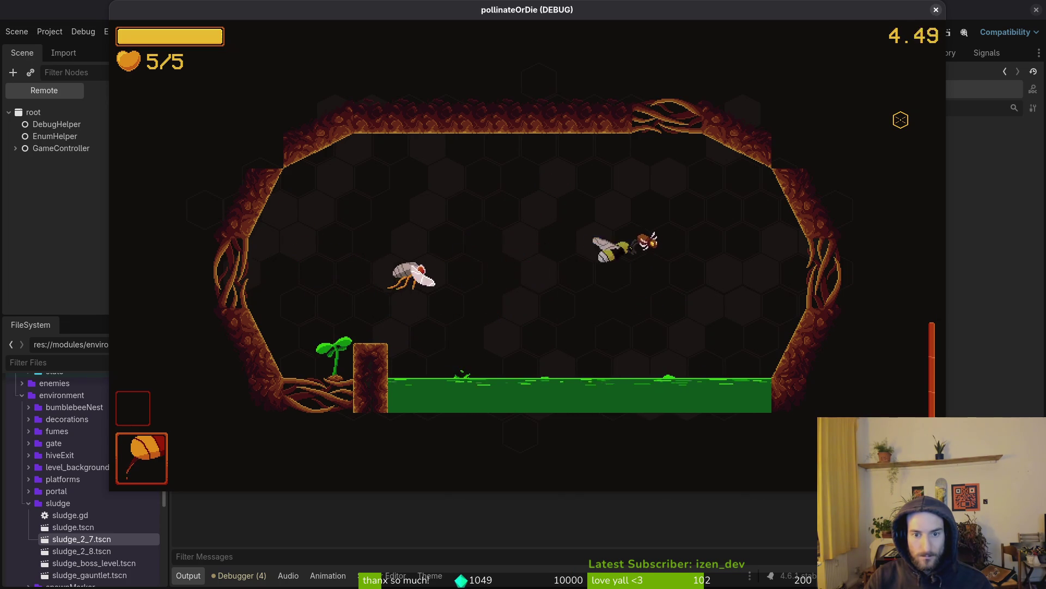
pyautogui.press('Left')
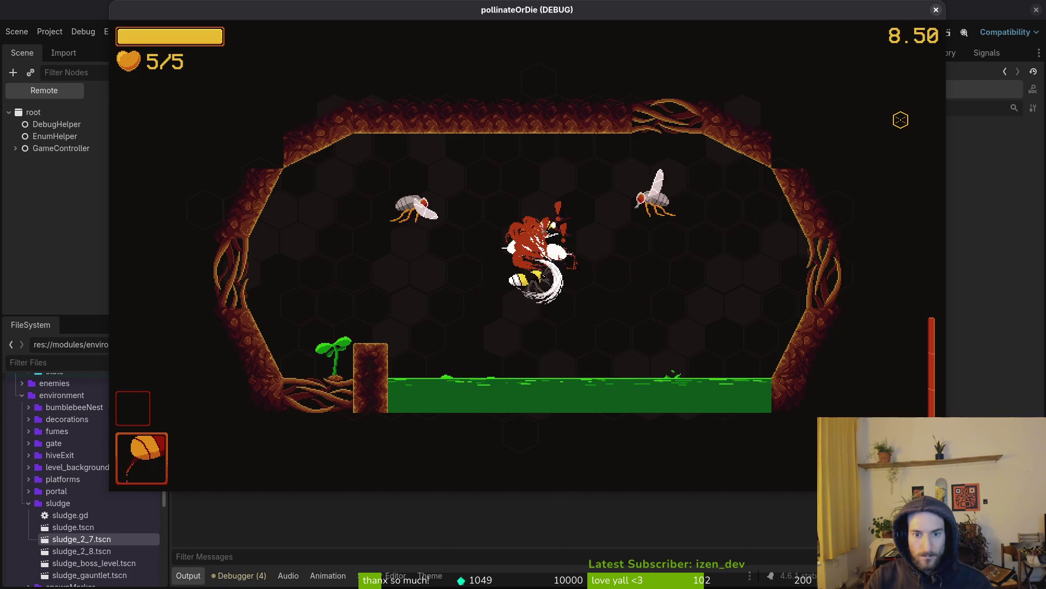
pyautogui.press('Left')
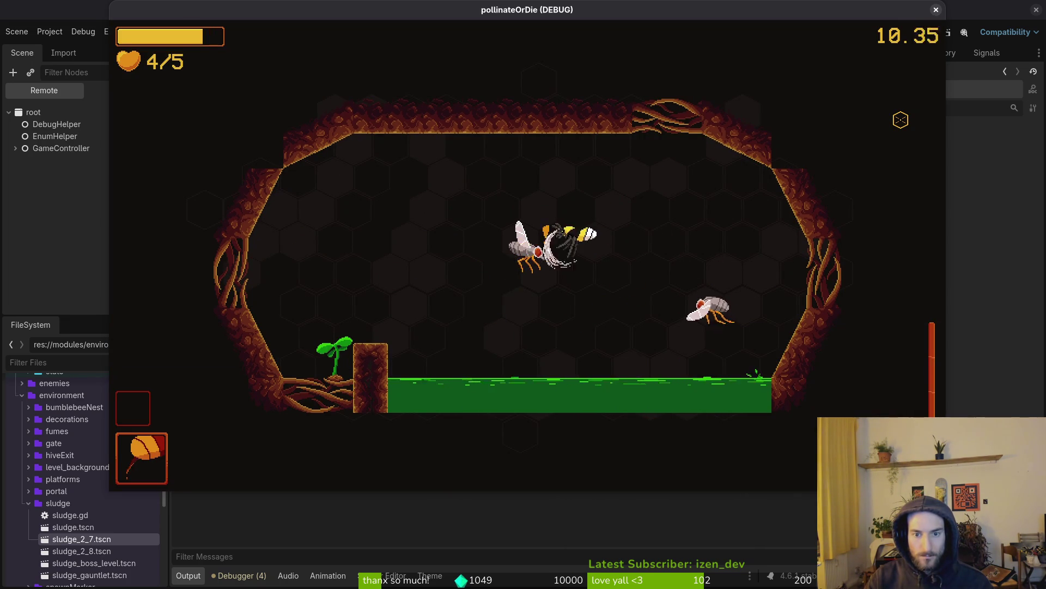
pyautogui.press('Right')
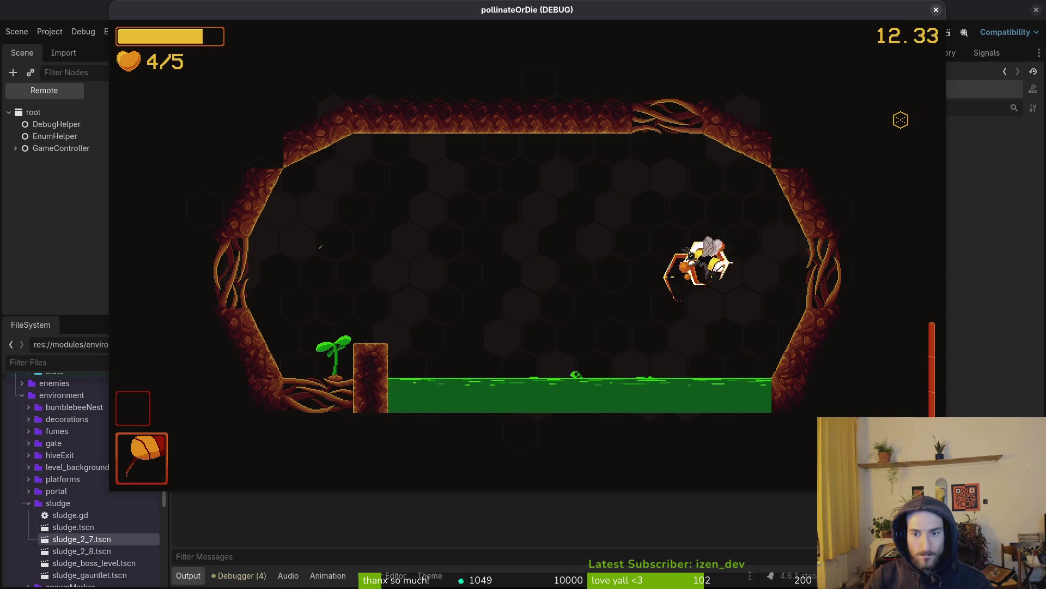
pyautogui.press('Left')
pyautogui.press('Left')
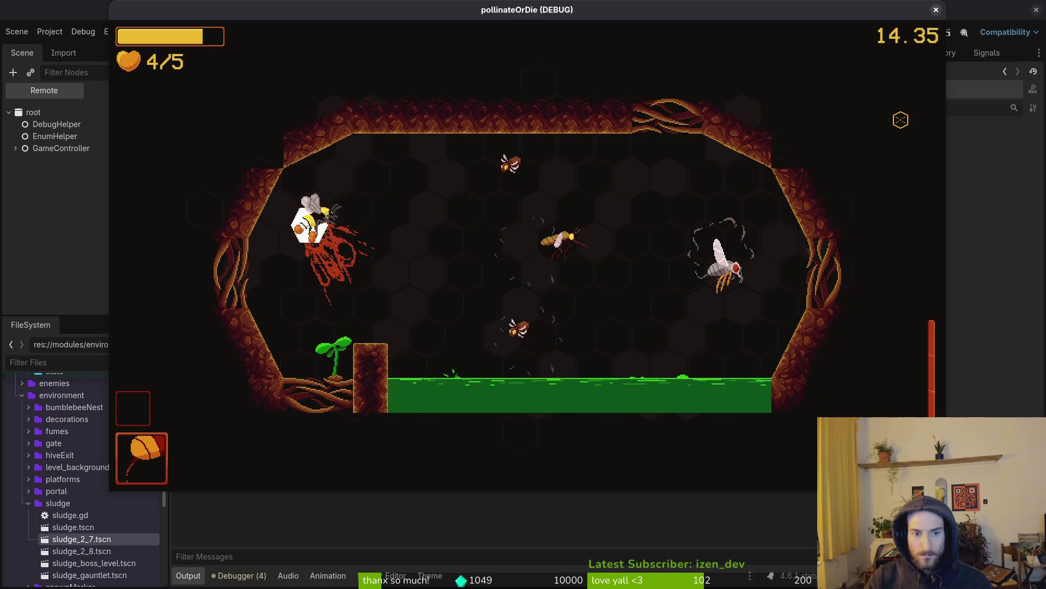
pyautogui.press('Right')
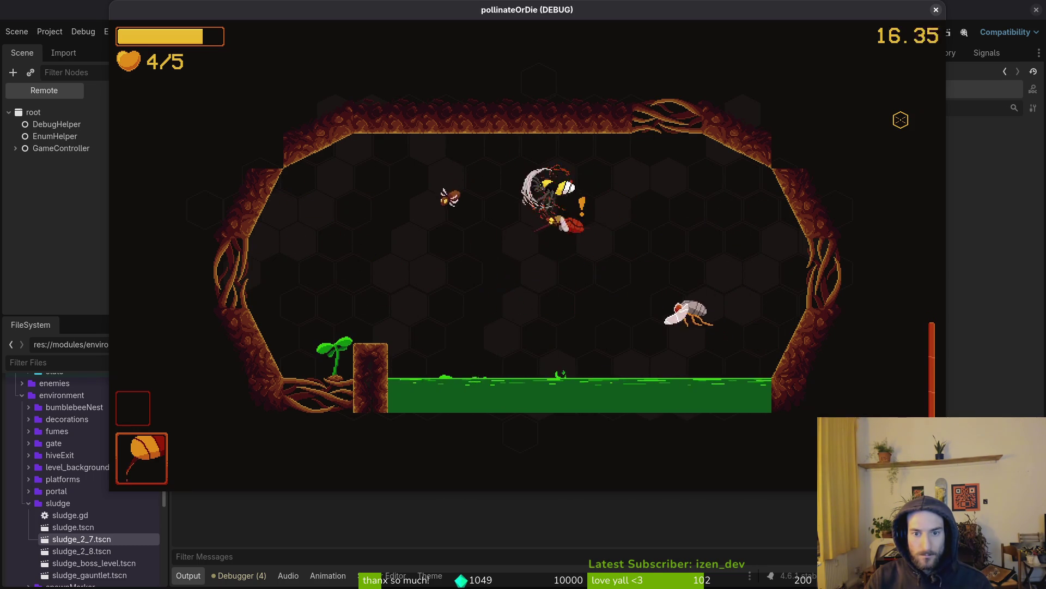
pyautogui.press('Left')
pyautogui.press('Left')
pyautogui.press('Right')
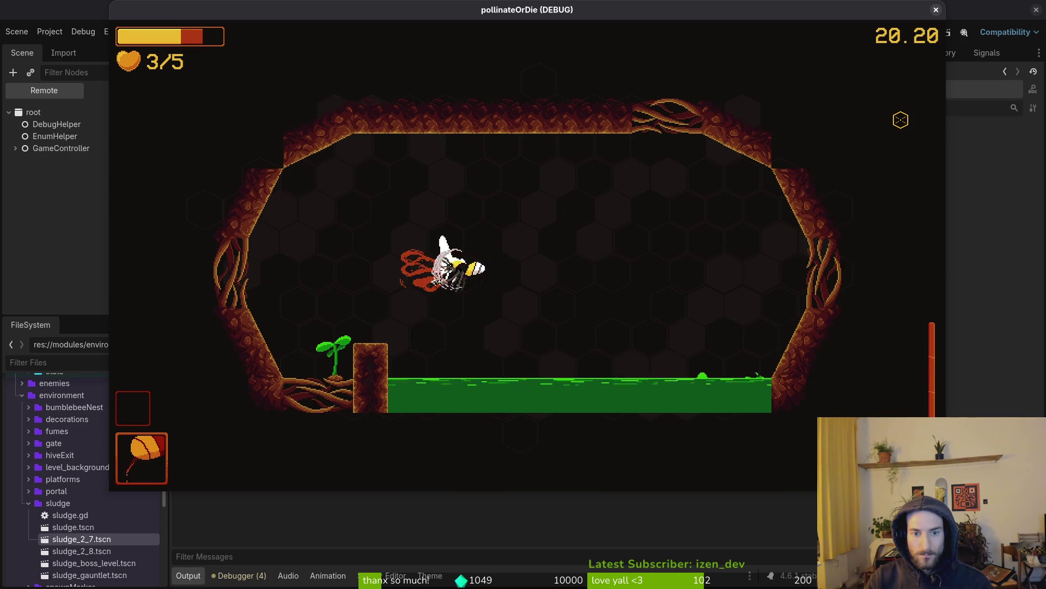
pyautogui.press('Right')
pyautogui.press('Right')
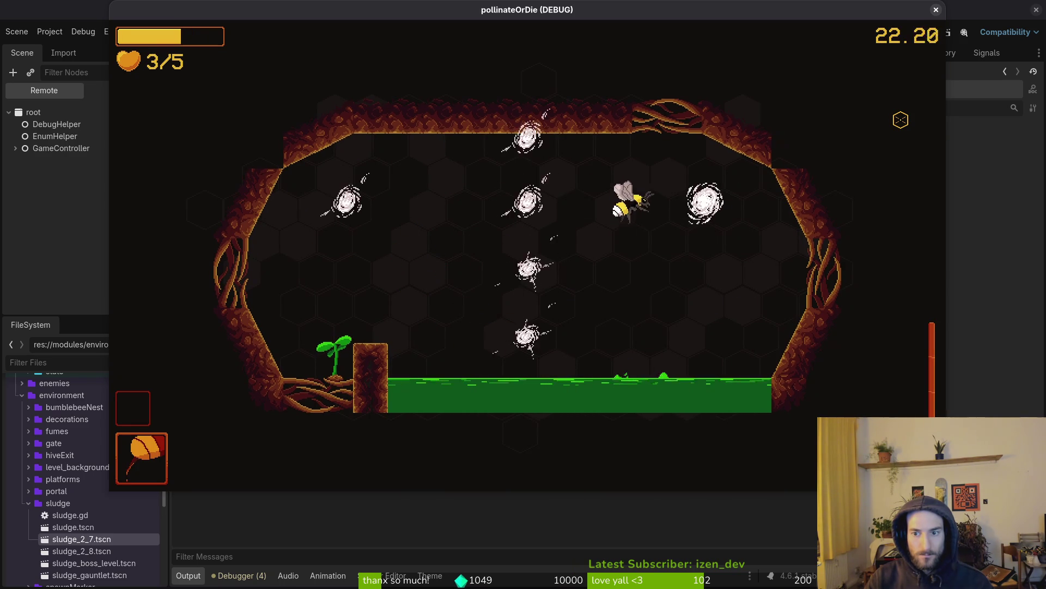
pyautogui.press('Down')
pyautogui.press('Right')
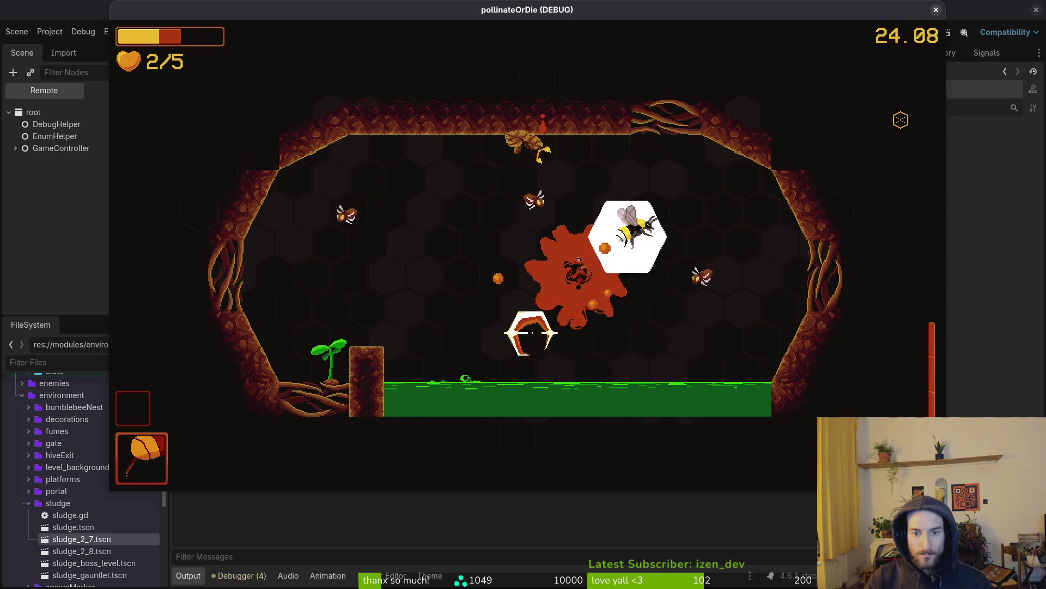
pyautogui.press('Left')
pyautogui.press('Right')
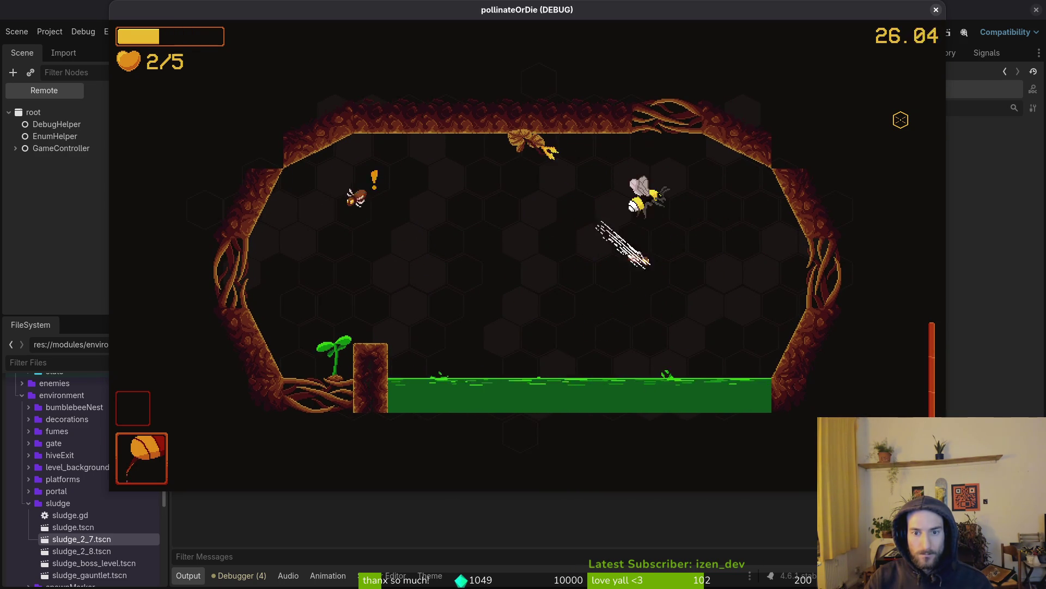
pyautogui.press('Left')
pyautogui.press('Up')
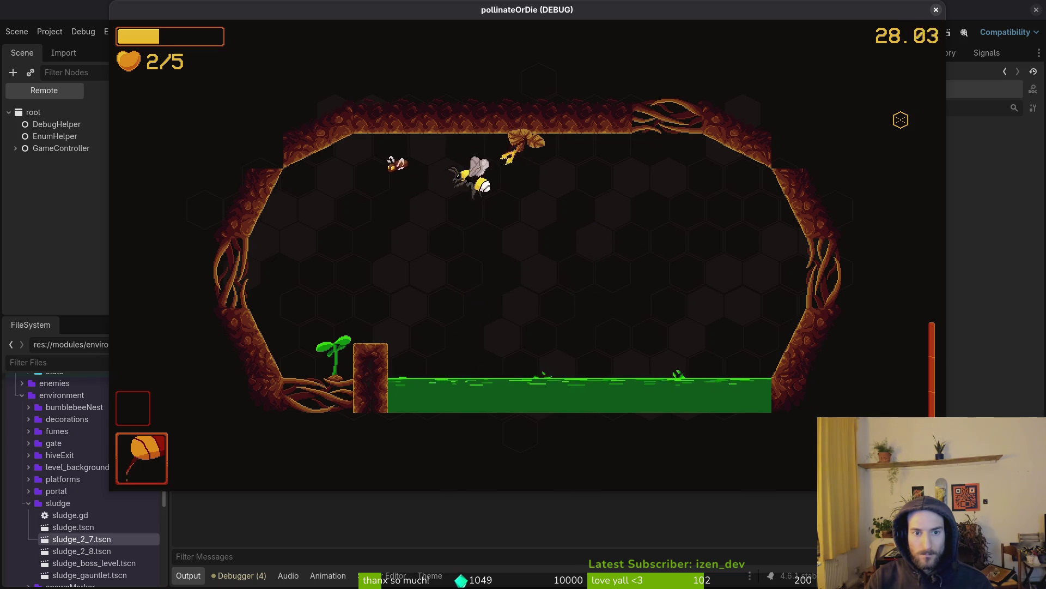
pyautogui.press('Right')
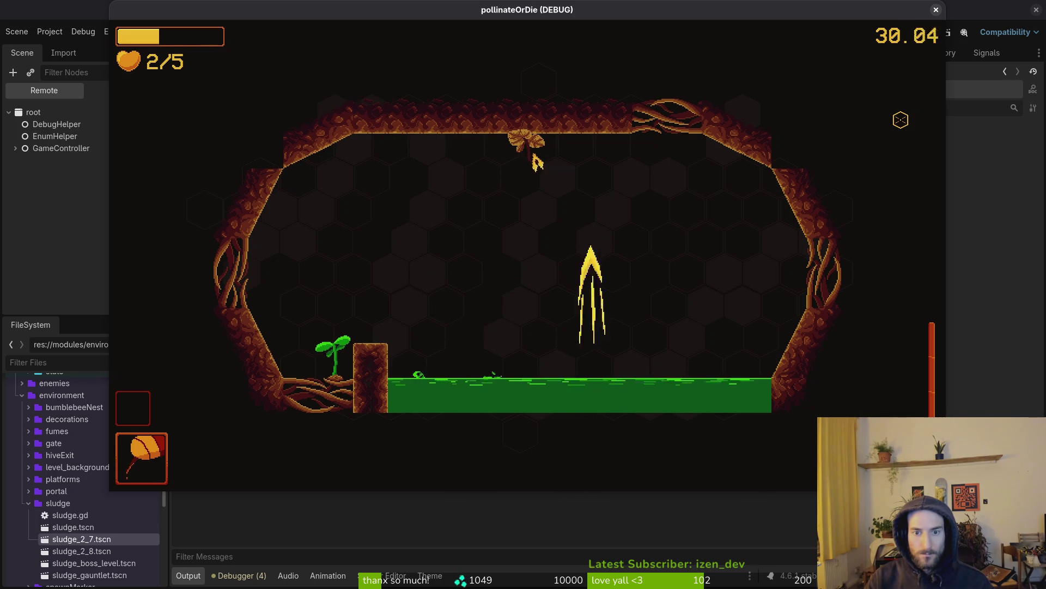
pyautogui.press('Up')
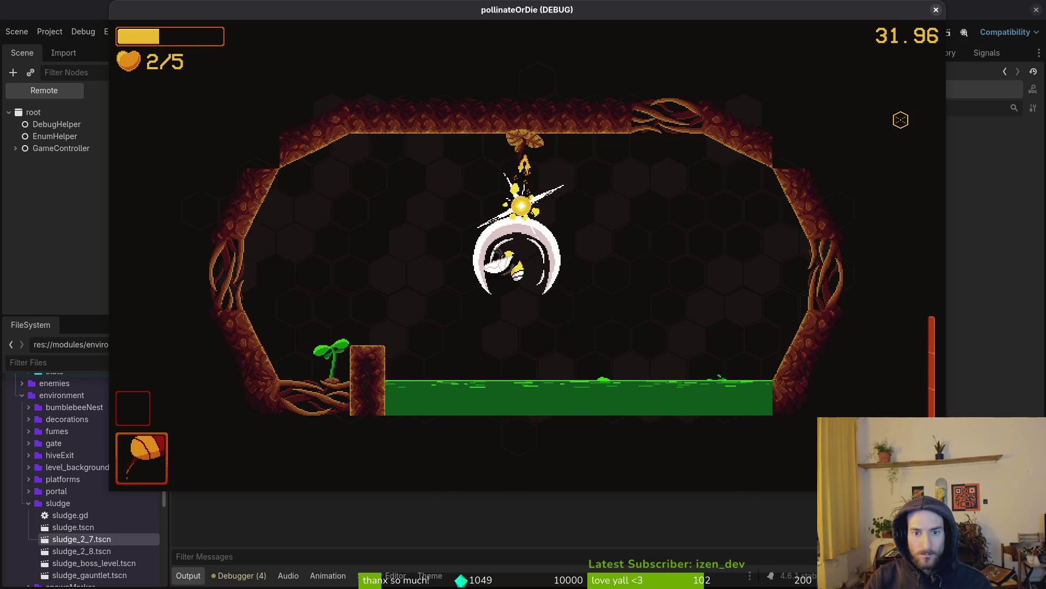
pyautogui.press('Left')
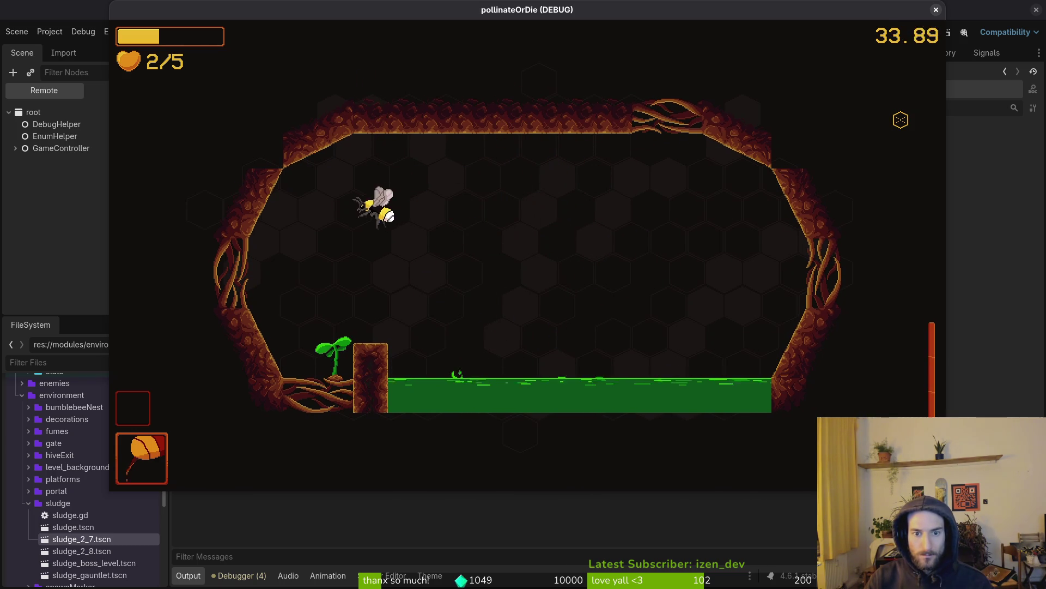
pyautogui.press('Right')
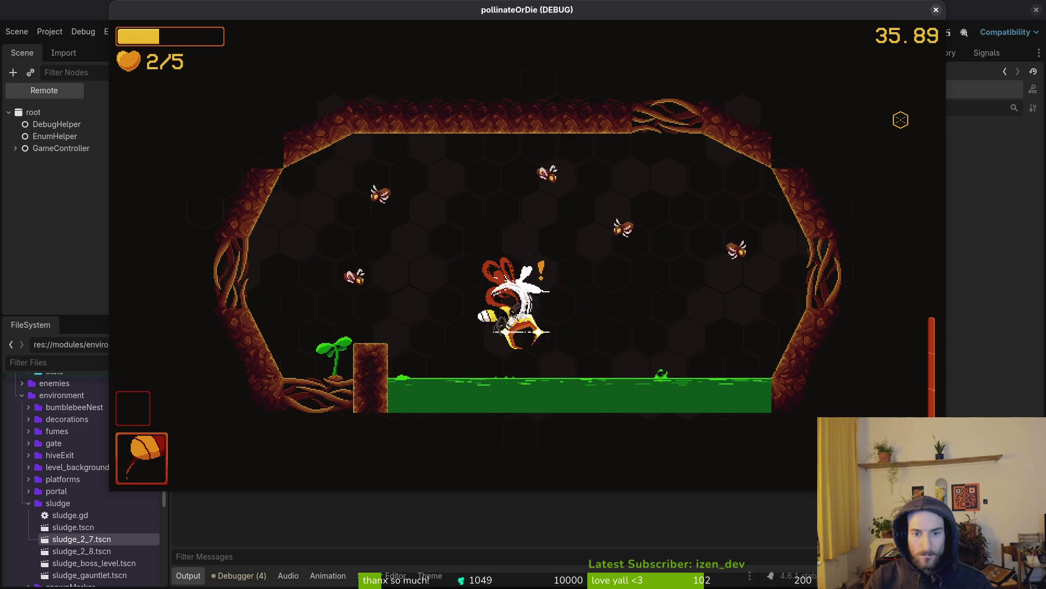
pyautogui.press('Right')
pyautogui.press('Up')
pyautogui.press('Left')
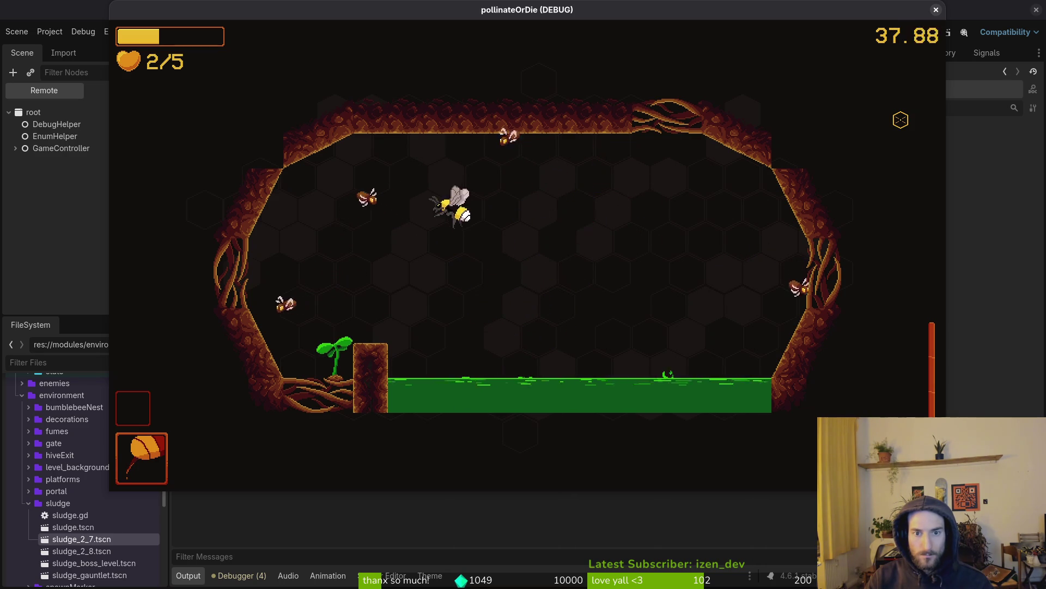
pyautogui.press('Up')
pyautogui.press('Up')
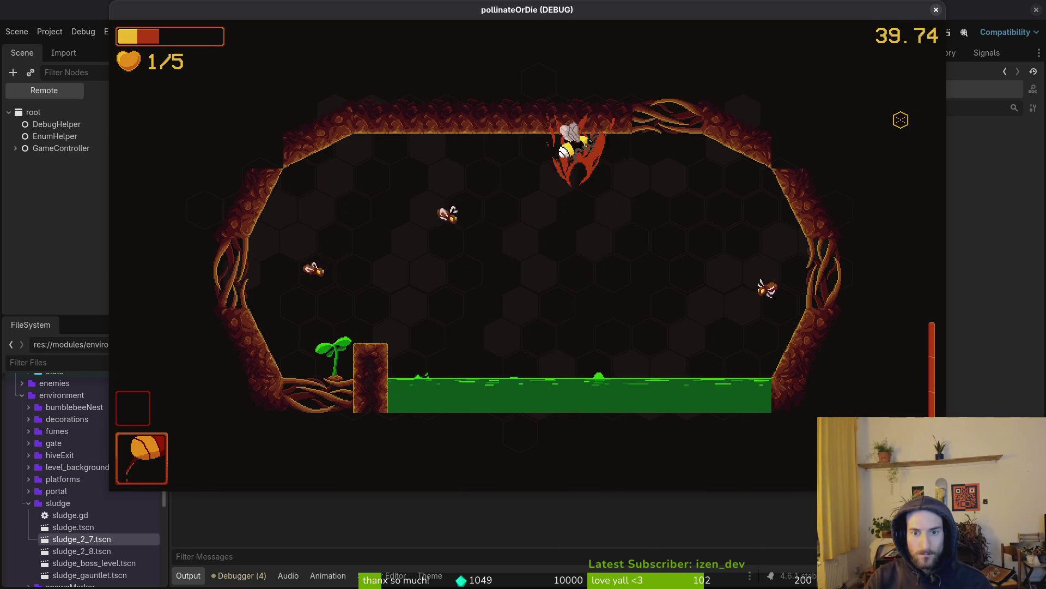
pyautogui.press('Right')
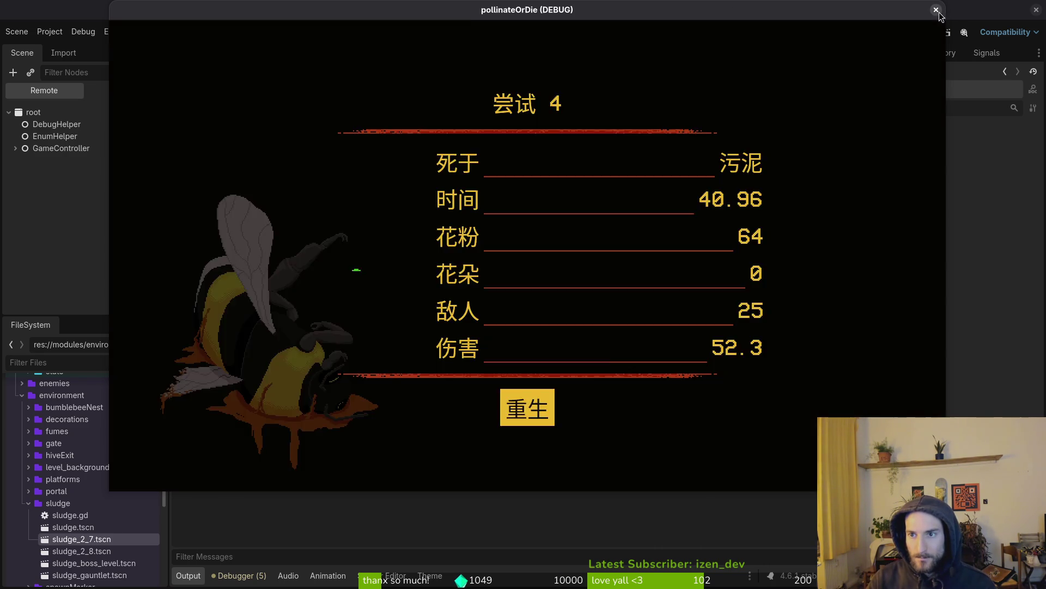
# Step: Stop the game and paint a single tile on the top wall of wallsTilemapLayer
pyautogui.click(936, 9)
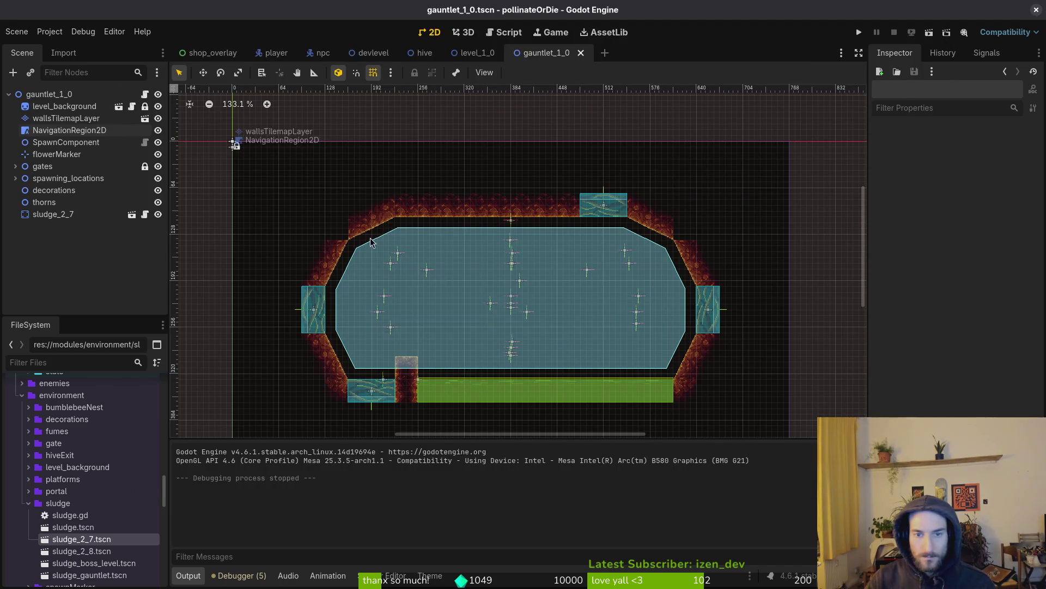
pyautogui.click(47, 106)
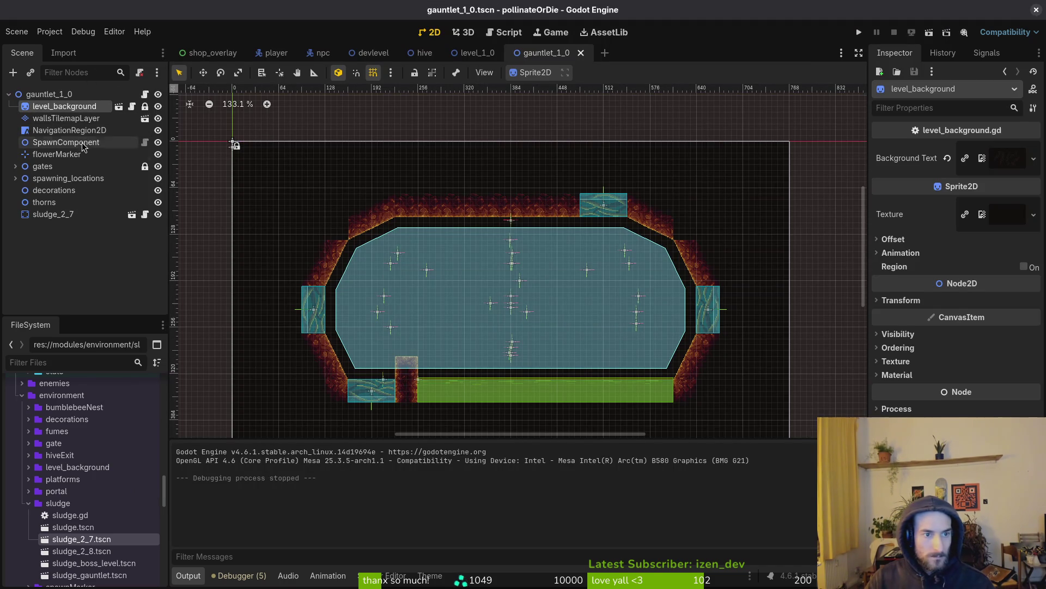
pyautogui.click(65, 118)
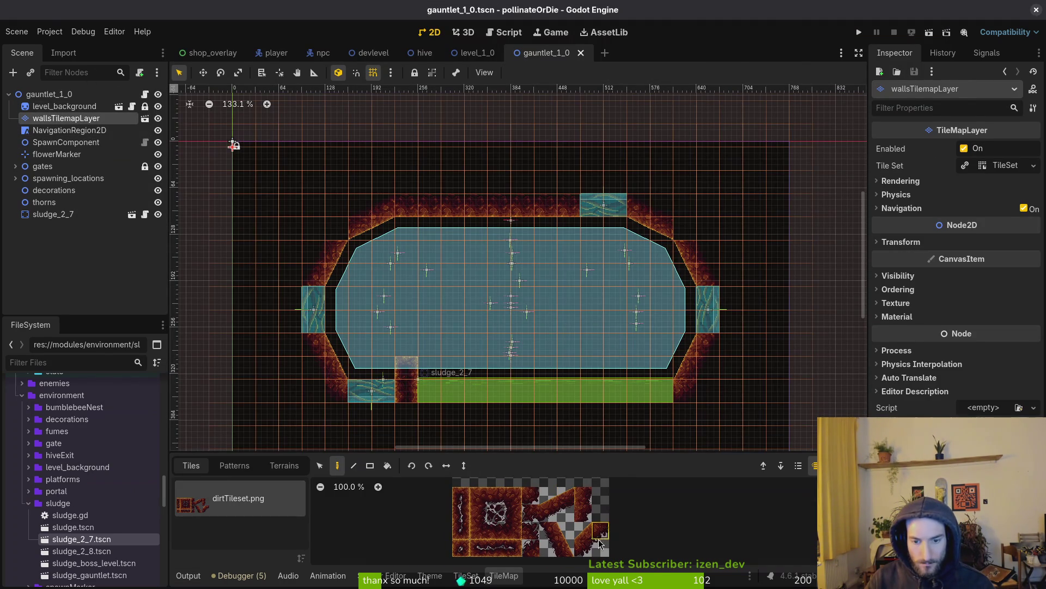
pyautogui.scroll(6, 685, 231)
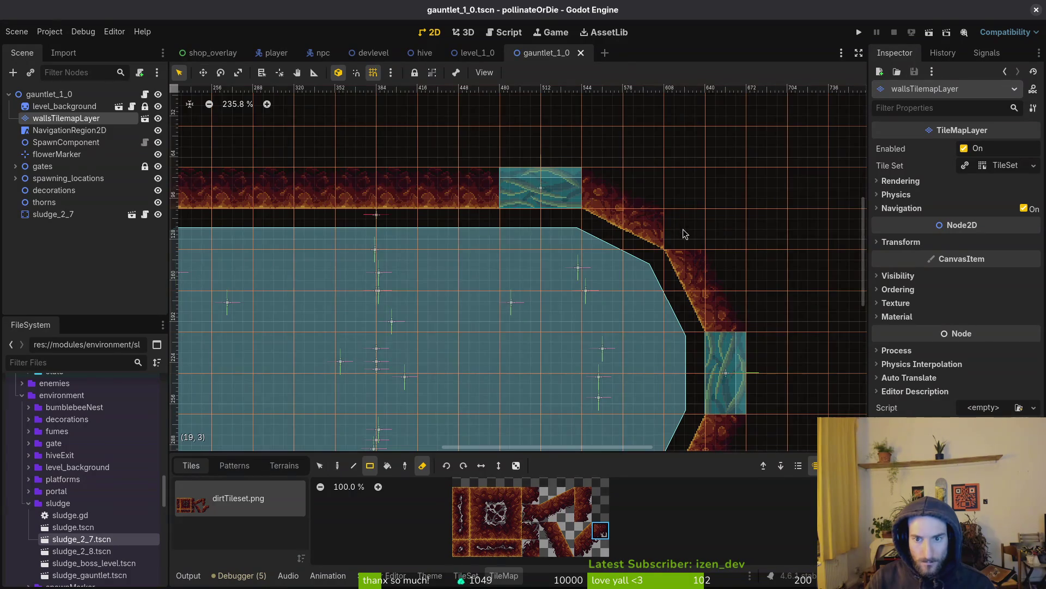
pyautogui.press('e')
pyautogui.press('d')
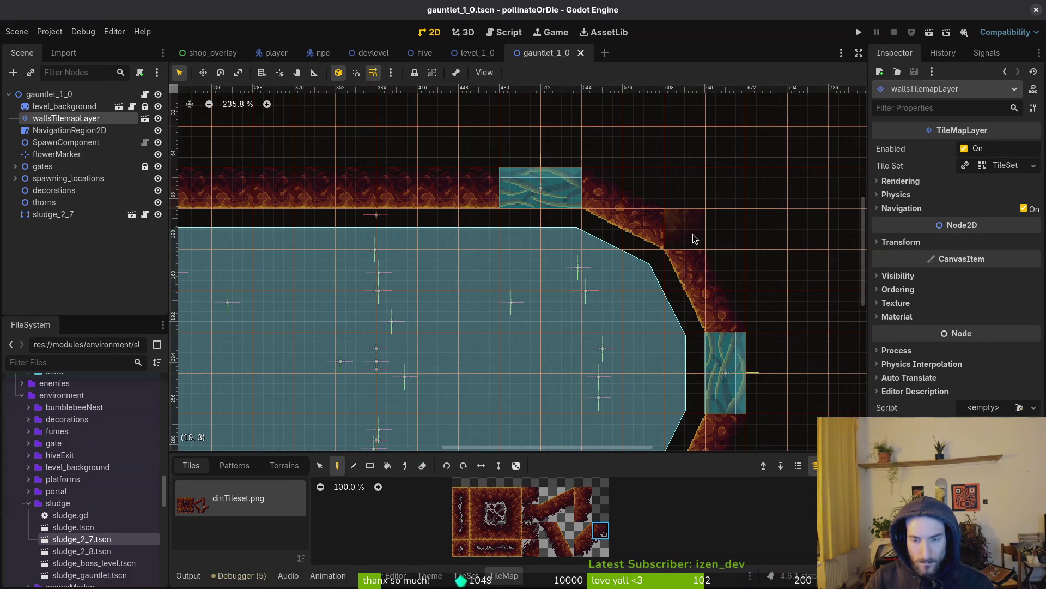
pyautogui.click(691, 241)
pyautogui.scroll(-1, 691, 240)
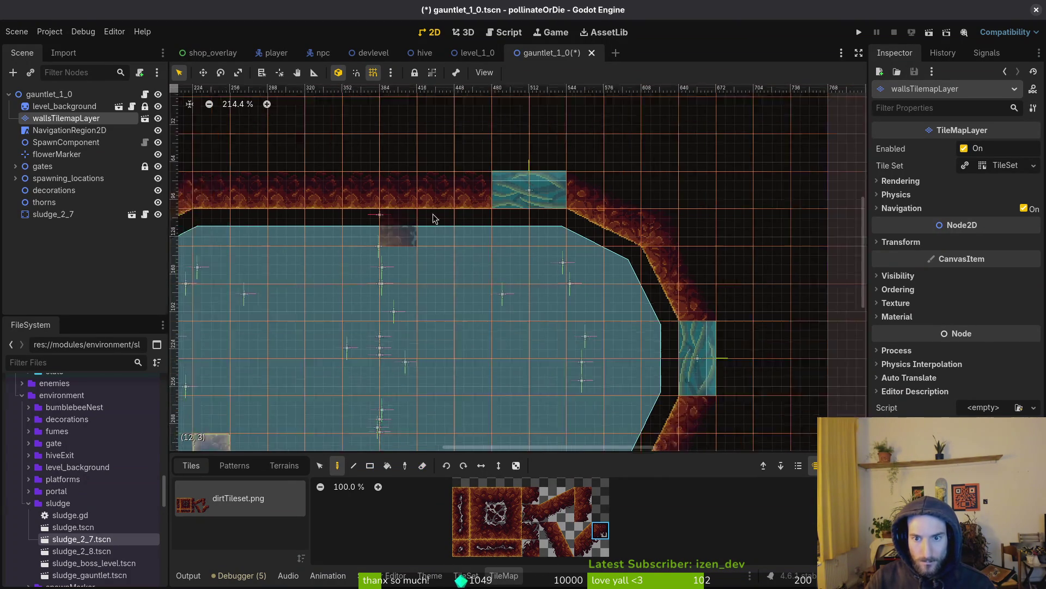
pyautogui.hscroll(-6, 472, 229)
pyautogui.scroll(-2, 413, 250)
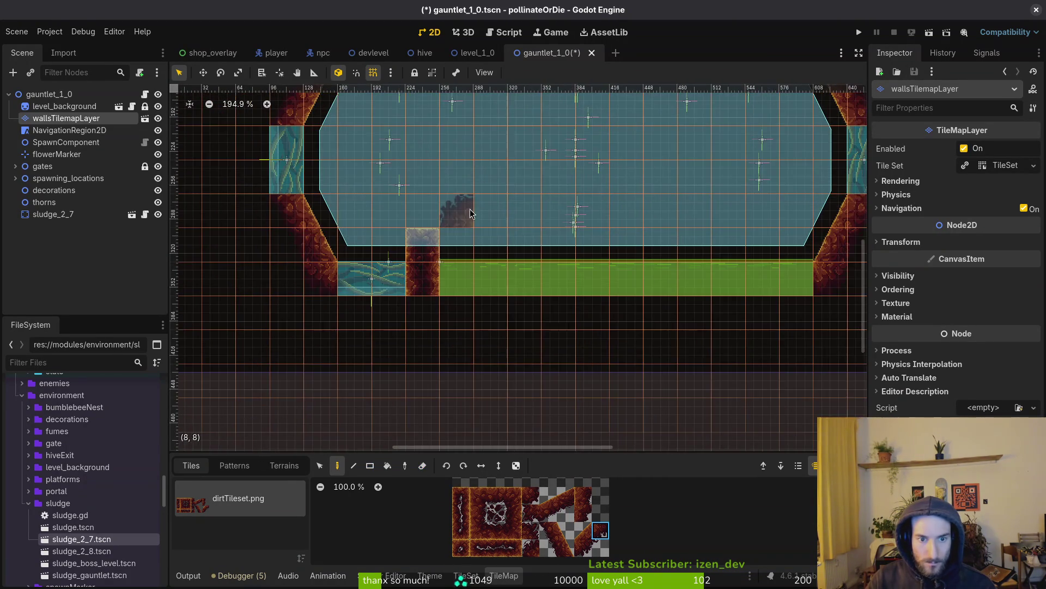
# Step: Test-run the arena, check the navigation polygon, hide the grid and reselect the wall layer
pyautogui.press('F5')
pyautogui.press('F8')
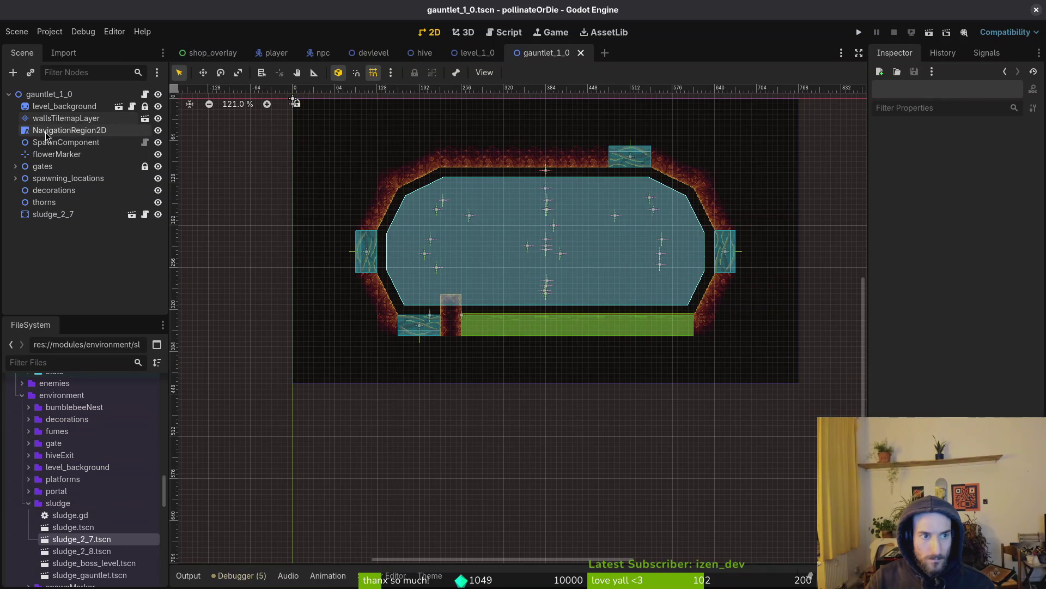
pyautogui.click(483, 277)
pyautogui.scroll(-1, 483, 276)
pyautogui.click(475, 233)
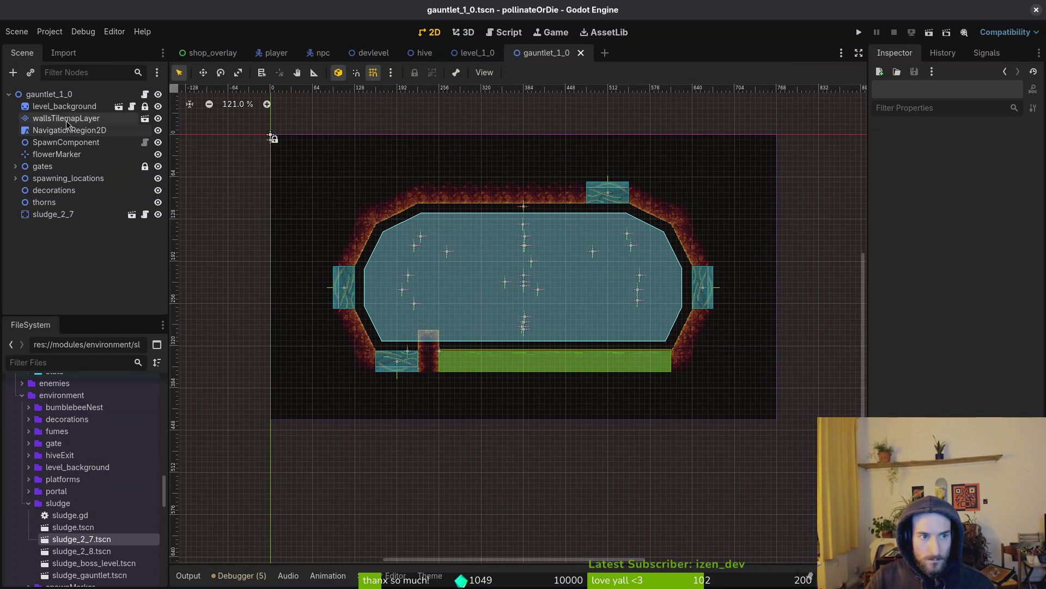
pyautogui.press('#')
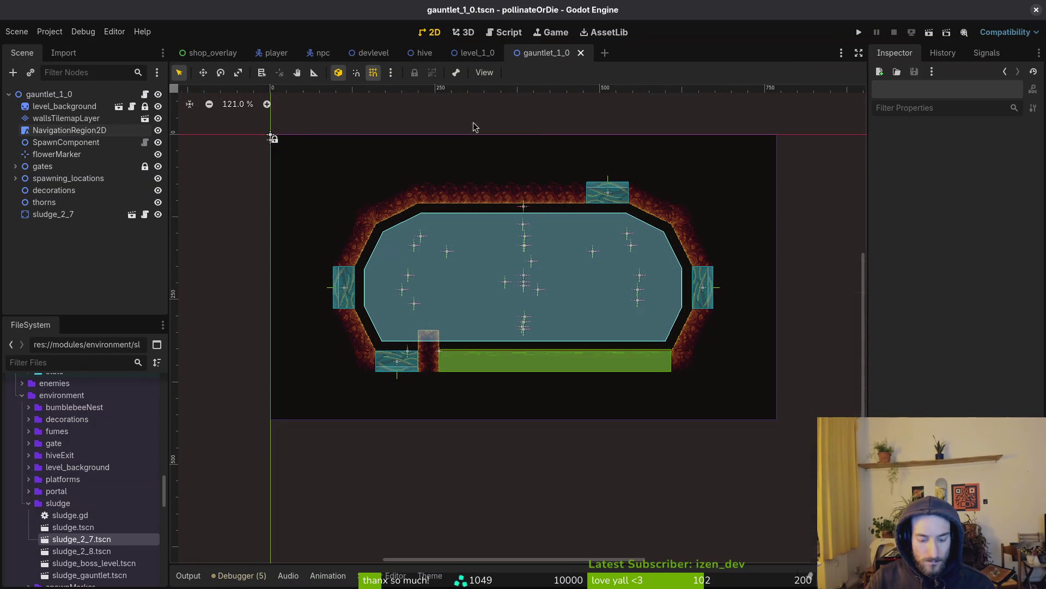
pyautogui.click(65, 106)
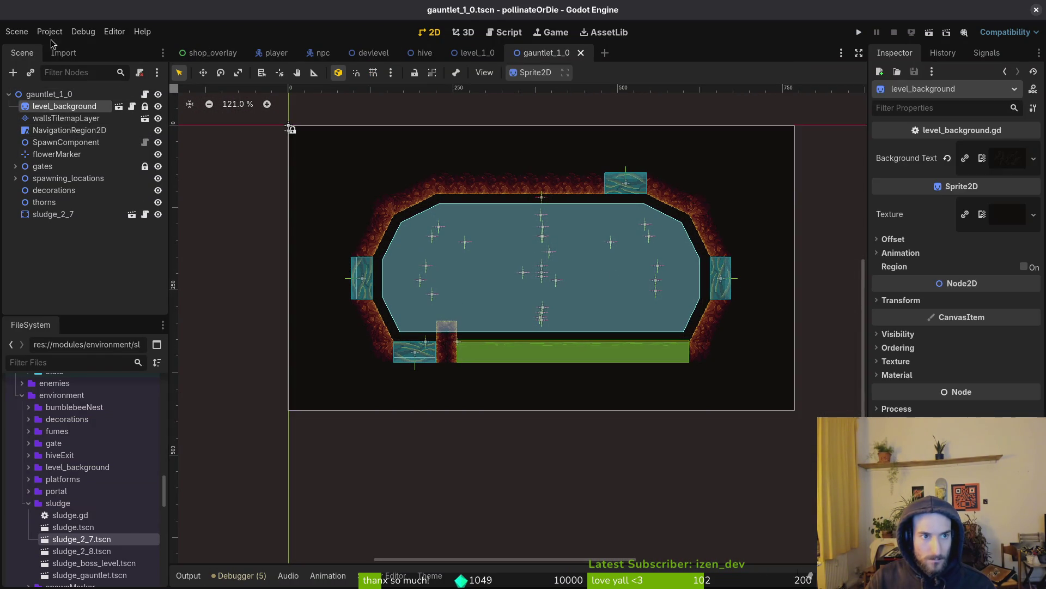
pyautogui.click(49, 118)
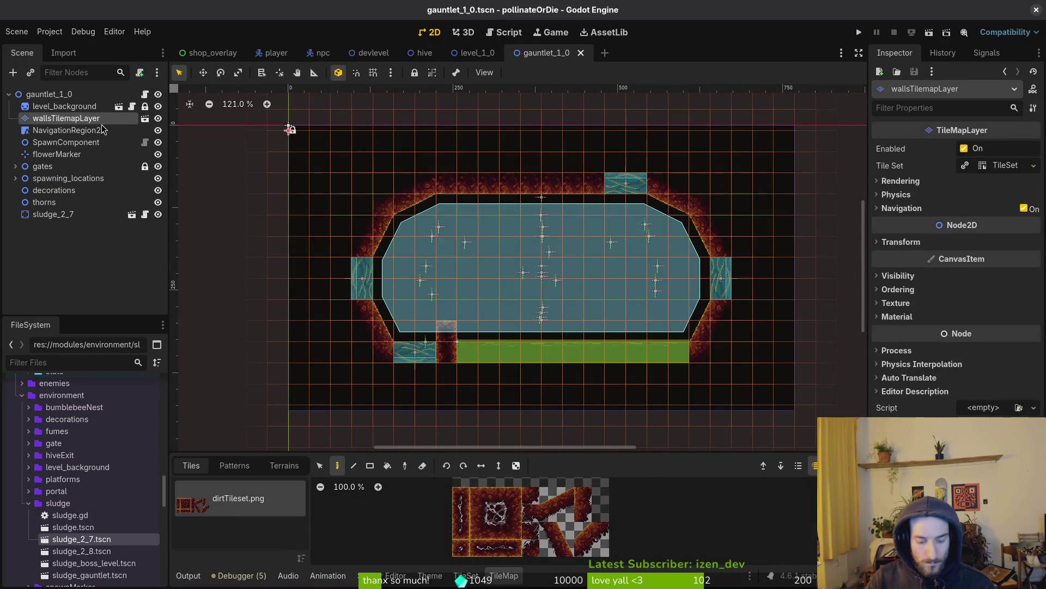
# Step: Run the current scene briefly, then open gif.tscn through quick scene search
pyautogui.press('F6')
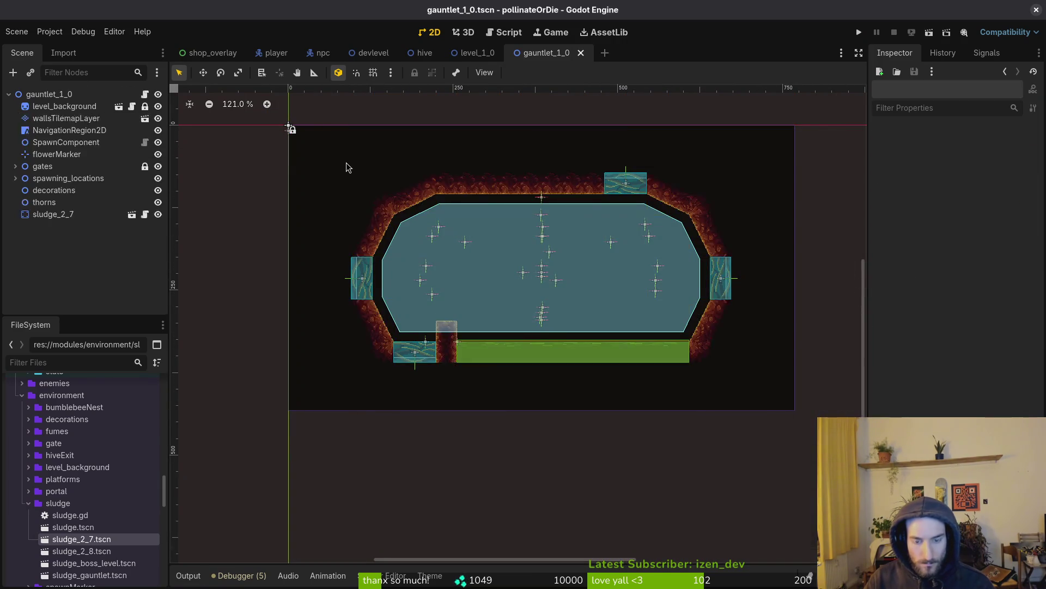
pyautogui.press('F6')
pyautogui.hotkey('ctrl', 'shift', 'o')
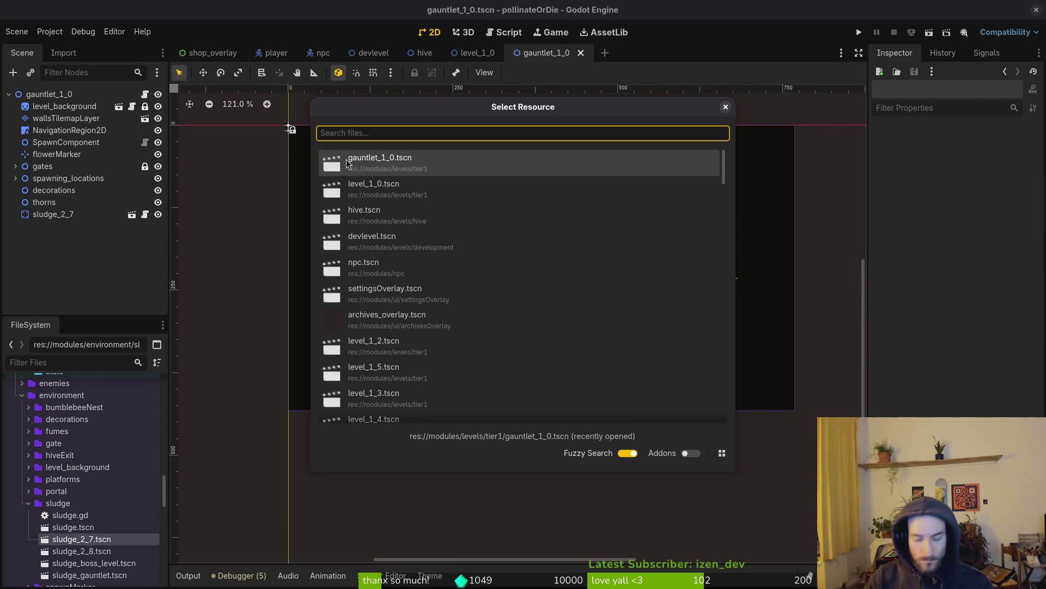
pyautogui.write('gif')
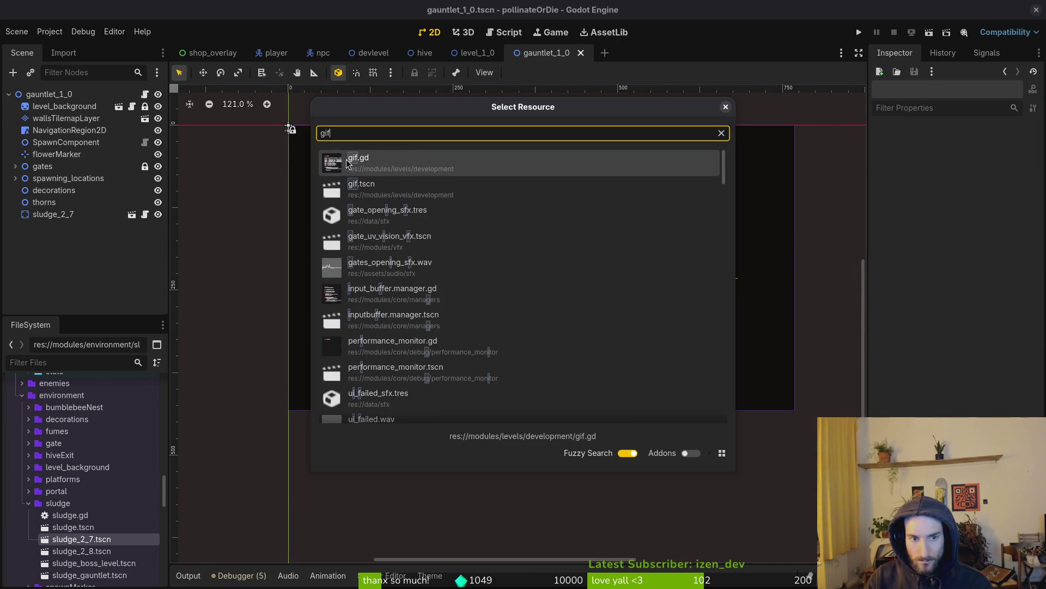
pyautogui.press('Down')
pyautogui.press('Return')
# Step: Paste the copied layer, then select the hexagon backgroundTilemapLayer and its tile selection mode
pyautogui.hotkey('ctrl', 'v')
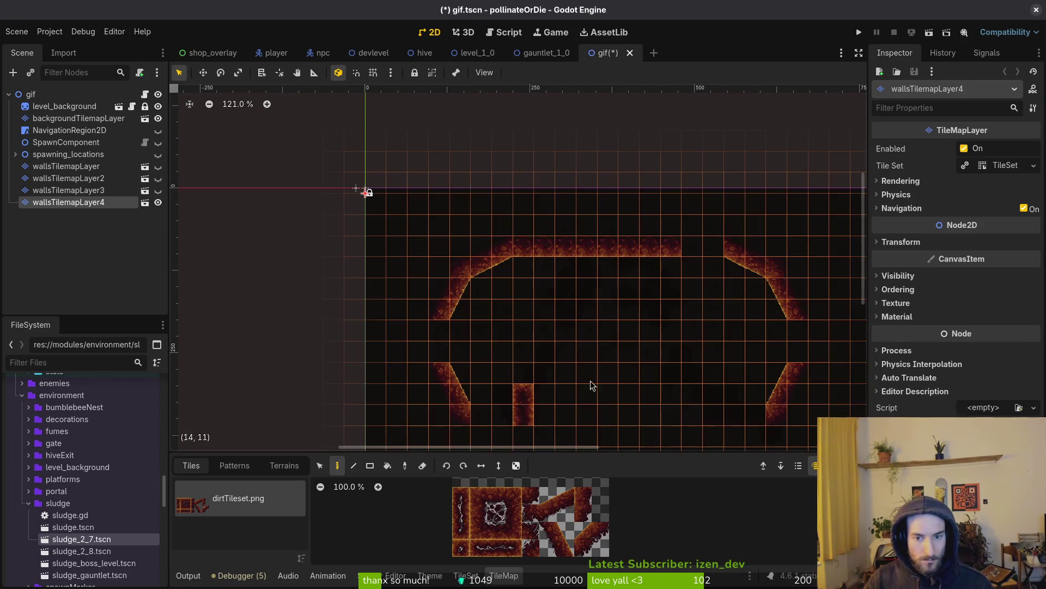
pyautogui.click(527, 351)
pyautogui.hscroll(2, 567, 302)
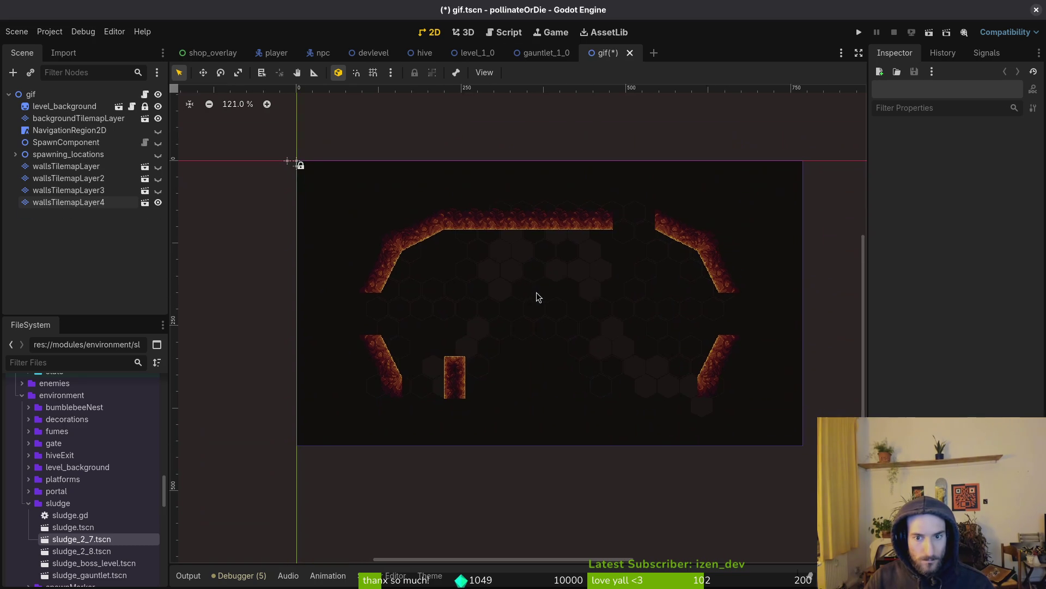
pyautogui.click(70, 118)
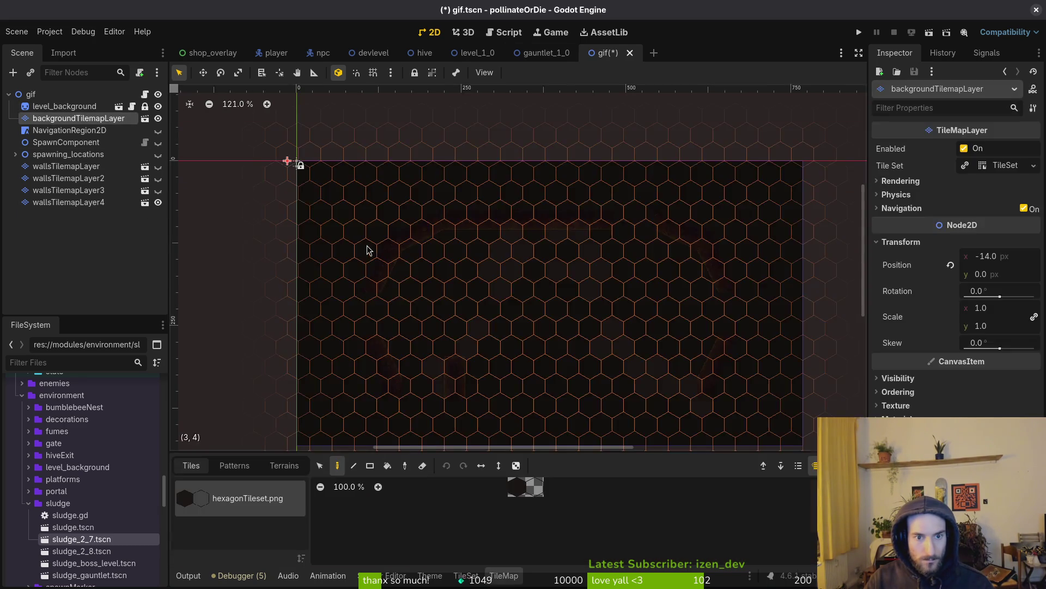
pyautogui.click(325, 467)
pyautogui.scroll(-3, 381, 327)
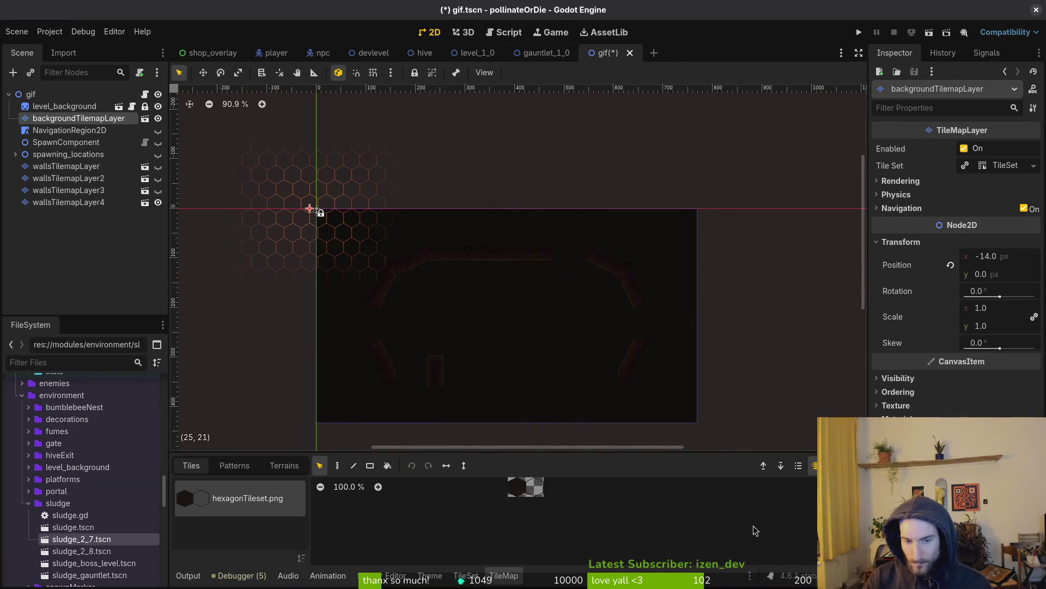
pyautogui.click(790, 394)
pyautogui.scroll(3, 523, 300)
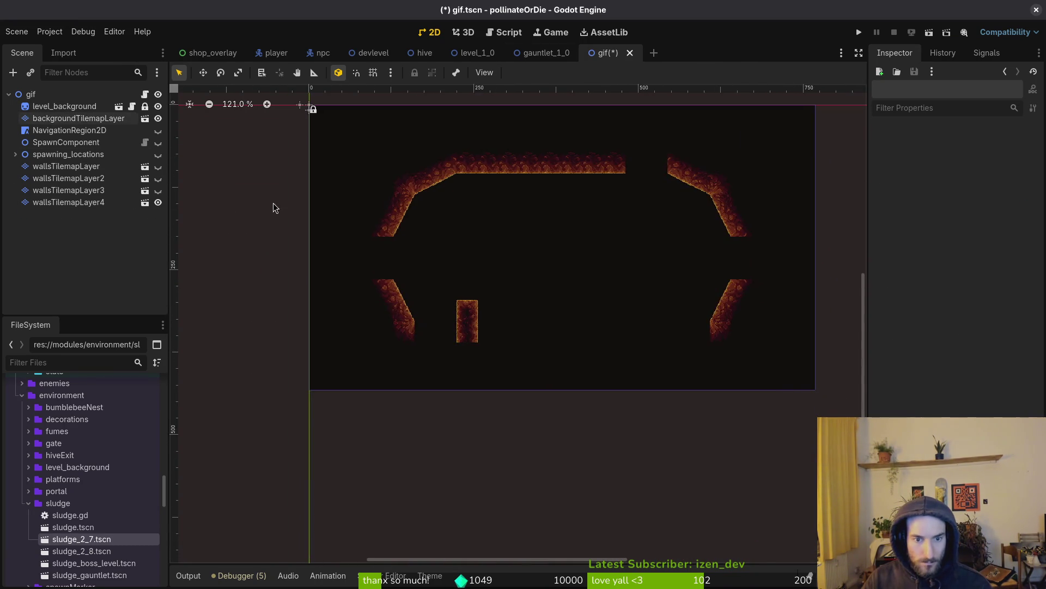
# Step: Reselect backgroundTilemapLayer, choose the second hexagonTileset.png tile and centre the view on it
pyautogui.click(65, 117)
pyautogui.click(519, 481)
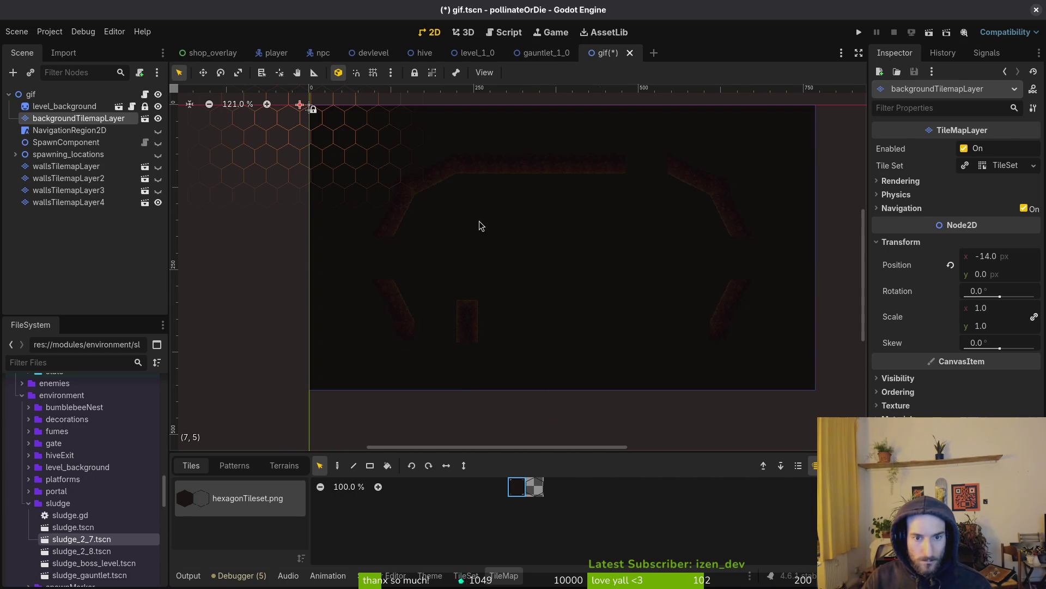
pyautogui.scroll(3, 390, 275)
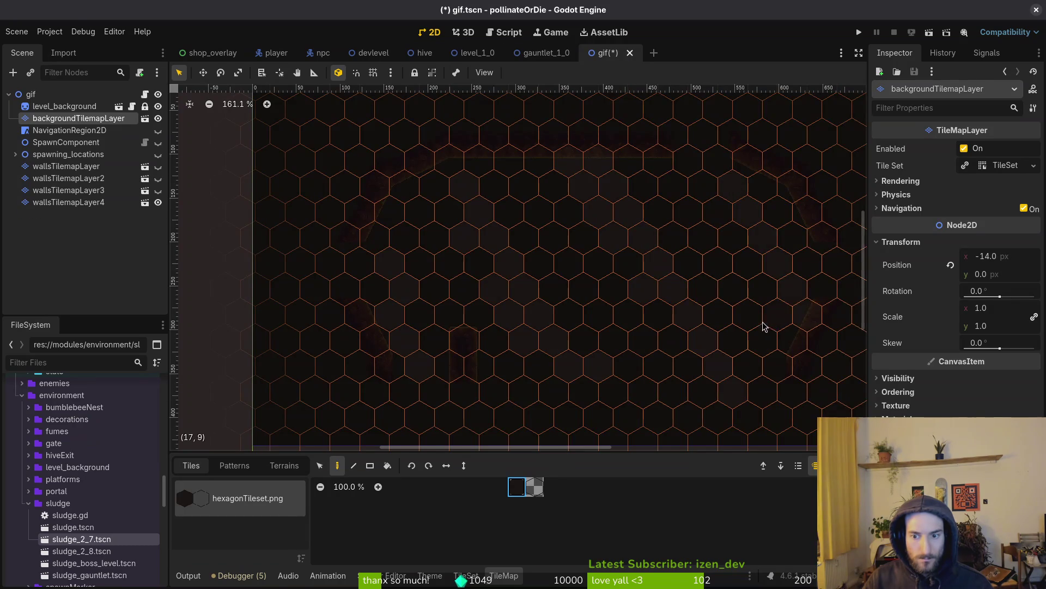
pyautogui.hscroll(3, 763, 326)
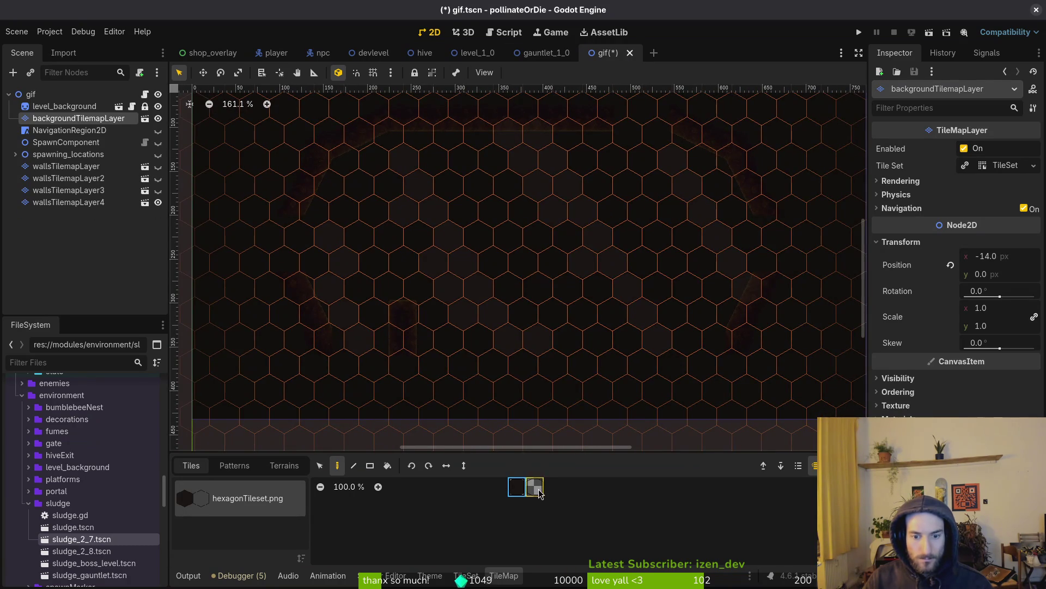
pyautogui.click(540, 494)
pyautogui.press('f')
pyautogui.scroll(-5, 703, 375)
pyautogui.hscroll(5, 703, 375)
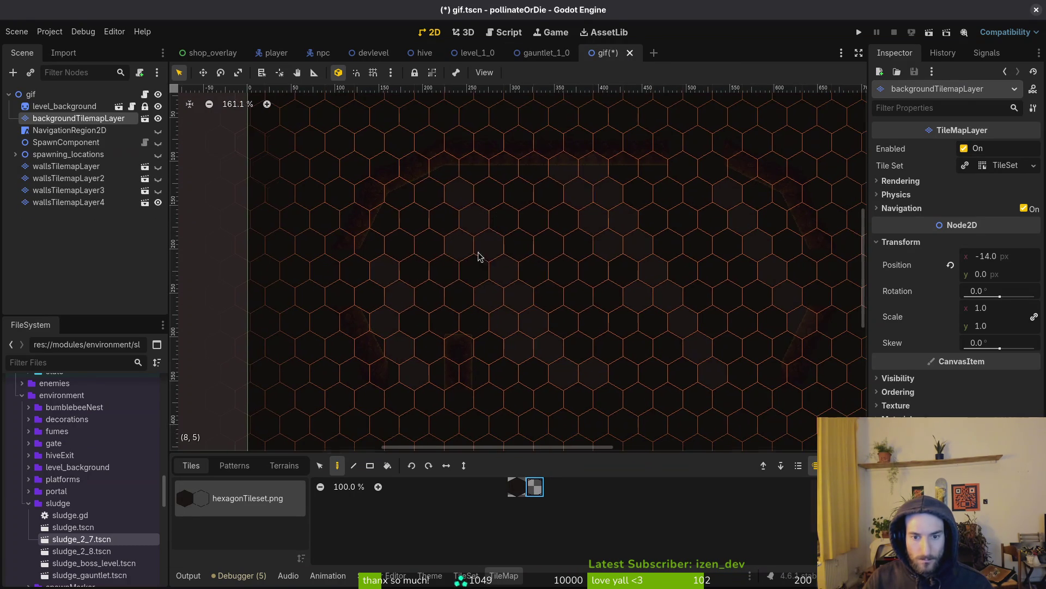
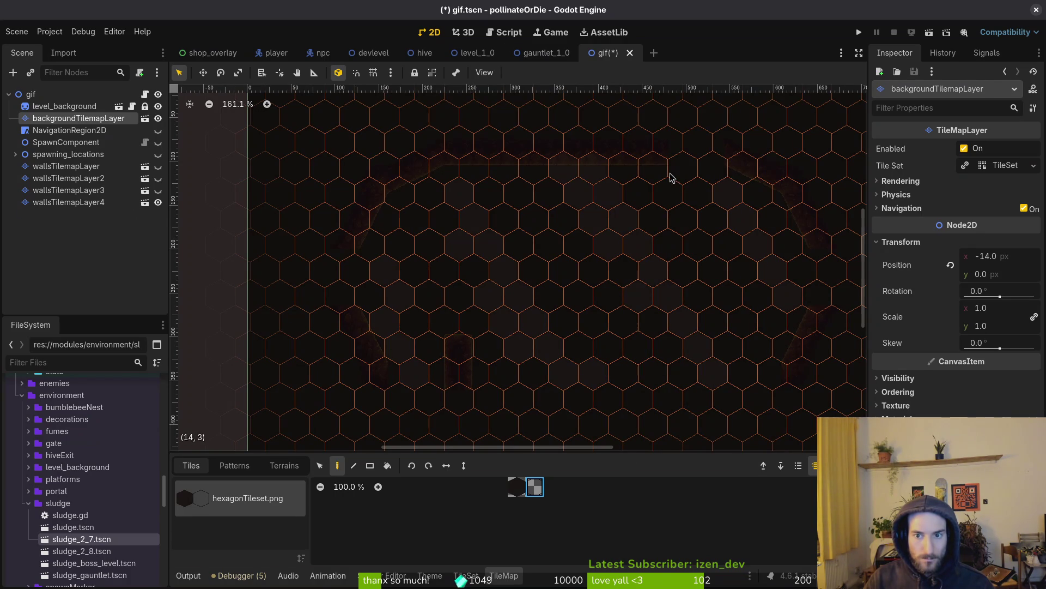
# Step: Pick the hexagon tile on backgroundTilemapLayer, turning the eraser on and back off
pyautogui.press('Escape')
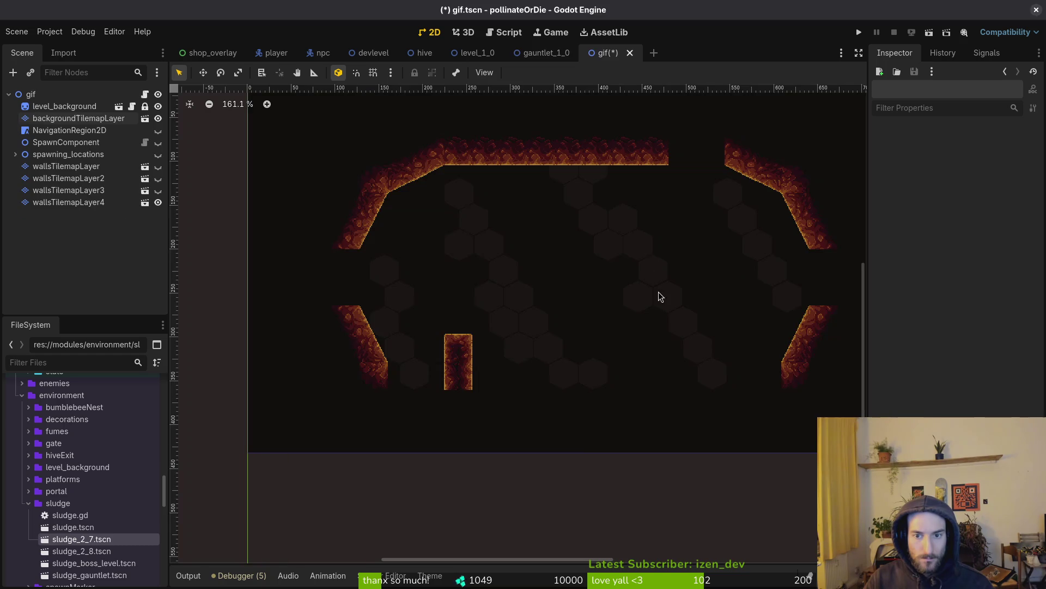
pyautogui.click(79, 118)
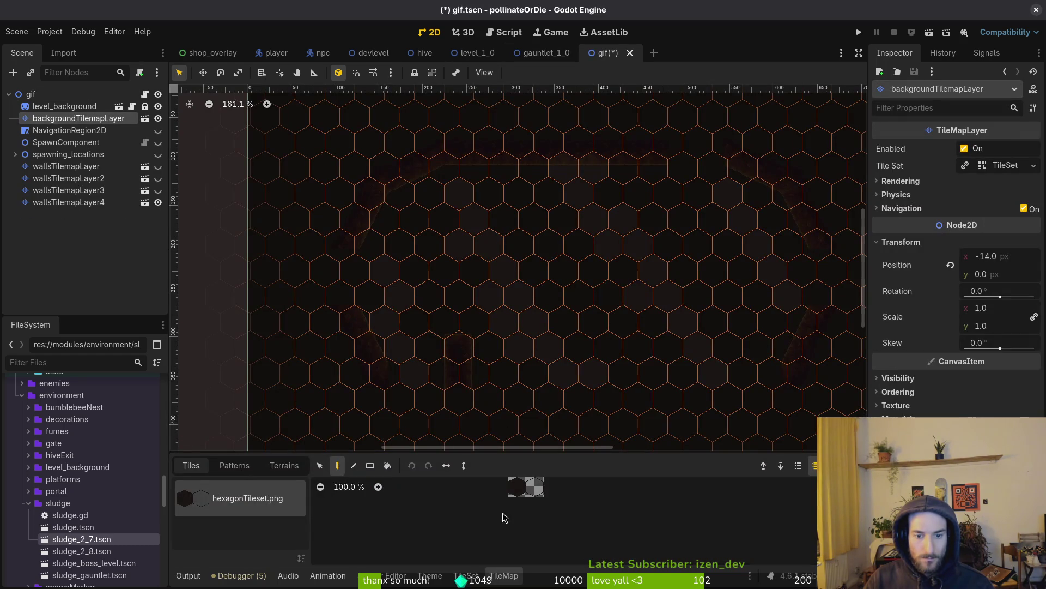
pyautogui.press('Escape')
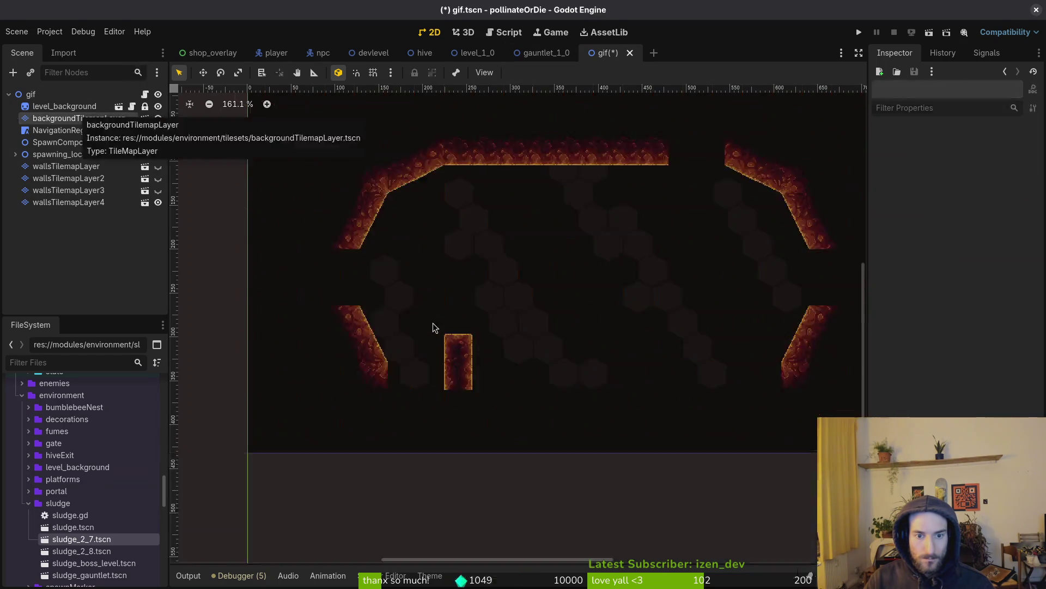
pyautogui.click(87, 118)
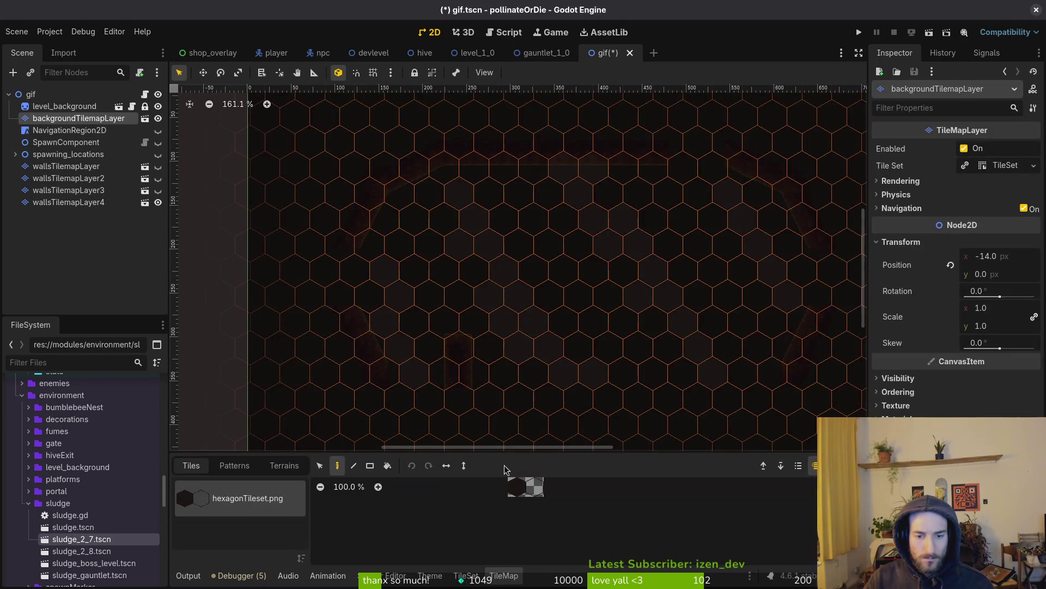
pyautogui.click(537, 489)
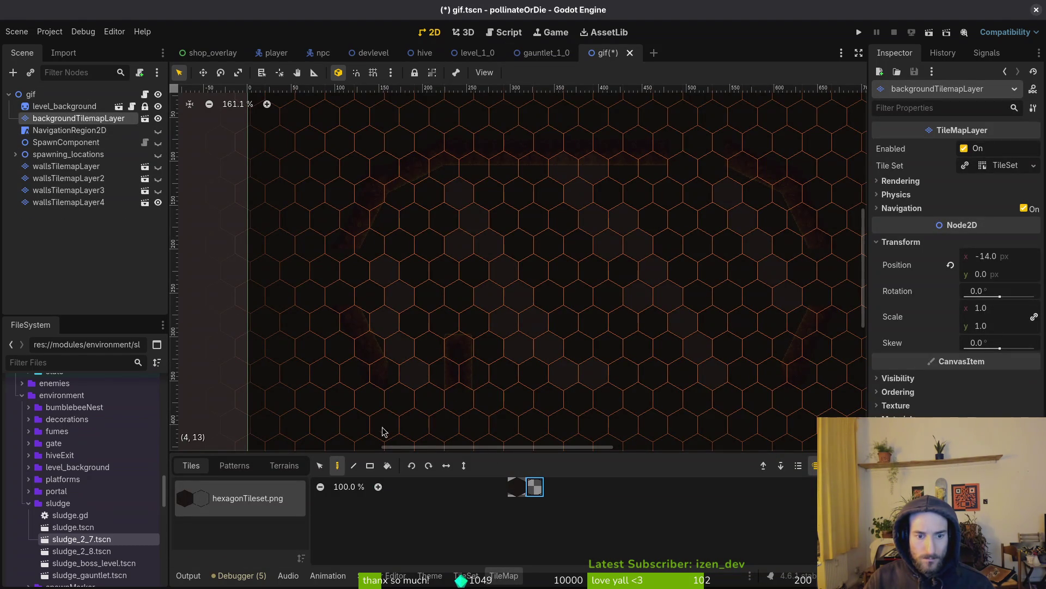
pyautogui.hscroll(3, 518, 283)
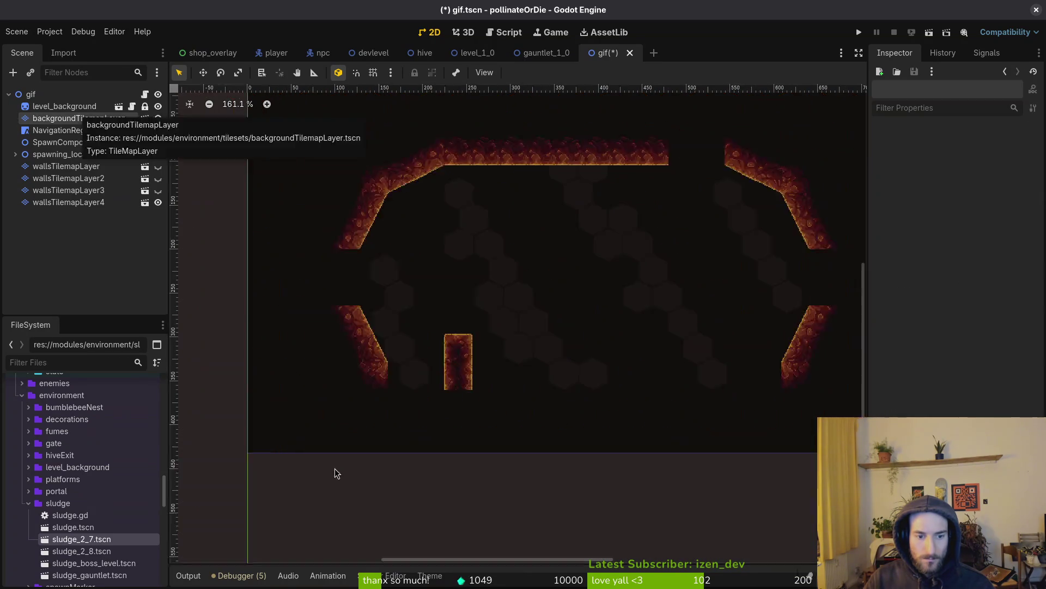
pyautogui.press('e')
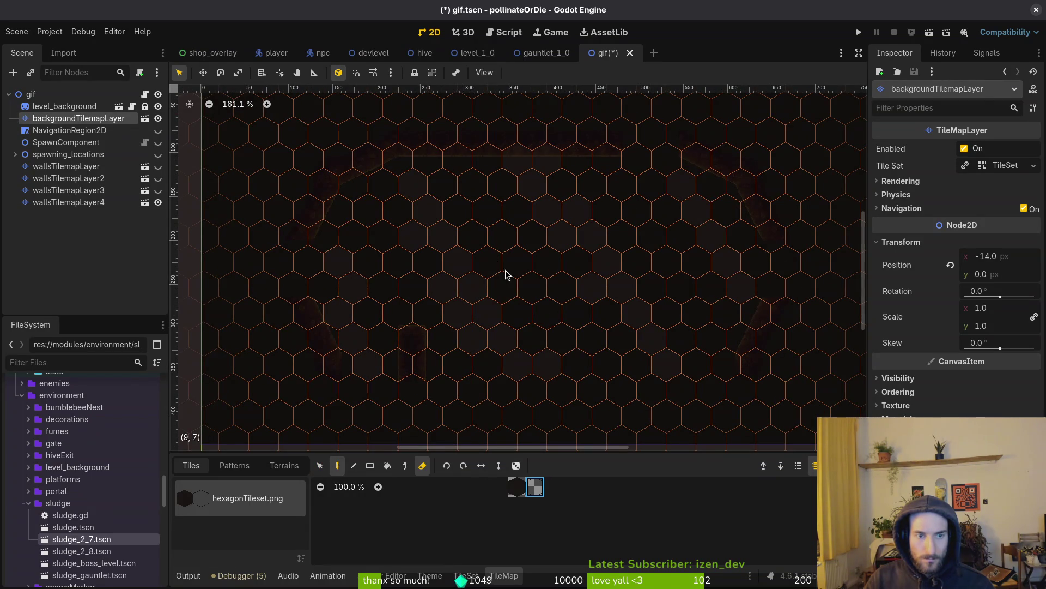
pyautogui.press('Escape')
pyautogui.click(79, 119)
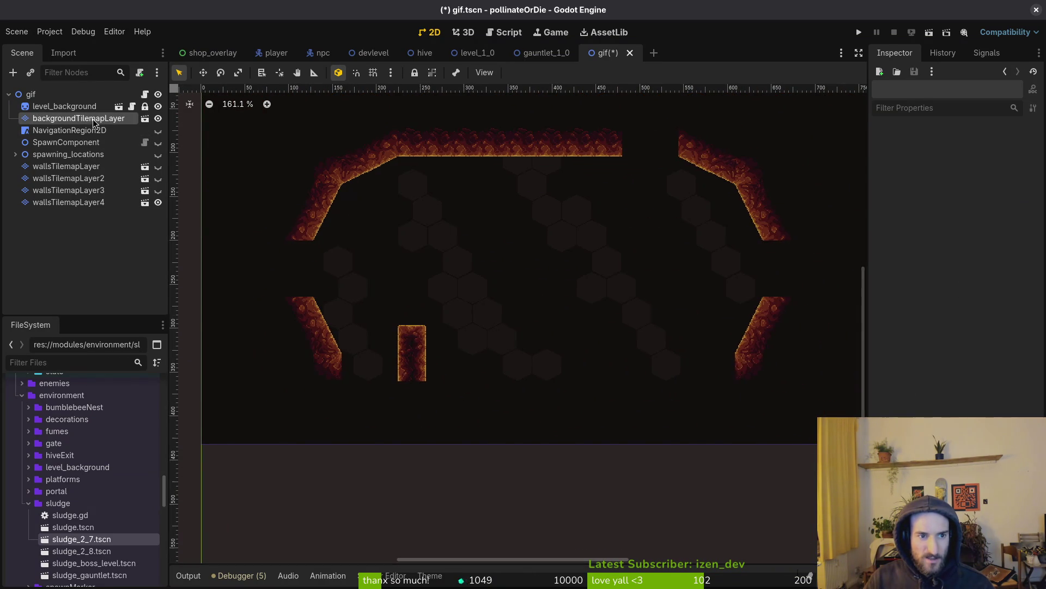
pyautogui.press('e')
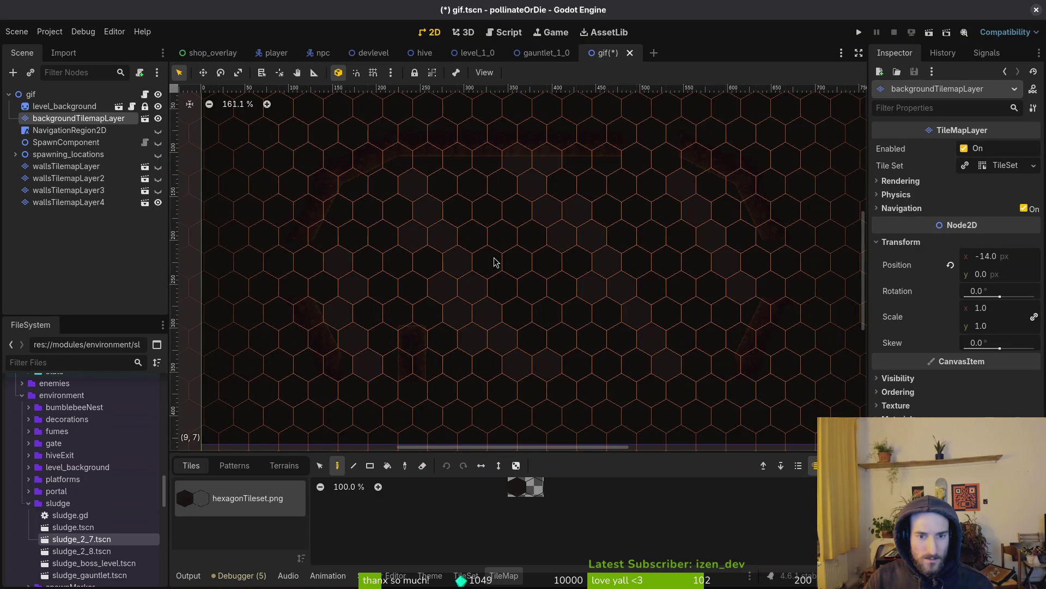
pyautogui.click(543, 490)
# Step: Preview the hexagon-tiled arena by repeatedly deselecting and reselecting backgroundTilemapLayer
pyautogui.press('Escape')
pyautogui.click(78, 119)
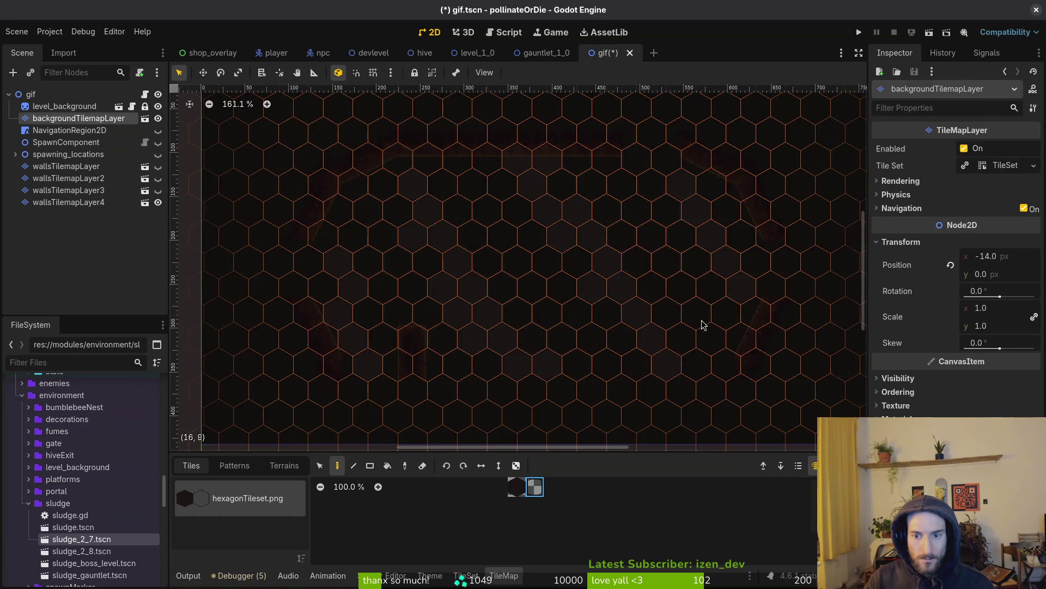
pyautogui.press('Escape')
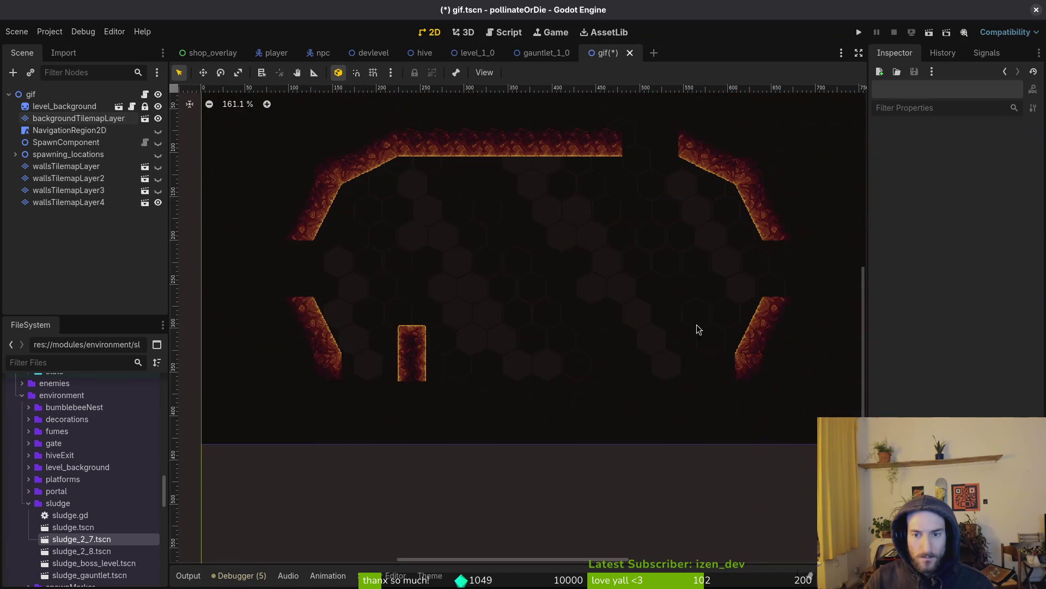
pyautogui.click(93, 123)
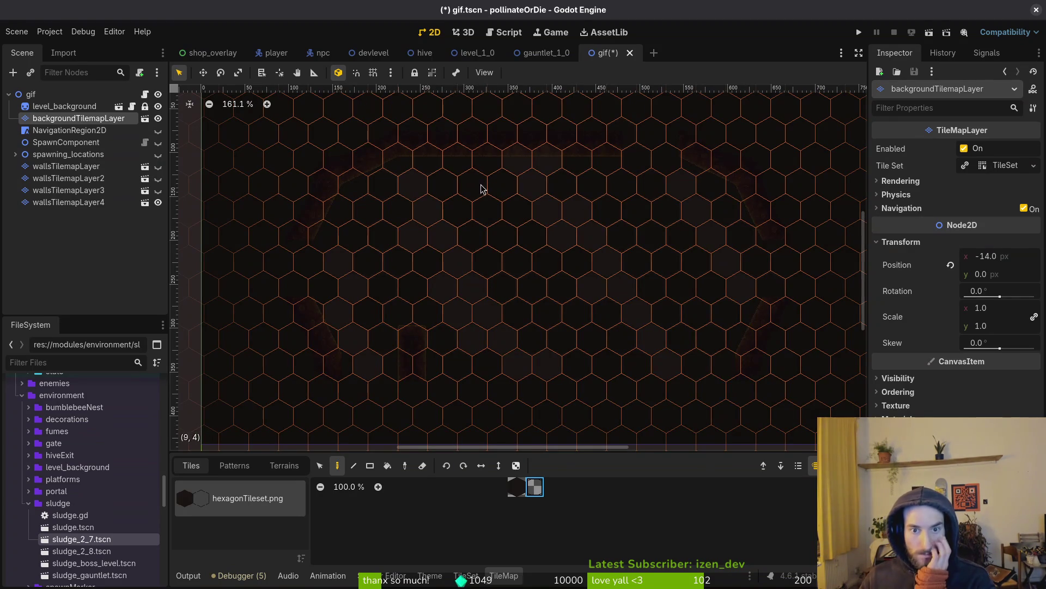
pyautogui.press('Escape')
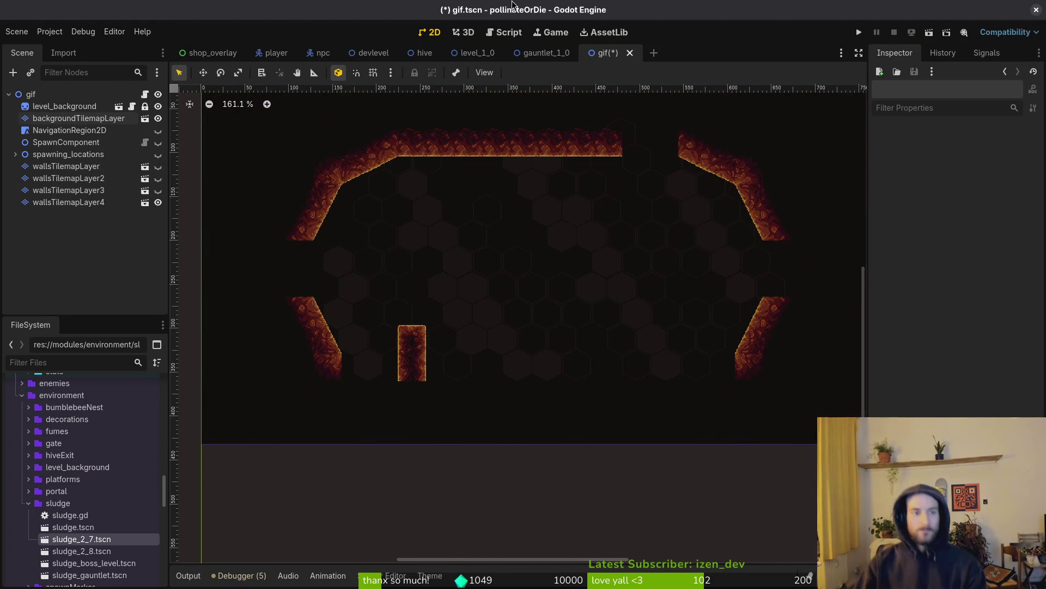
pyautogui.click(78, 119)
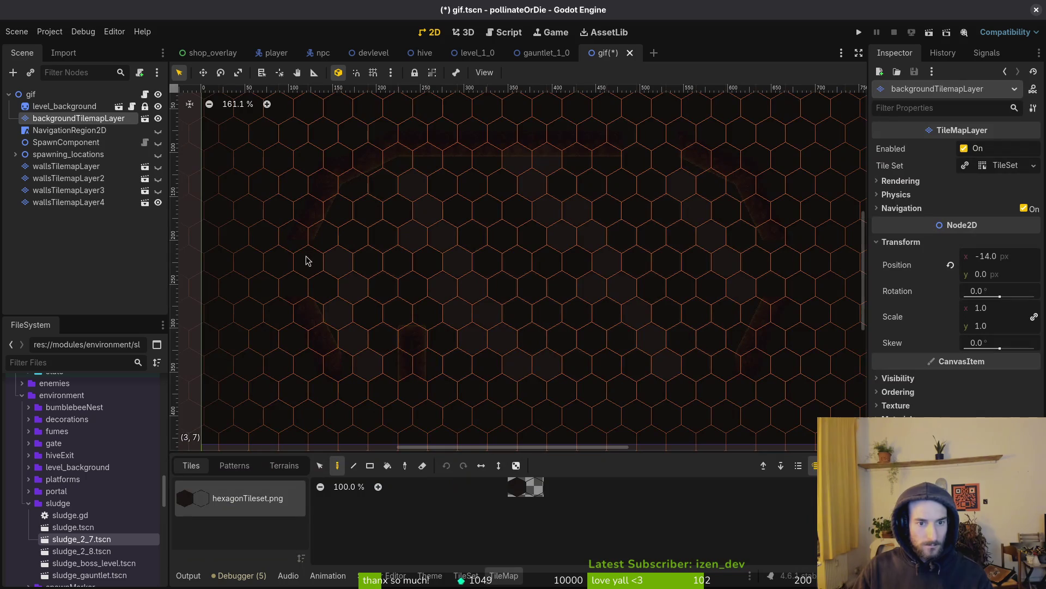
pyautogui.press('Escape')
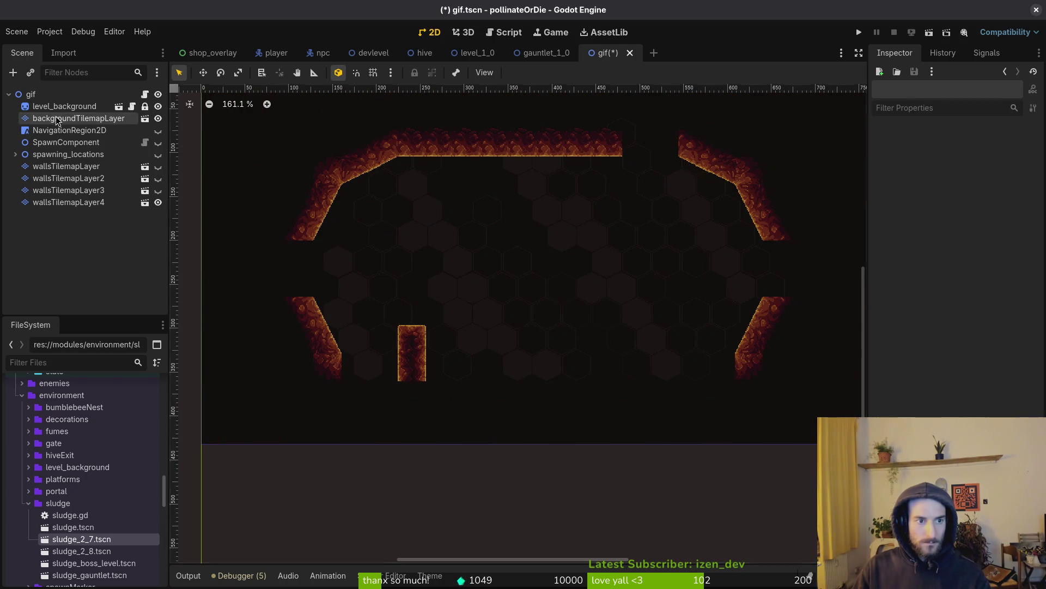
pyautogui.click(86, 119)
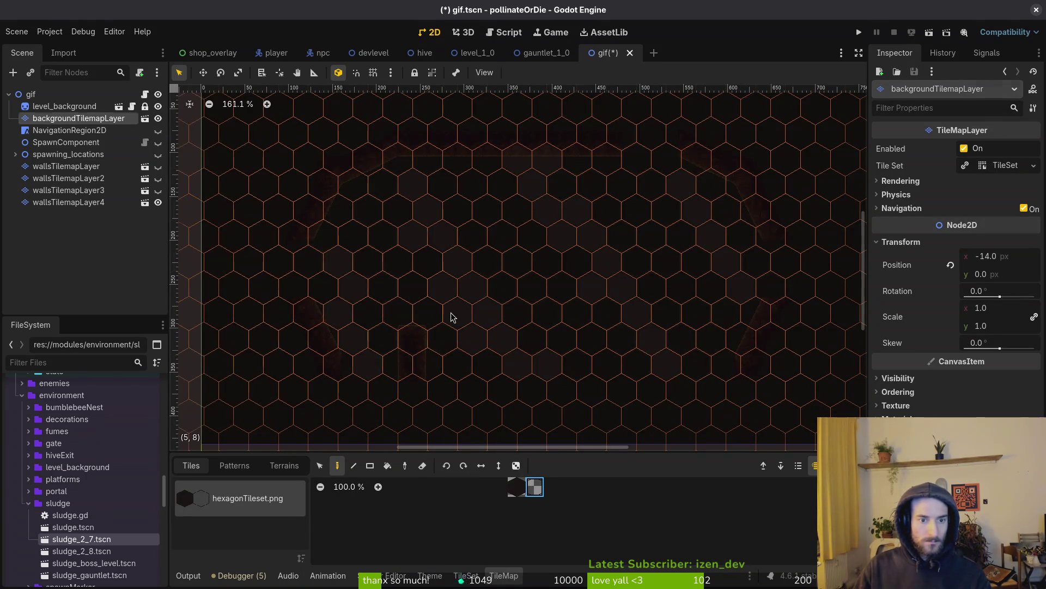
pyautogui.press('Escape')
pyautogui.click(86, 118)
pyautogui.press('e')
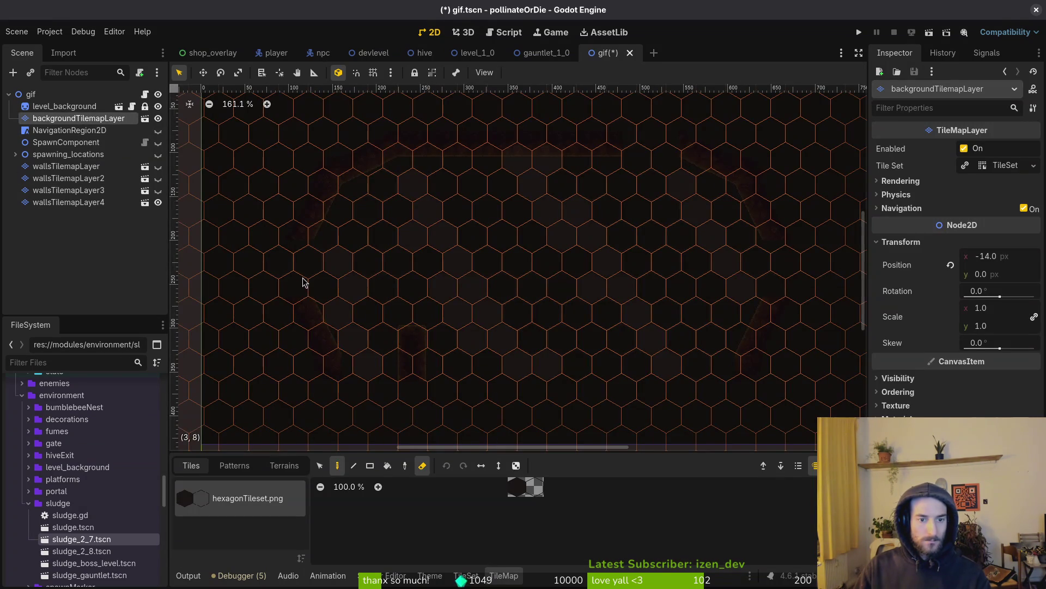
pyautogui.press('Escape')
# Step: Re-pick the hexagon tile, preview the arena unselected and centre it in the view
pyautogui.scroll(-2, 461, 271)
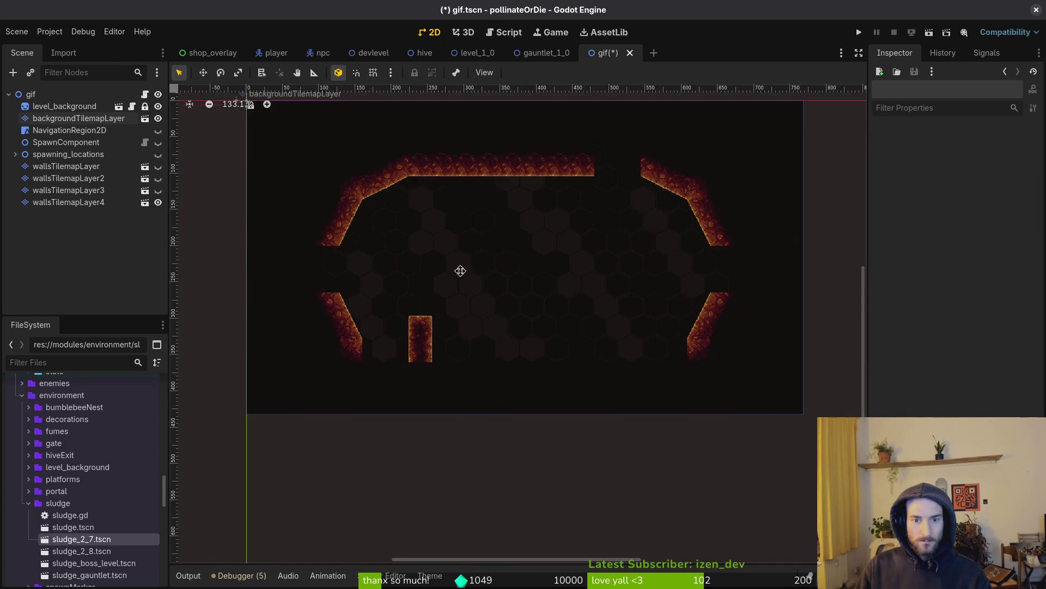
pyautogui.click(78, 119)
pyautogui.scroll(5, 529, 186)
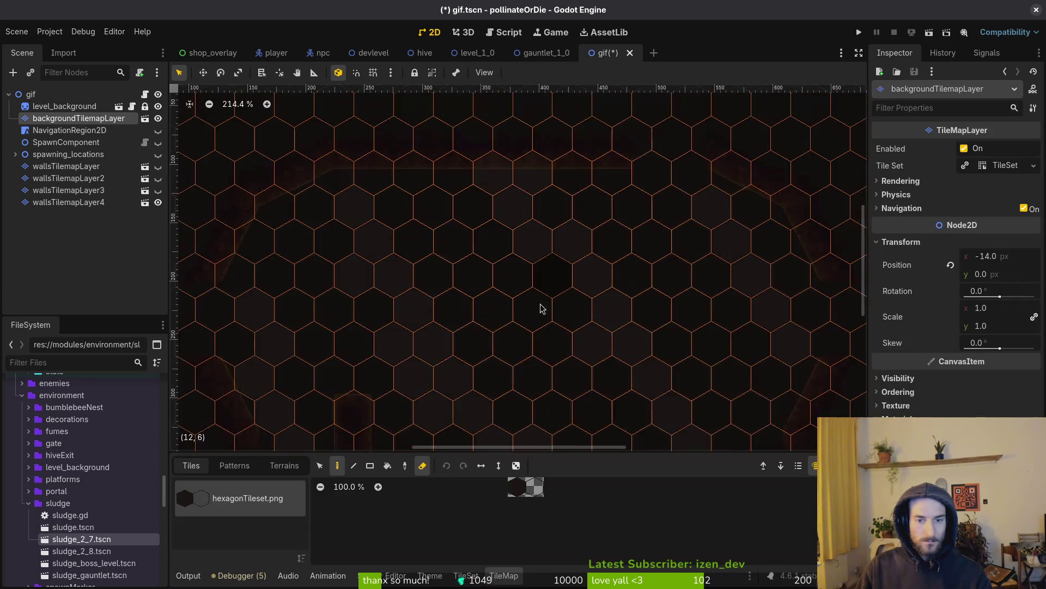
pyautogui.click(533, 486)
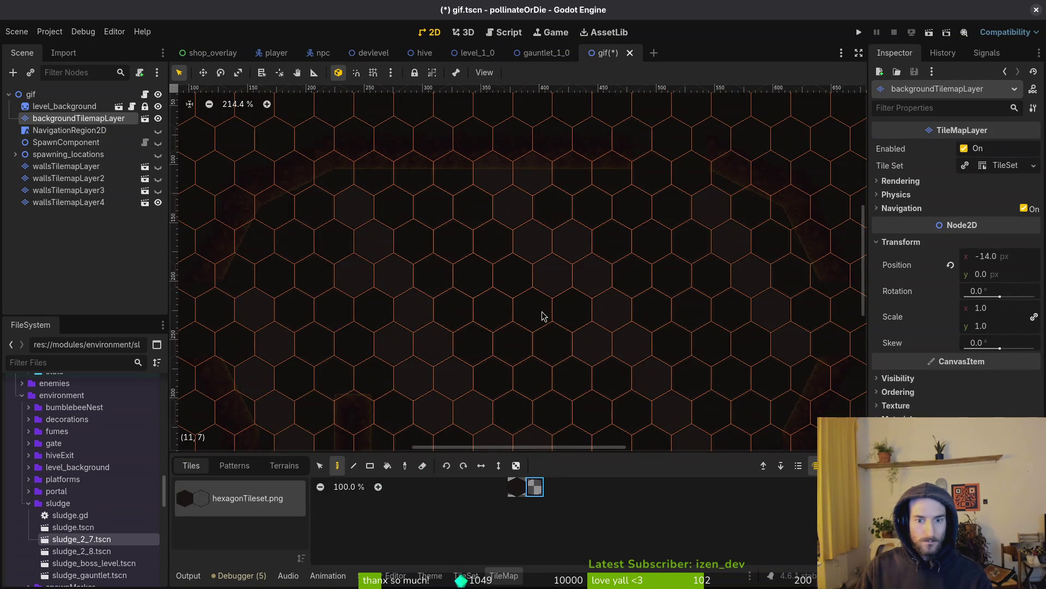
pyautogui.press('Escape')
pyautogui.scroll(-1, 537, 329)
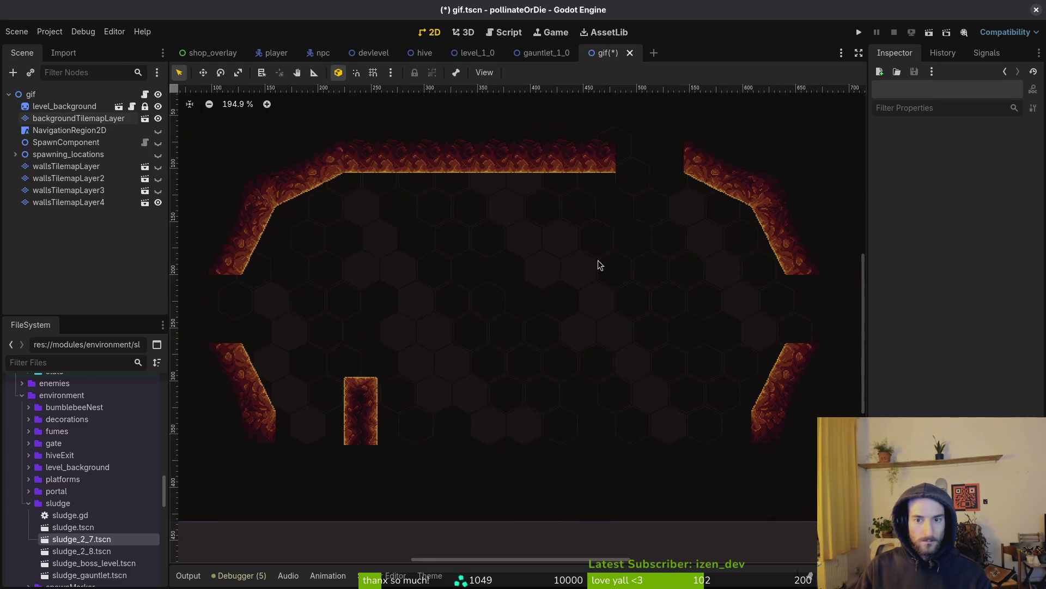
pyautogui.click(109, 119)
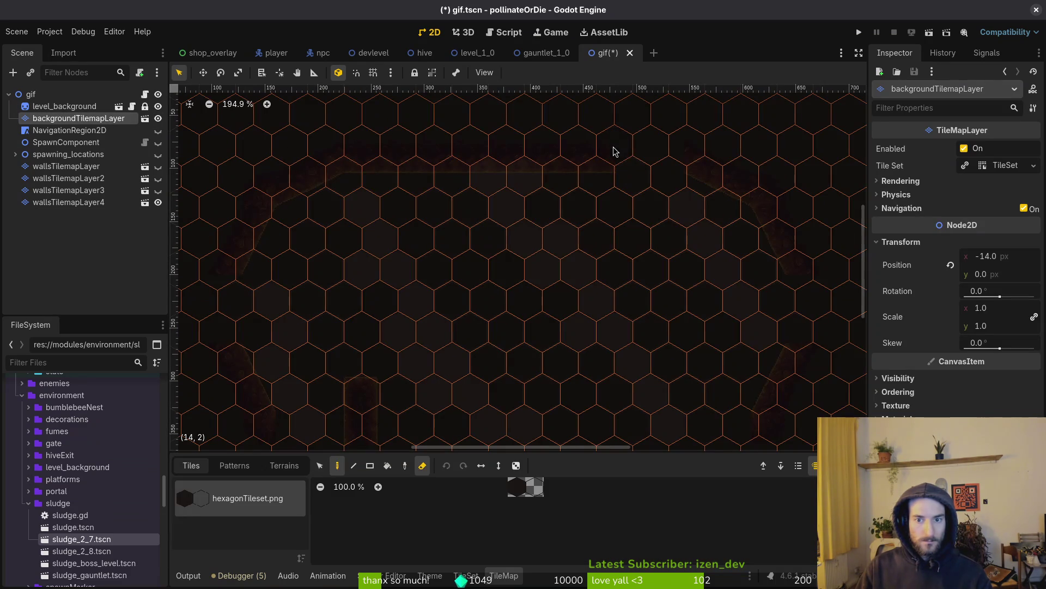
pyautogui.press('Escape')
pyautogui.moveTo(547, 223)
pyautogui.mouseDown()
pyautogui.moveTo(435, 234)
pyautogui.moveTo(360, 219)
pyautogui.moveTo(445, 327)
pyautogui.moveTo(493, 257)
pyautogui.mouseUp()
# Step: Save gif.tscn, toggle the hex background's visibility, hide the wallsTilemapLayer4 walls and save again
pyautogui.hotkey('ctrl', 's')
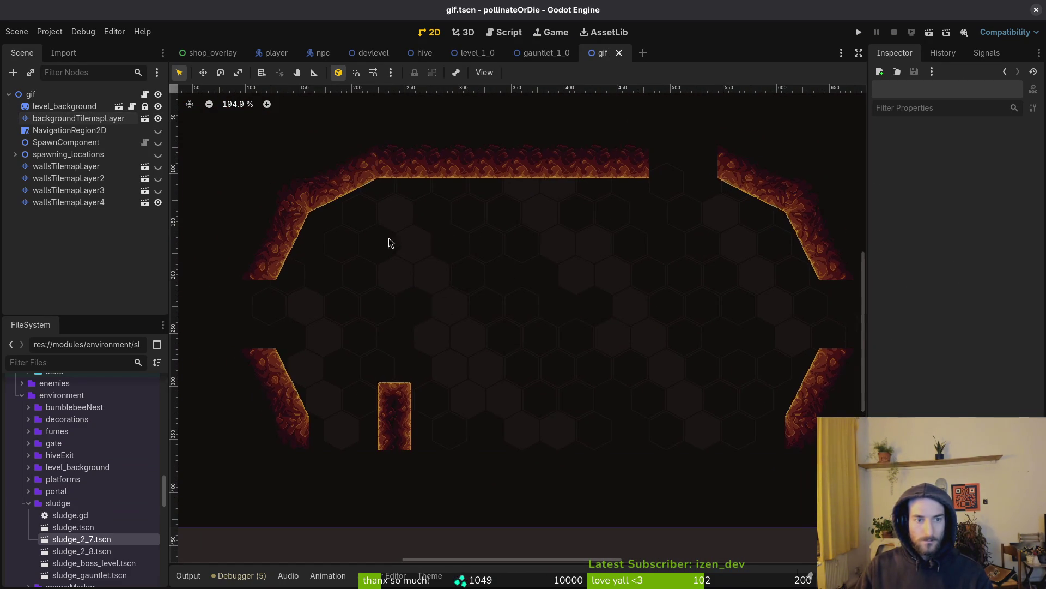
pyautogui.click(157, 118)
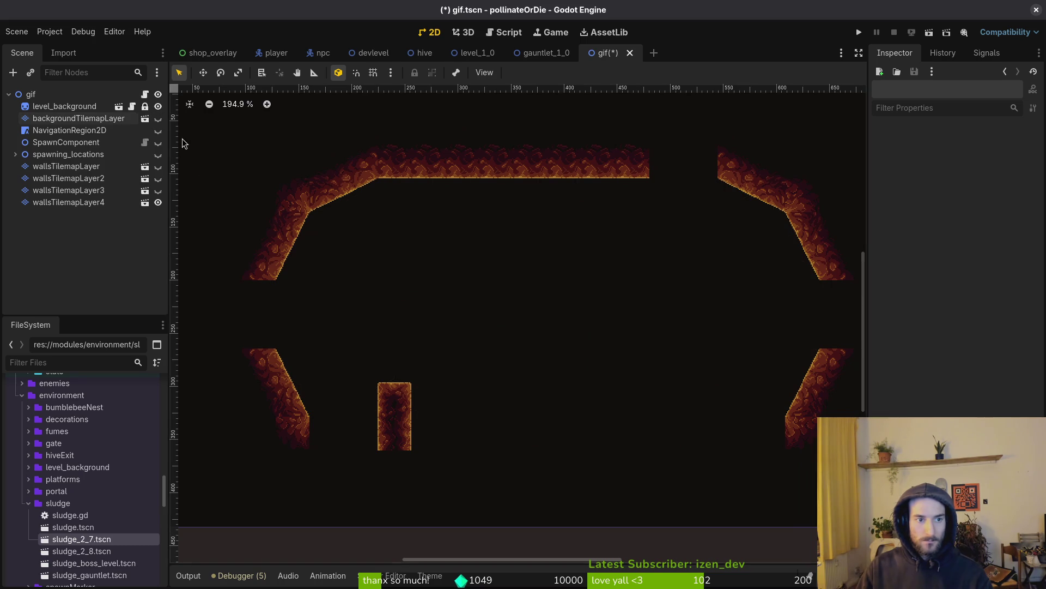
pyautogui.click(157, 118)
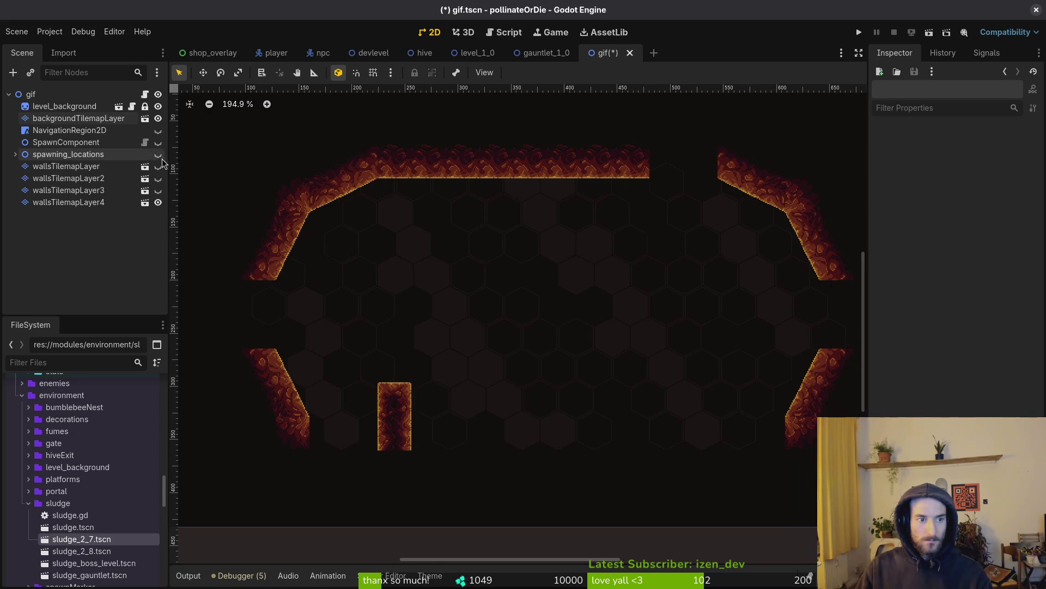
pyautogui.click(158, 202)
pyautogui.scroll(-2, 499, 292)
pyautogui.hotkey('ctrl', 's')
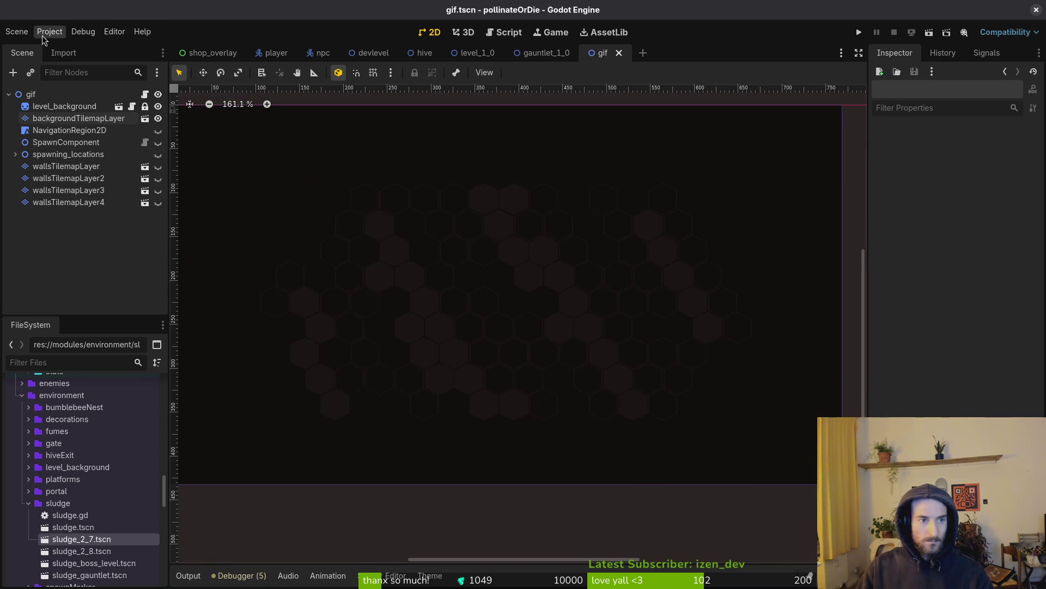
# Step: Check the display window height override in Project Settings, close it and save gif.tscn
pyautogui.click(49, 32)
pyautogui.click(49, 32)
pyautogui.click(49, 32)
pyautogui.click(49, 32)
pyautogui.click(59, 33)
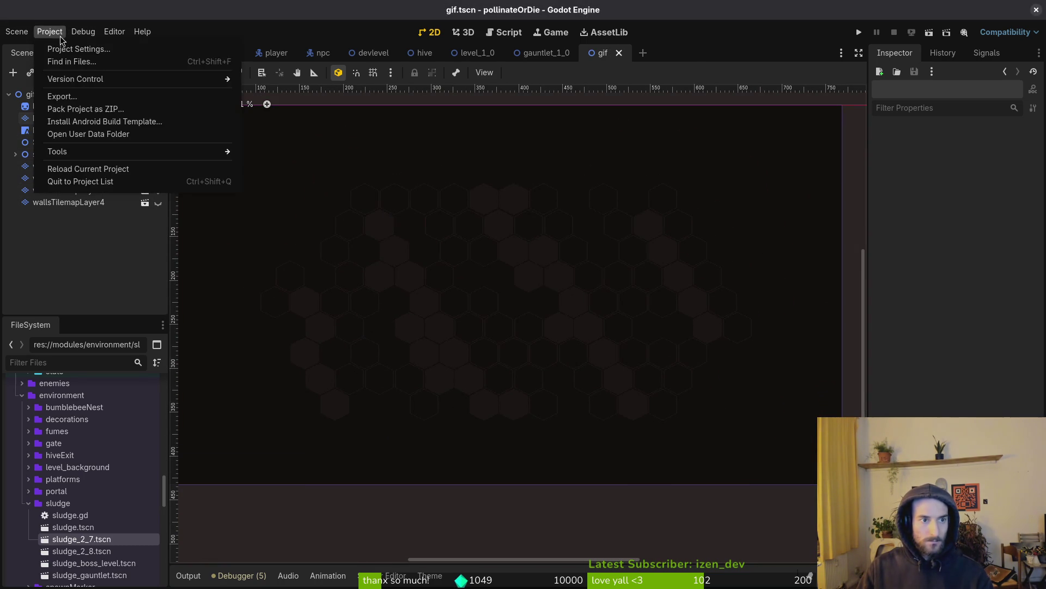
pyautogui.click(74, 49)
pyautogui.click(70, 57)
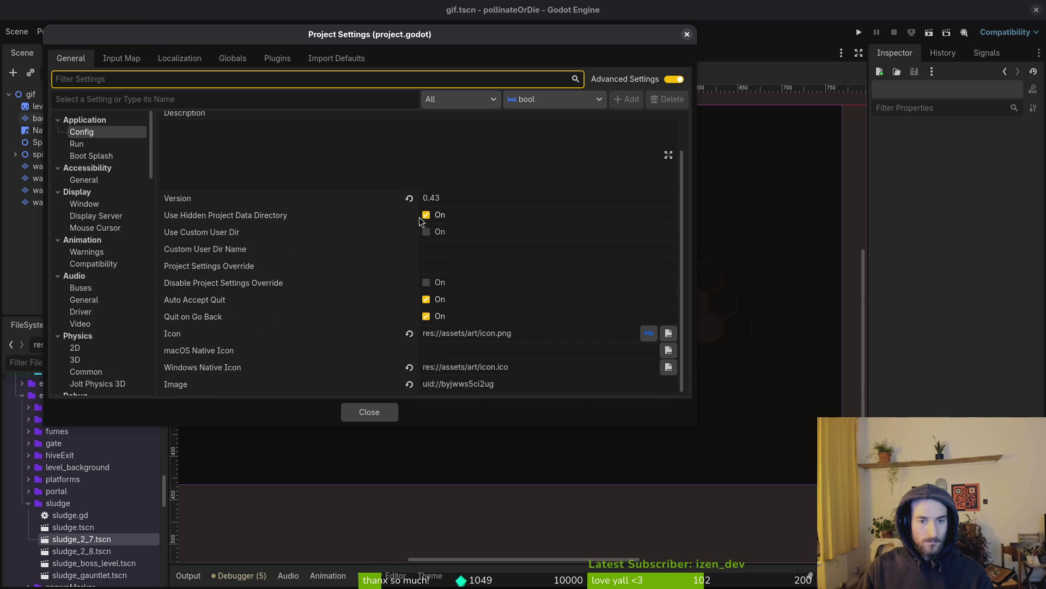
pyautogui.scroll(2, 420, 219)
pyautogui.click(108, 204)
pyautogui.scroll(-5, 446, 272)
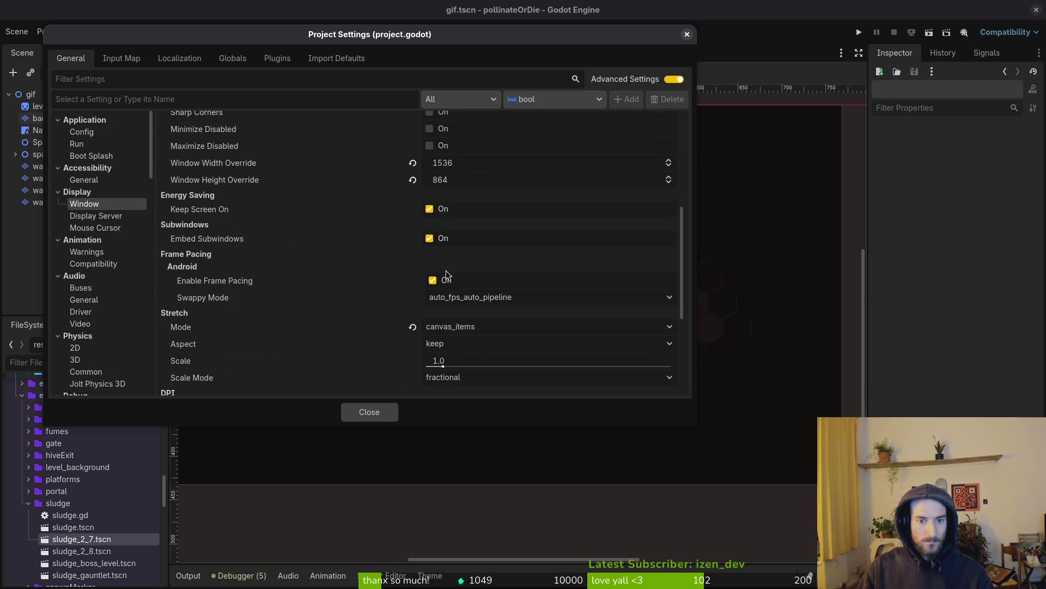
pyautogui.click(414, 180)
pyautogui.scroll(5, 414, 201)
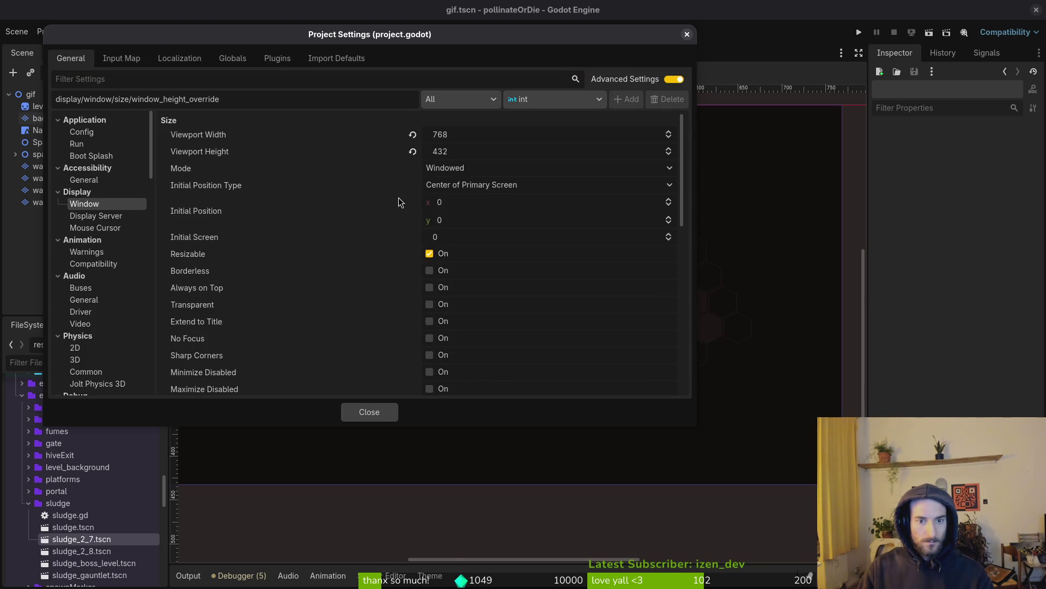
pyautogui.click(374, 414)
pyautogui.hotkey('ctrl', 's')
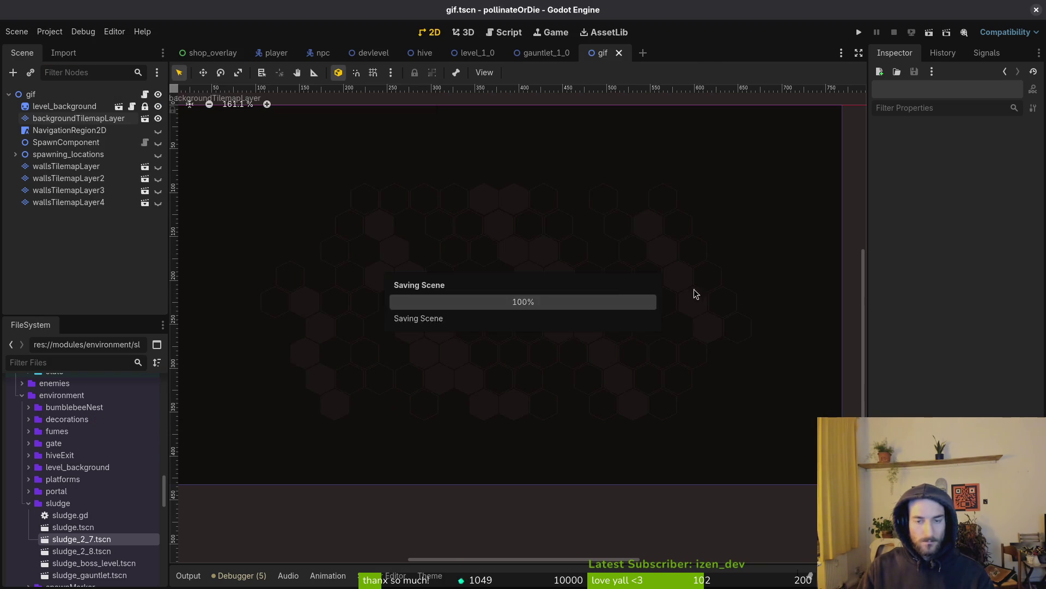
pyautogui.hotkey('alt', 'Tab')
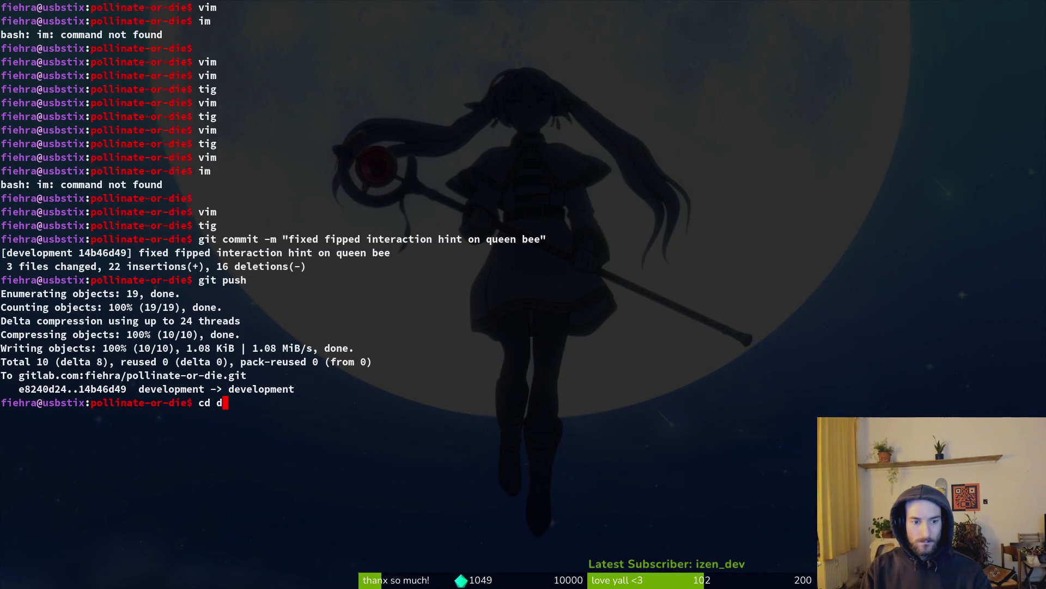
# Step: In vim, set take_background_screenshot to true in debug.helper.gd and save the file
pyautogui.write('vim')
pyautogui.press('Return')
pyautogui.write('debug.helper')
pyautogui.press('Return')
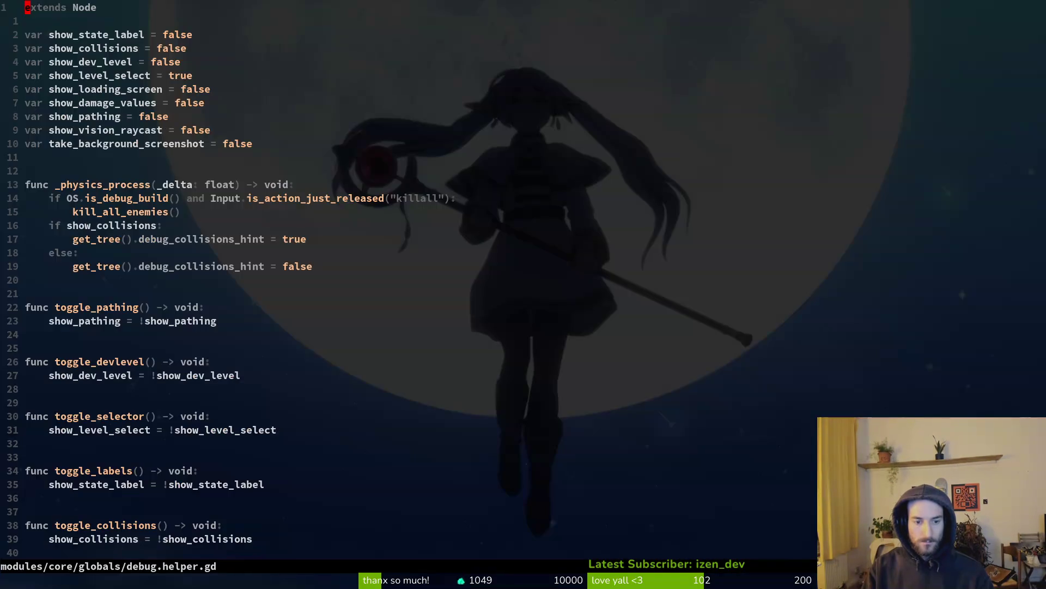
pyautogui.write('10j')
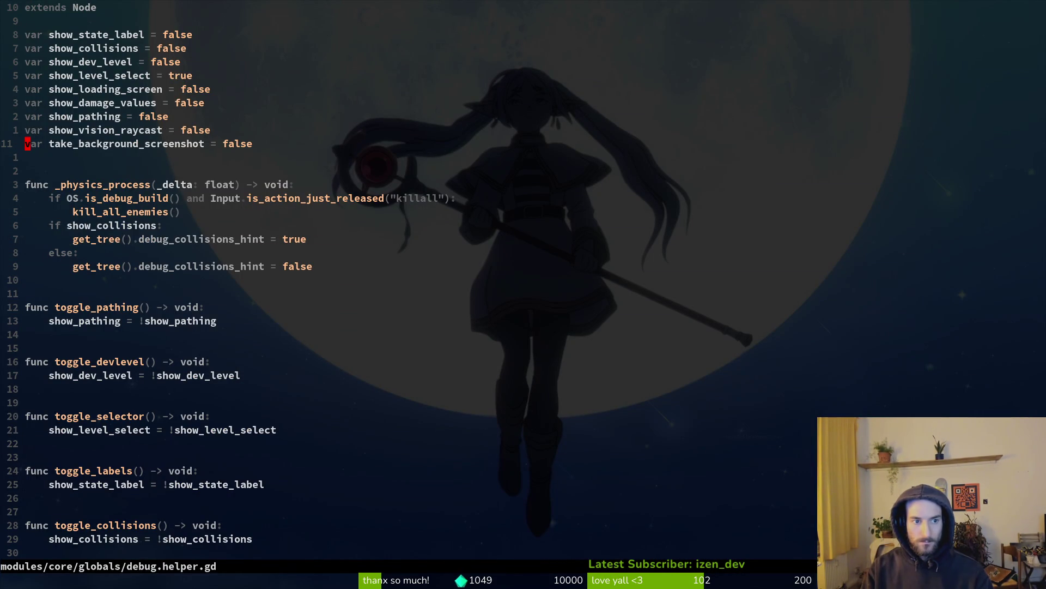
pyautogui.write('ciwtrue')
pyautogui.press('Escape')
pyautogui.write(':w')
pyautogui.press('Return')
# Step: Run the gif scene to capture a screenshot, close the game and open the user data folder
pyautogui.hotkey('alt', 'Tab')
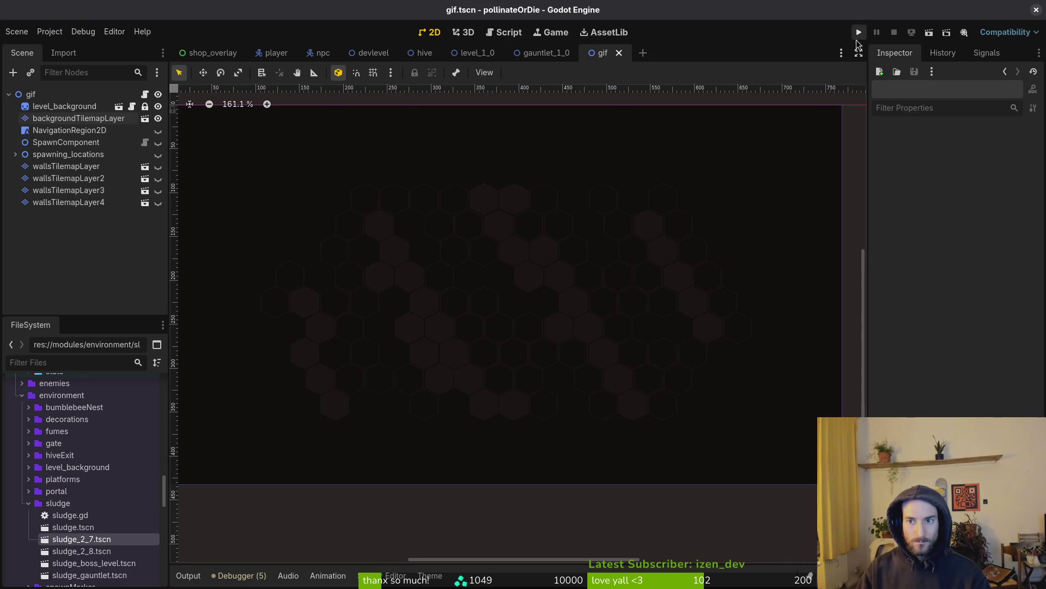
pyautogui.click(928, 34)
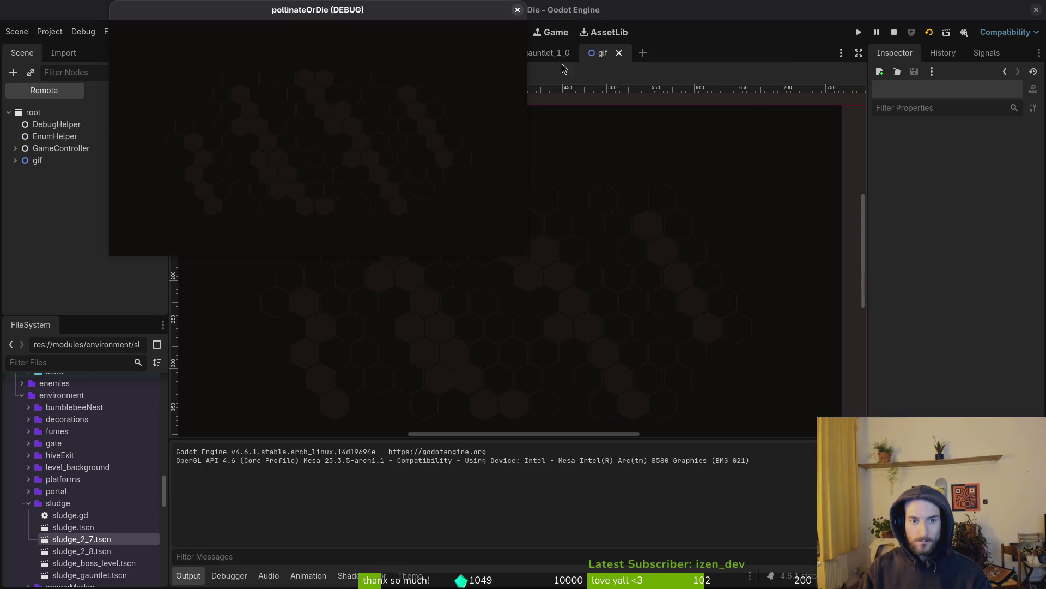
pyautogui.click(517, 10)
pyautogui.click(50, 31)
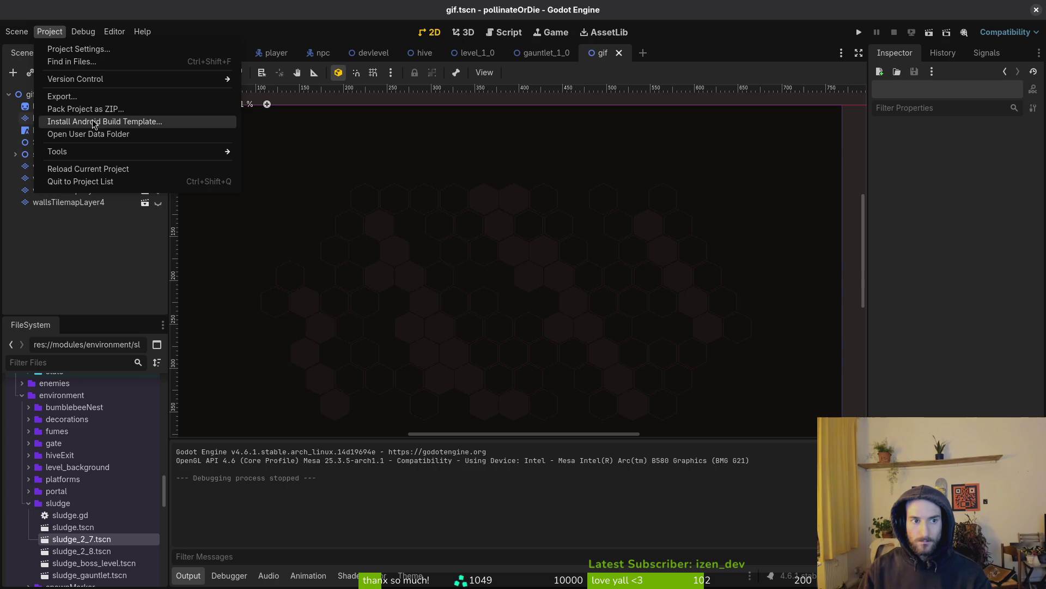
pyautogui.click(91, 134)
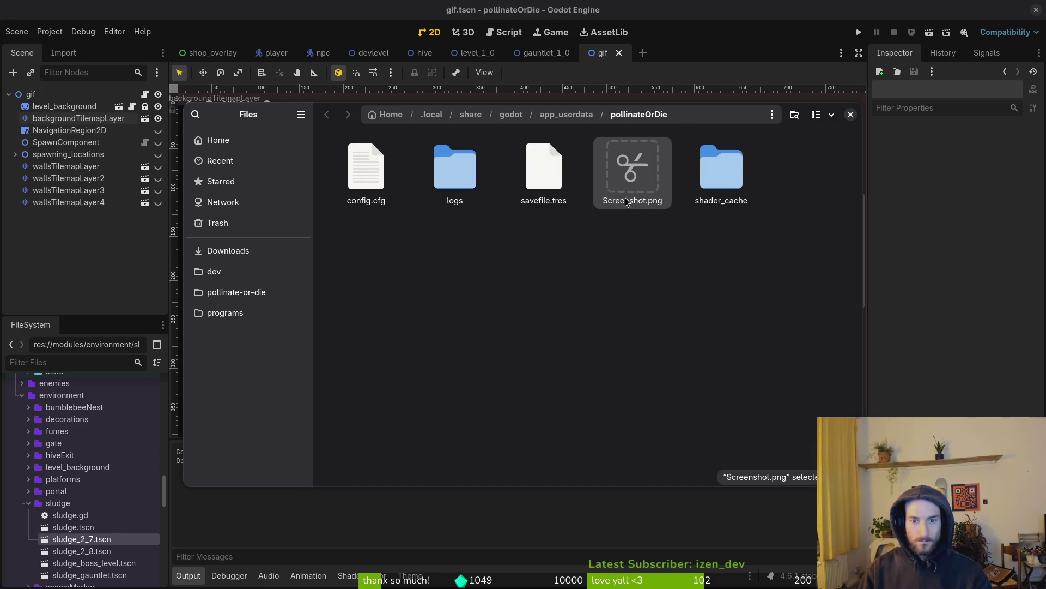
# Step: Browse to pollinate-or-die/assets/art/backgrounds in the file manager
pyautogui.click(223, 251)
pyautogui.click(235, 292)
pyautogui.doubleClick(455, 168)
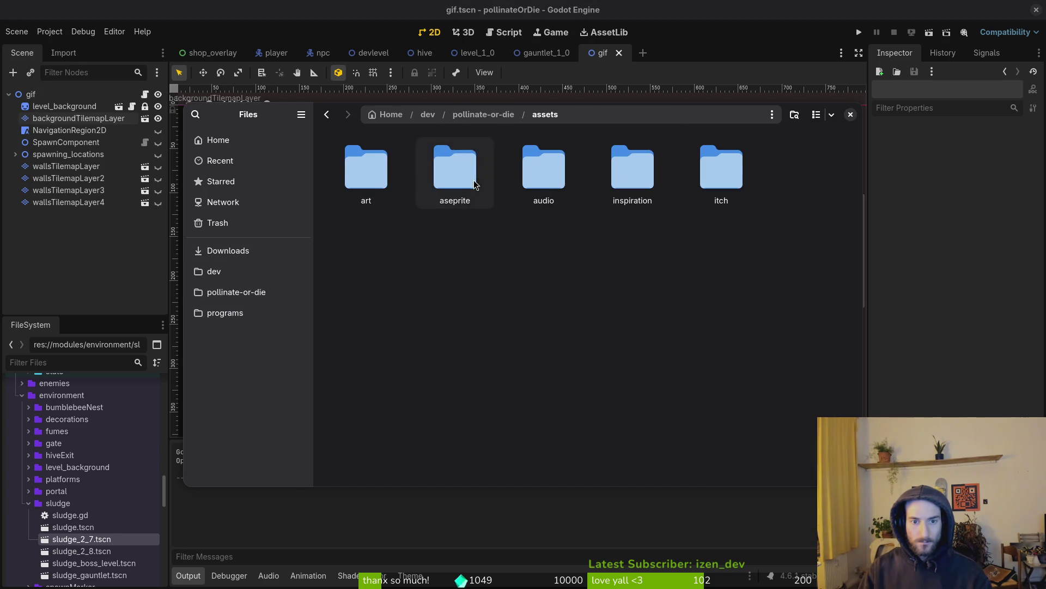
pyautogui.doubleClick(363, 160)
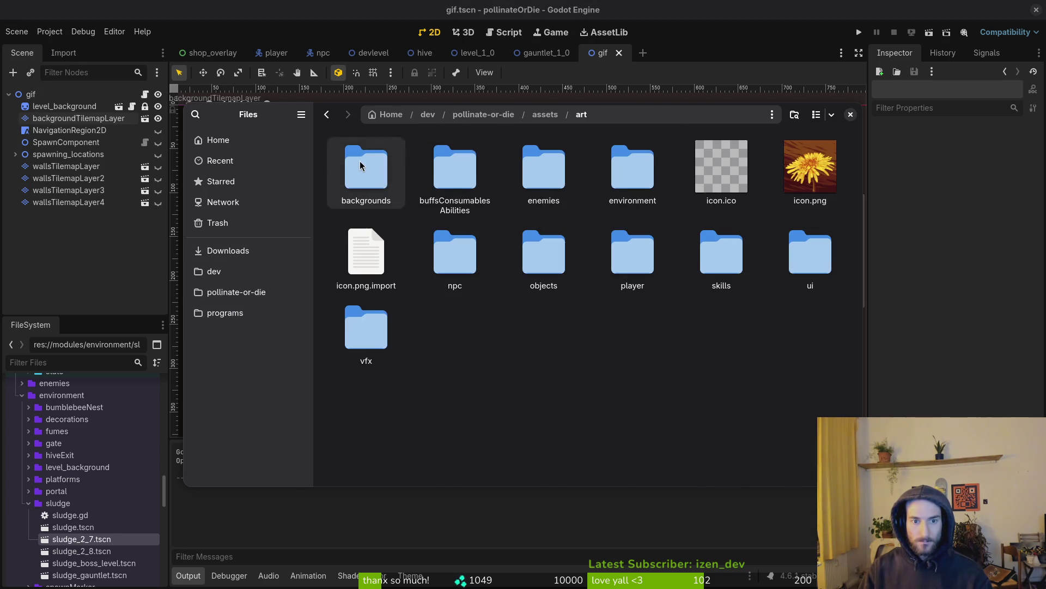
pyautogui.doubleClick(363, 164)
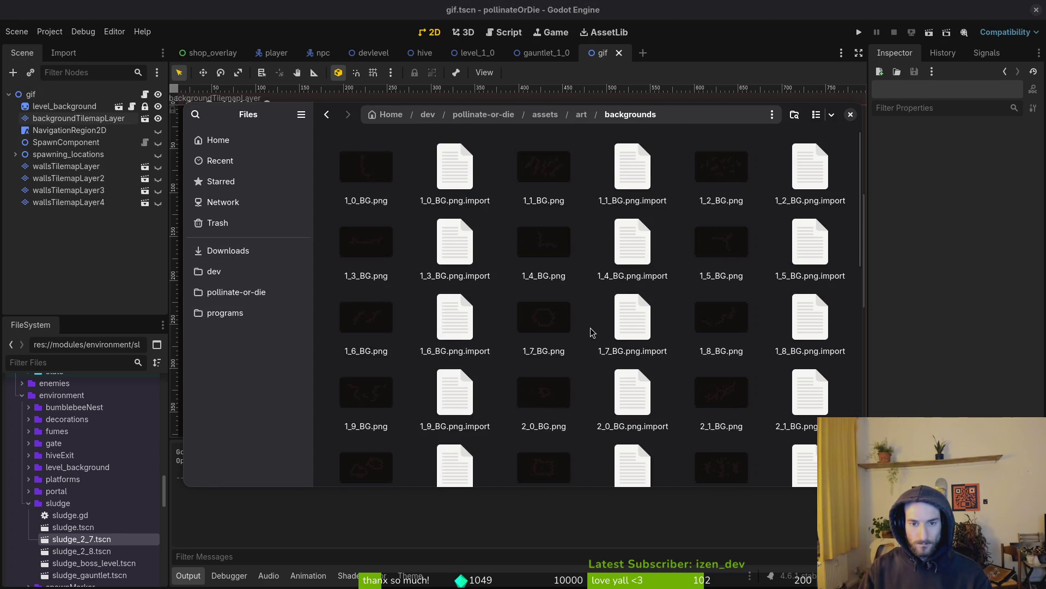
# Step: Locate Screenshot.png among the backgrounds, then close Files and switch to the gauntlet_1_0 scene
pyautogui.write('s')
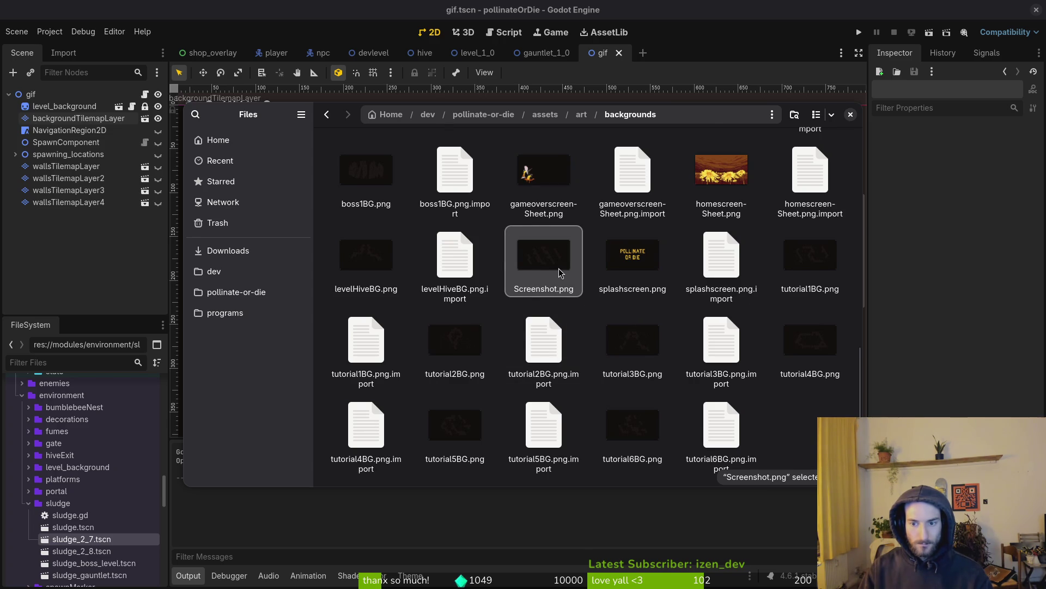
pyautogui.scroll(10, 556, 270)
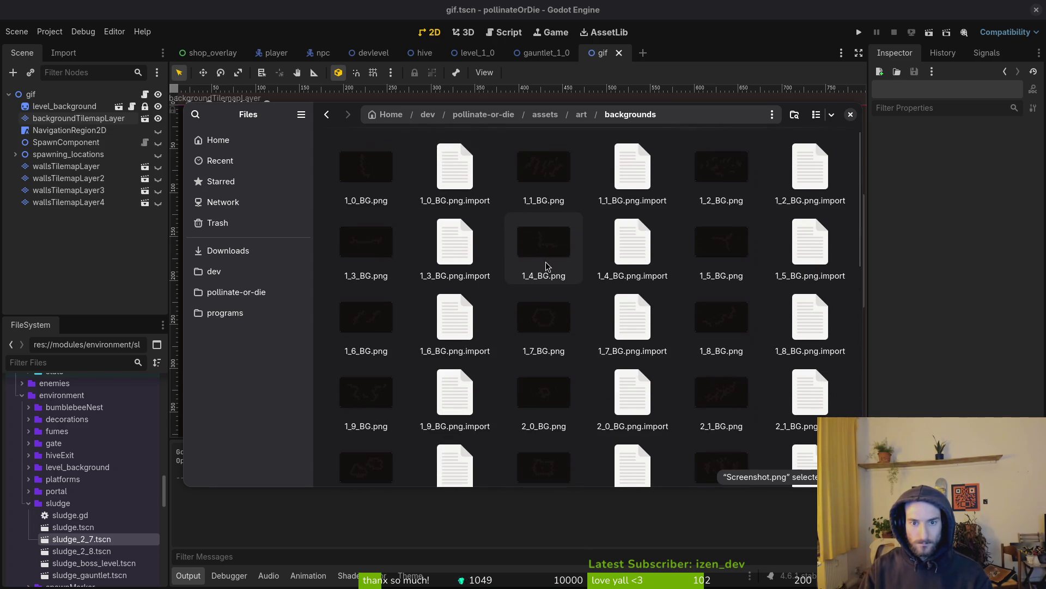
pyautogui.scroll(-5, 709, 327)
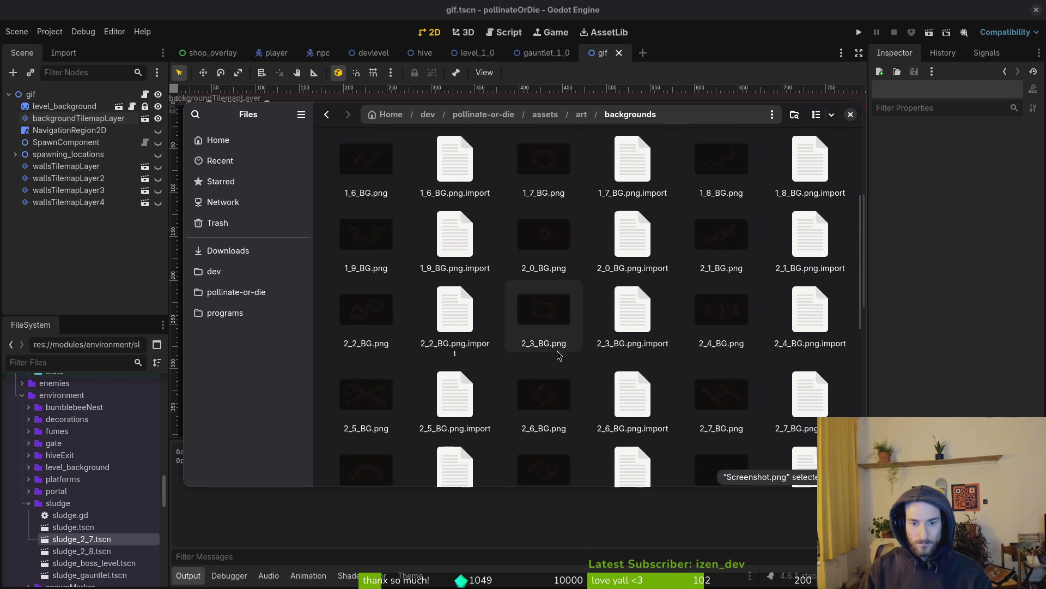
pyautogui.scroll(-3, 558, 355)
pyautogui.scroll(-3, 545, 332)
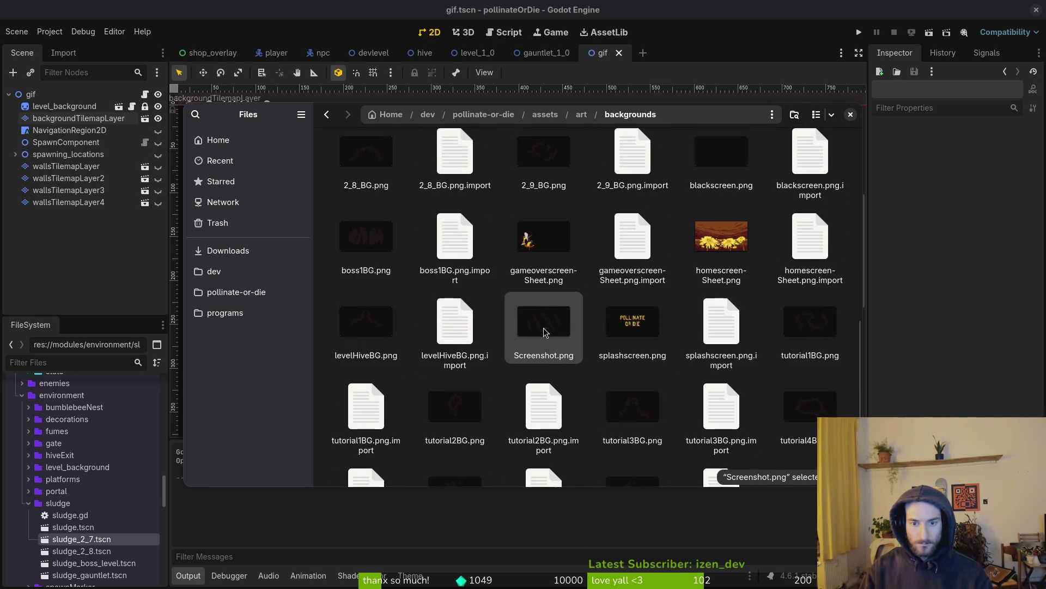
pyautogui.scroll(-2, 682, 338)
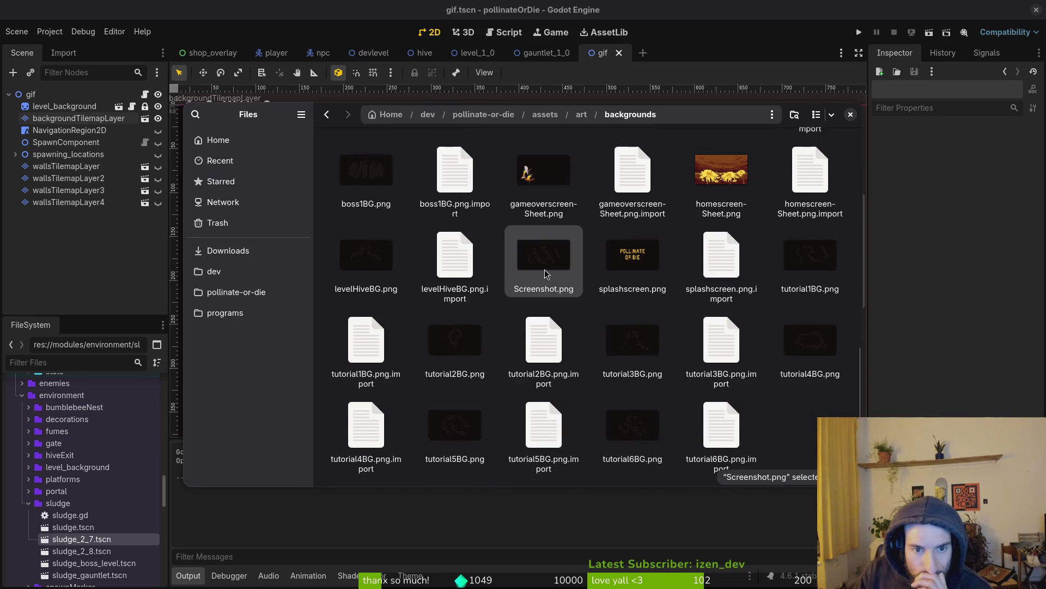
pyautogui.scroll(5, 545, 273)
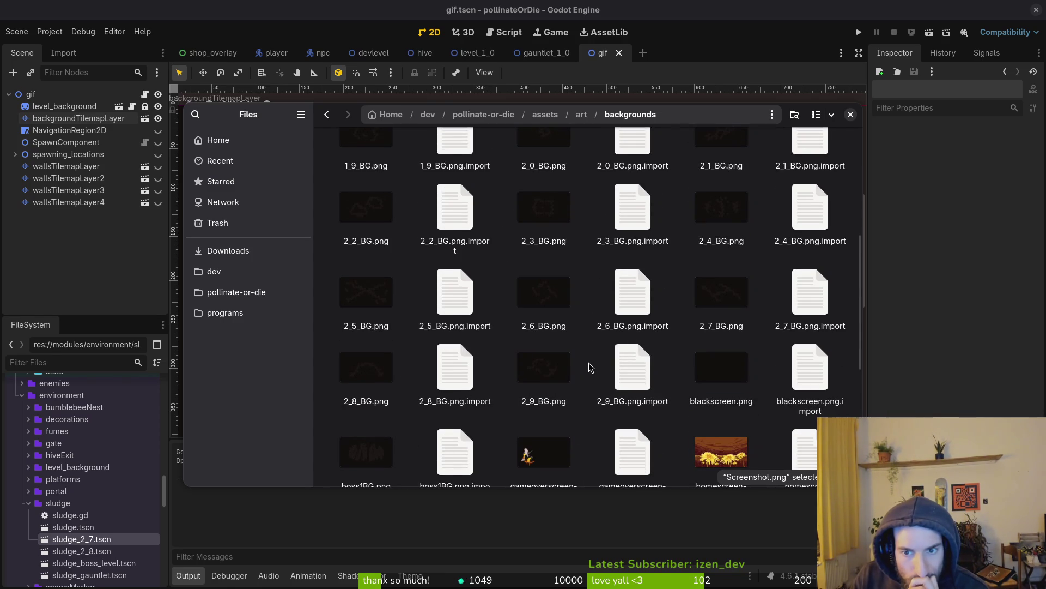
pyautogui.scroll(2, 544, 345)
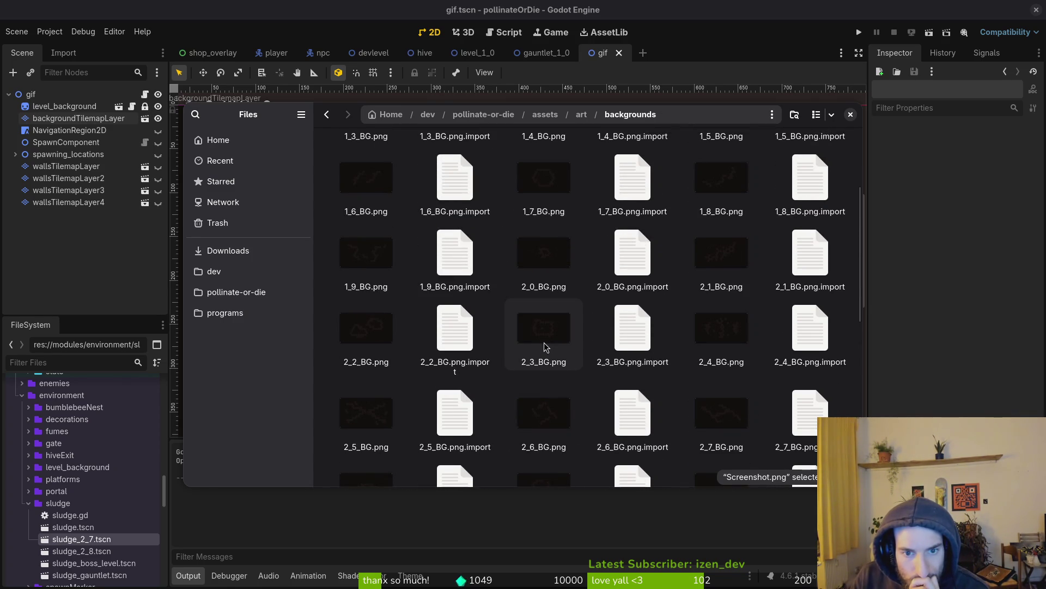
pyautogui.scroll(2, 545, 347)
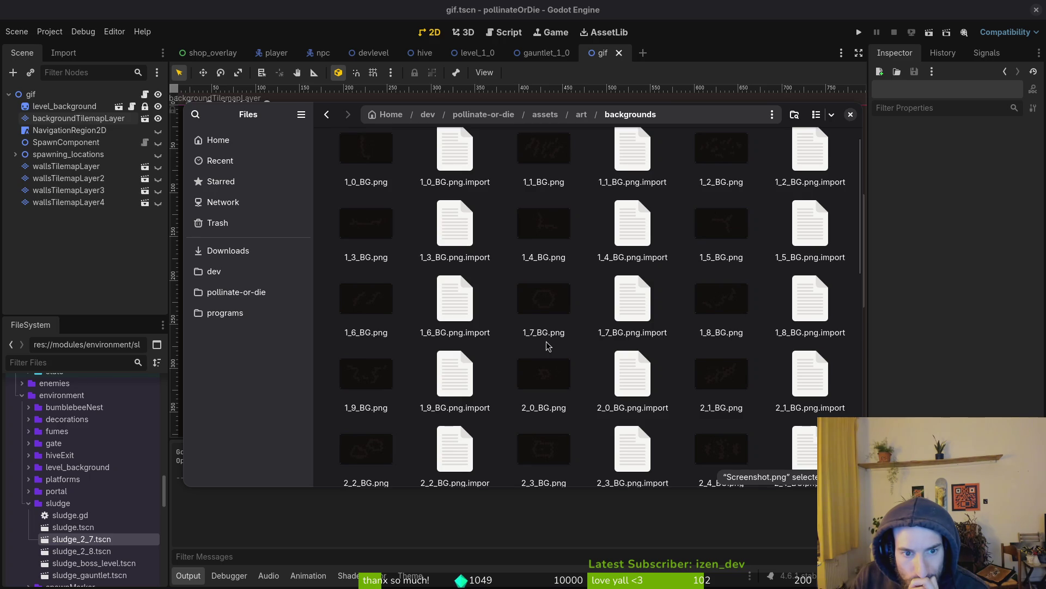
pyautogui.scroll(1, 548, 345)
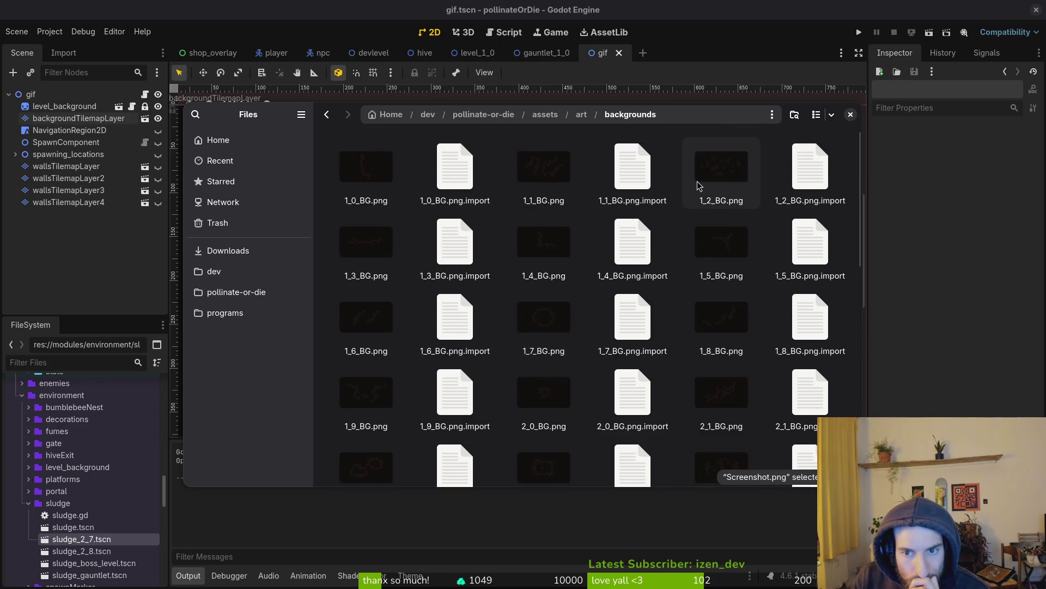
pyautogui.scroll(-1, 722, 316)
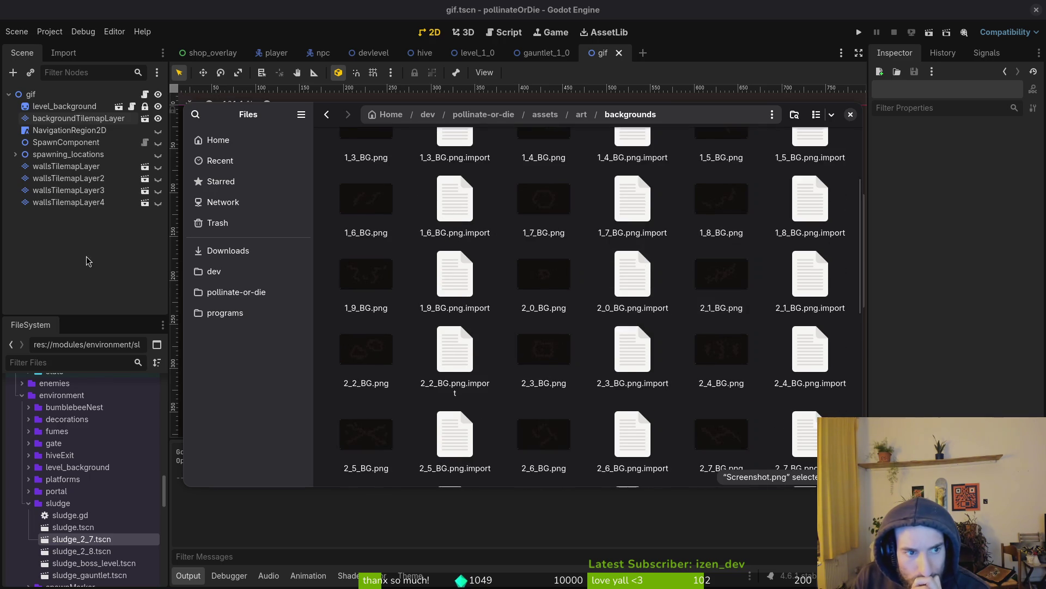
pyautogui.press('Escape')
pyautogui.click(545, 53)
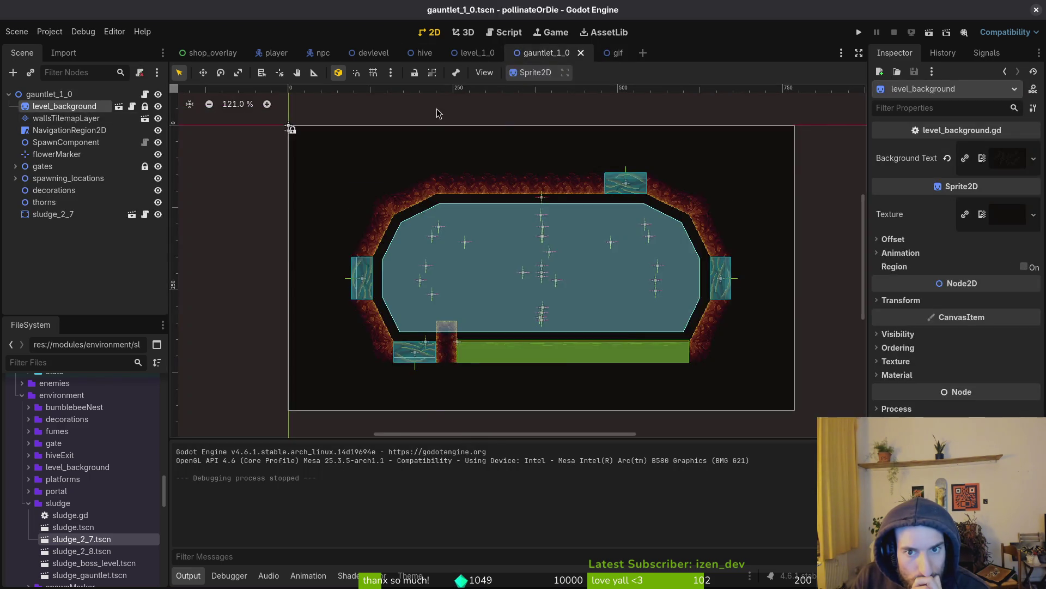
# Step: Rename Screenshot.png in the backgrounds folder to G1_1_BG.png
pyautogui.moveTo(1003, 164)
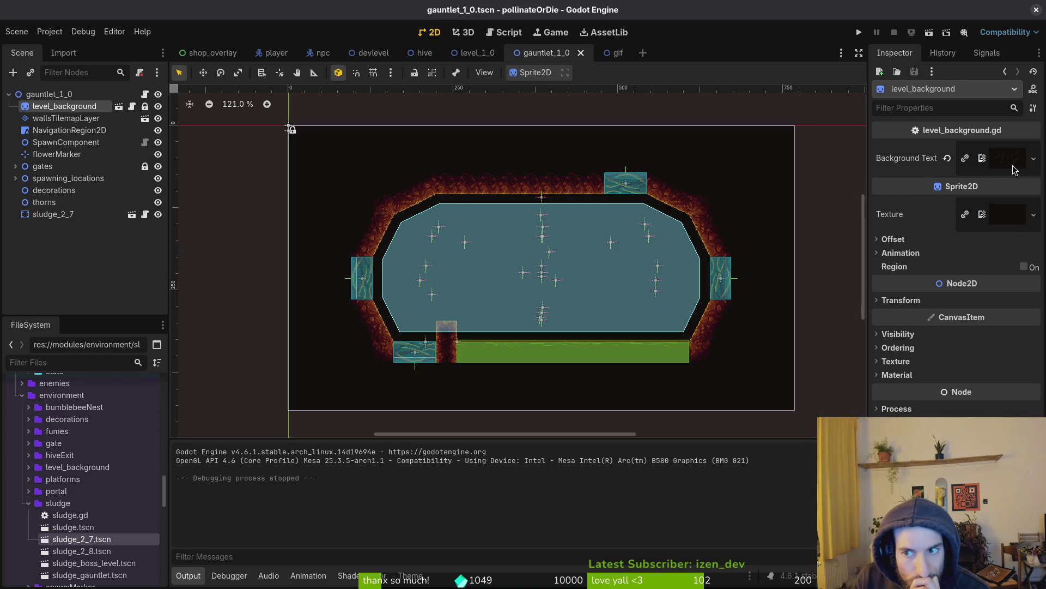
pyautogui.click(983, 158)
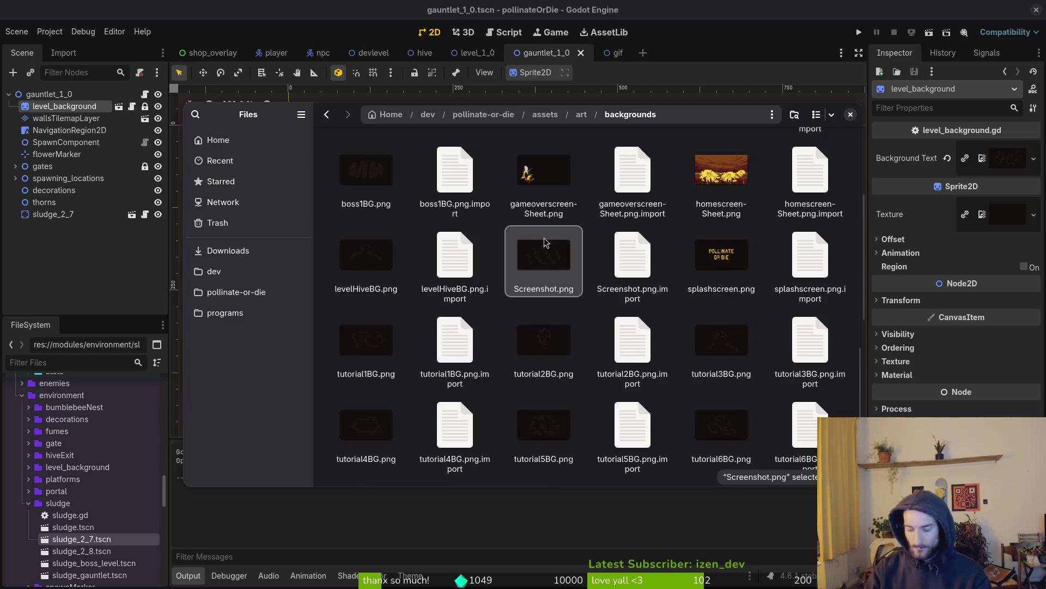
pyautogui.press('F2')
pyautogui.write('G1_1_BG.png')
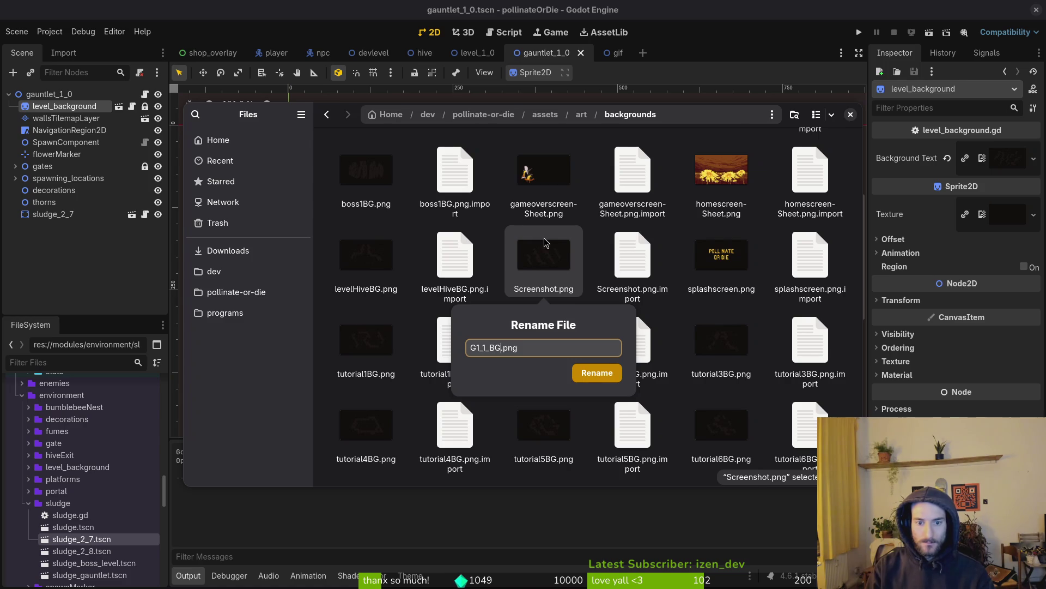
pyautogui.press('Return')
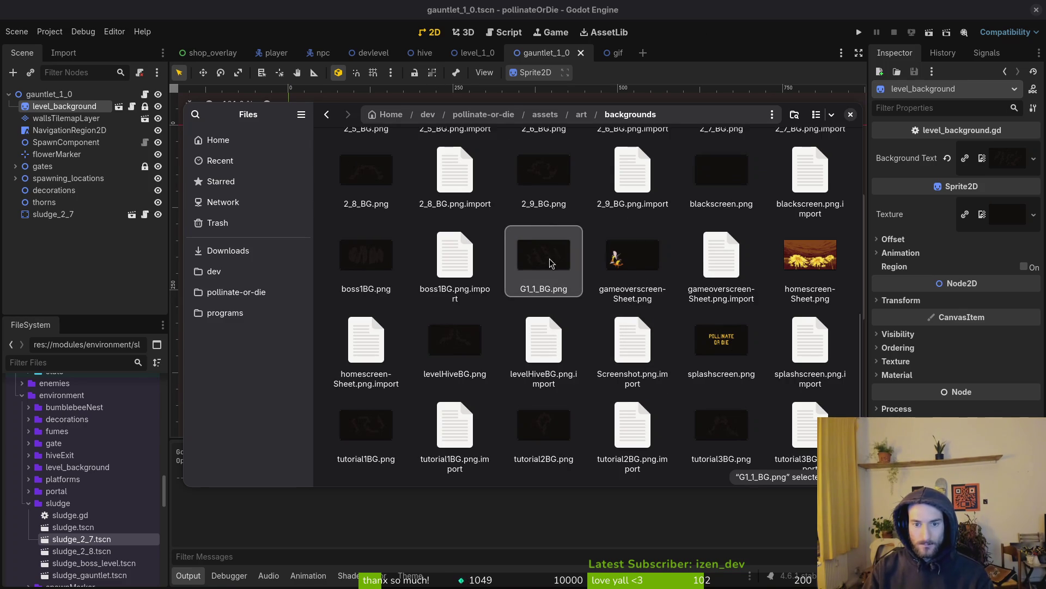
# Step: Correct the file name from G1_1_BG.png to G1_0_BG.png
pyautogui.scroll(3, 544, 248)
pyautogui.scroll(-3, 544, 252)
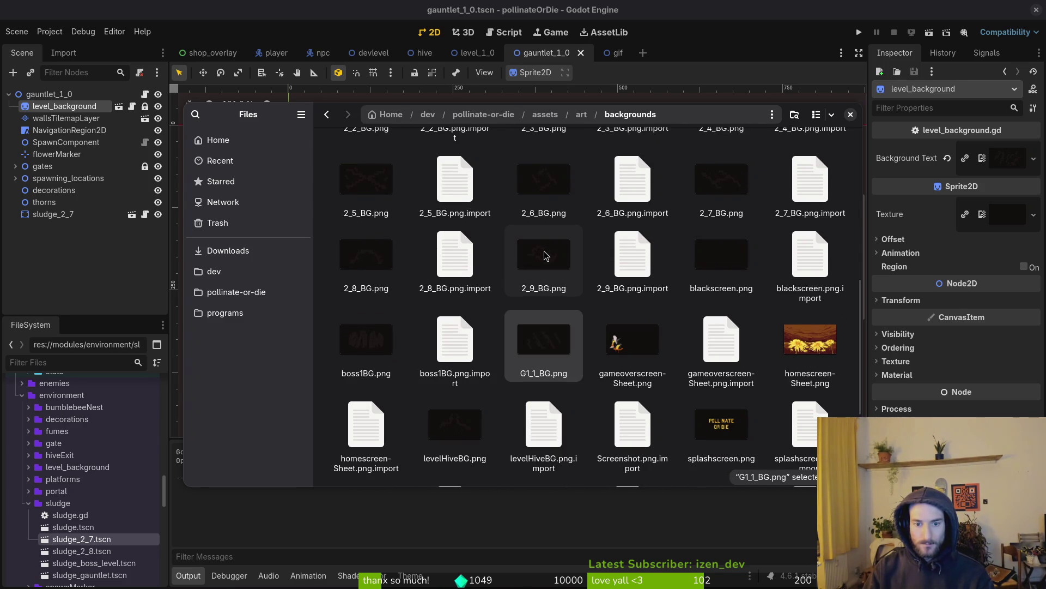
pyautogui.rightClick(544, 364)
pyautogui.click(594, 496)
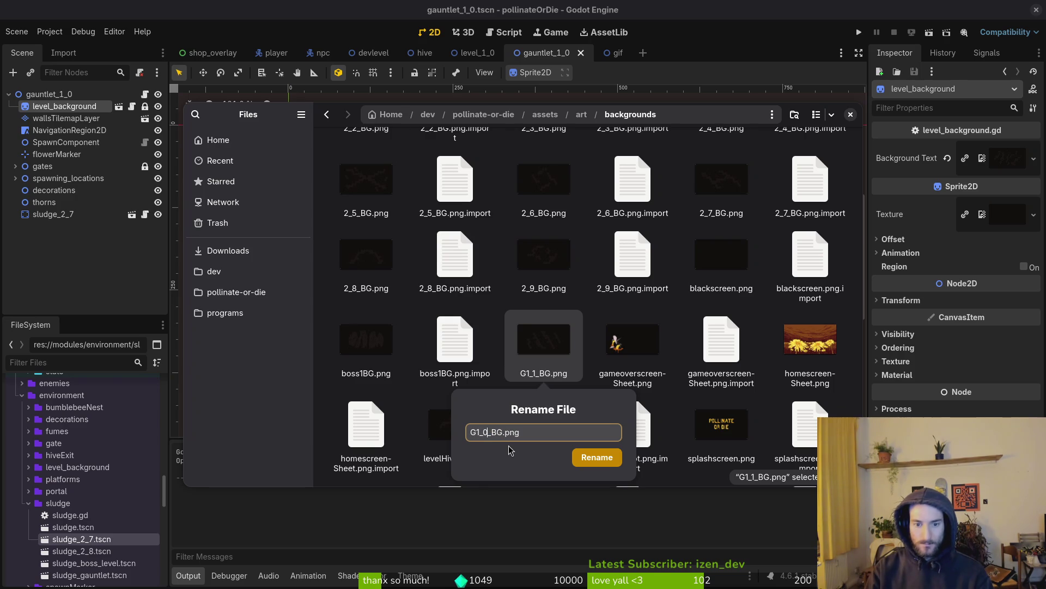
pyautogui.press('Return')
# Step: Assign G1_0_BG.png as the level_background texture and save gauntlet_1_0
pyautogui.click(852, 115)
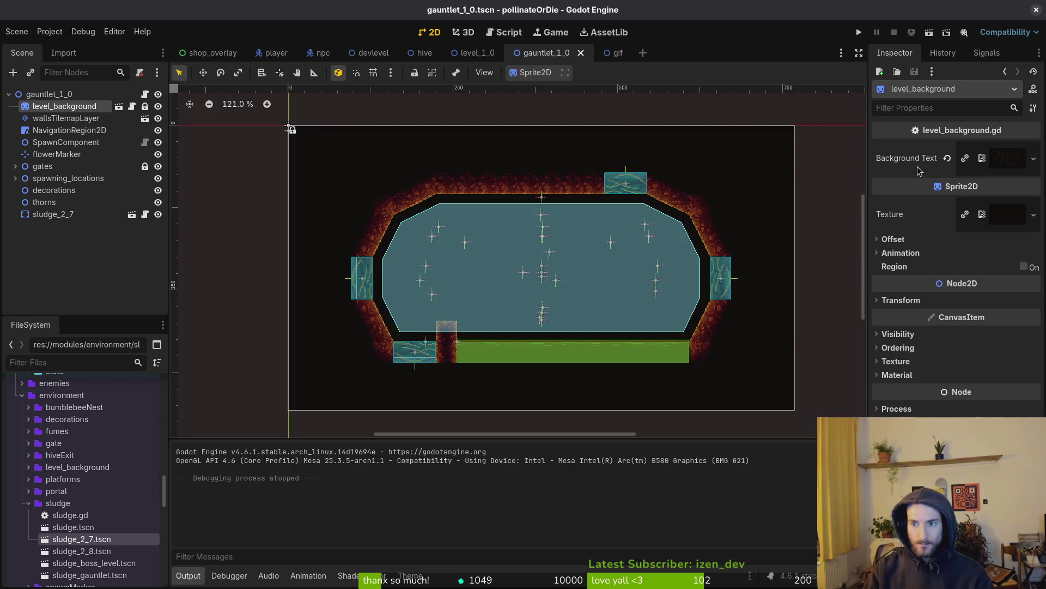
pyautogui.click(948, 158)
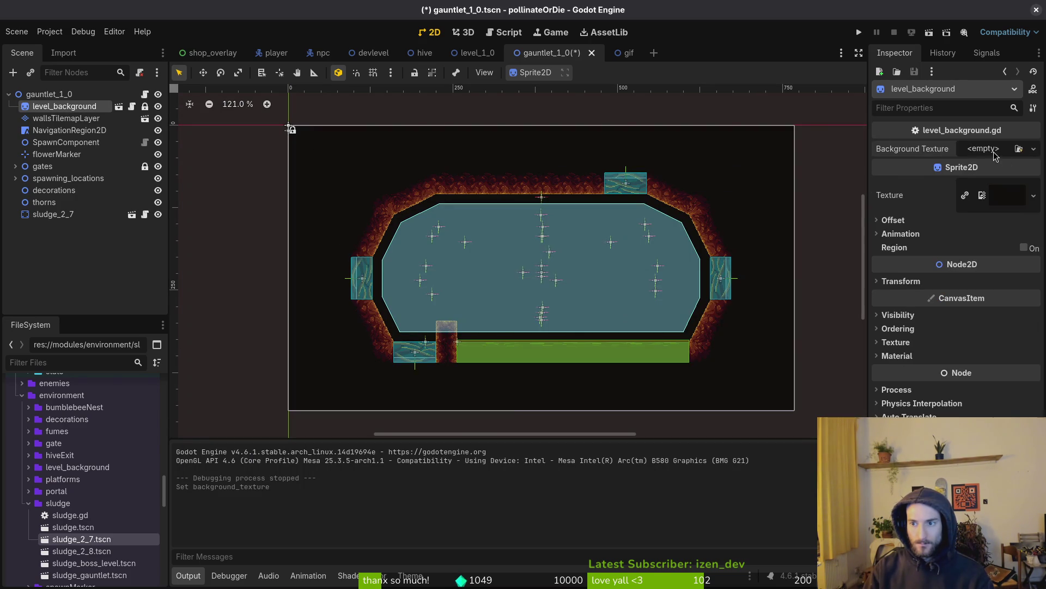
pyautogui.click(1034, 149)
pyautogui.click(981, 388)
pyautogui.write('g1')
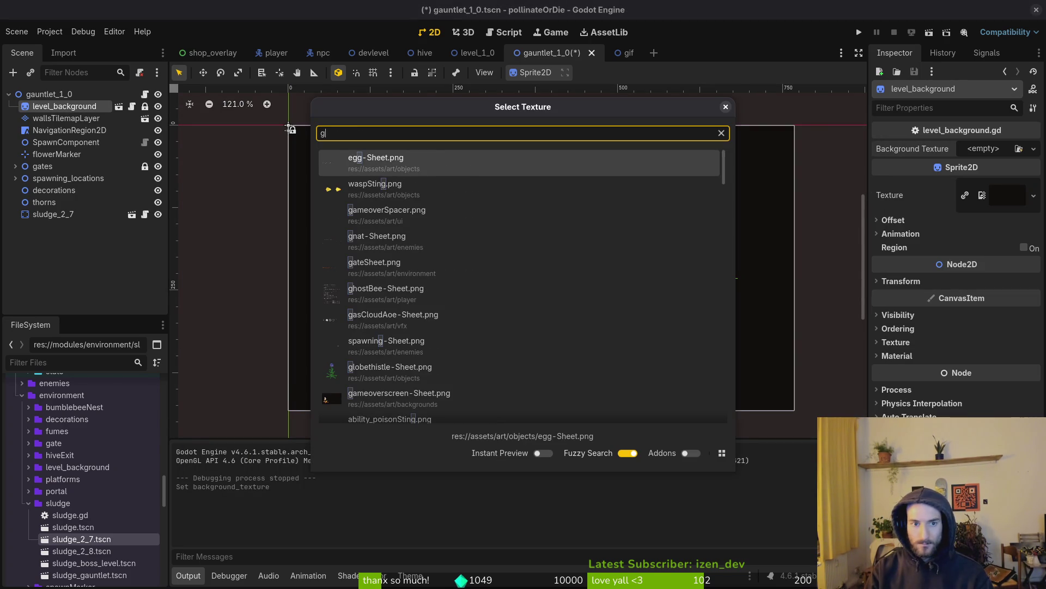
pyautogui.press('Return')
pyautogui.hotkey('ctrl', 's')
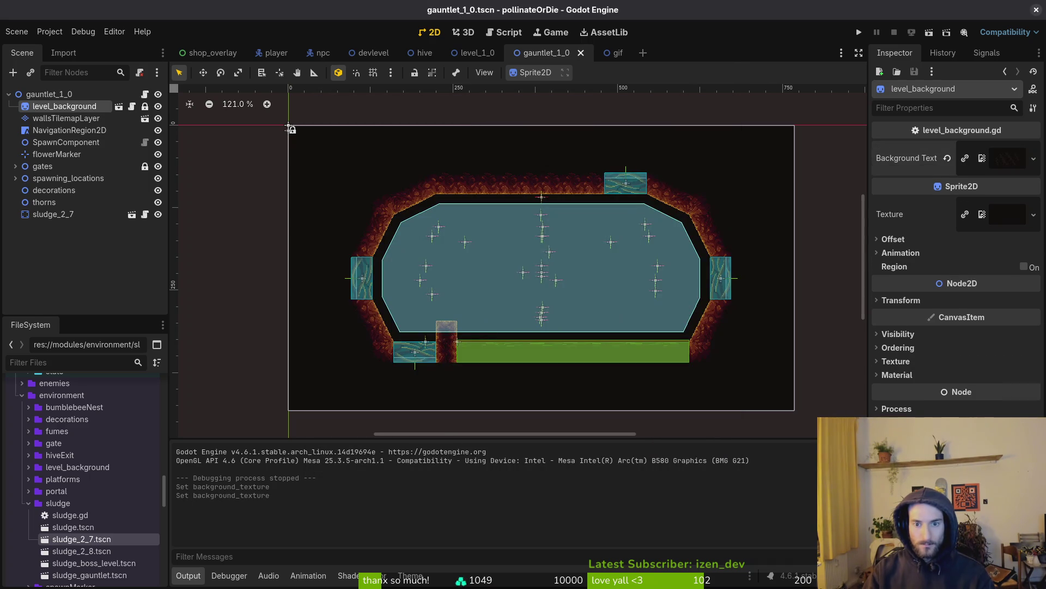
# Step: Open gauntlet_1_1.tscn through Quick Open (Ctrl+Shift+O)
pyautogui.hotkey('ctrl', 'shift', 'o')
pyautogui.write('1_1')
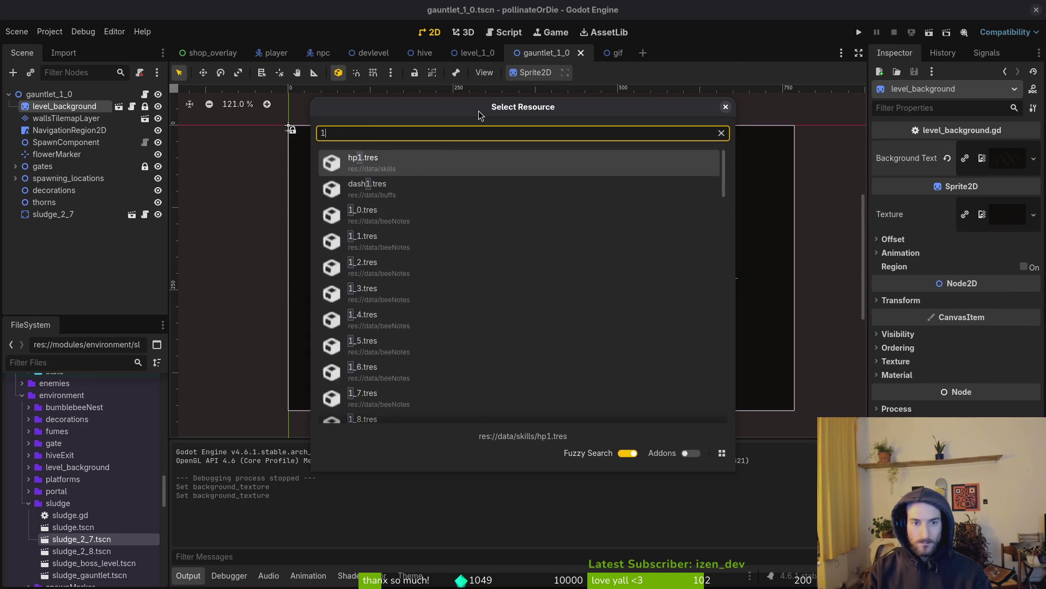
pyautogui.press('Return')
pyautogui.hotkey('ctrl', 'shift', 'o')
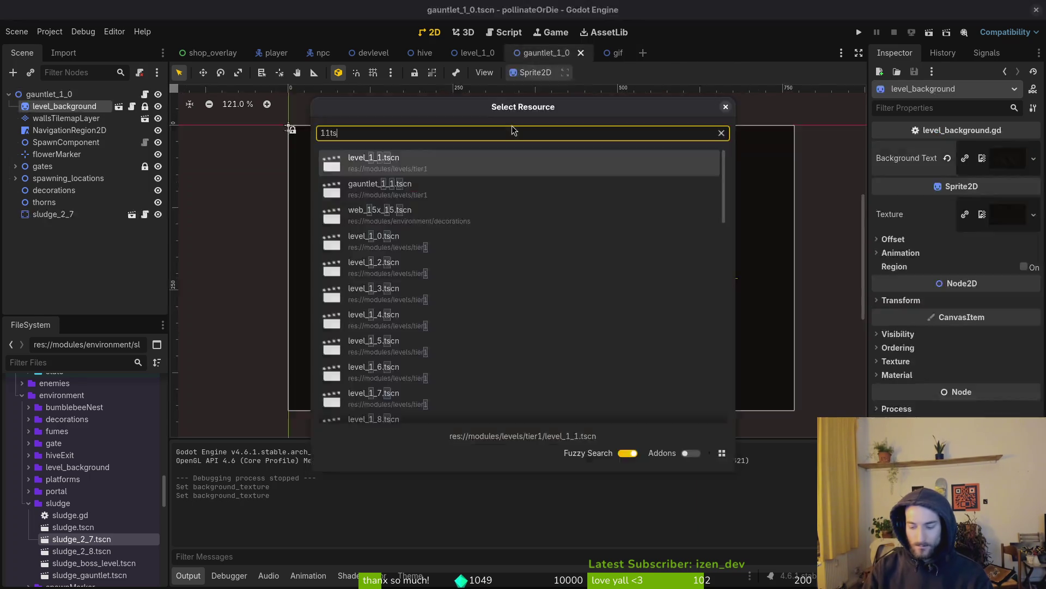
pyautogui.write('%1')
pyautogui.press('BackSpace')
pyautogui.press('BackSpace')
pyautogui.write('1_1.tscn')
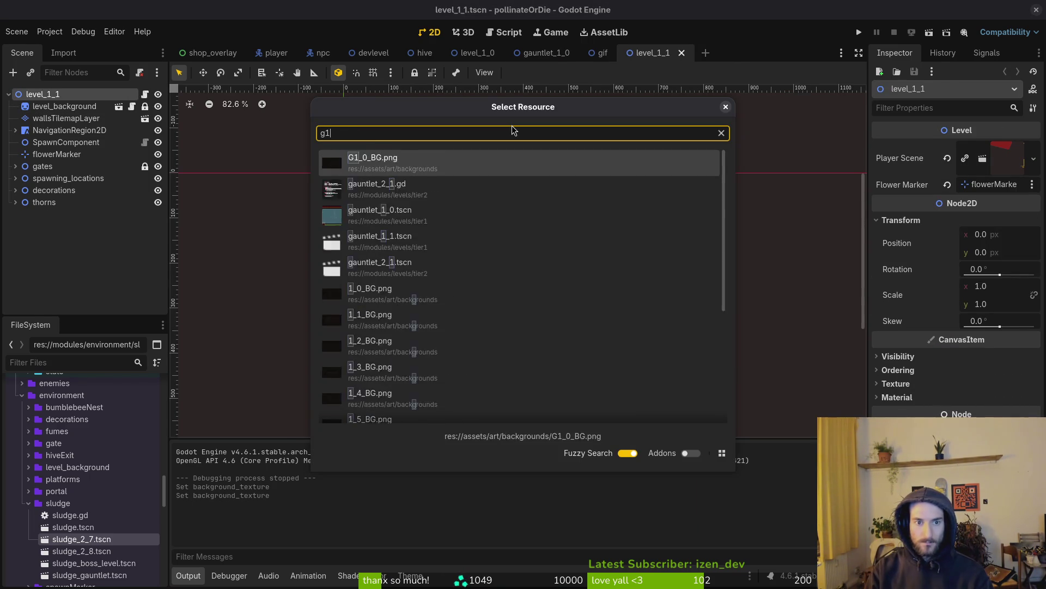
pyautogui.press('Return')
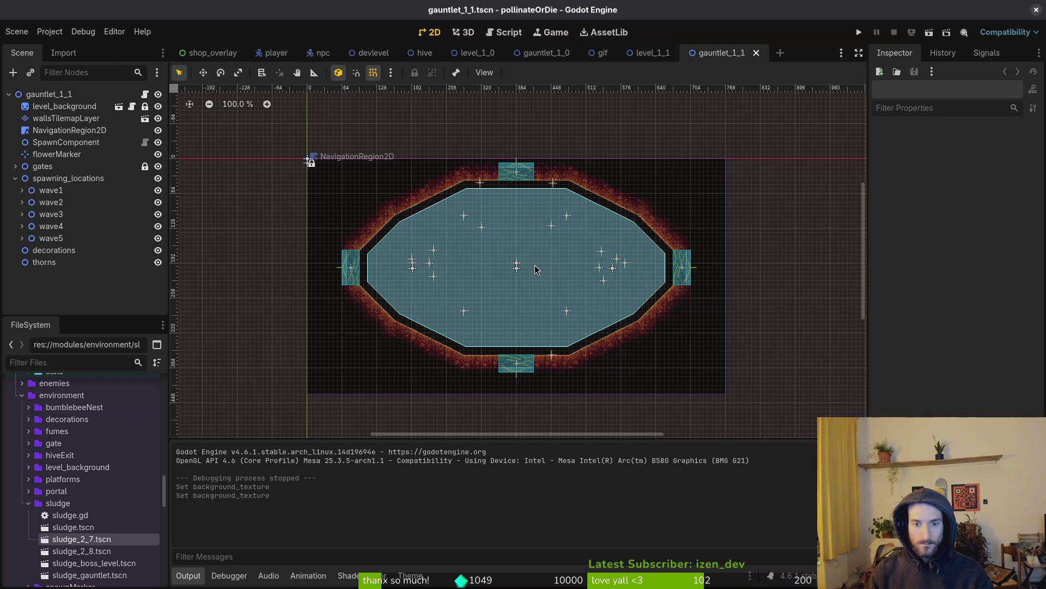
pyautogui.scroll(2, 638, 331)
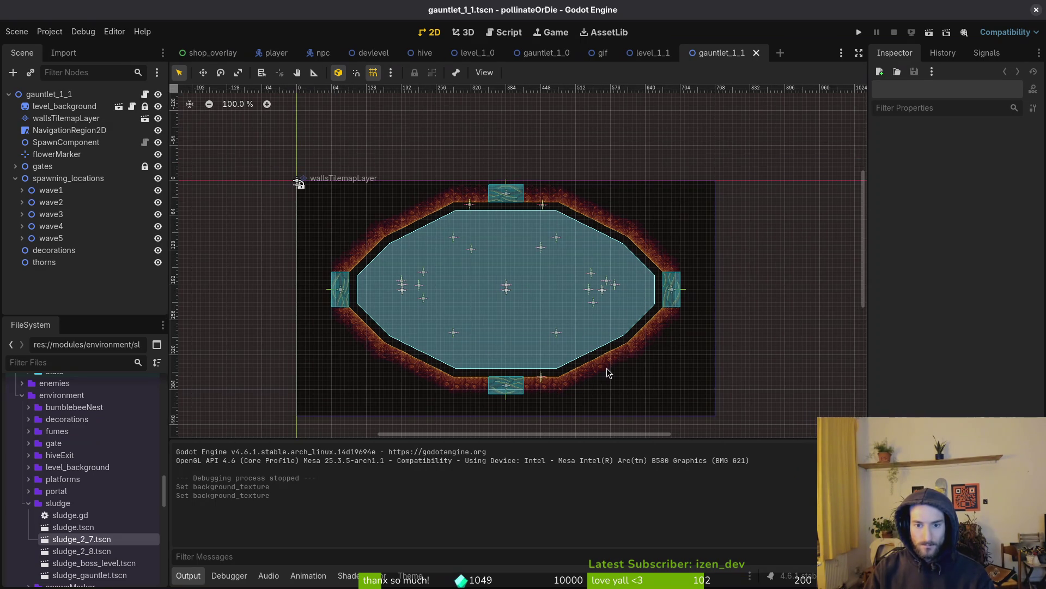
pyautogui.scroll(3, 472, 342)
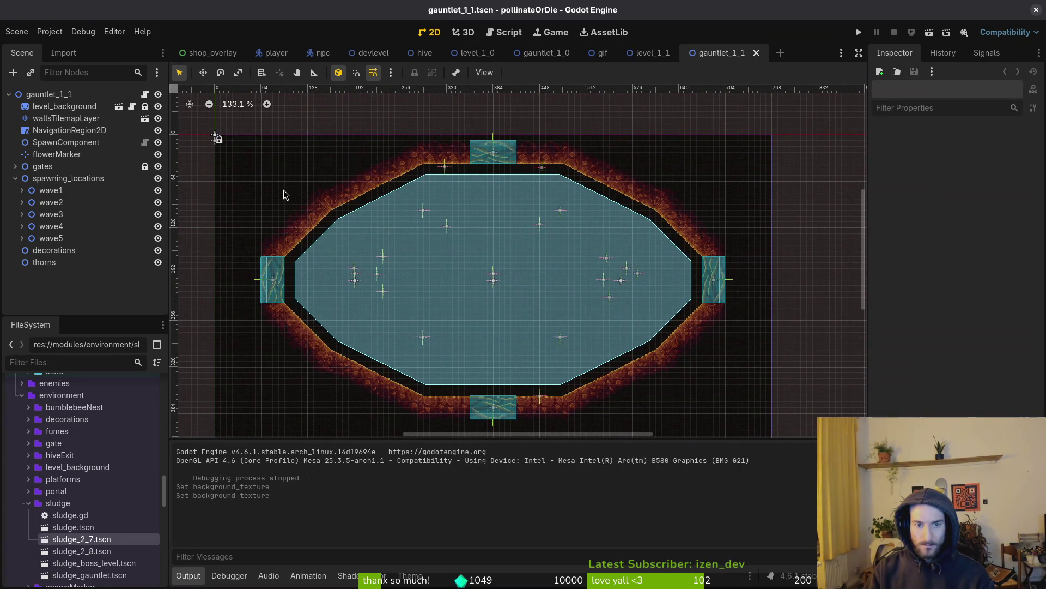
pyautogui.scroll(-3, 330, 214)
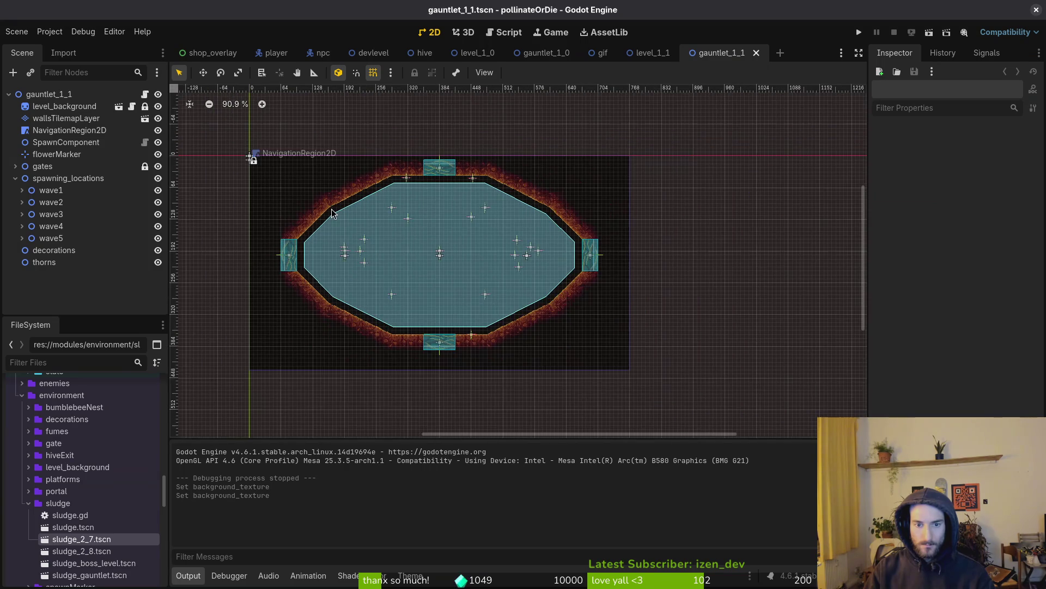
pyautogui.scroll(2, 328, 214)
pyautogui.hotkey('ctrl', 'w')
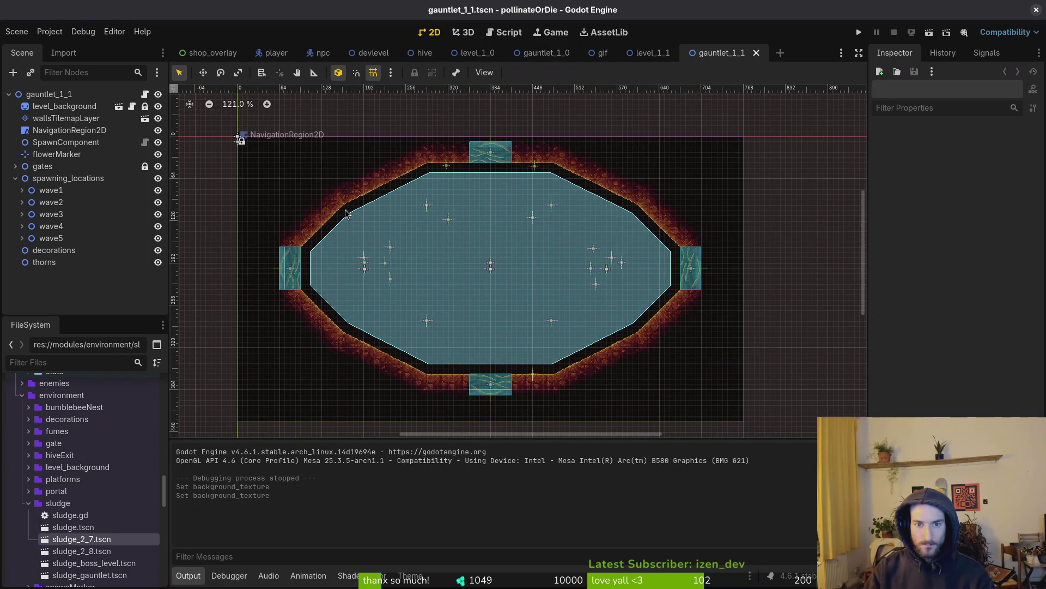
pyautogui.hotkey('ctrl', 'shift', 'o')
pyautogui.write('g11ts')
pyautogui.press('Return')
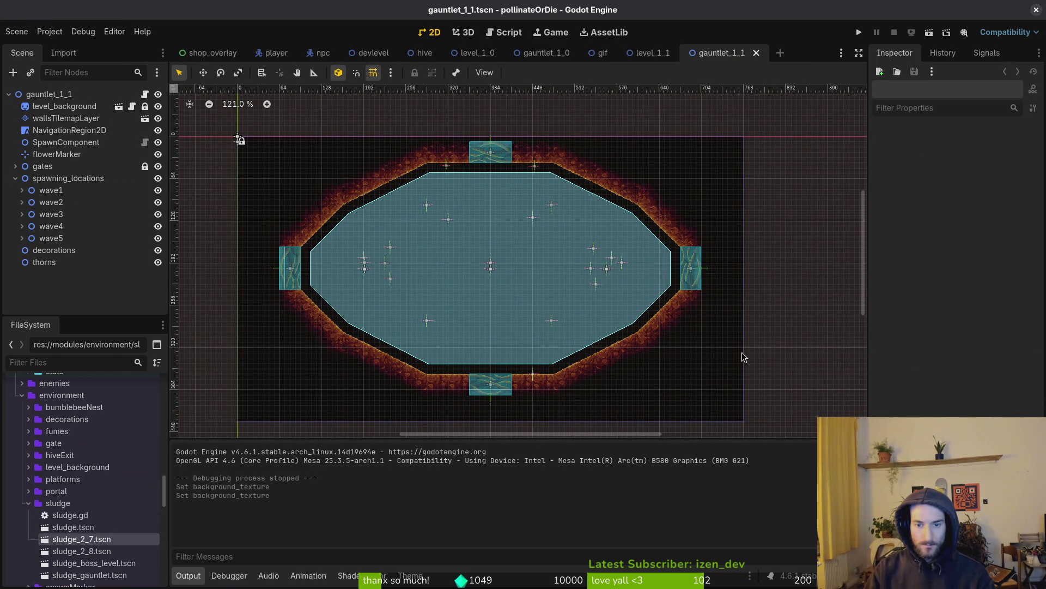
pyautogui.moveTo(774, 431)
pyautogui.mouseDown()
pyautogui.moveTo(427, 215)
pyautogui.moveTo(240, 137)
pyautogui.mouseUp()
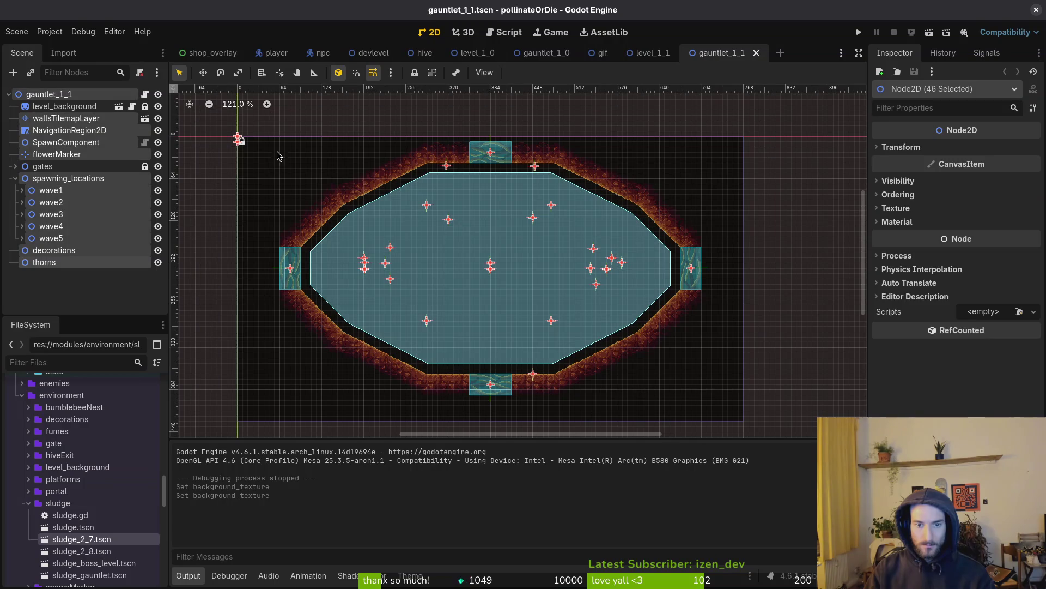
pyautogui.click(760, 333)
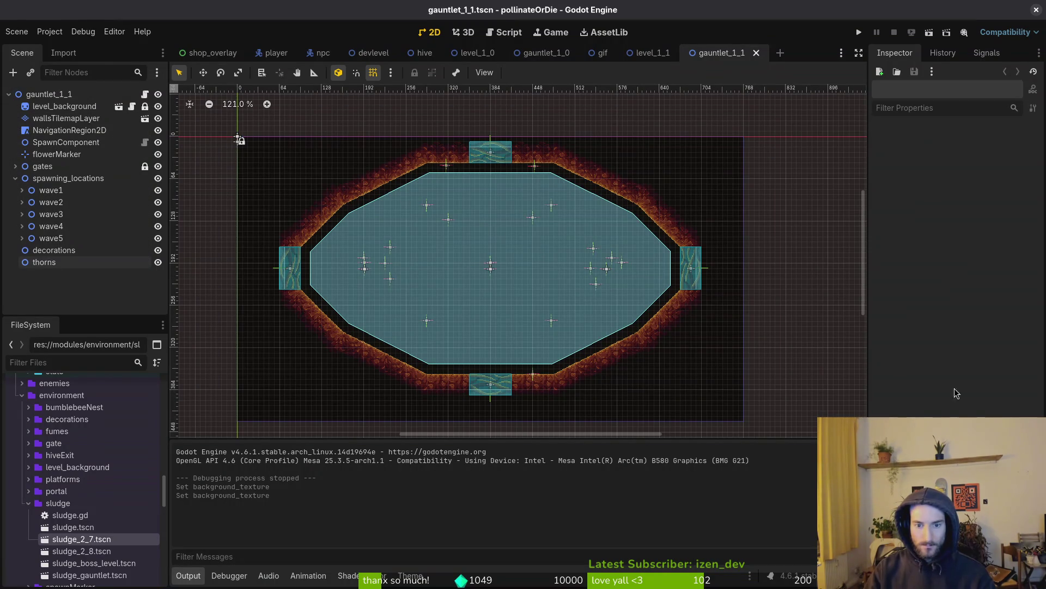
pyautogui.hotkey('ctrl', 'shift', 'w')
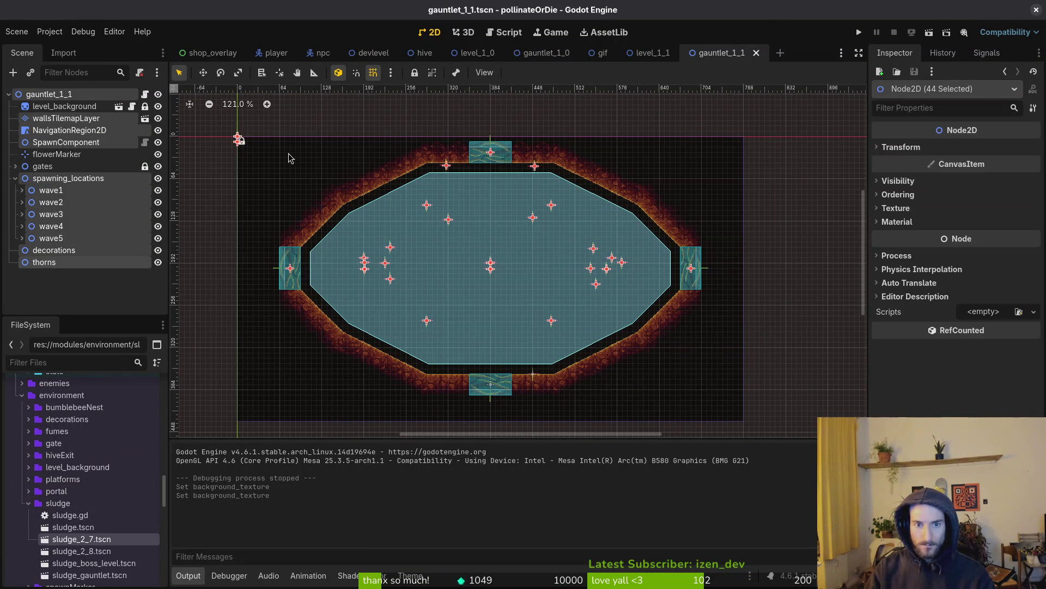
pyautogui.hotkey('shift', 'alt', 'o')
pyautogui.write('g11ts')
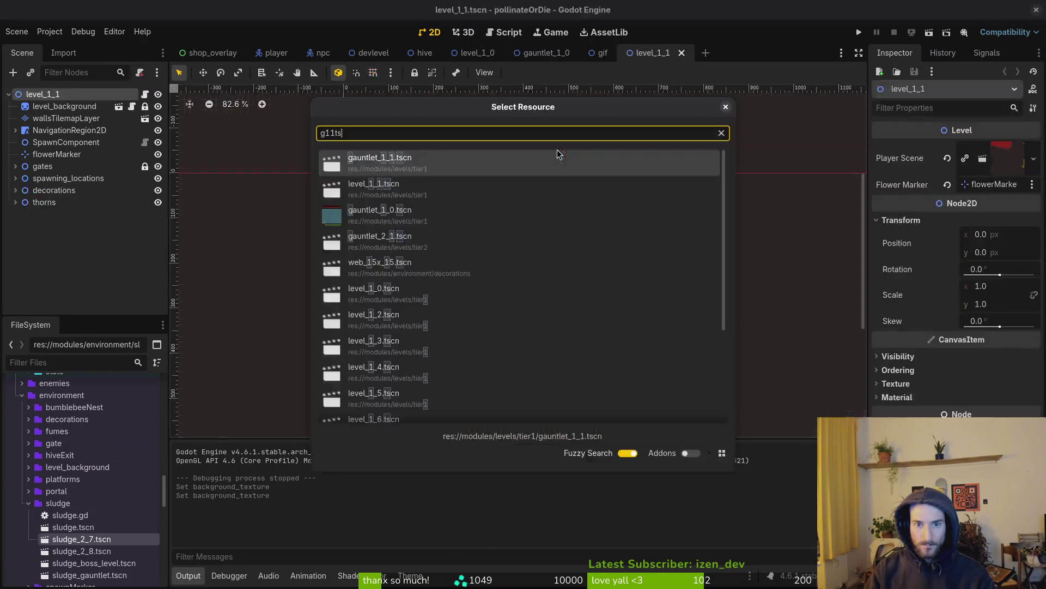
pyautogui.doubleClick(560, 158)
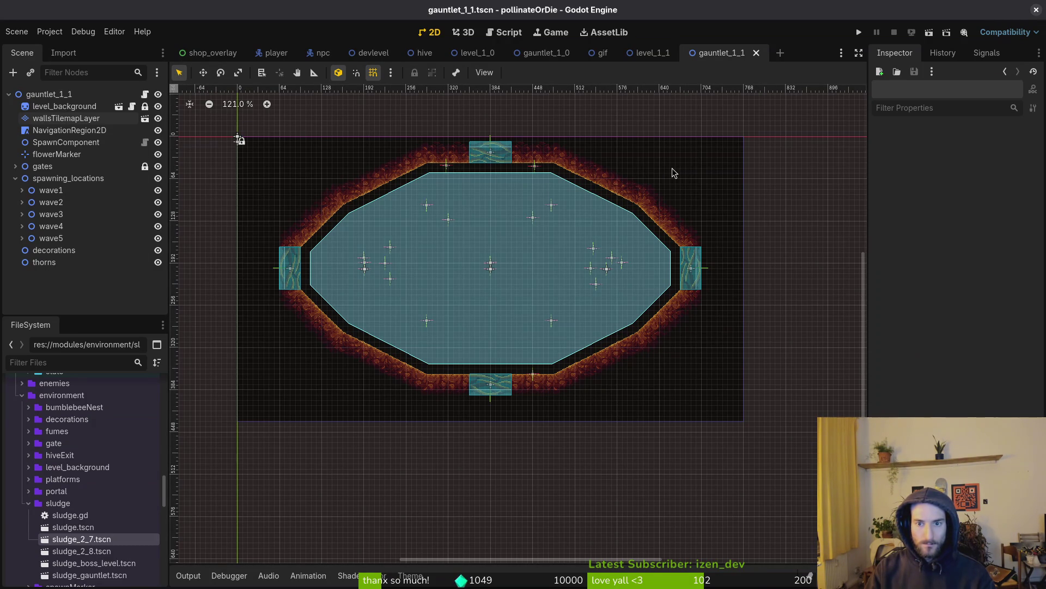
# Step: Box-select all 29 spawn markers, nudge them a few pixels vertically, and save gauntlet_1_1
pyautogui.moveTo(672, 168)
pyautogui.mouseDown()
pyautogui.moveTo(442, 314)
pyautogui.moveTo(311, 354)
pyautogui.mouseUp()
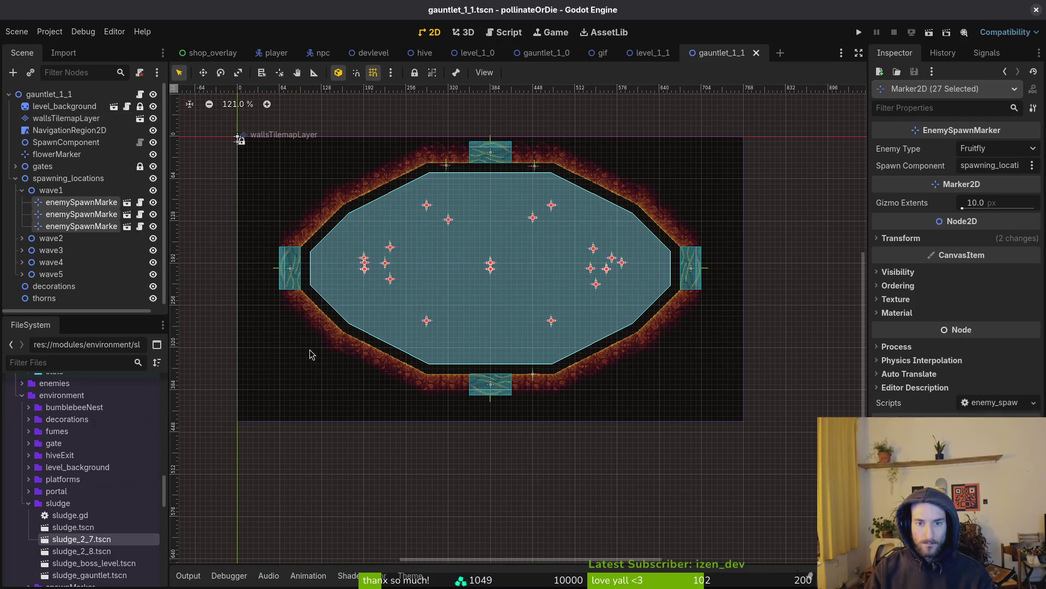
pyautogui.moveTo(688, 165)
pyautogui.mouseDown()
pyautogui.moveTo(510, 224)
pyautogui.moveTo(393, 288)
pyautogui.moveTo(401, 292)
pyautogui.moveTo(328, 358)
pyautogui.mouseUp()
pyautogui.press('Down')
pyautogui.press('Down')
pyautogui.press('Down')
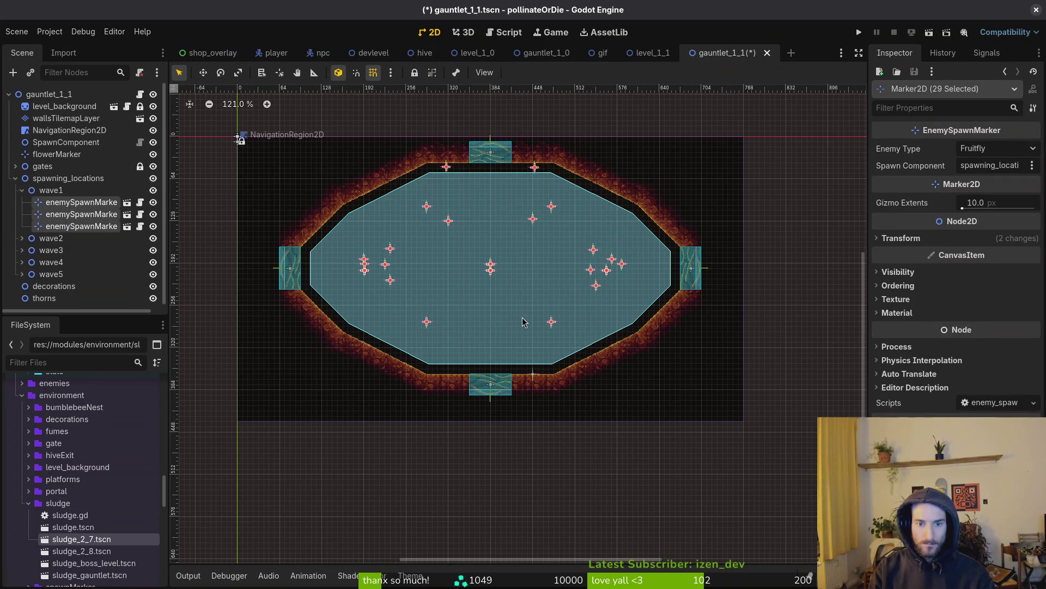
pyautogui.press('Down')
pyautogui.press('Down')
pyautogui.press('Down')
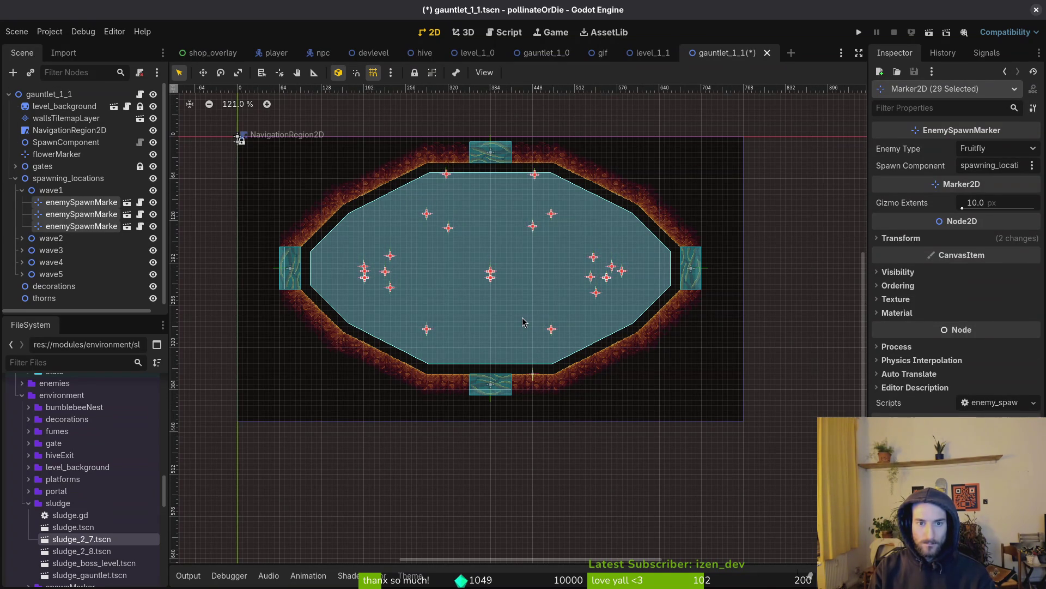
pyautogui.press('Down')
pyautogui.press('Down')
pyautogui.press('Down')
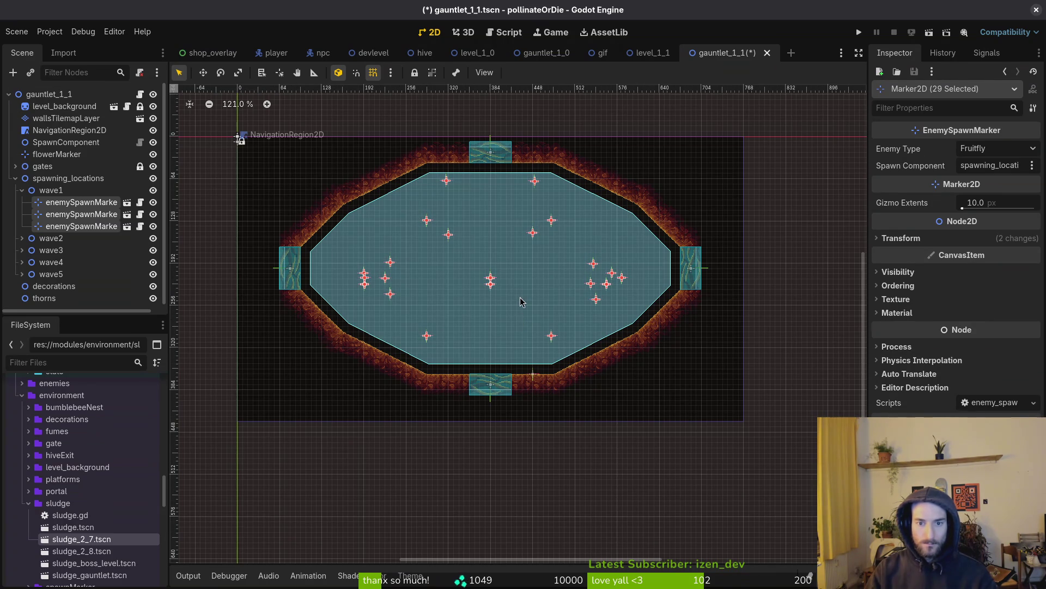
pyautogui.scroll(5, 490, 229)
pyautogui.press('f')
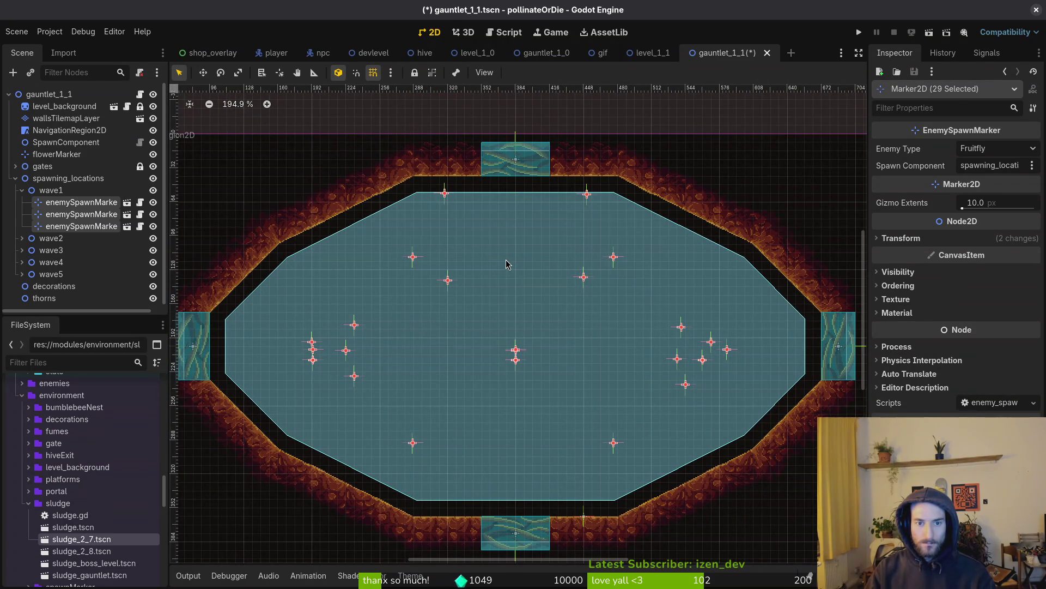
pyautogui.press('Up')
pyautogui.press('Up')
pyautogui.press('Up')
pyautogui.press('Up')
pyautogui.press('Up')
pyautogui.press('Up')
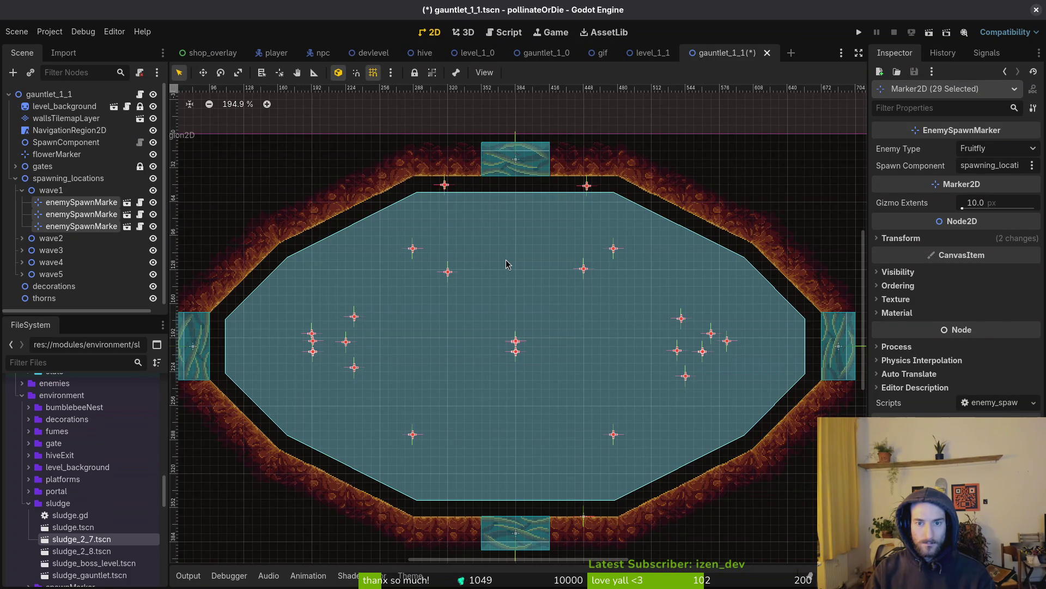
pyautogui.hotkey('ctrl', 's')
pyautogui.click(457, 199)
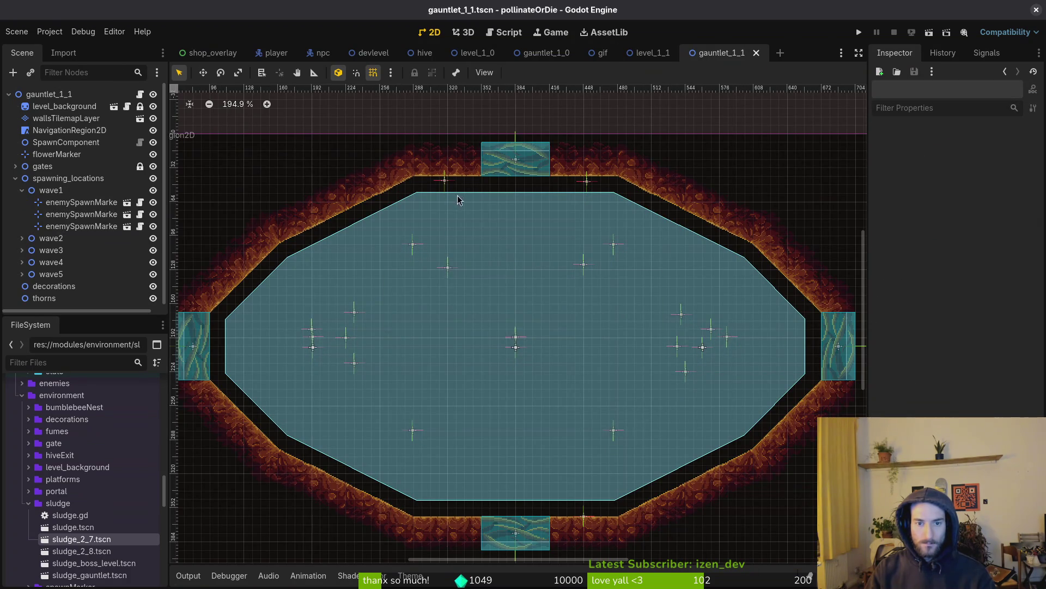
pyautogui.click(65, 118)
# Step: Collapse wave1 and hide the wave1, wave2, wave3 and wave5 spawn markers
pyautogui.click(557, 319)
pyautogui.scroll(-2, 540, 294)
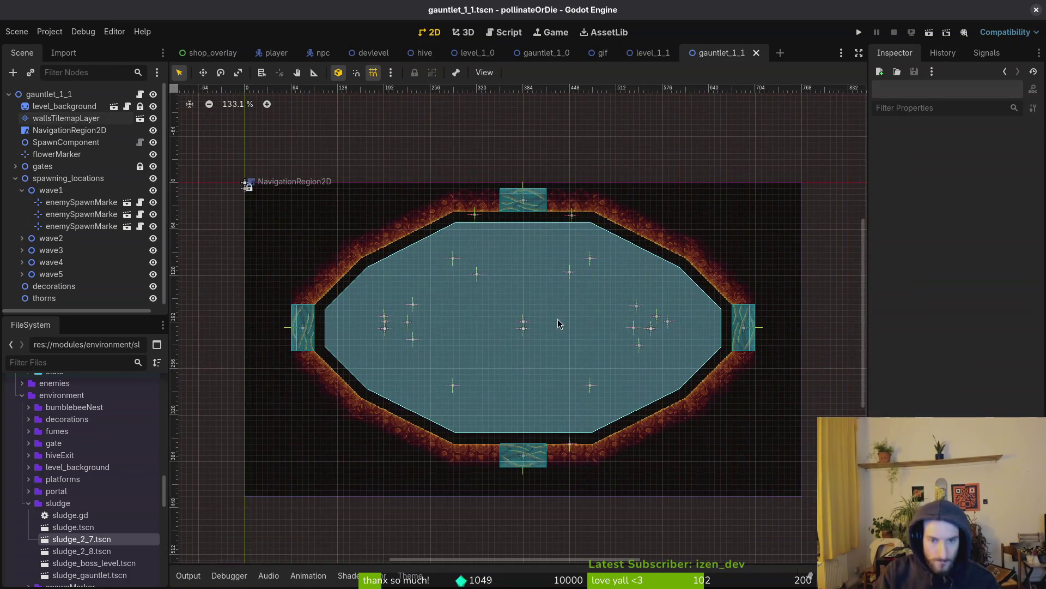
pyautogui.moveTo(519, 356); pyautogui.dragTo(506, 367)
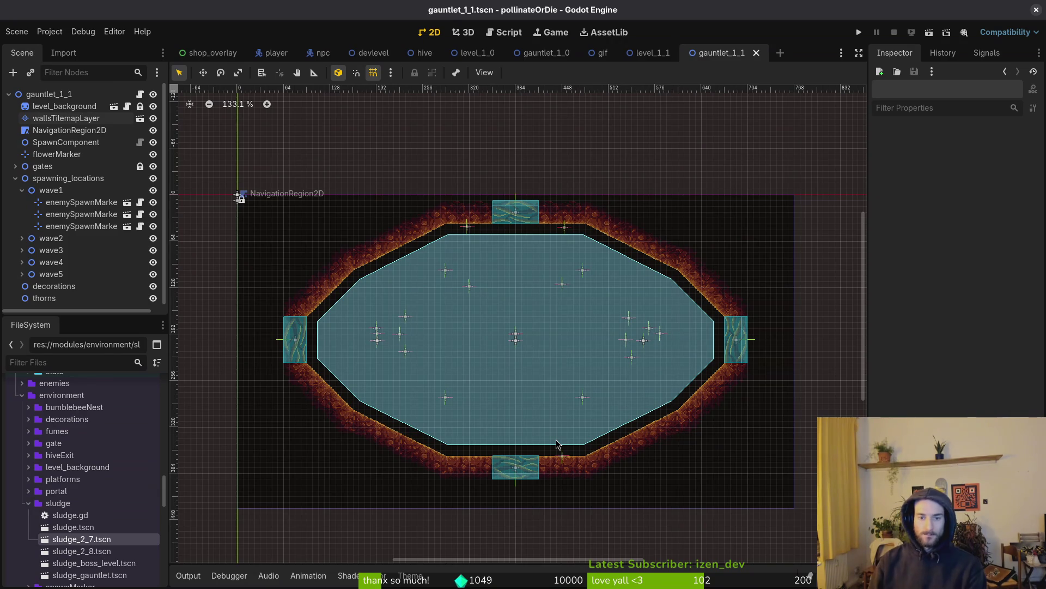
pyautogui.click(22, 190)
pyautogui.click(158, 190)
pyautogui.click(158, 202)
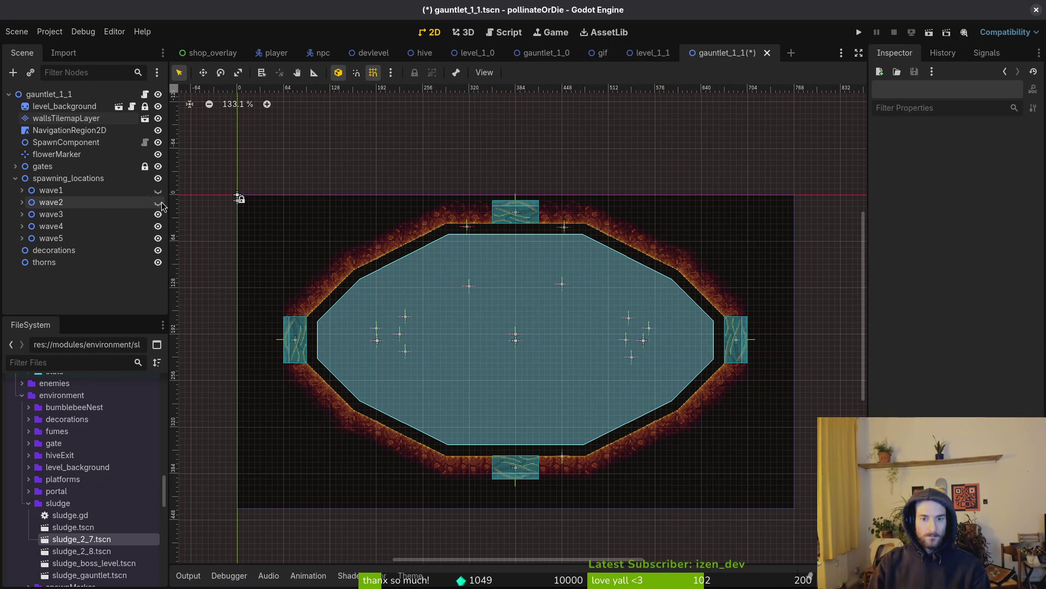
pyautogui.click(157, 215)
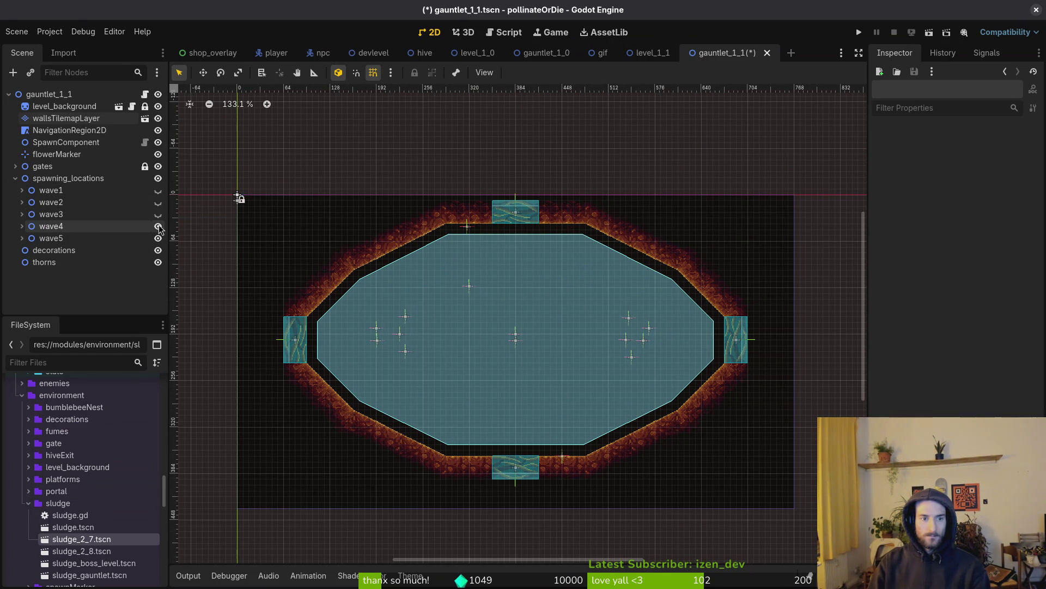
pyautogui.click(159, 226)
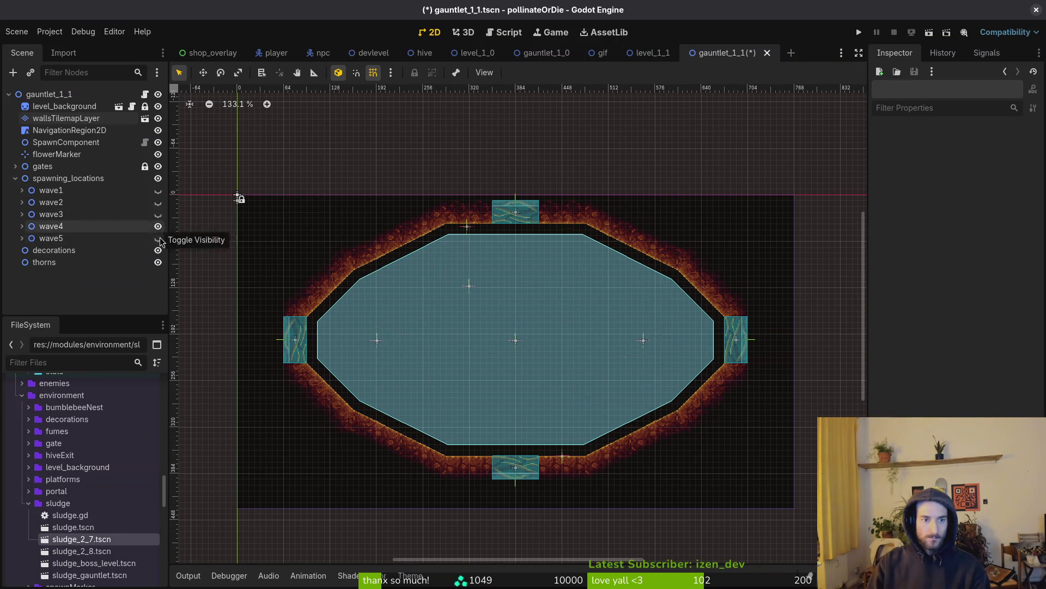
# Step: Undo the hiding so all waves show, save, and select wallsTilemapLayer
pyautogui.hotkey('ctrl', 'z')
pyautogui.hotkey('ctrl', 'z')
pyautogui.hotkey('ctrl', 'z')
pyautogui.hotkey('ctrl', 's')
pyautogui.click(725, 422)
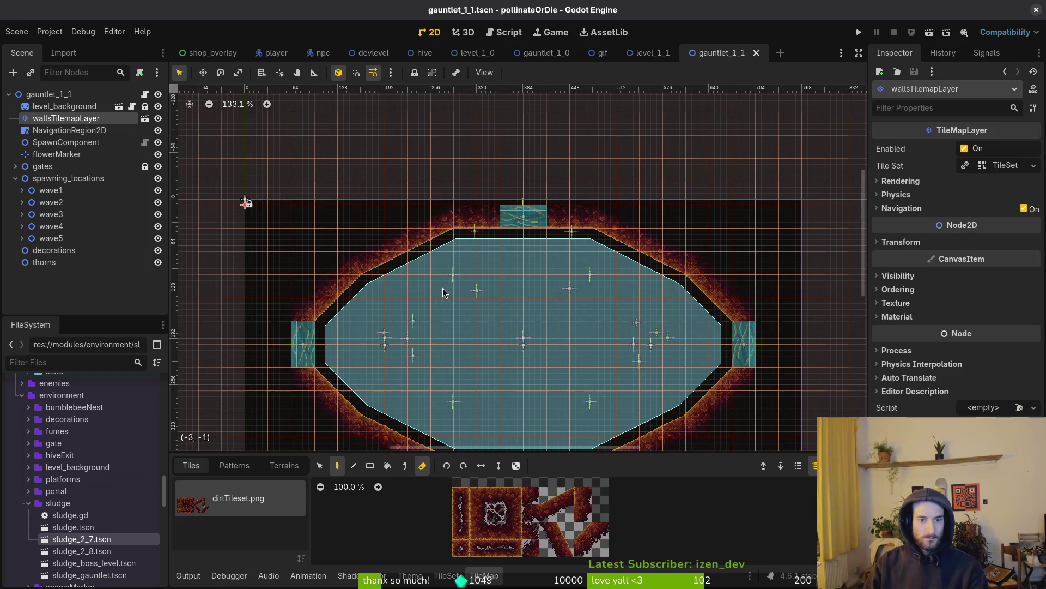
# Step: On wallsTilemapLayer, select the top row of wall tiles, delete it, then undo the deletion
pyautogui.click(320, 464)
pyautogui.moveTo(263, 169)
pyautogui.mouseDown()
pyautogui.moveTo(359, 323)
pyautogui.moveTo(420, 389)
pyautogui.mouseUp()
pyautogui.click(351, 374)
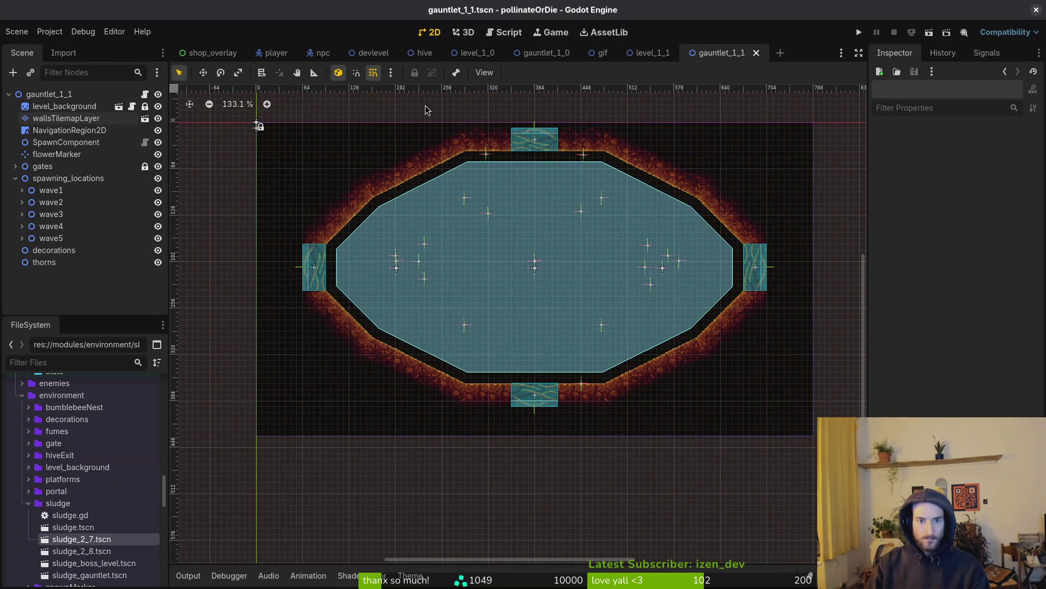
pyautogui.click(60, 118)
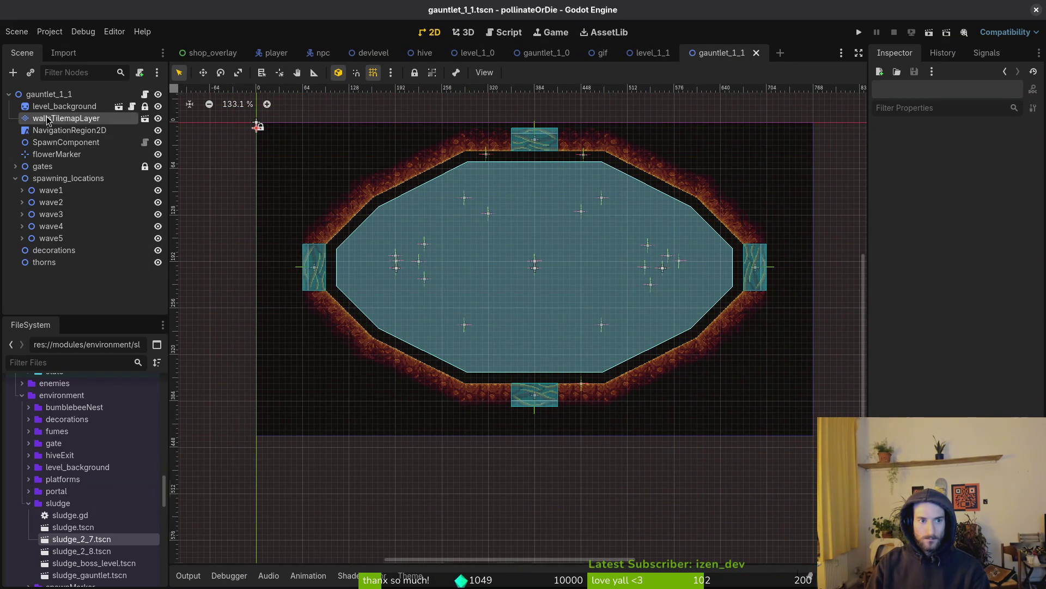
pyautogui.moveTo(408, 115)
pyautogui.mouseDown()
pyautogui.moveTo(649, 195)
pyautogui.moveTo(649, 174)
pyautogui.moveTo(401, 142)
pyautogui.moveTo(622, 174)
pyautogui.mouseUp()
pyautogui.click(60, 118)
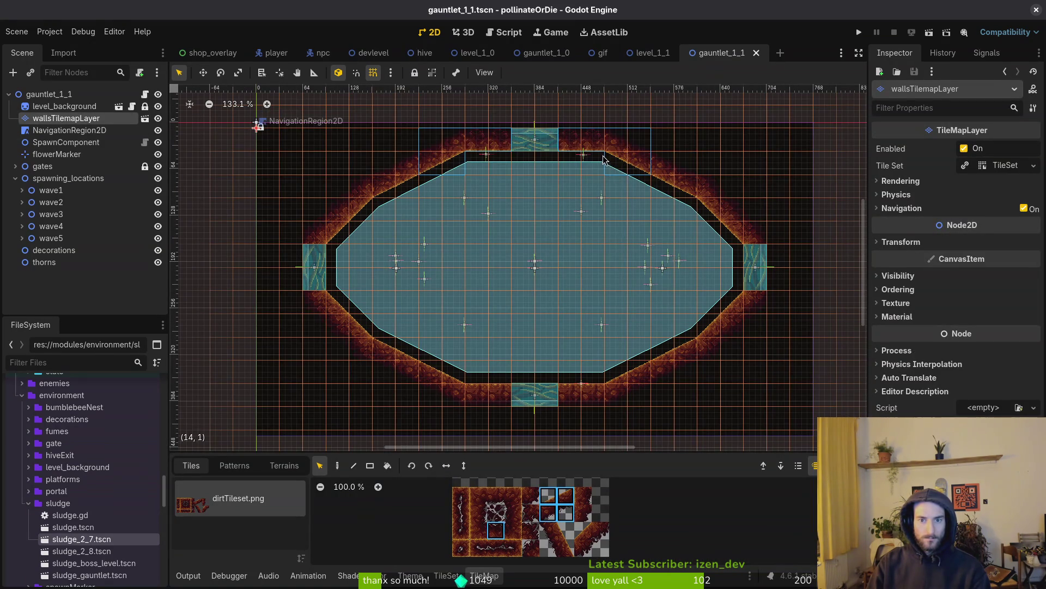
pyautogui.click(616, 163)
pyautogui.moveTo(437, 142); pyautogui.dragTo(646, 166)
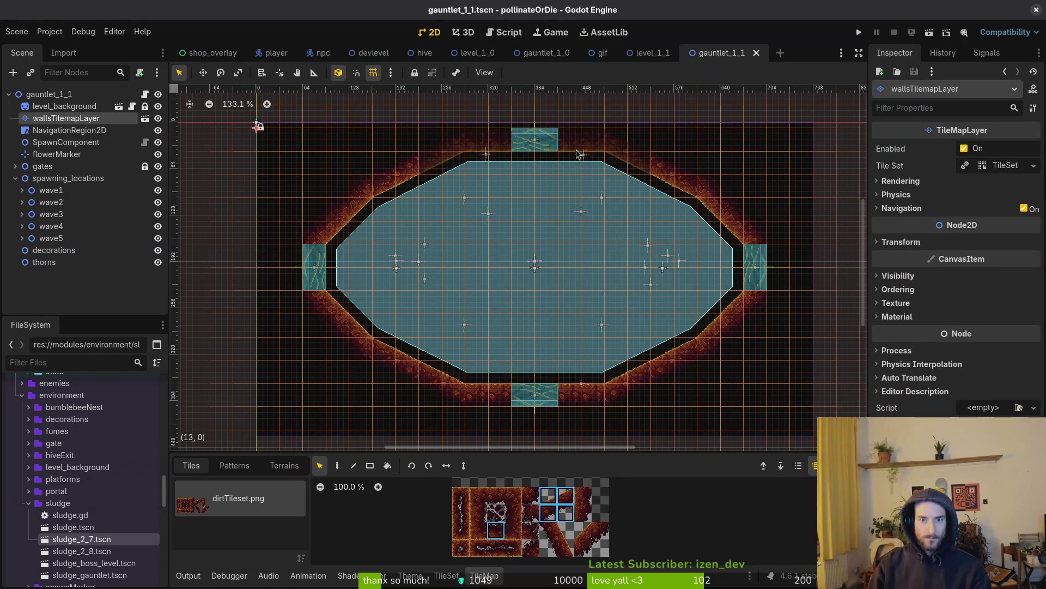
pyautogui.press('Delete')
pyautogui.hotkey('ctrl', 'z')
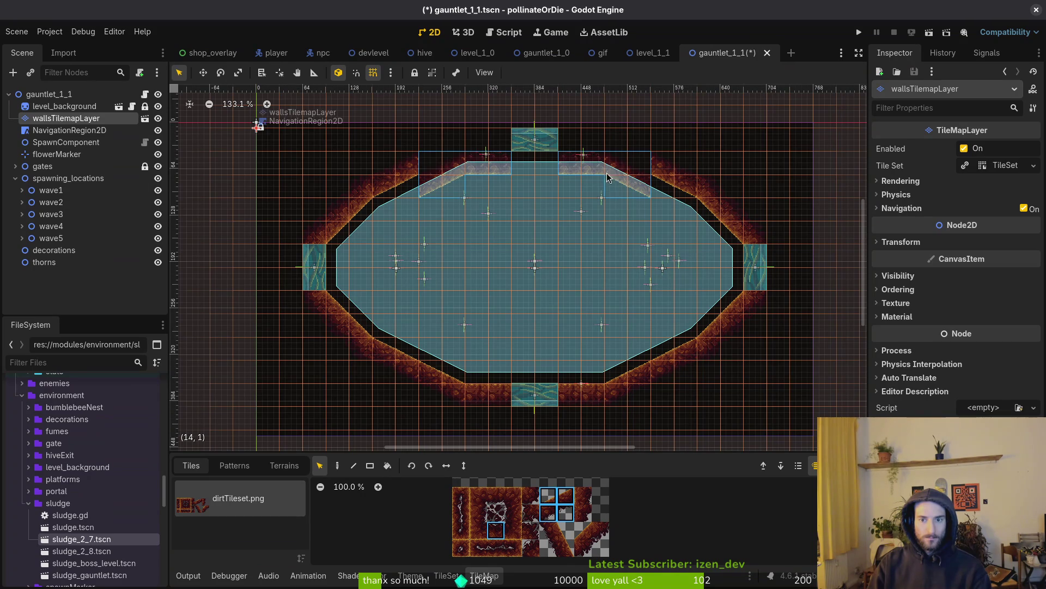
# Step: Shift the right-side wall tile blocks one cell inward toward the arena
pyautogui.moveTo(673, 196)
pyautogui.mouseDown()
pyautogui.moveTo(752, 306)
pyautogui.moveTo(757, 355)
pyautogui.mouseUp()
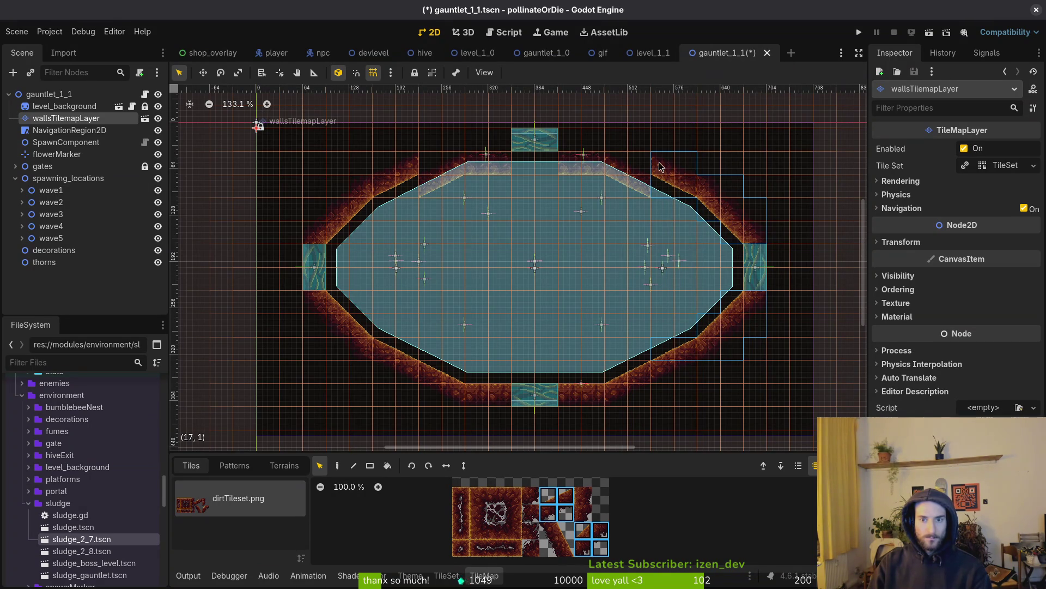
pyautogui.moveTo(648, 177)
pyautogui.mouseDown()
pyautogui.moveTo(680, 260)
pyautogui.moveTo(671, 199)
pyautogui.moveTo(655, 169)
pyautogui.moveTo(658, 182)
pyautogui.mouseUp()
pyautogui.moveTo(658, 146)
pyautogui.mouseDown()
pyautogui.moveTo(708, 327)
pyautogui.moveTo(749, 395)
pyautogui.moveTo(772, 406)
pyautogui.mouseUp()
pyautogui.moveTo(699, 322); pyautogui.dragTo(690, 329)
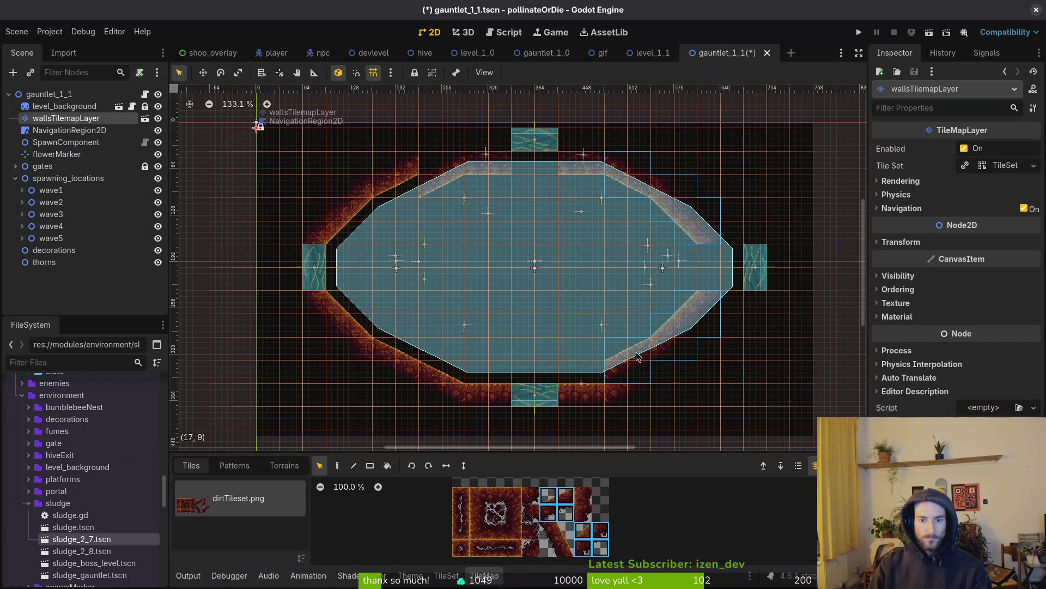
# Step: Paint two-tile edge pieces along the lower right wall and shift the left wall one cell right
pyautogui.click(637, 405)
pyautogui.moveTo(597, 396)
pyautogui.mouseDown()
pyautogui.moveTo(475, 395)
pyautogui.moveTo(488, 395)
pyautogui.mouseUp()
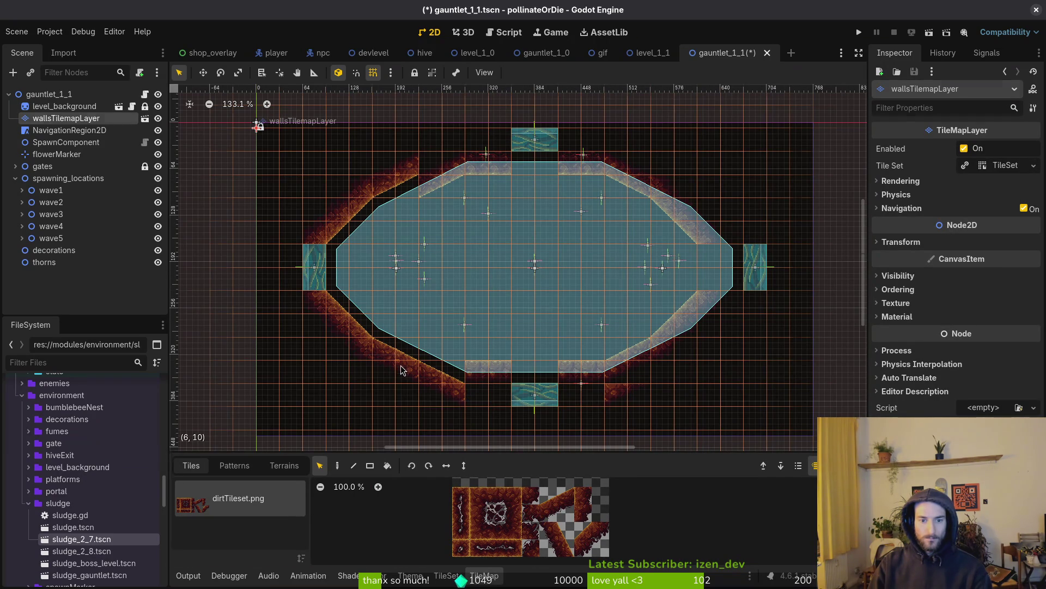
pyautogui.moveTo(419, 152)
pyautogui.mouseDown()
pyautogui.moveTo(372, 364)
pyautogui.moveTo(292, 386)
pyautogui.mouseUp()
pyautogui.moveTo(409, 355); pyautogui.dragTo(457, 357)
pyautogui.press('Escape')
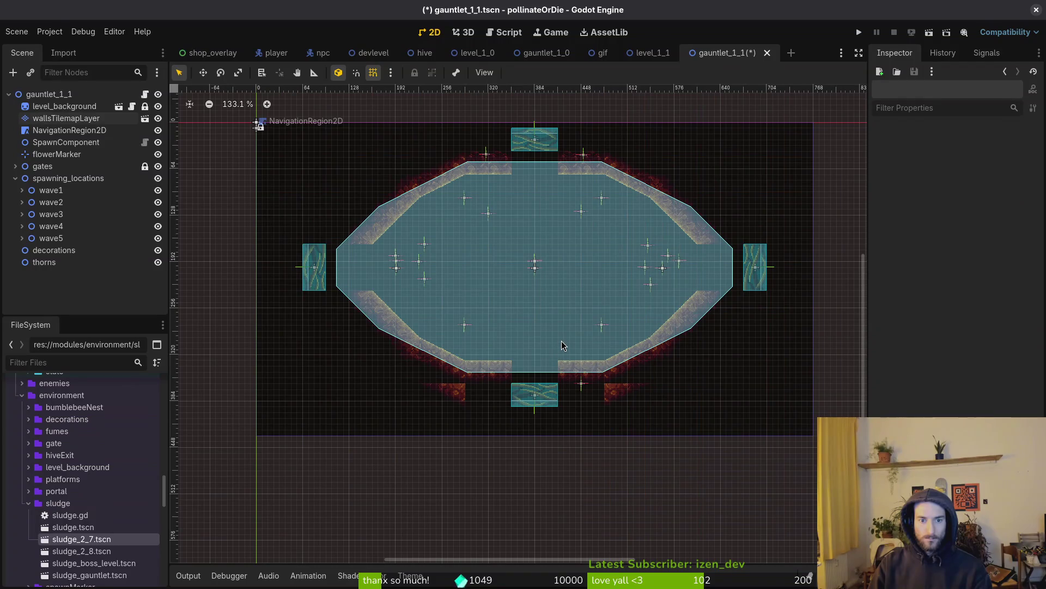
# Step: Hide the NavigationRegion2D so the arena walls are visible
pyautogui.scroll(4, 501, 189)
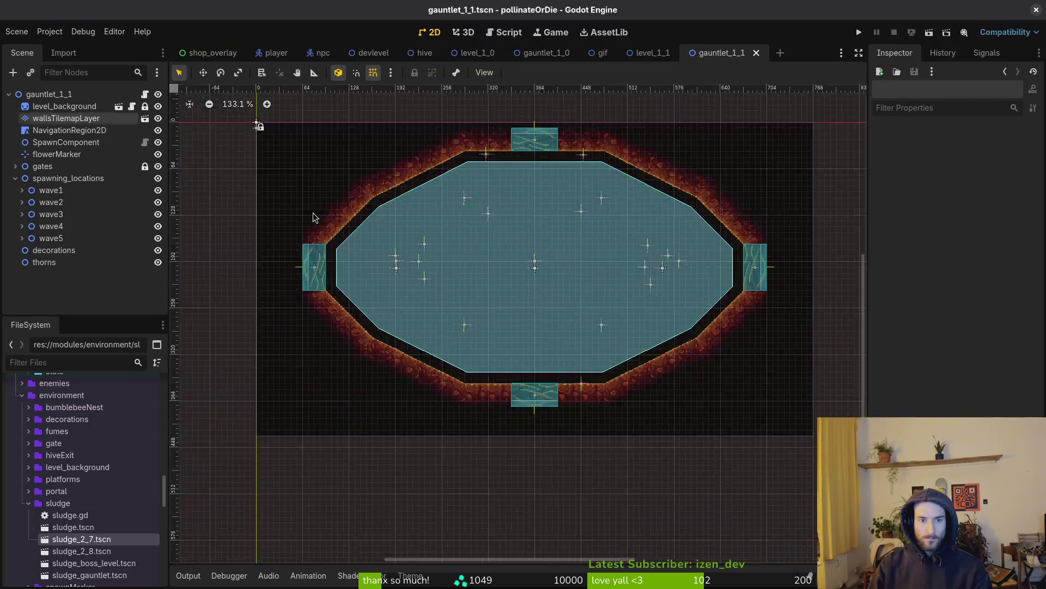
pyautogui.scroll(-4, 538, 255)
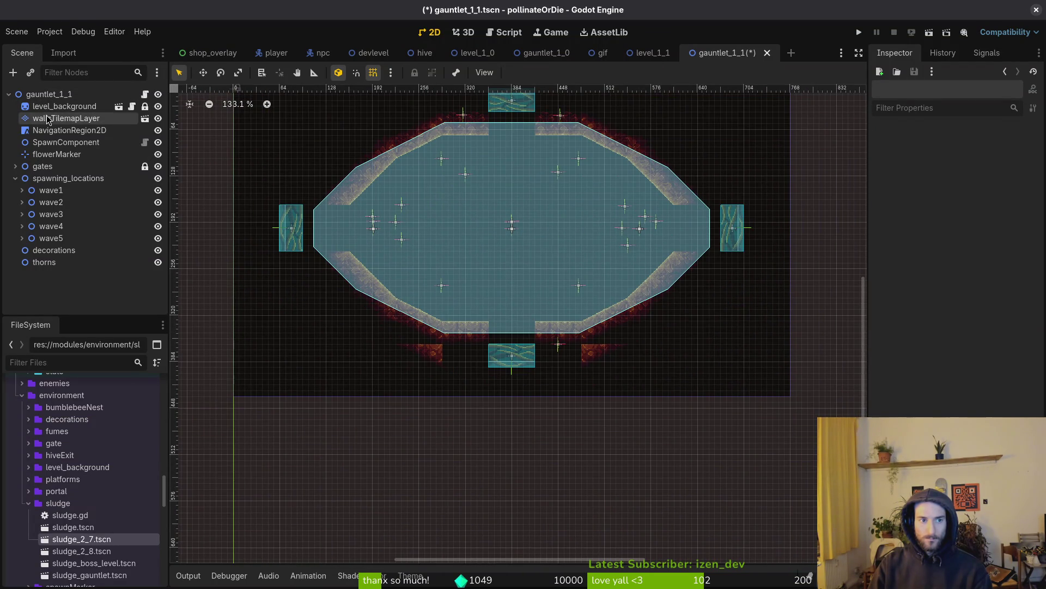
pyautogui.click(65, 118)
pyautogui.scroll(3, 608, 238)
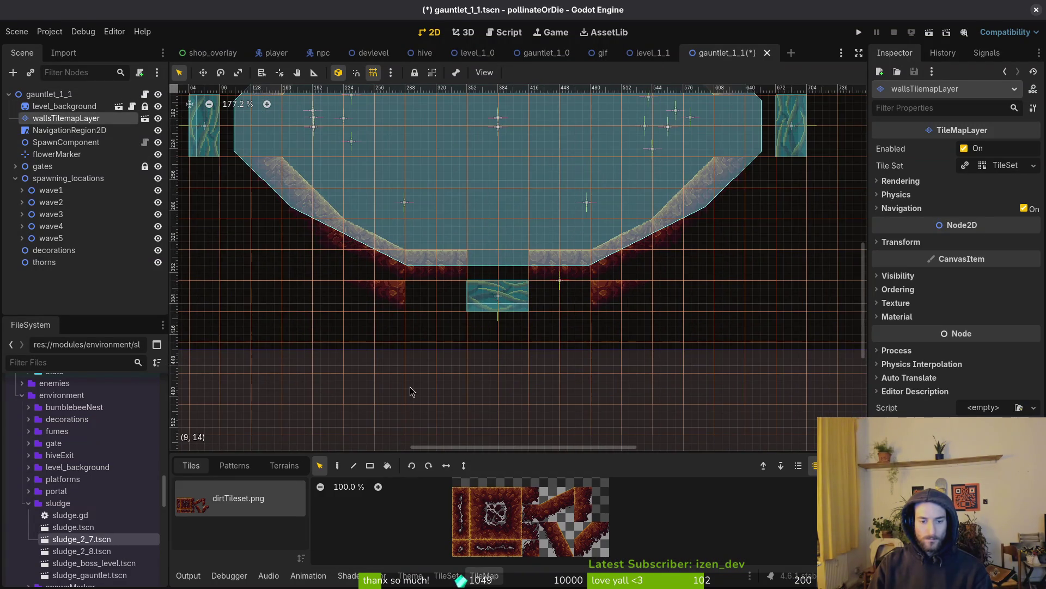
pyautogui.scroll(2, 410, 387)
pyautogui.press('d')
pyautogui.scroll(1, 497, 180)
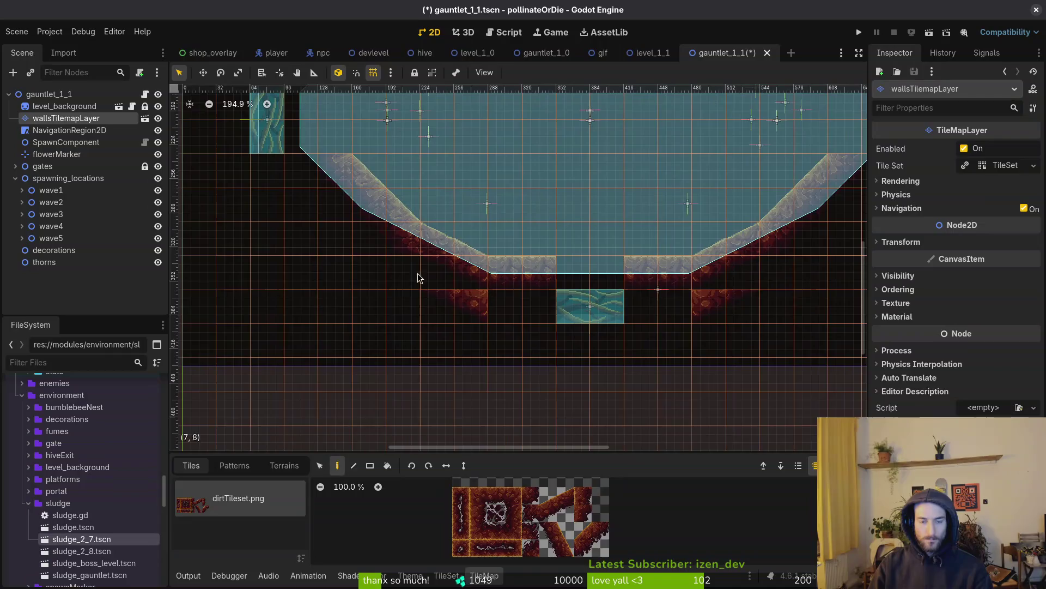
pyautogui.scroll(-3, 783, 313)
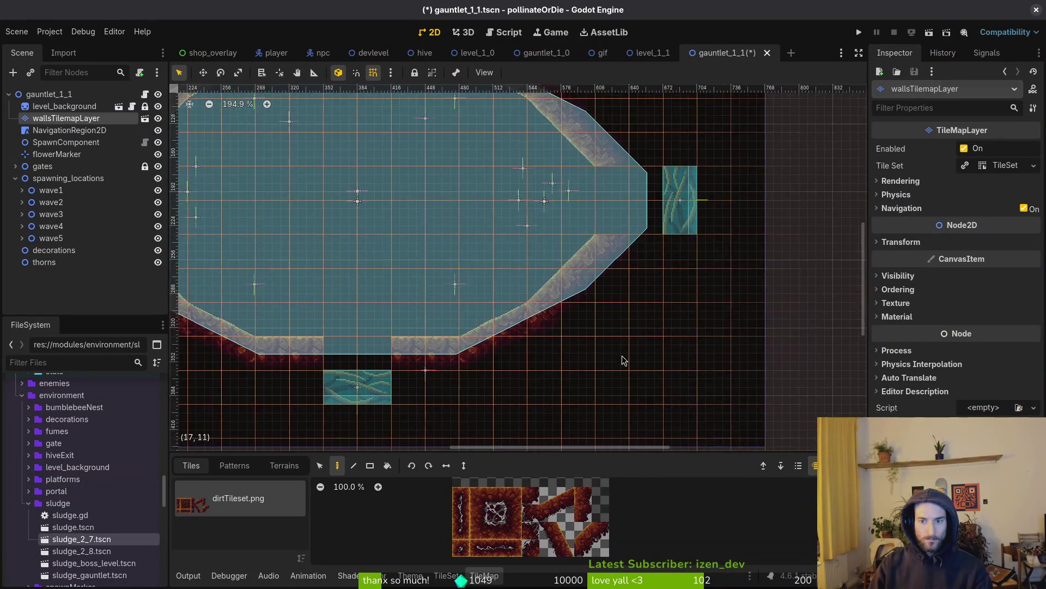
pyautogui.click(639, 335)
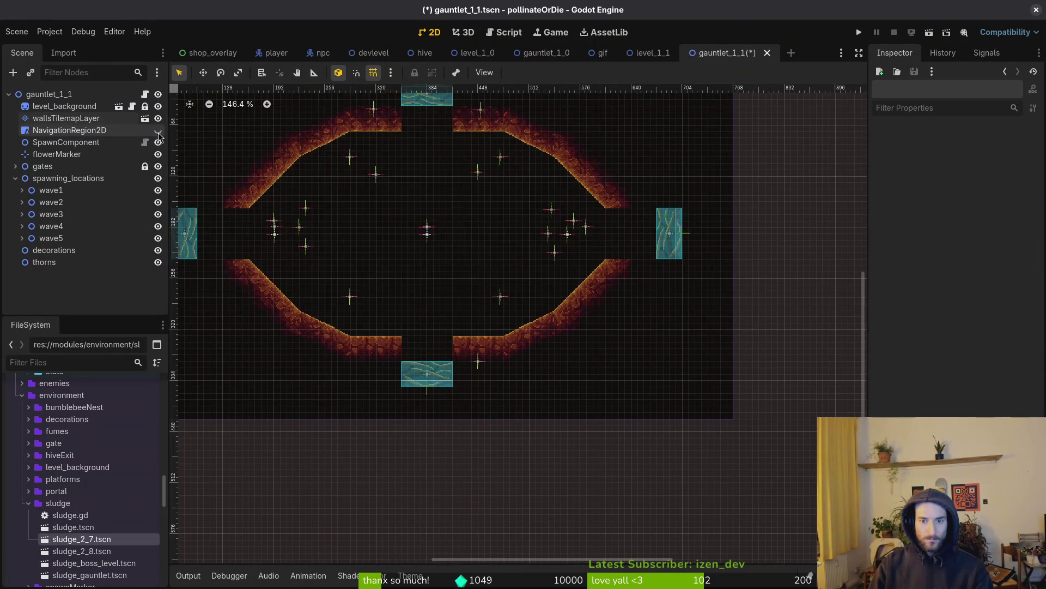
pyautogui.click(157, 130)
# Step: Move the north gate down into its gap in the top wall
pyautogui.moveTo(352, 257); pyautogui.dragTo(511, 284)
pyautogui.scroll(9, 584, 227)
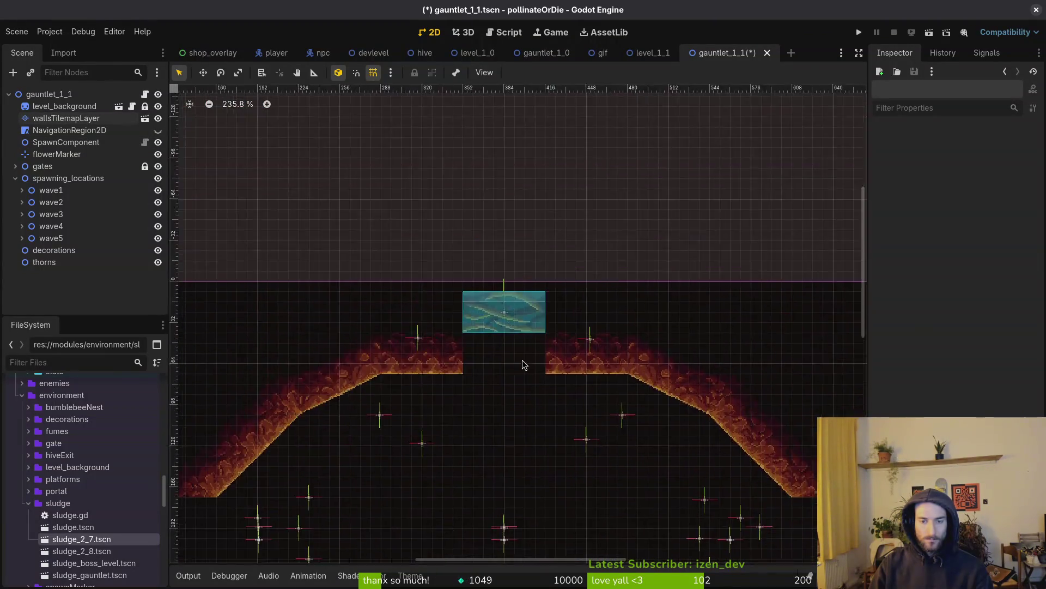
pyautogui.moveTo(522, 359); pyautogui.dragTo(478, 243)
pyautogui.scroll(3, 478, 243)
pyautogui.click(463, 191)
pyautogui.moveTo(462, 191)
pyautogui.mouseDown()
pyautogui.moveTo(496, 253)
pyautogui.moveTo(495, 275)
pyautogui.mouseUp()
# Step: Move the east gate 80 px left and the west gate right into their wall gaps
pyautogui.moveTo(603, 354)
pyautogui.mouseDown()
pyautogui.moveTo(341, 246)
pyautogui.moveTo(162, 79)
pyautogui.mouseUp()
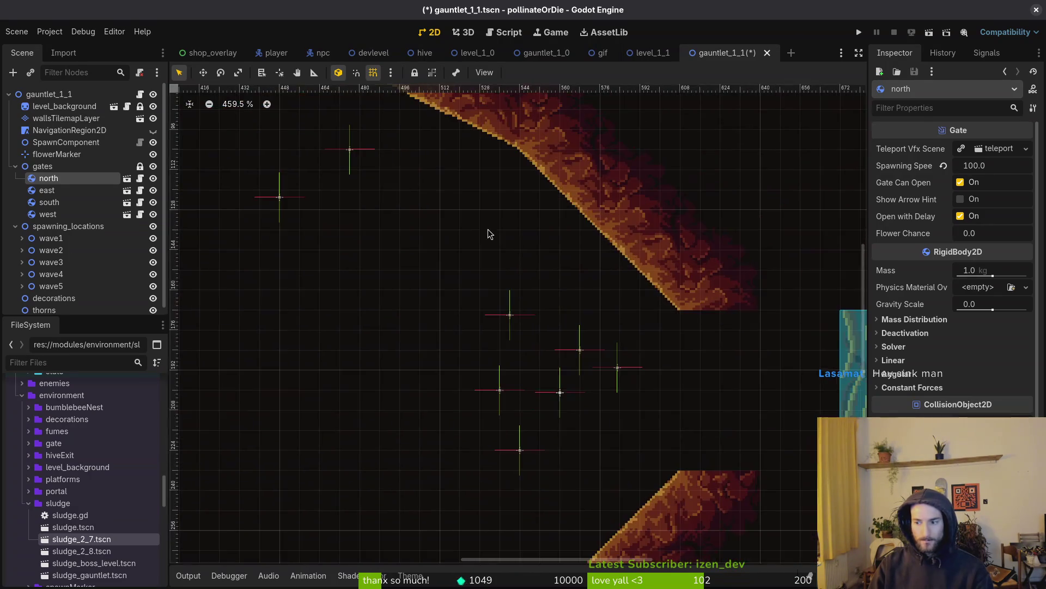
pyautogui.moveTo(775, 345)
pyautogui.mouseDown()
pyautogui.moveTo(574, 345)
pyautogui.moveTo(603, 346)
pyautogui.mouseUp()
pyautogui.scroll(-13, 626, 346)
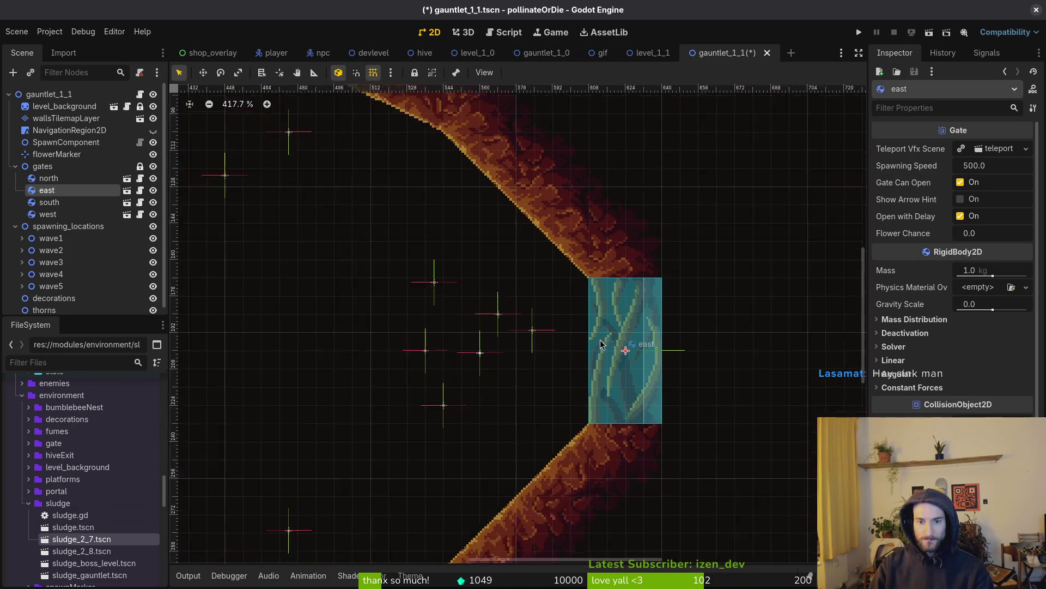
pyautogui.scroll(10, 516, 290)
pyautogui.moveTo(461, 286)
pyautogui.mouseDown()
pyautogui.moveTo(599, 288)
pyautogui.moveTo(578, 289)
pyautogui.mouseUp()
# Step: Save the scene and nudge the south gate up into its wall gap
pyautogui.scroll(-5, 600, 284)
pyautogui.click(756, 276)
pyautogui.hotkey('ctrl', 's')
pyautogui.scroll(-3, 757, 275)
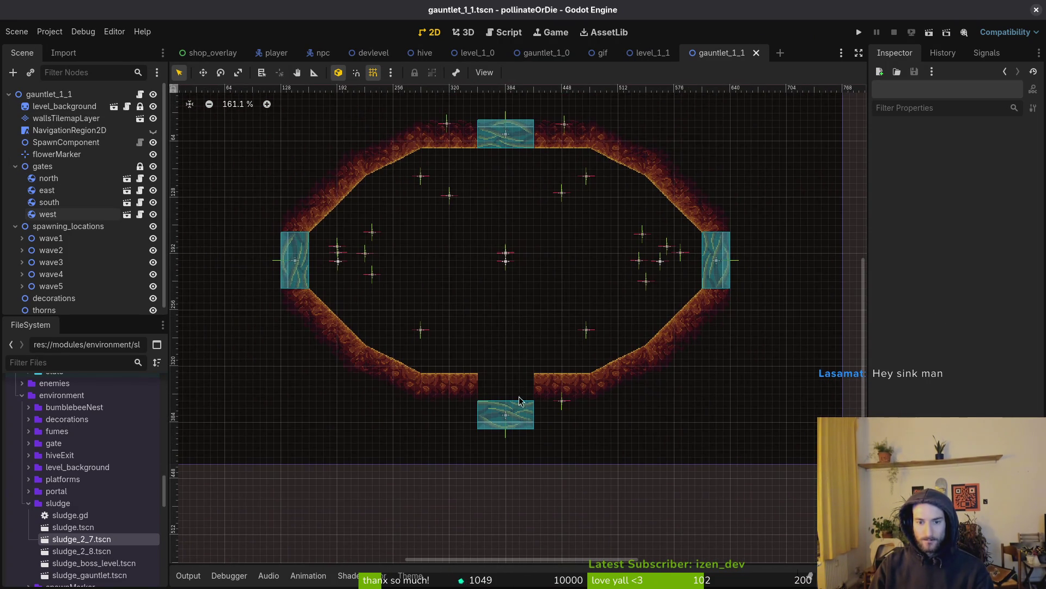
pyautogui.moveTo(526, 412); pyautogui.dragTo(526, 390)
pyautogui.scroll(2, 526, 390)
# Step: Check the flower marker beside the south gate and save gauntlet_1_1
pyautogui.click(561, 406)
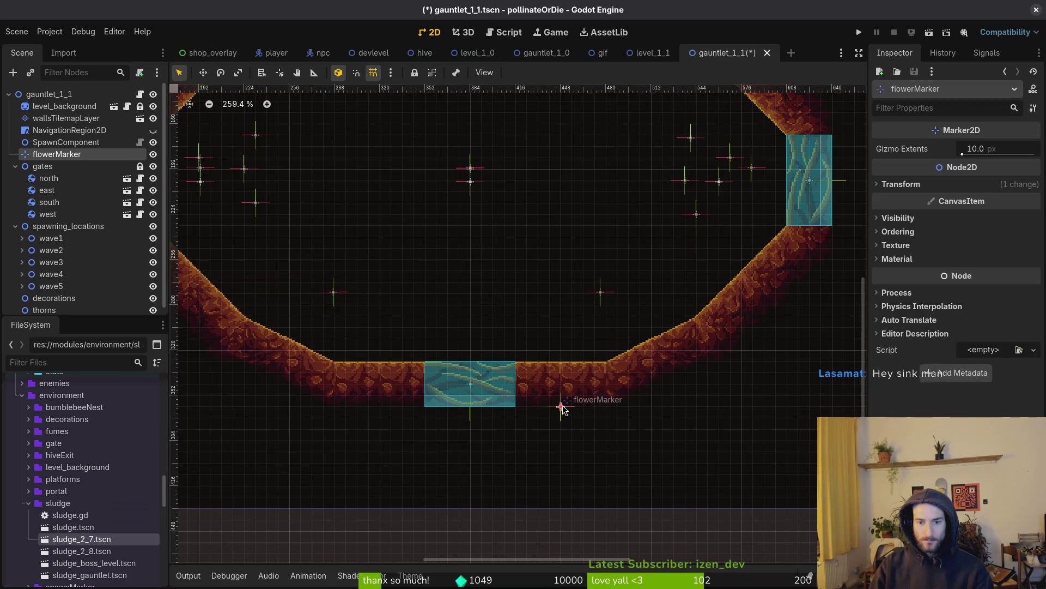
pyautogui.scroll(3, 562, 364)
pyautogui.click(570, 308)
pyautogui.scroll(-5, 571, 308)
pyautogui.hotkey('ctrl', 's')
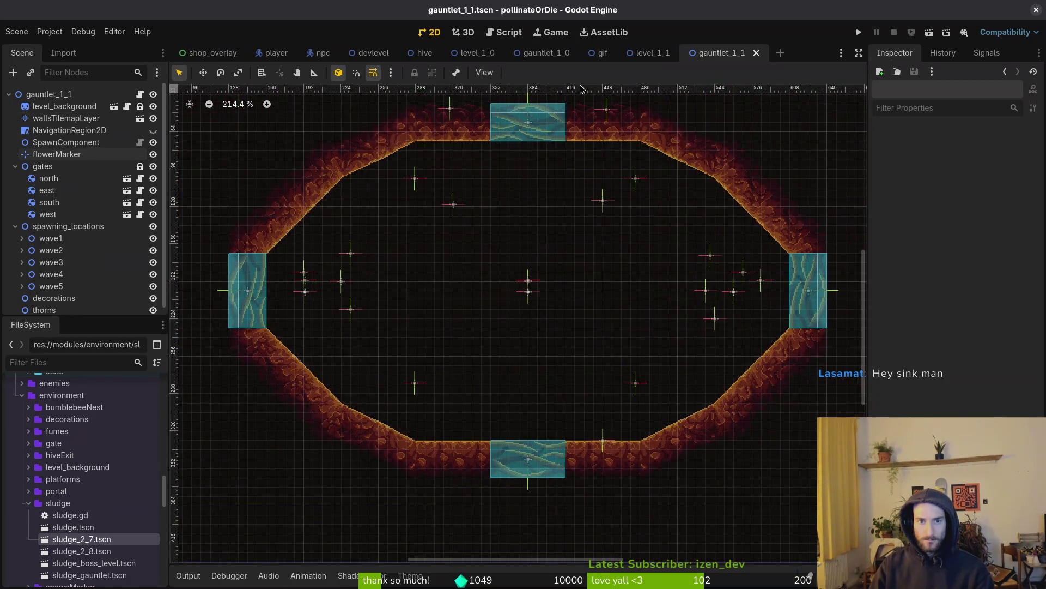
# Step: In gauntlet_1_0, move the flower marker onto the stone pillar and save the scene
pyautogui.click(659, 55)
pyautogui.click(545, 53)
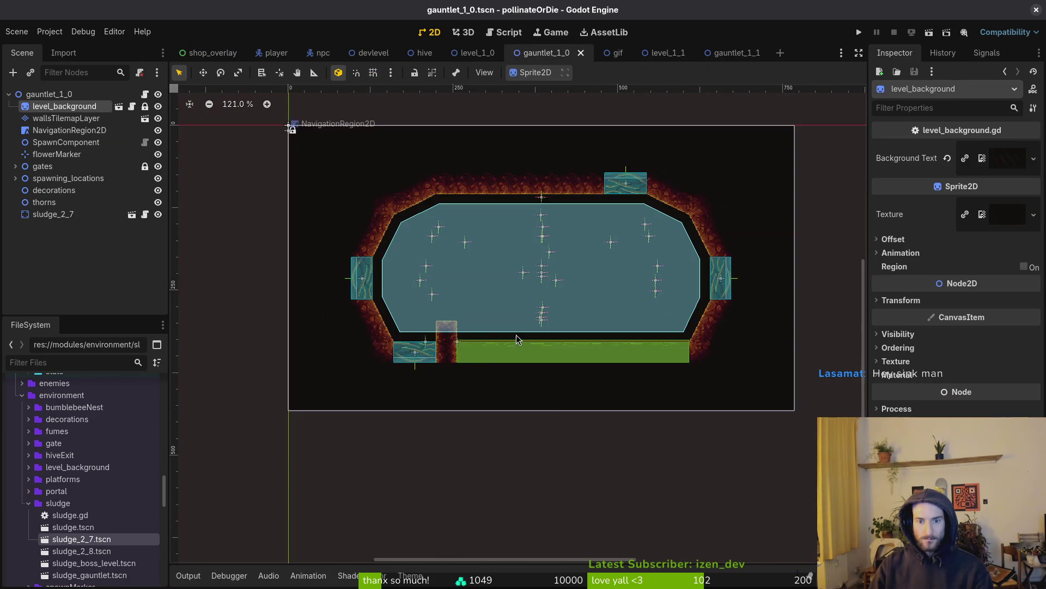
pyautogui.scroll(3, 430, 365)
pyautogui.scroll(2, 428, 361)
pyautogui.click(424, 316)
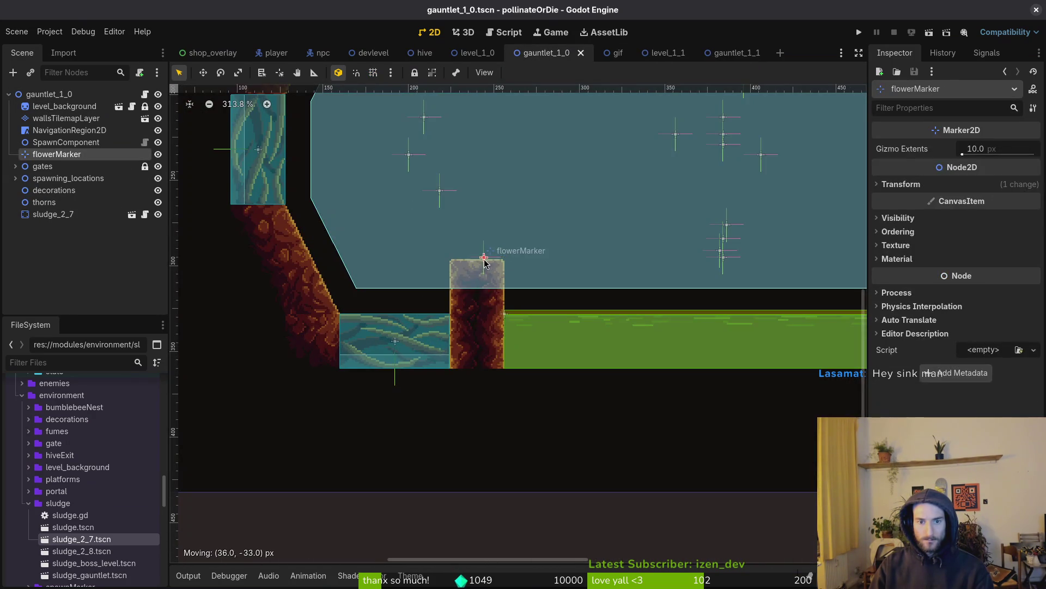
pyautogui.moveTo(477, 264); pyautogui.dragTo(478, 265)
pyautogui.scroll(-1, 351, 295)
pyautogui.click(350, 295)
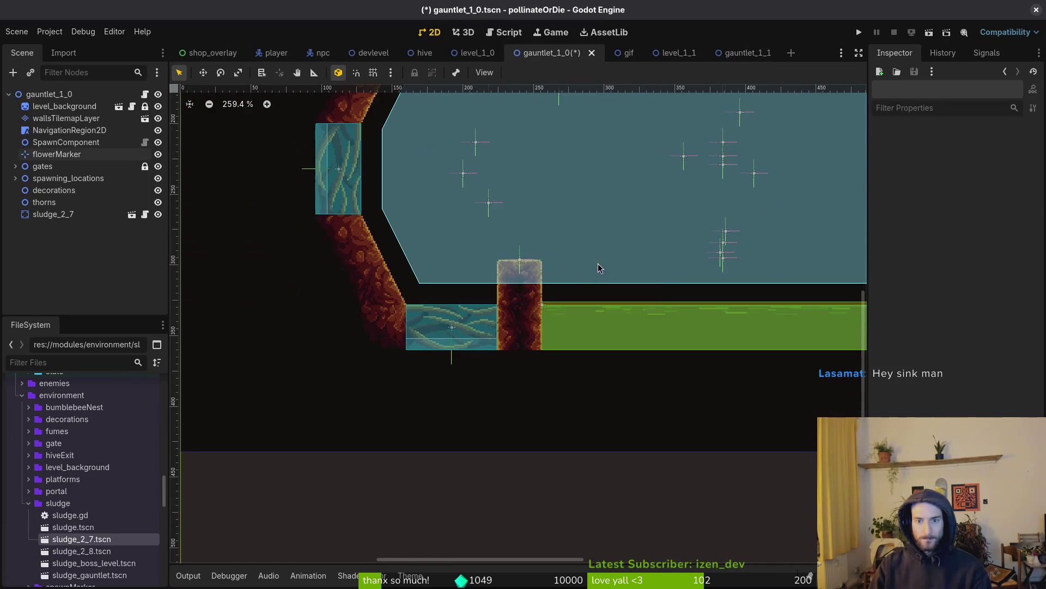
pyautogui.hotkey('ctrl', 's')
# Step: Return to gauntlet_1_1, select the root node and hide the editor grid
pyautogui.click(730, 53)
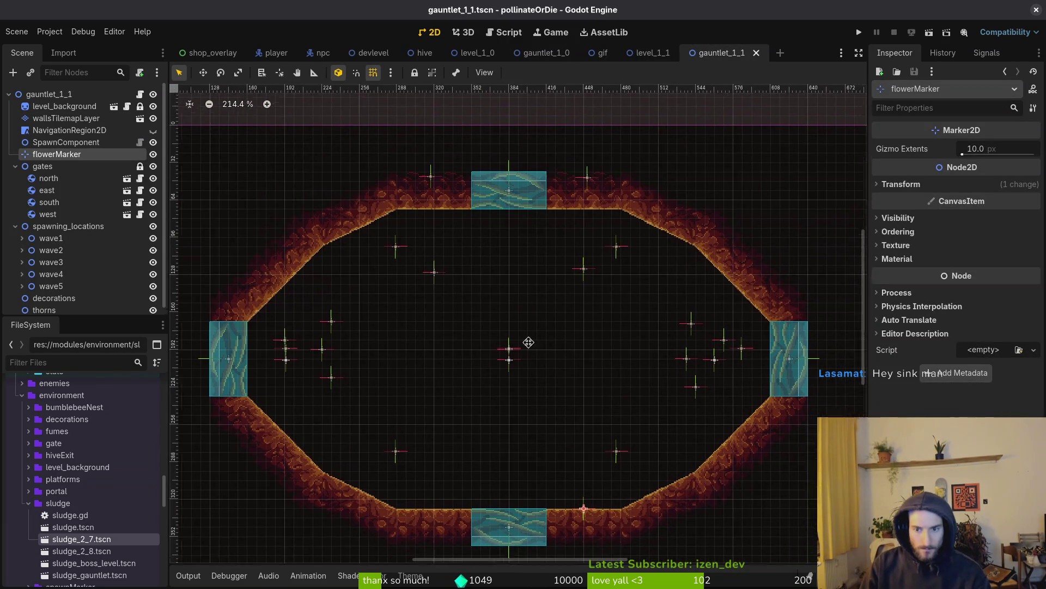
pyautogui.hscroll(-2, 306, 306)
pyautogui.scroll(-1, 307, 306)
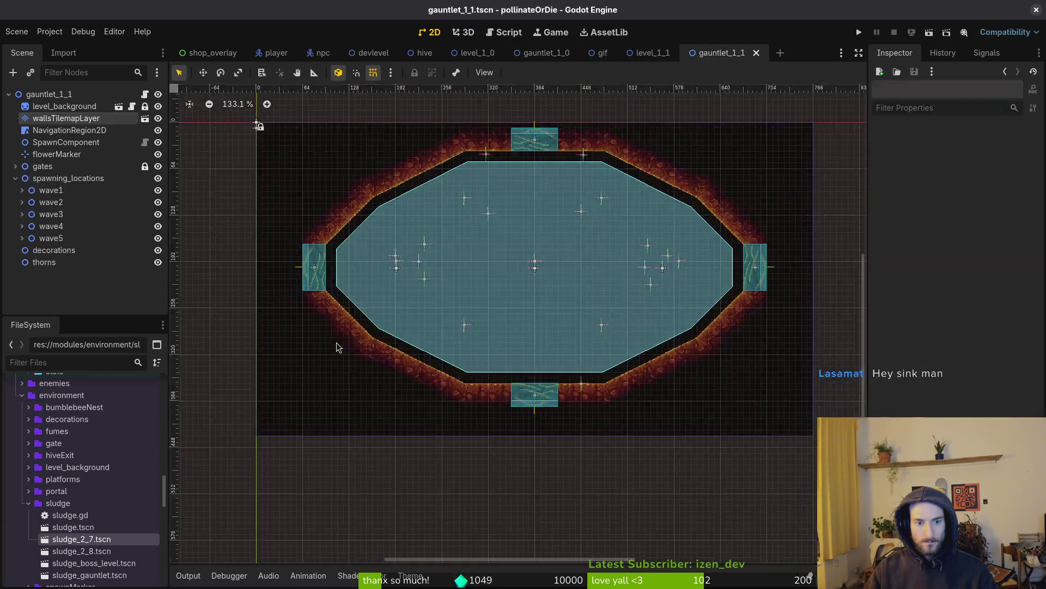
pyautogui.click(66, 118)
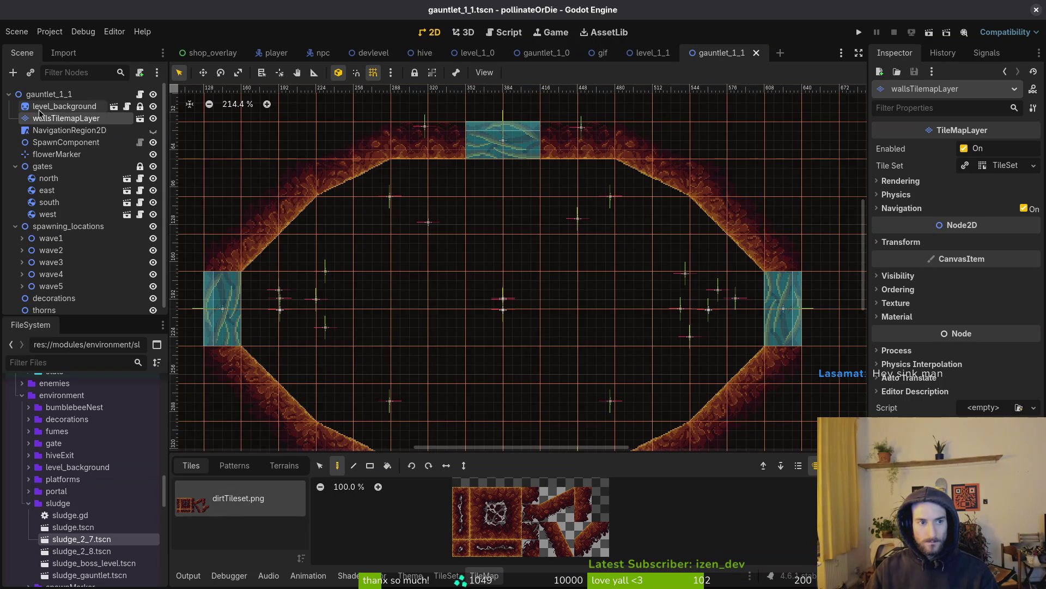
pyautogui.click(76, 95)
pyautogui.click(252, 231)
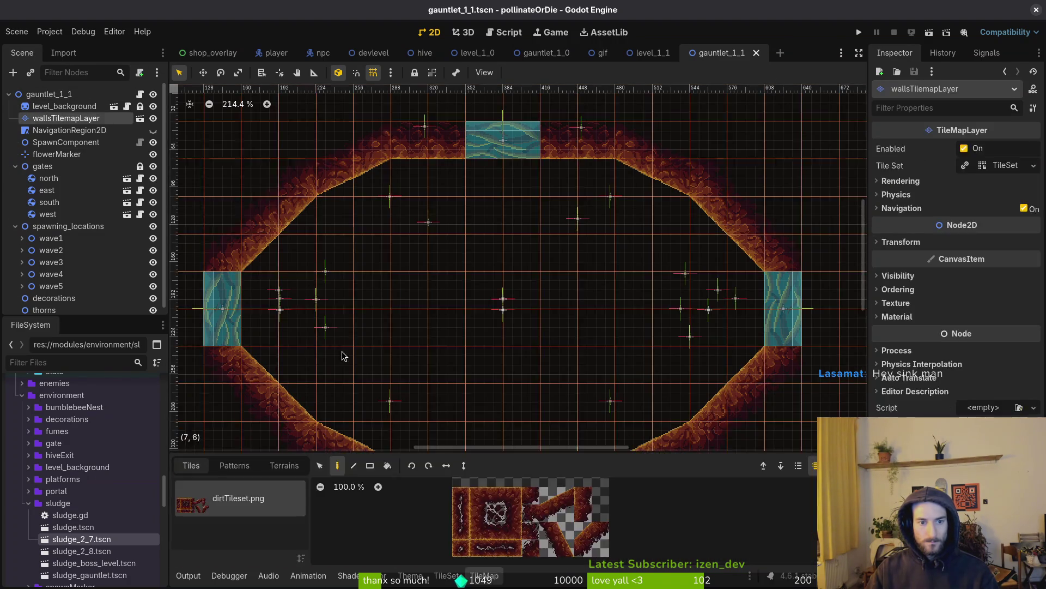
pyautogui.click(36, 98)
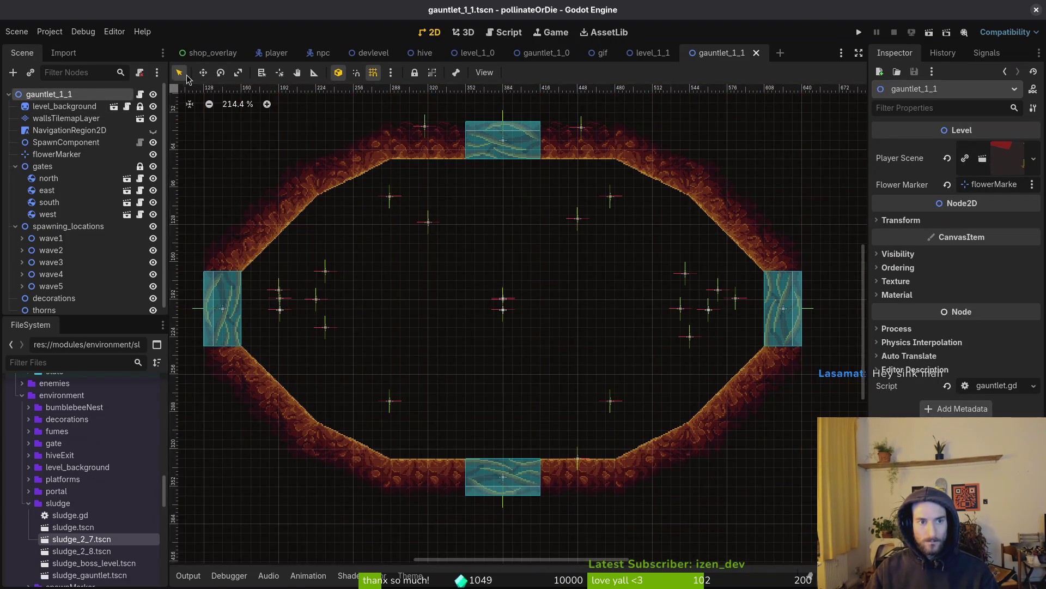
pyautogui.scroll(-2, 523, 297)
pyautogui.hotkey('shift', 'g')
# Step: With grid snapping off, shift the left spawn markers right and the right spawn markers left
pyautogui.click(384, 202)
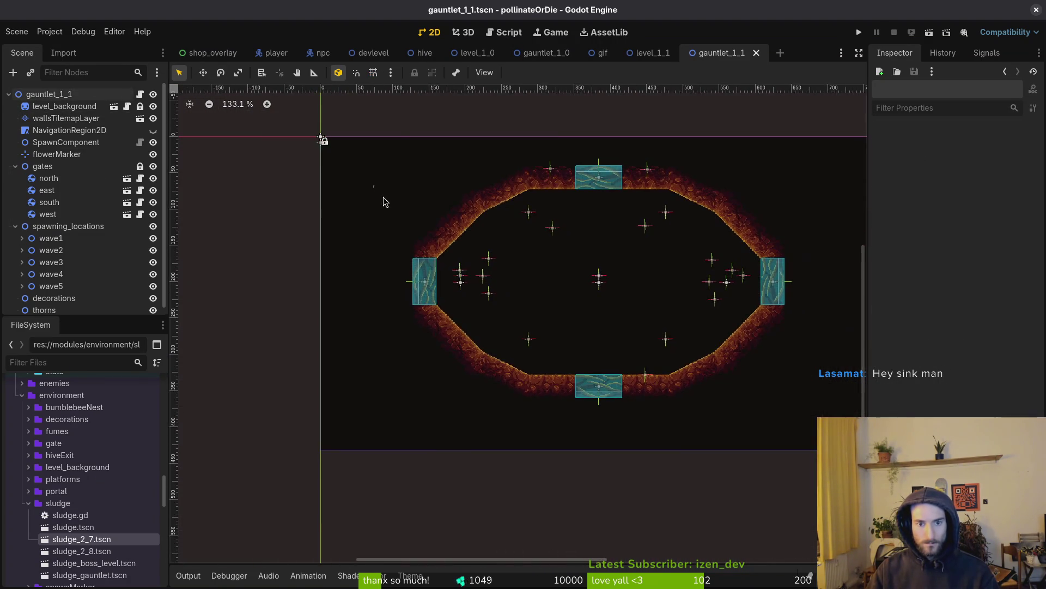
pyautogui.moveTo(374, 187); pyautogui.dragTo(525, 341)
pyautogui.scroll(4, 505, 308)
pyautogui.click(438, 269)
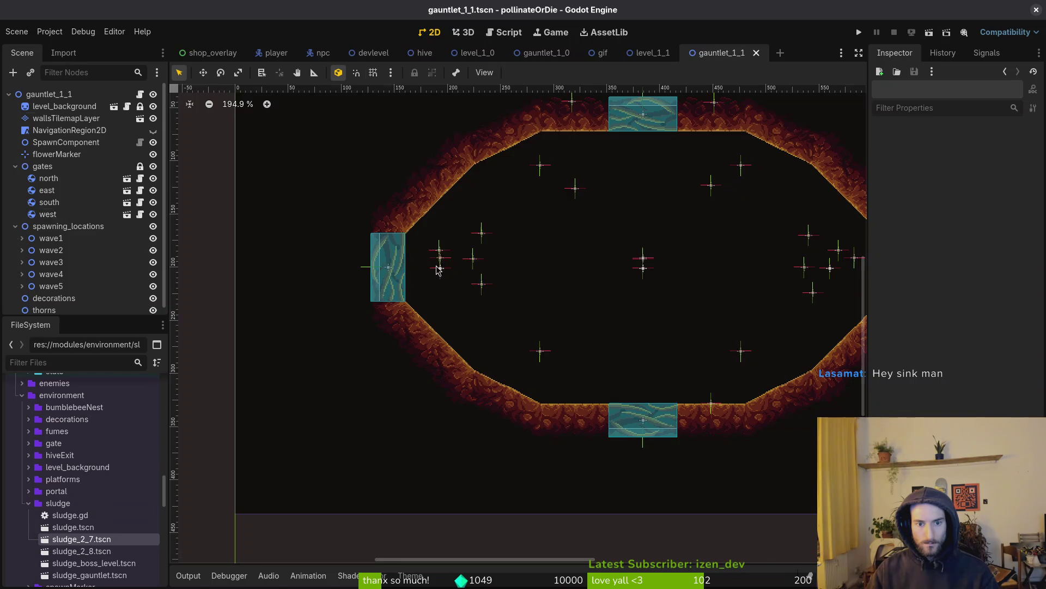
pyautogui.moveTo(427, 152); pyautogui.dragTo(491, 366)
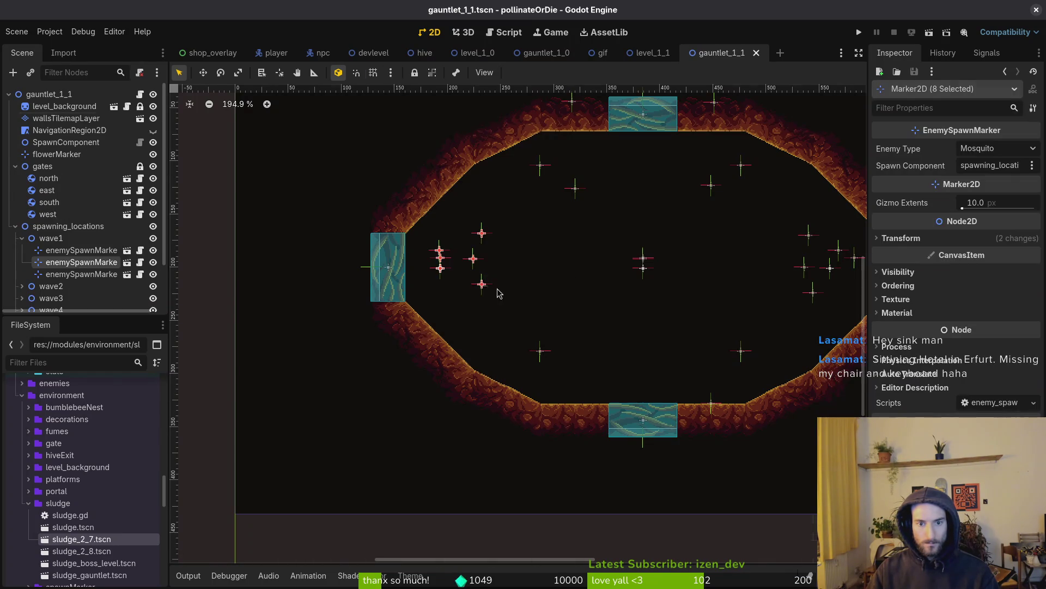
pyautogui.moveTo(477, 265); pyautogui.dragTo(496, 271)
pyautogui.hscroll(5, 616, 273)
pyautogui.click(645, 220)
pyautogui.moveTo(645, 219); pyautogui.dragTo(721, 324)
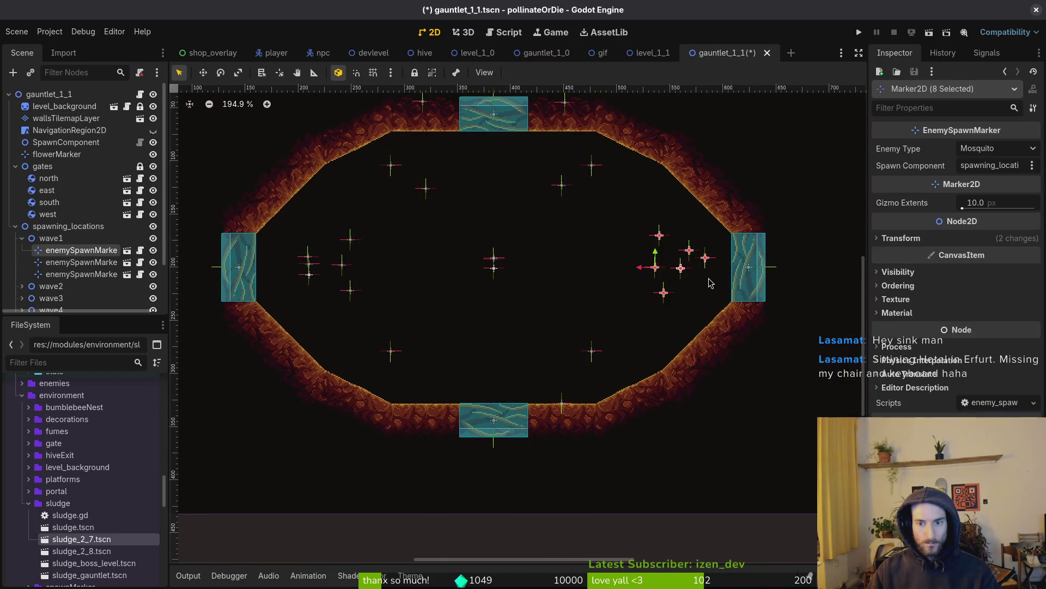
pyautogui.moveTo(706, 265); pyautogui.dragTo(686, 269)
pyautogui.click(537, 234)
# Step: Nudge the six upper-left and upper-right spawn markers down onto the arena edge
pyautogui.scroll(3, 435, 139)
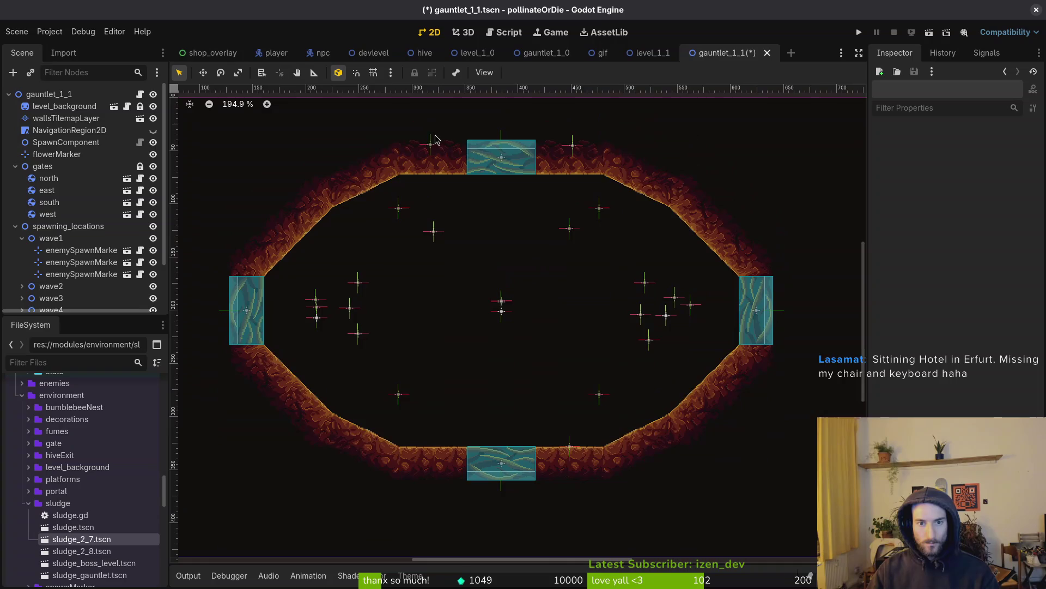
pyautogui.moveTo(358, 118); pyautogui.dragTo(463, 260)
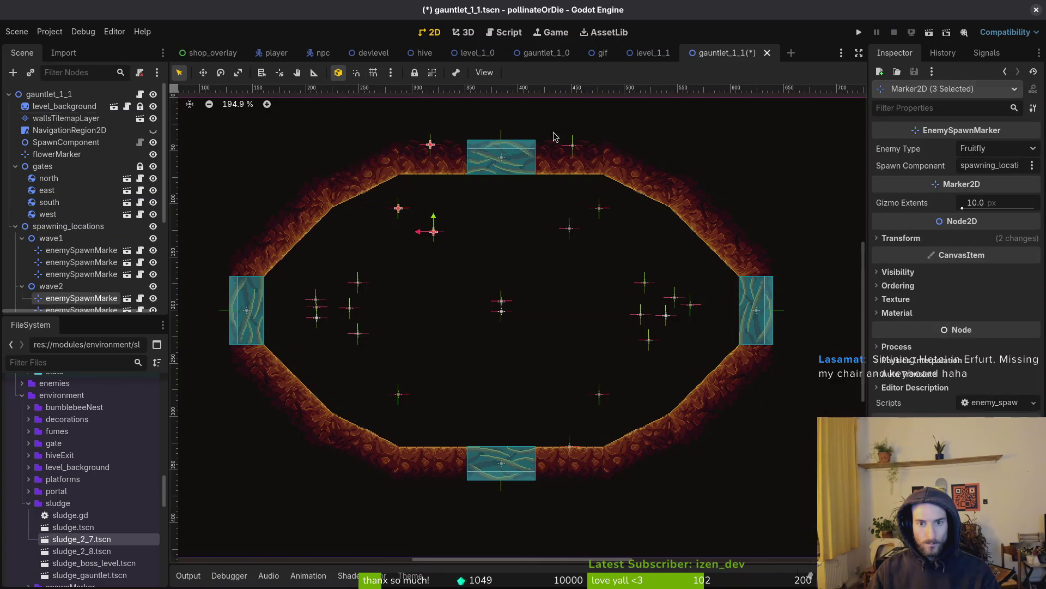
pyautogui.moveTo(555, 131); pyautogui.dragTo(616, 253)
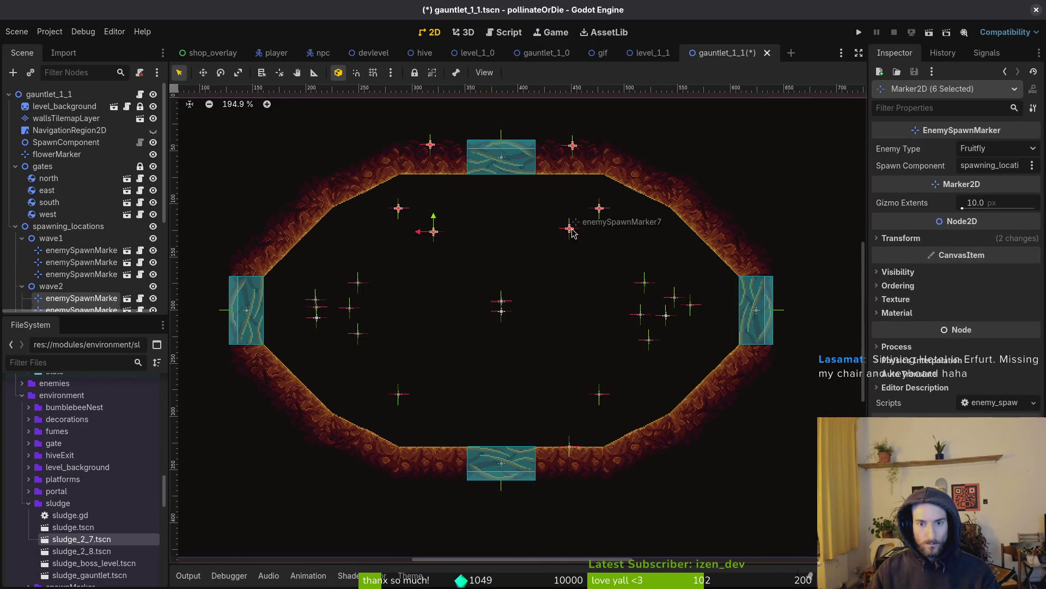
pyautogui.scroll(3, 572, 233)
pyautogui.scroll(3, 583, 299)
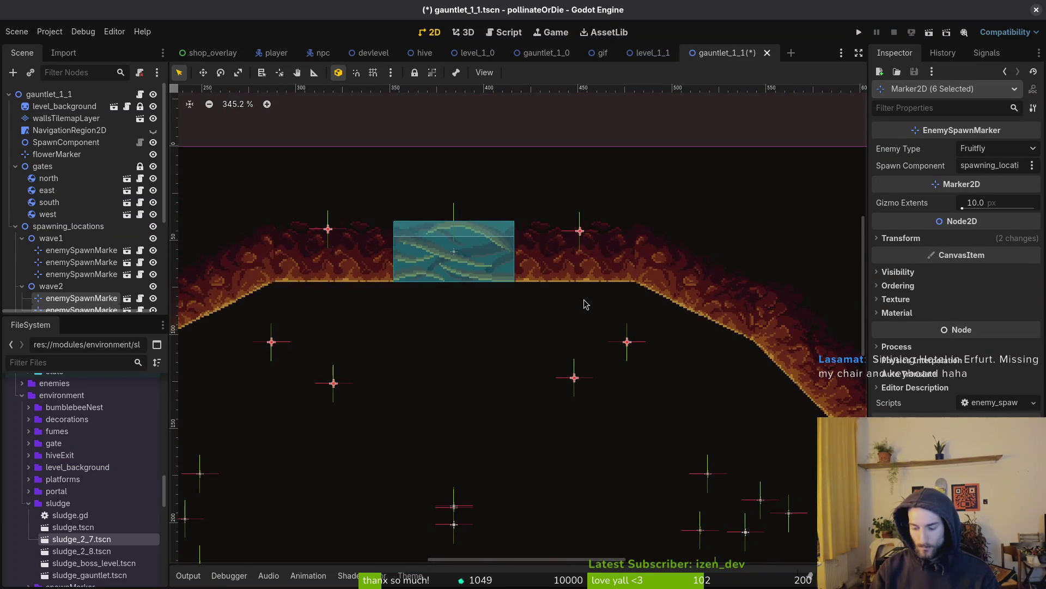
pyautogui.press('Down')
pyautogui.press('Down')
pyautogui.press('Down')
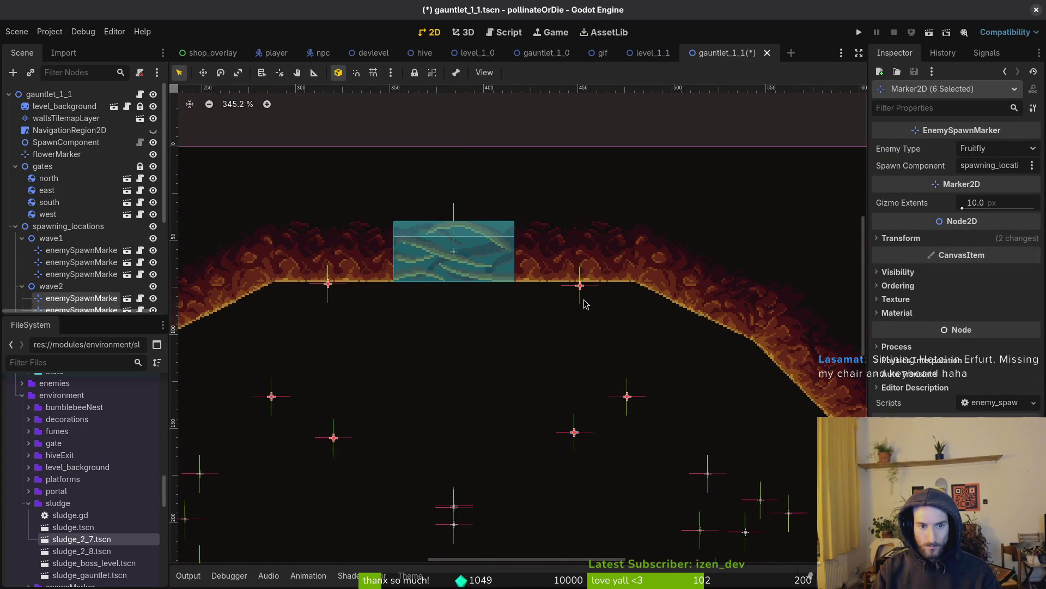
pyautogui.click(355, 292)
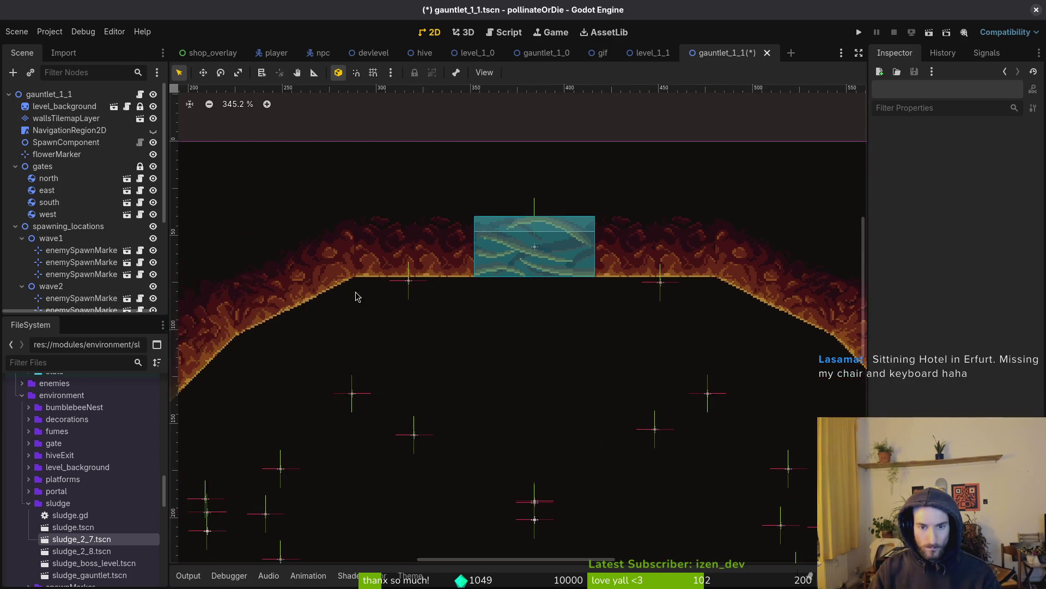
# Step: Lower the spawn marker left of the top gate slightly and save gauntlet_1_1
pyautogui.scroll(2, 356, 292)
pyautogui.click(441, 322)
pyautogui.click(441, 322)
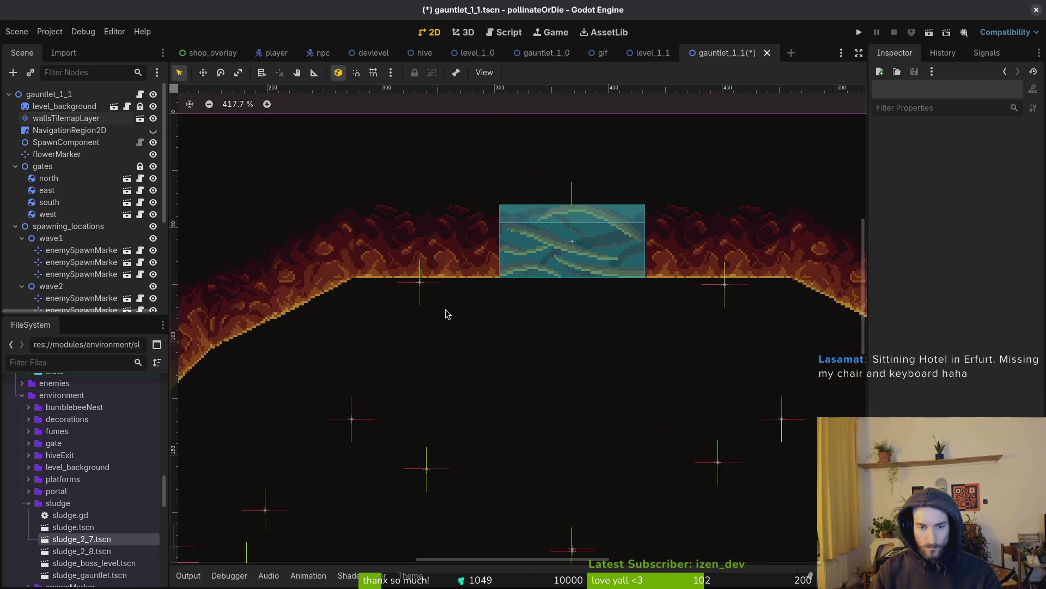
pyautogui.click(420, 281)
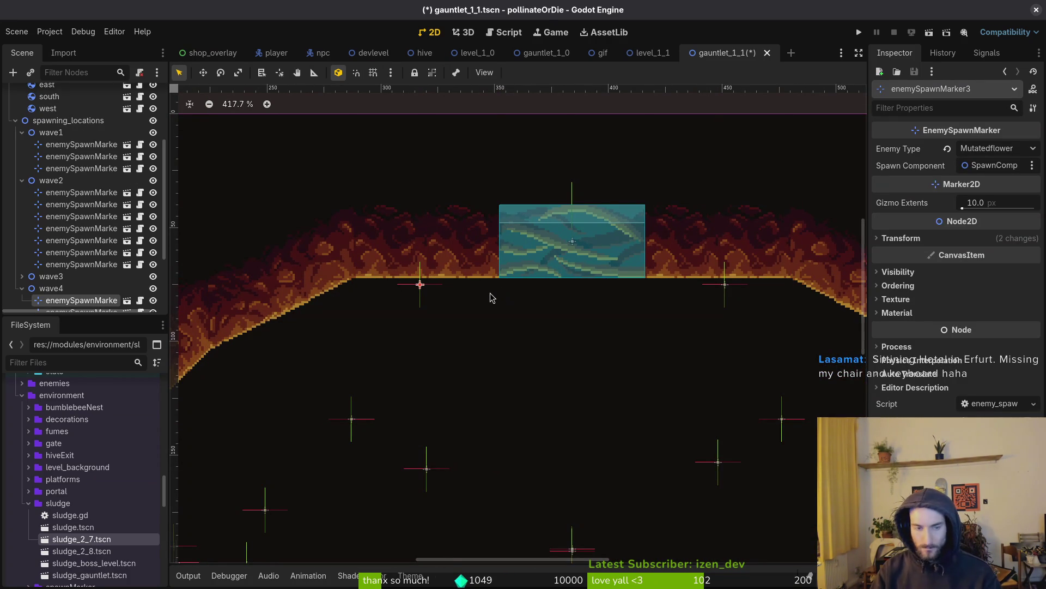
pyautogui.click(492, 297)
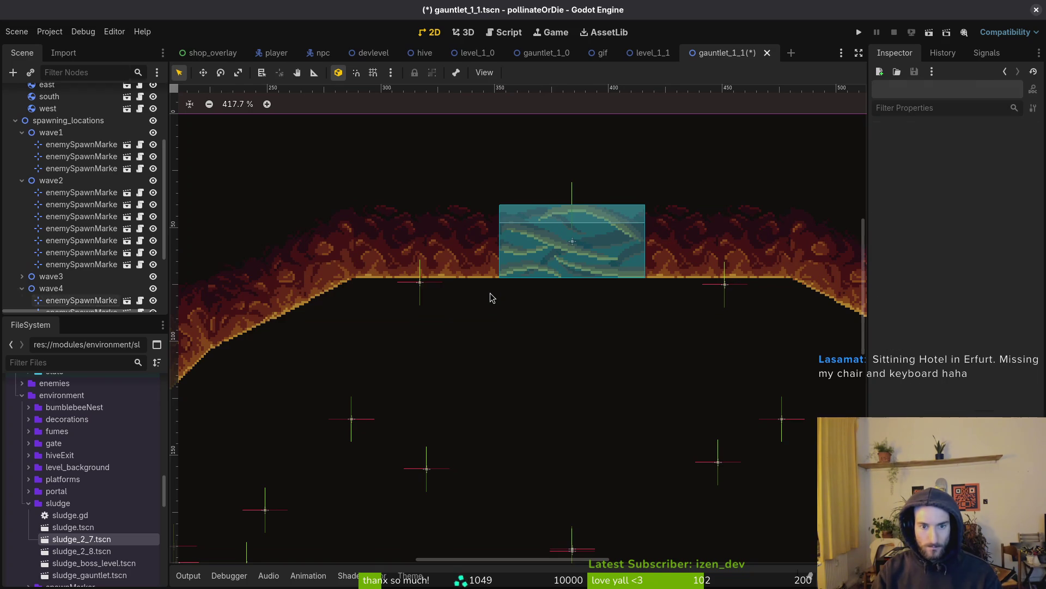
pyautogui.moveTo(422, 288); pyautogui.dragTo(420, 286)
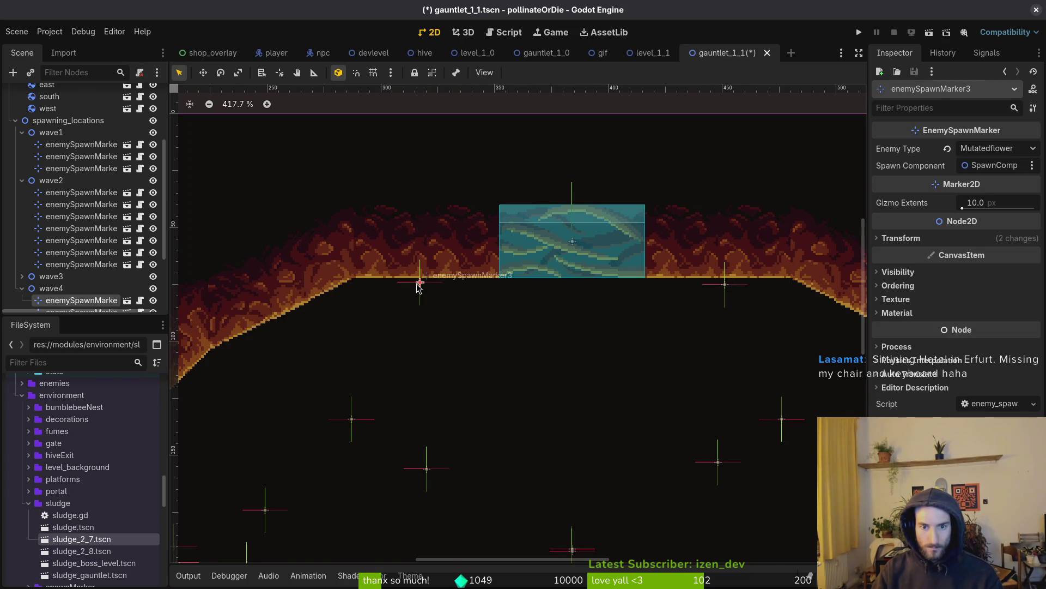
pyautogui.hotkey('ctrl', 's')
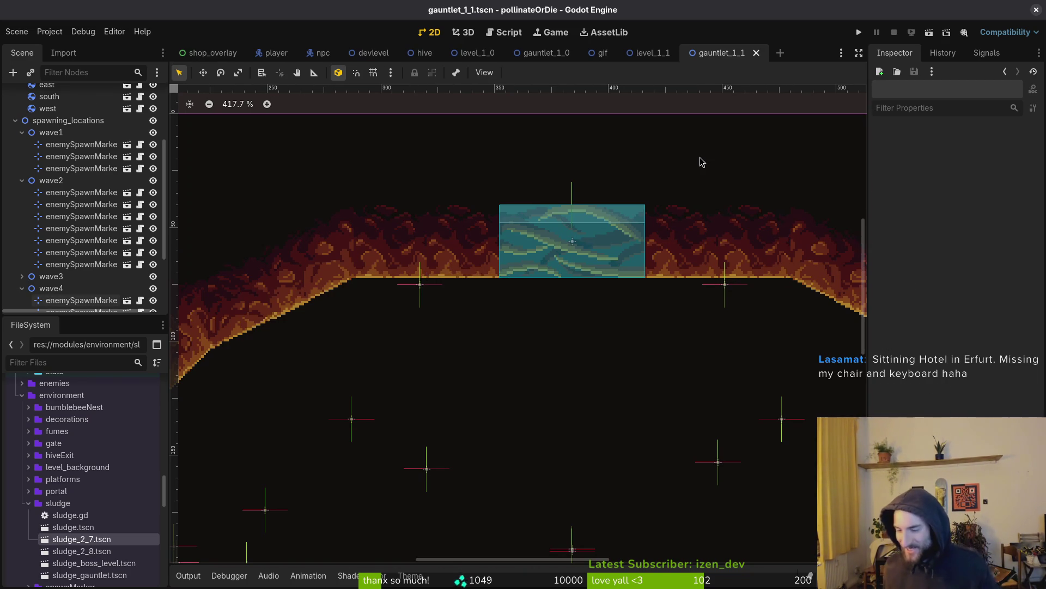
# Step: Close the Brave browser with the translations spreadsheet, confirming Close all
pyautogui.scroll(-3, 700, 161)
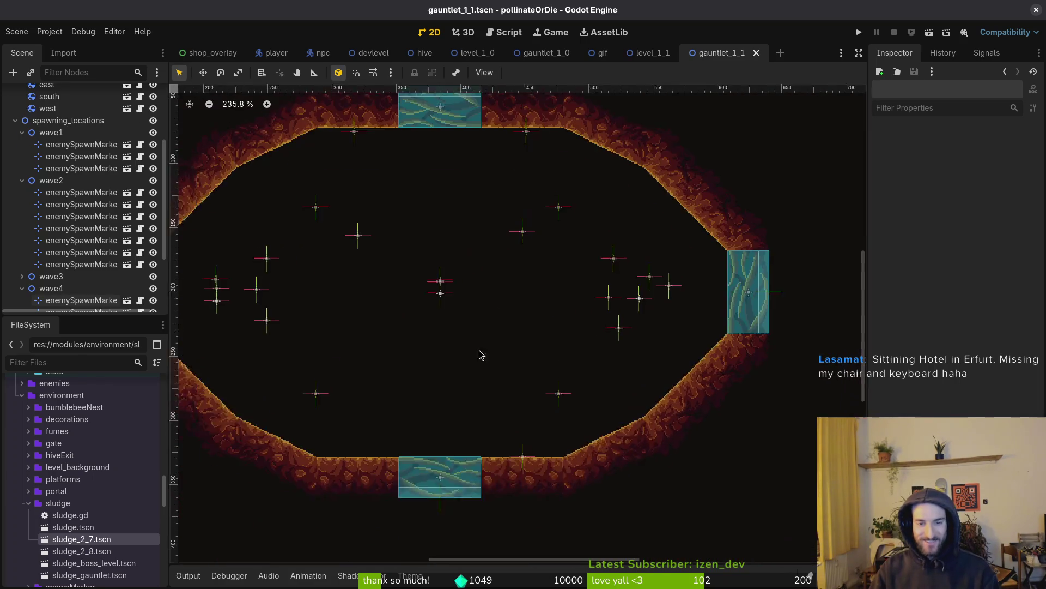
pyautogui.hscroll(-2, 512, 344)
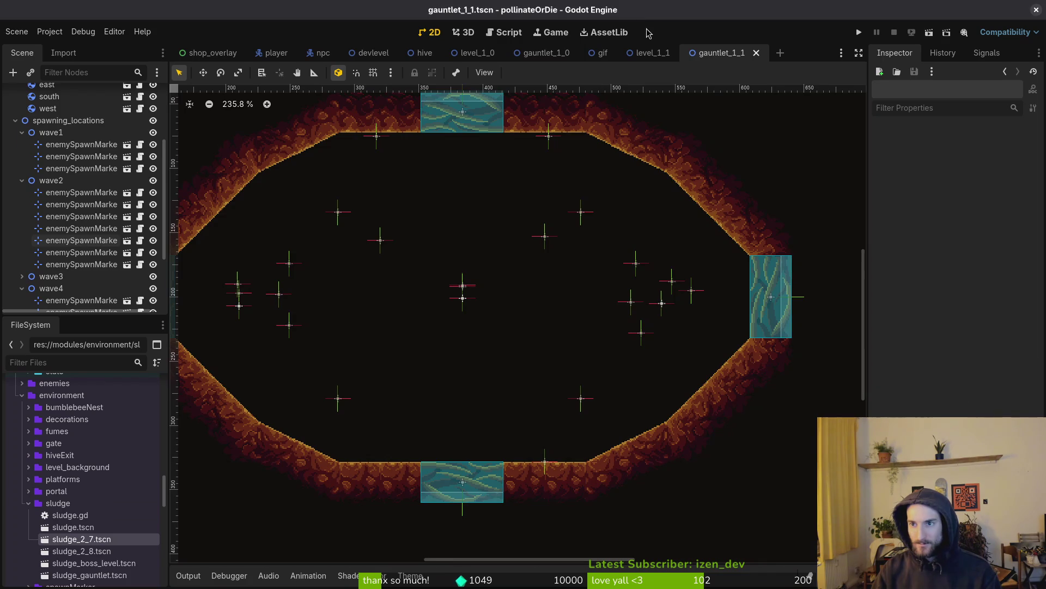
pyautogui.moveTo(678, 19)
pyautogui.mouseDown()
pyautogui.moveTo(661, 47)
pyautogui.moveTo(537, 75)
pyautogui.moveTo(635, 68)
pyautogui.moveTo(721, 11)
pyautogui.moveTo(676, 19)
pyautogui.mouseUp()
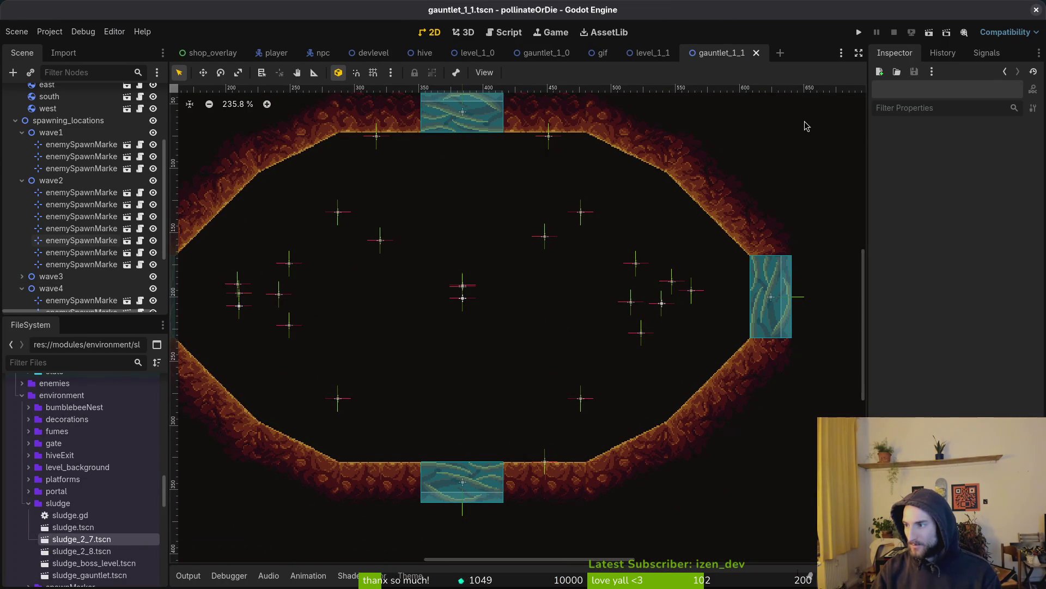
pyautogui.hotkey('alt', 'Tab')
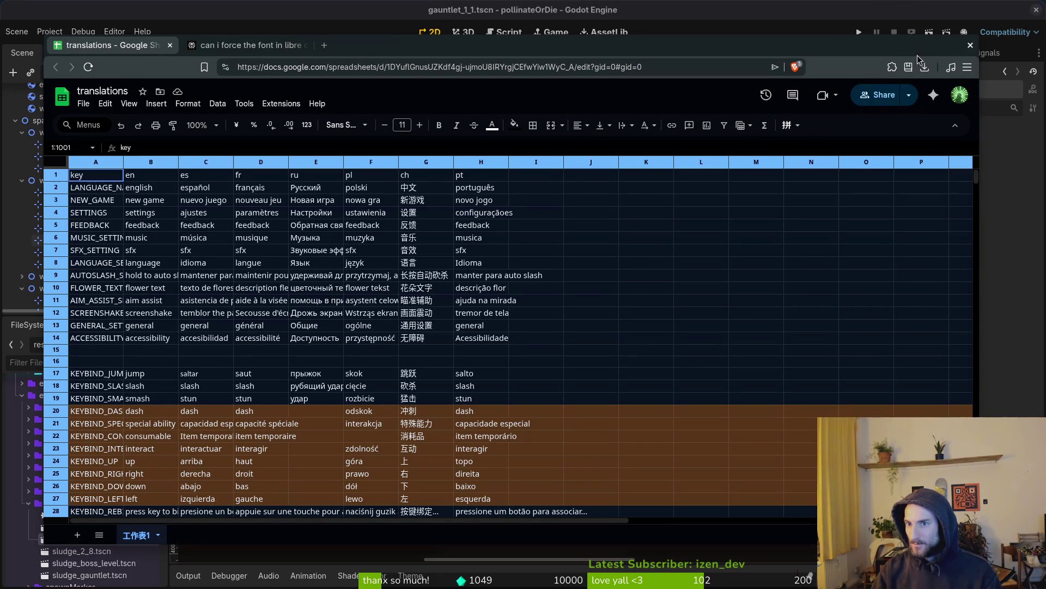
pyautogui.click(970, 46)
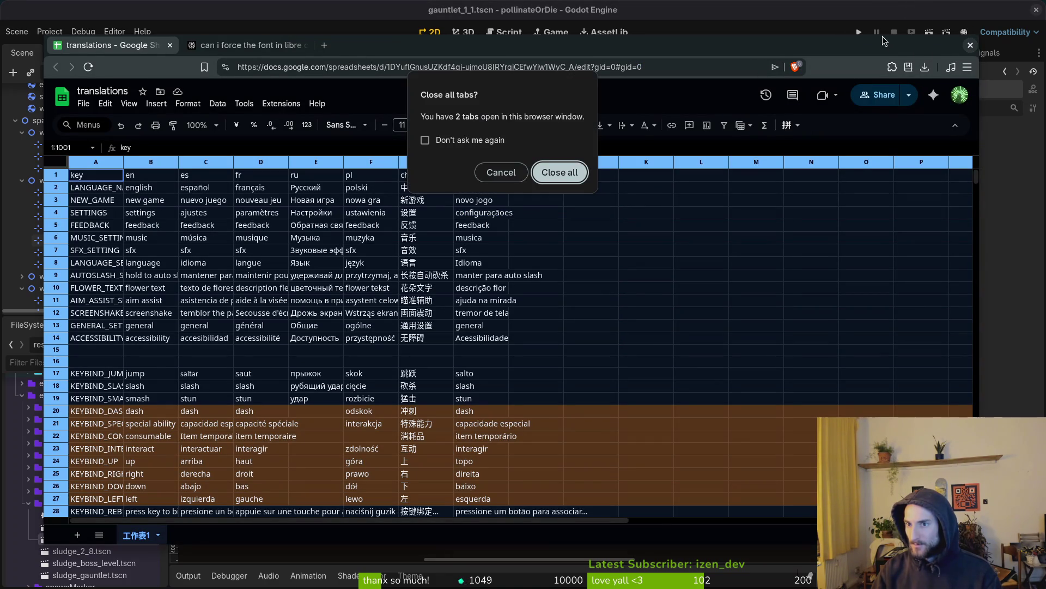
pyautogui.click(560, 174)
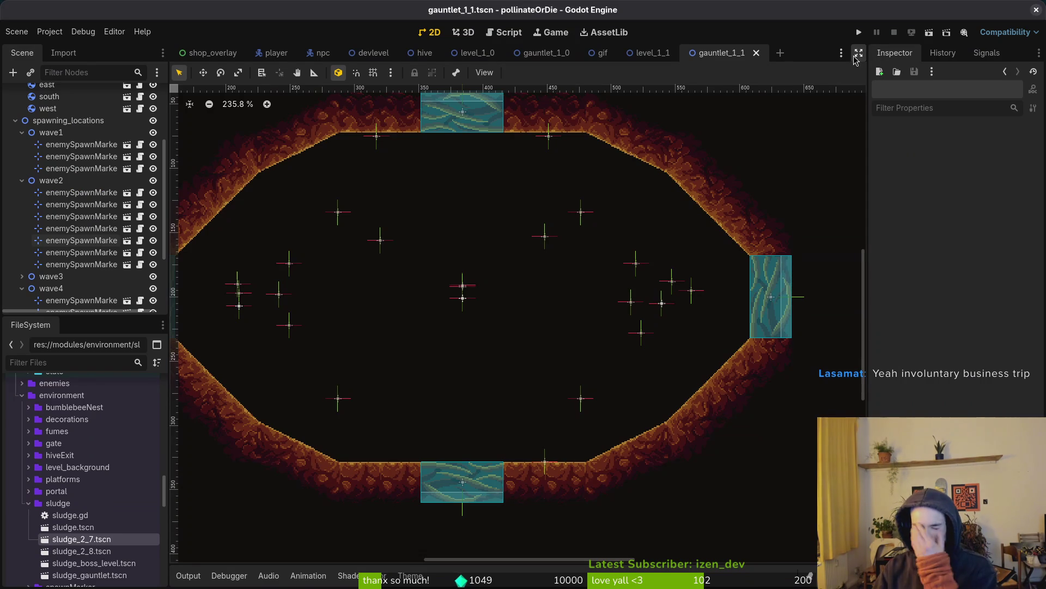
pyautogui.moveTo(912, 15); pyautogui.dragTo(890, 15)
pyautogui.doubleClick(933, 16)
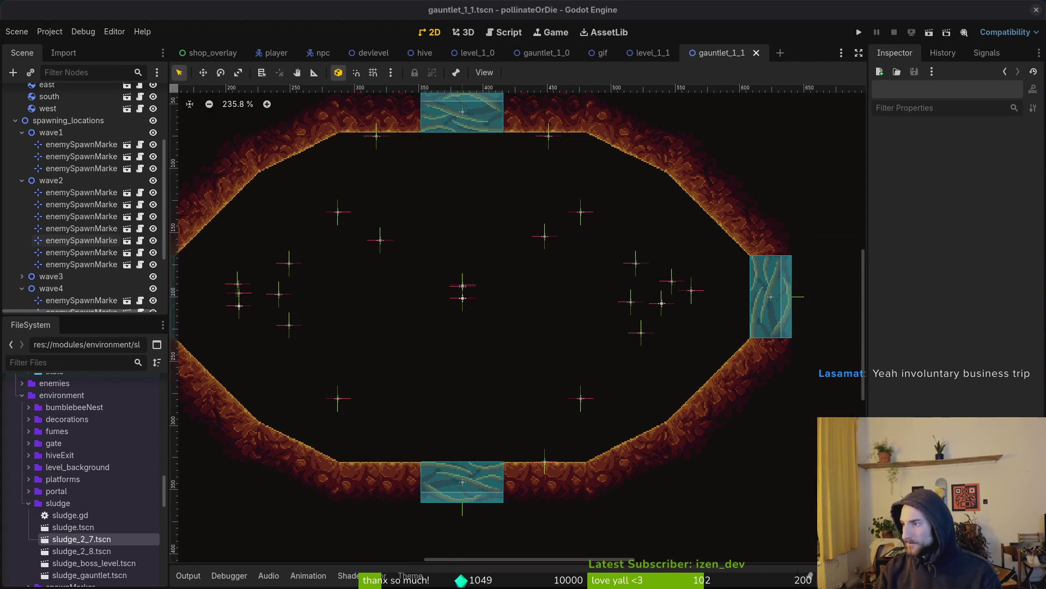
pyautogui.click(583, 341)
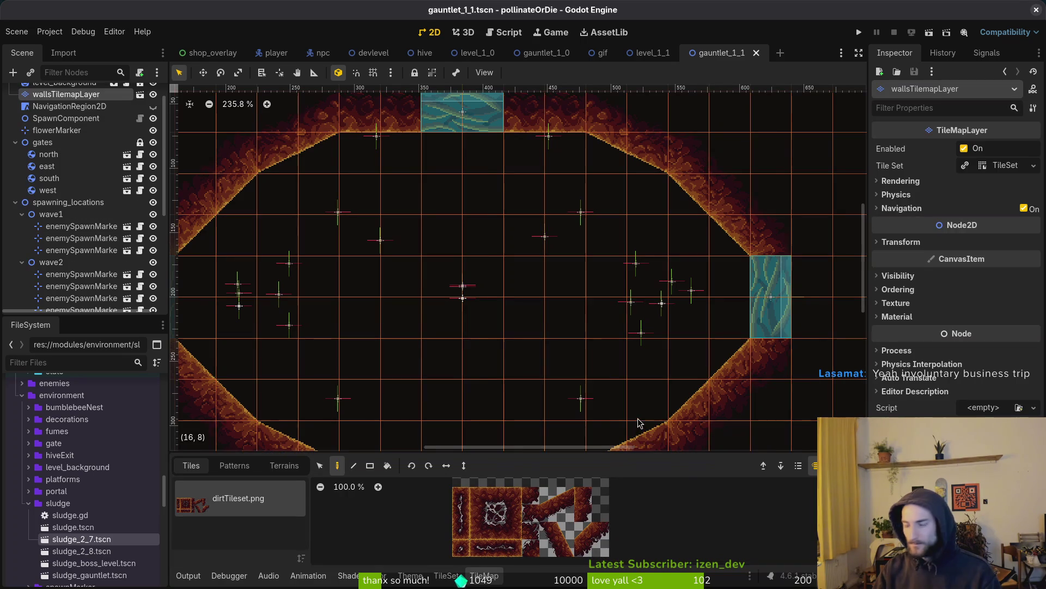
pyautogui.hotkey('ctrl', 'g')
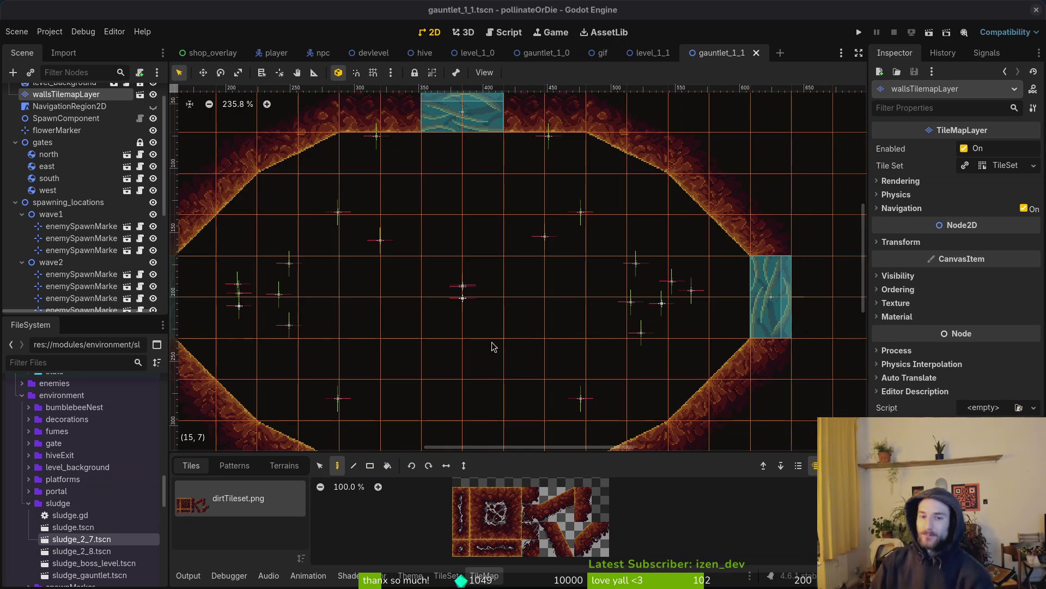
pyautogui.click(546, 299)
# Step: Zoom around the arena, then switch to the Vim terminal showing debug.helper.gd
pyautogui.scroll(-2, 523, 333)
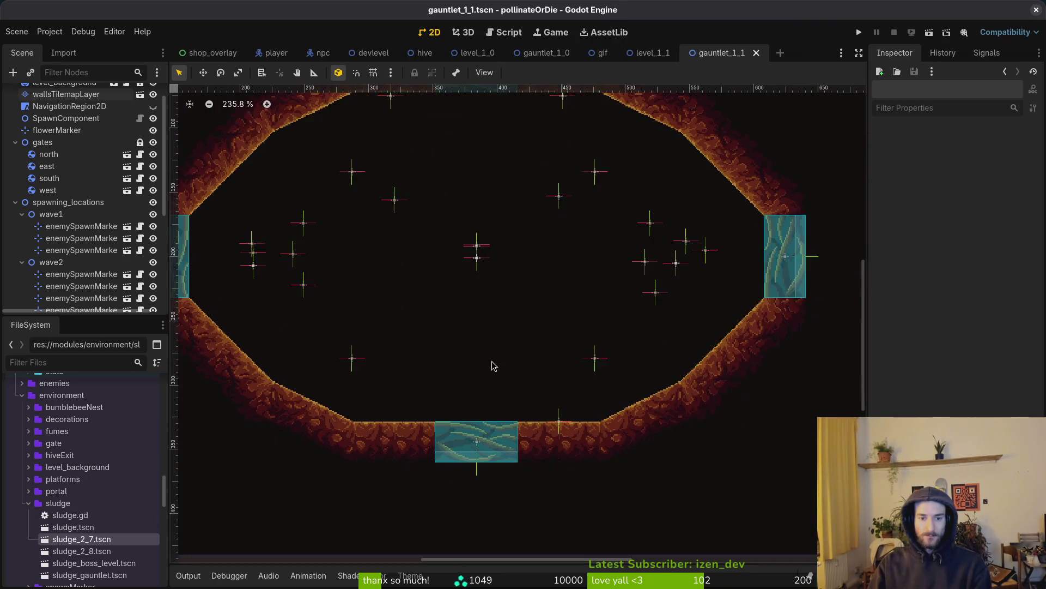
pyautogui.keyDown('ctrl'); pyautogui.scroll(2, 480, 368); pyautogui.keyUp('ctrl')
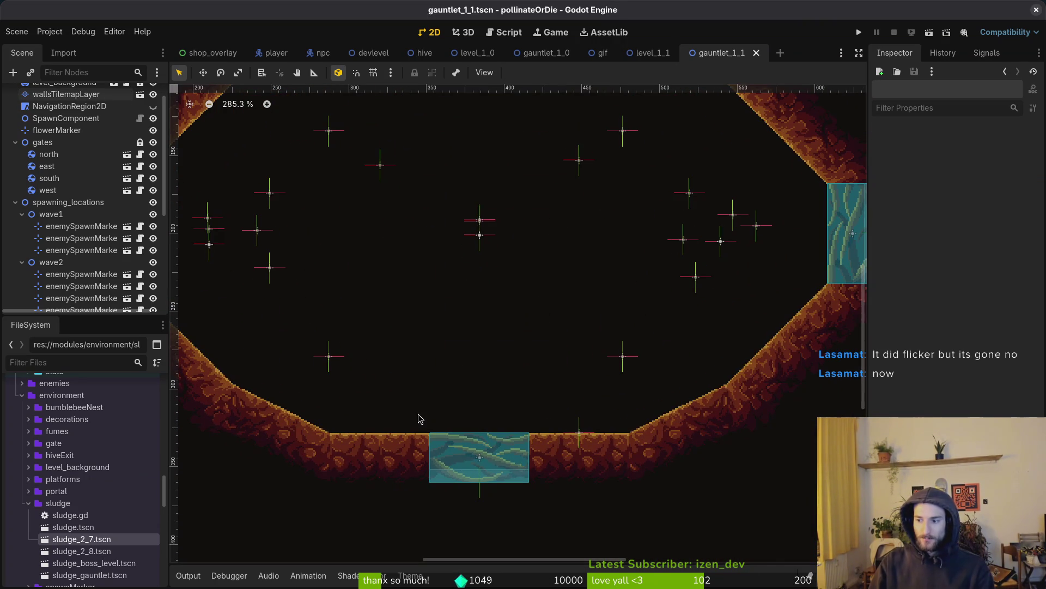
pyautogui.scroll(1, 518, 384)
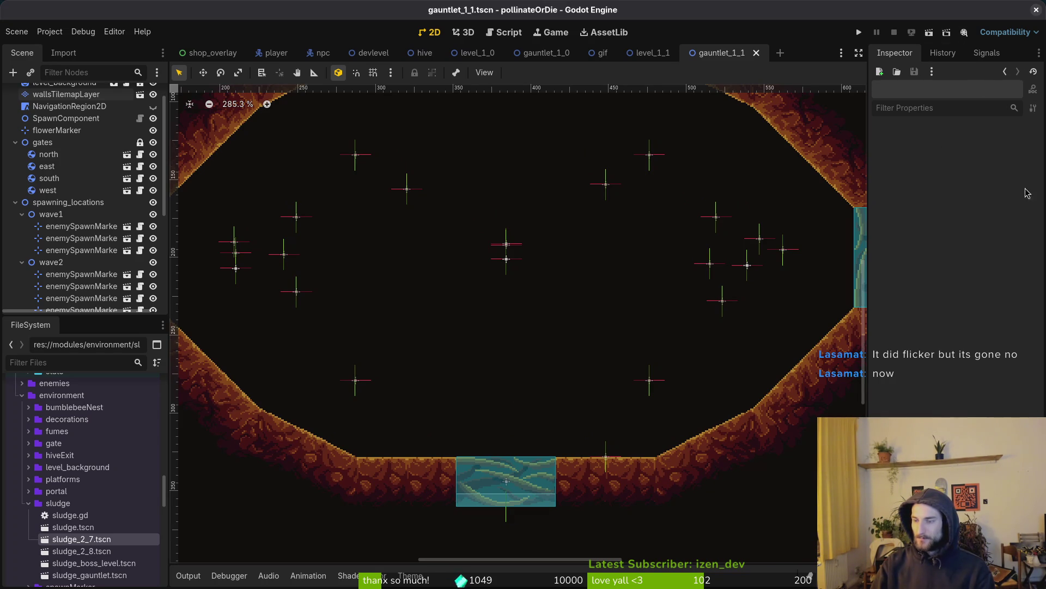
pyautogui.hotkey('alt', 'Tab')
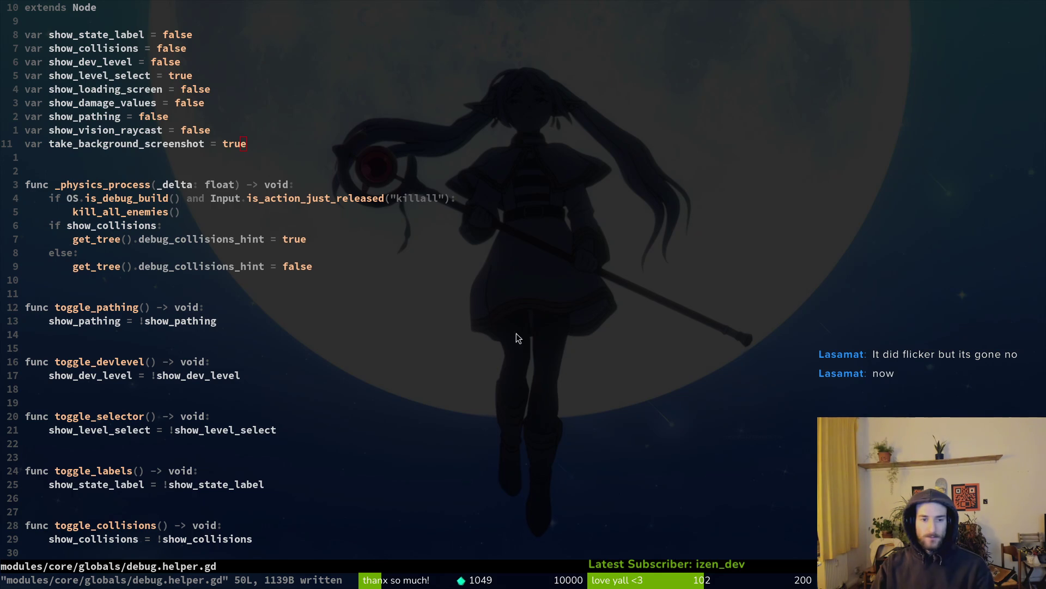
# Step: Focus the Vim buffer, then alt-tab back to the Godot gauntlet_1_1 scene
pyautogui.click(481, 291)
pyautogui.hotkey('alt', 'Tab')
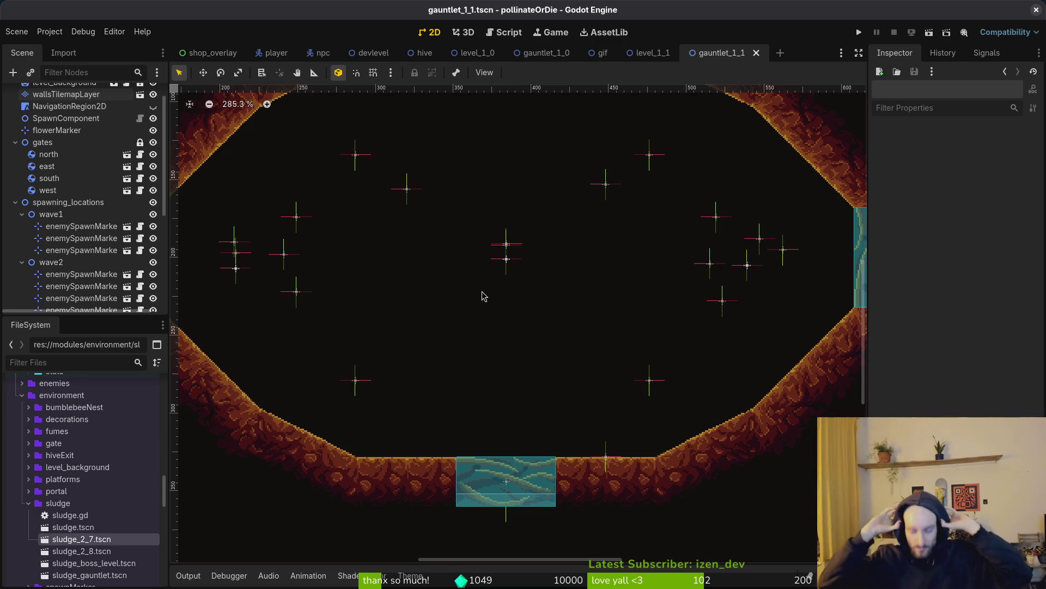
# Step: Zoom out and close the gauntlet_1_1 and level_1_1 scene tabs, leaving the gif scene open
pyautogui.scroll(-3, 692, 326)
pyautogui.scroll(-2, 509, 364)
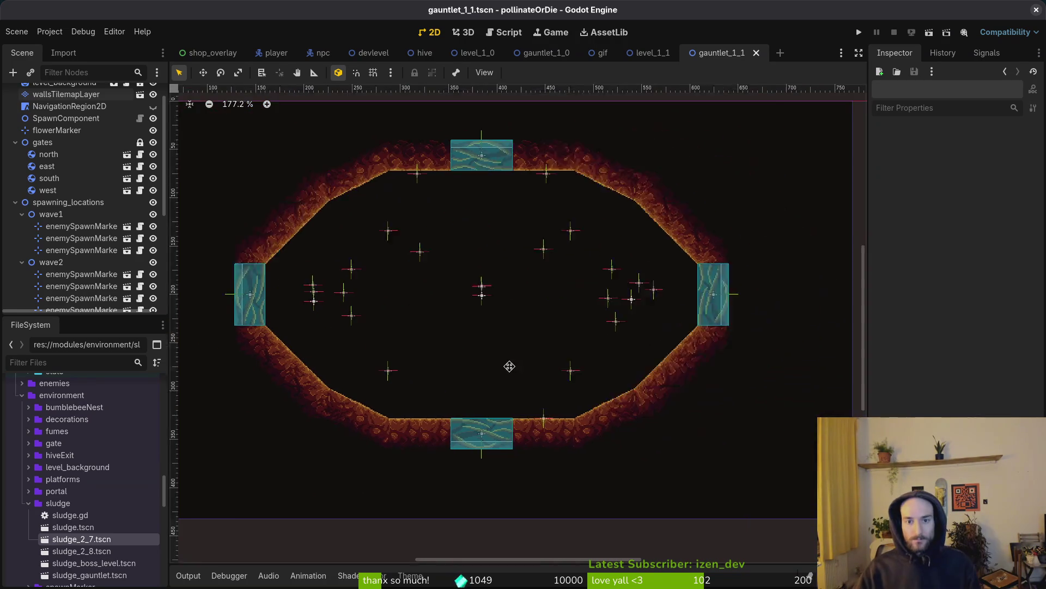
pyautogui.scroll(-3, 600, 374)
pyautogui.hscroll(2, 570, 378)
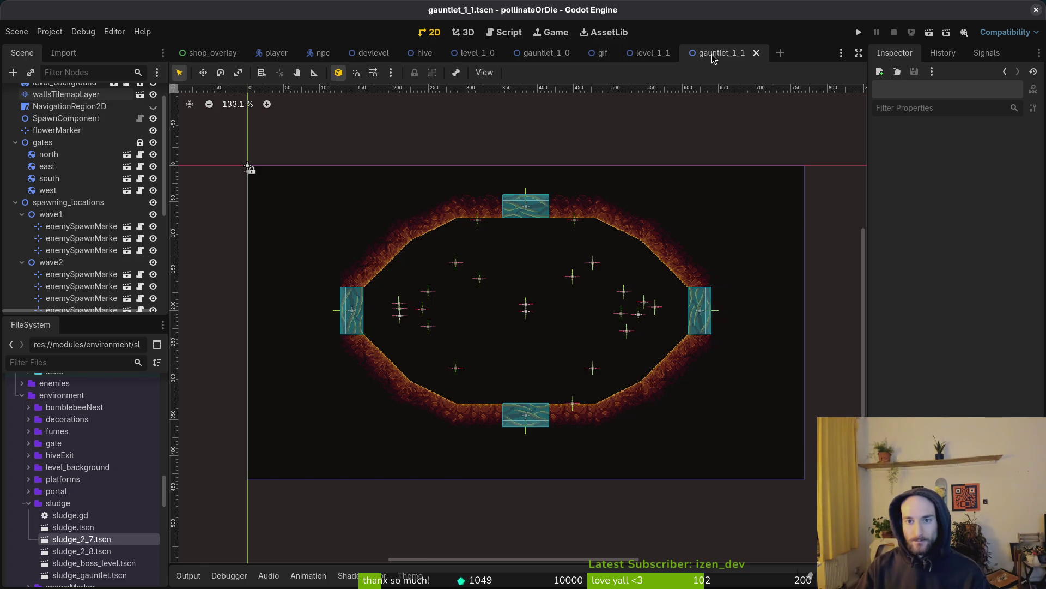
pyautogui.scroll(5, 572, 262)
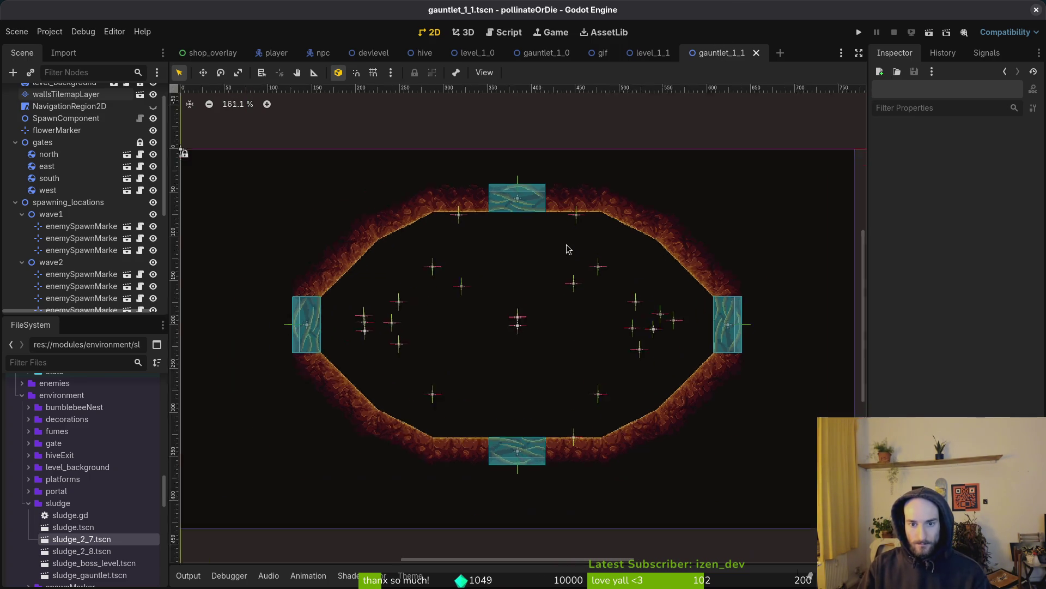
pyautogui.scroll(-4, 551, 262)
pyautogui.middleClick(708, 53)
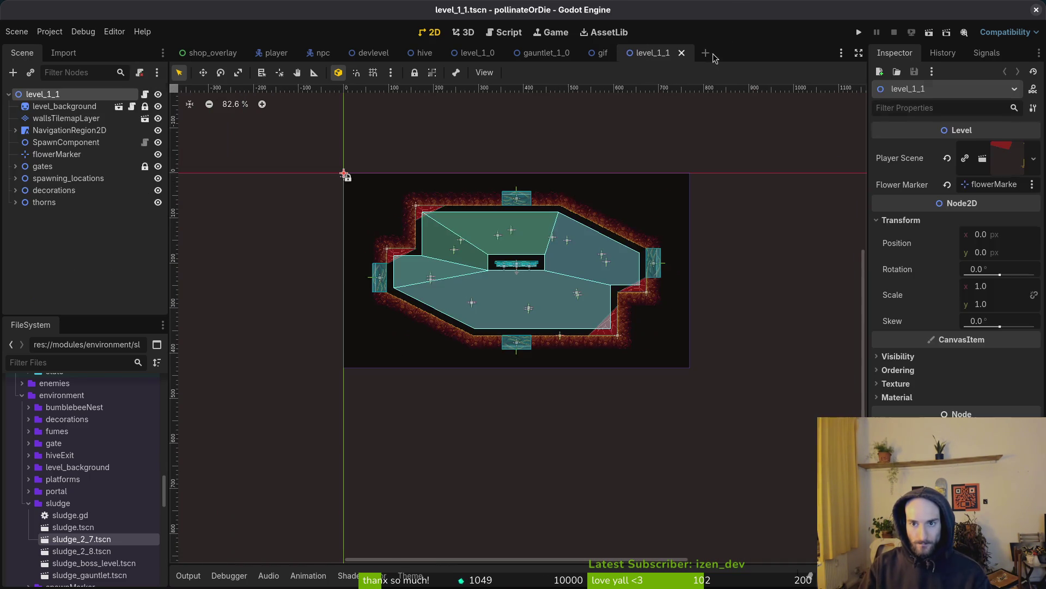
pyautogui.middleClick(664, 55)
# Step: Run the game and start the G1-1 gauntlet level from the level select
pyautogui.click(860, 34)
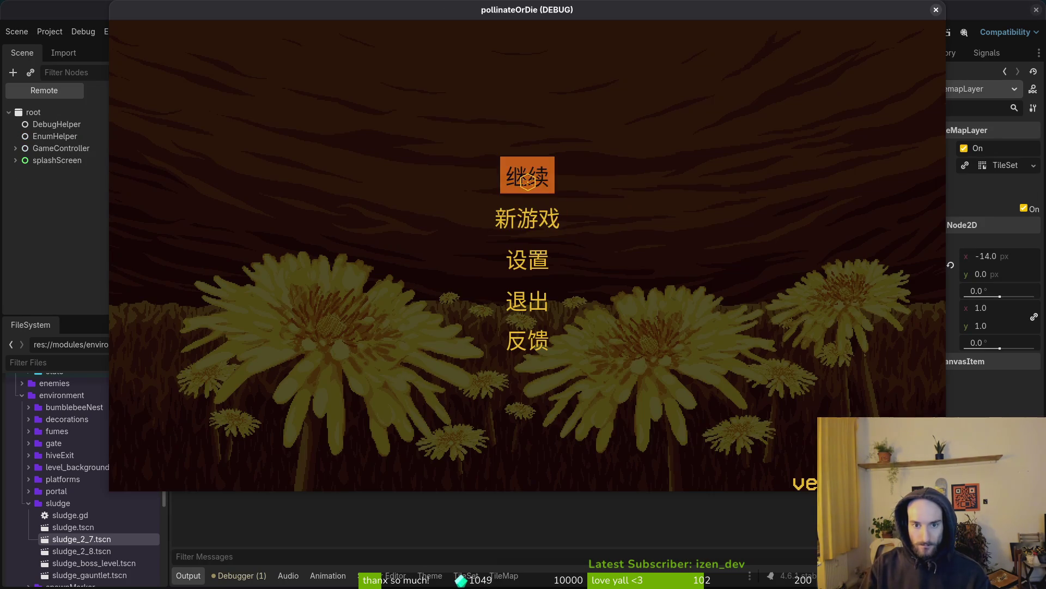
pyautogui.click(528, 181)
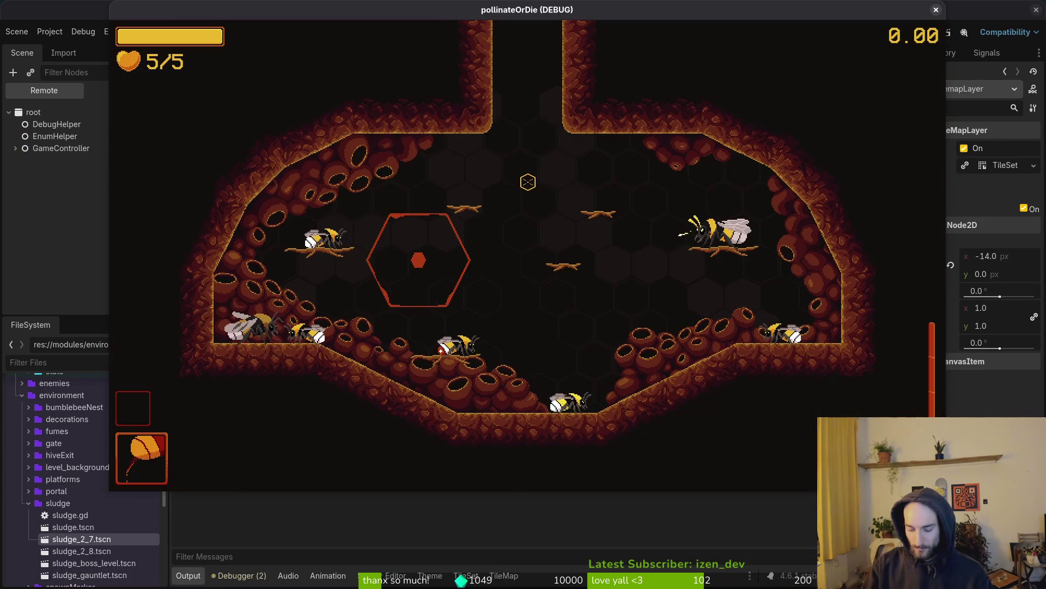
pyautogui.press('Escape')
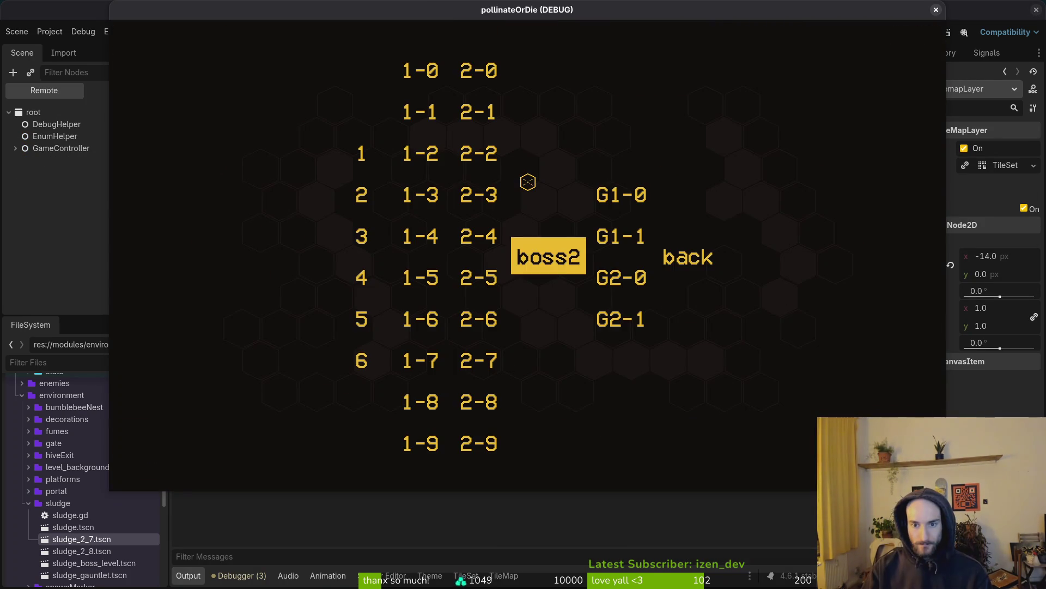
pyautogui.press('Right')
pyautogui.press('Return')
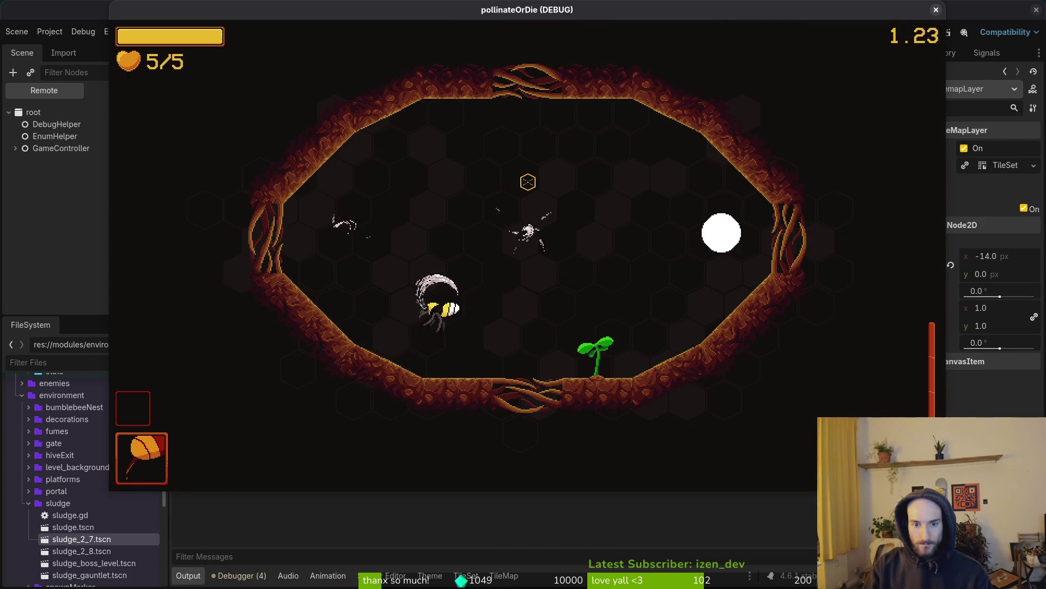
# Step: Fly the bee around the G1-1 arena, slashing the mosquitoes in the early waves
pyautogui.press('Up')
pyautogui.press('Right')
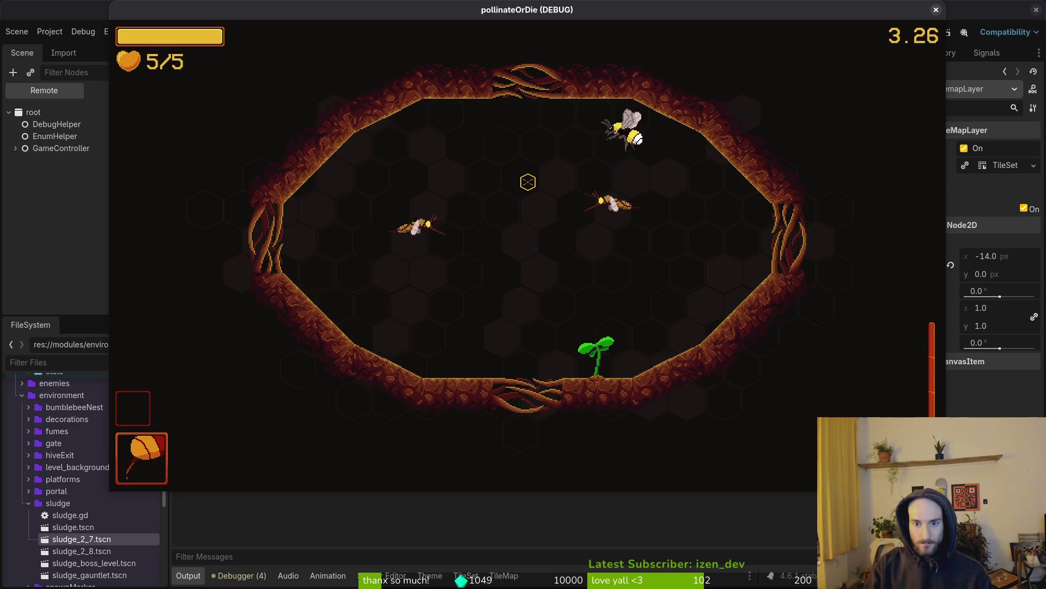
pyautogui.click(527, 181)
pyautogui.press('Left')
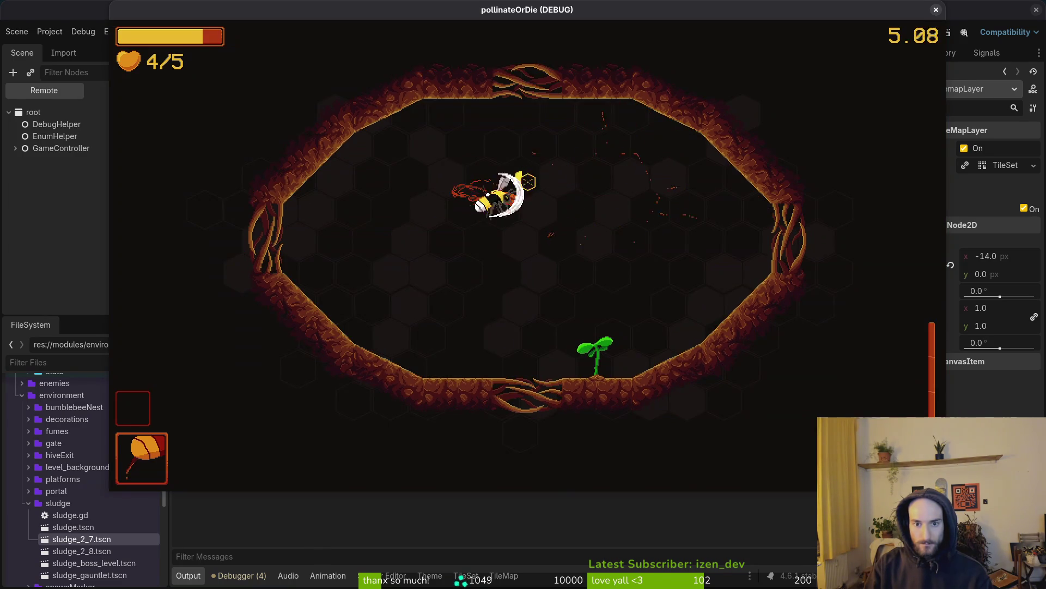
pyautogui.press('Down')
pyautogui.press('Left')
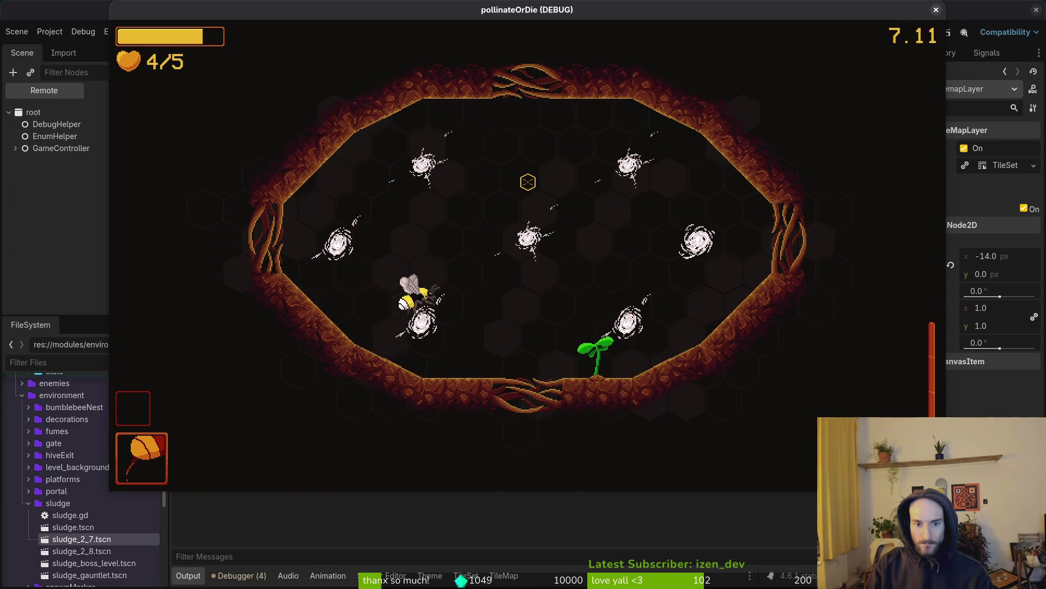
pyautogui.press('Left')
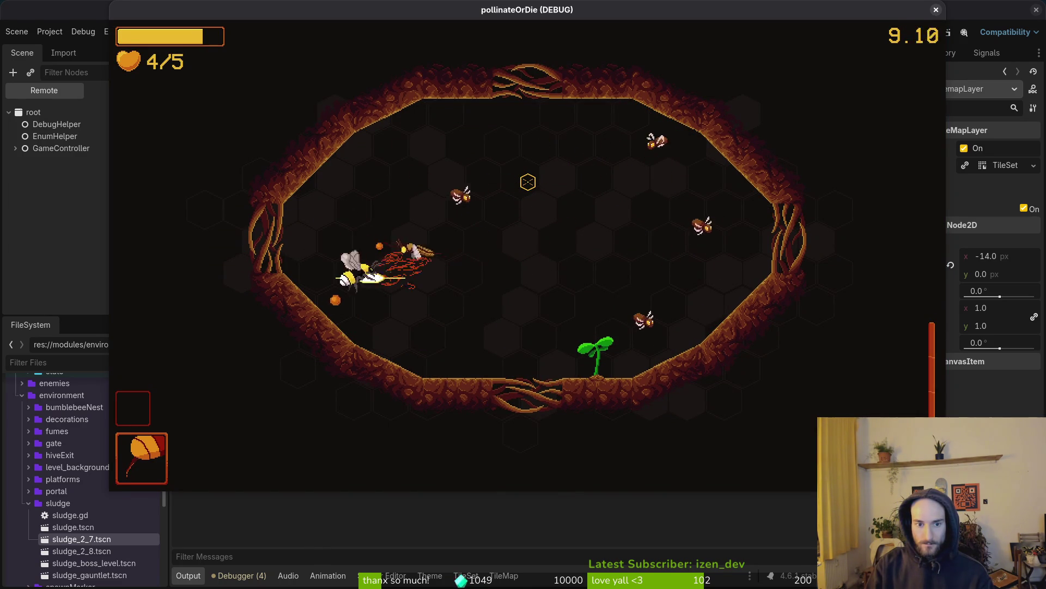
pyautogui.press('Right')
pyautogui.press('Up')
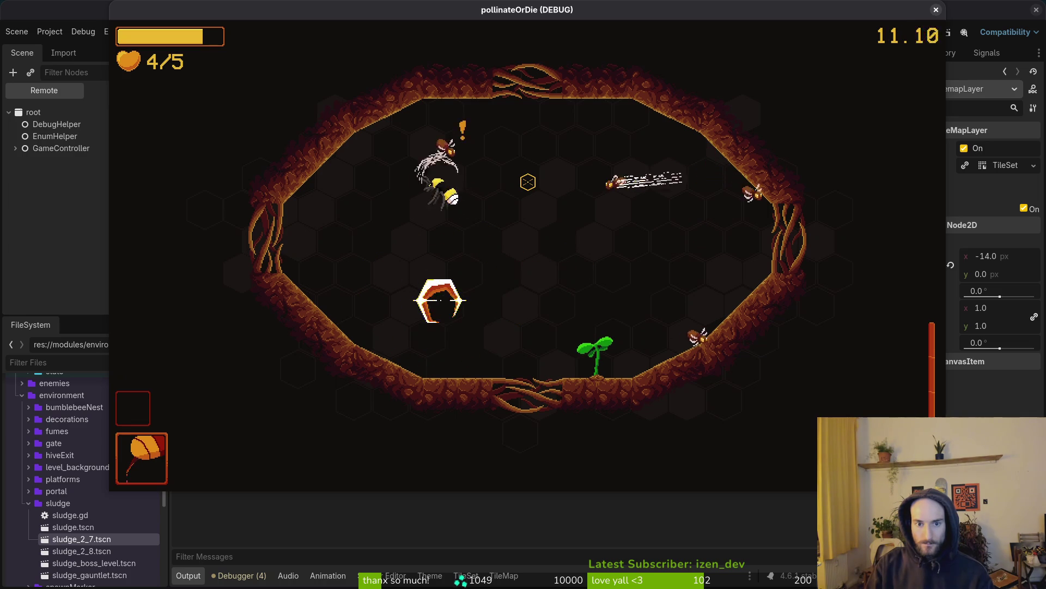
pyautogui.press('Right')
pyautogui.click(649, 186)
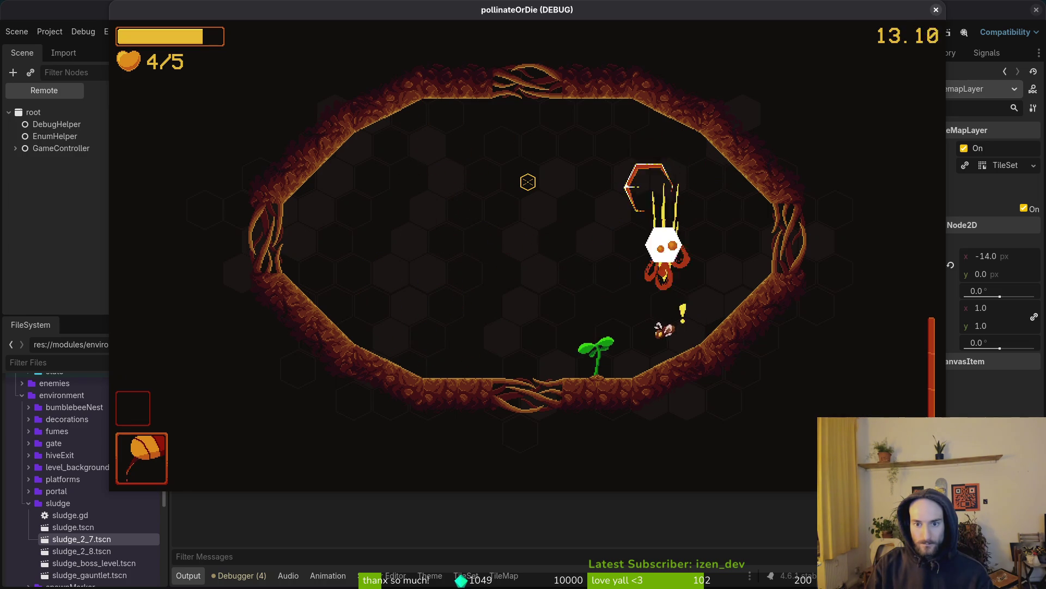
pyautogui.press('Left')
pyautogui.press('Up')
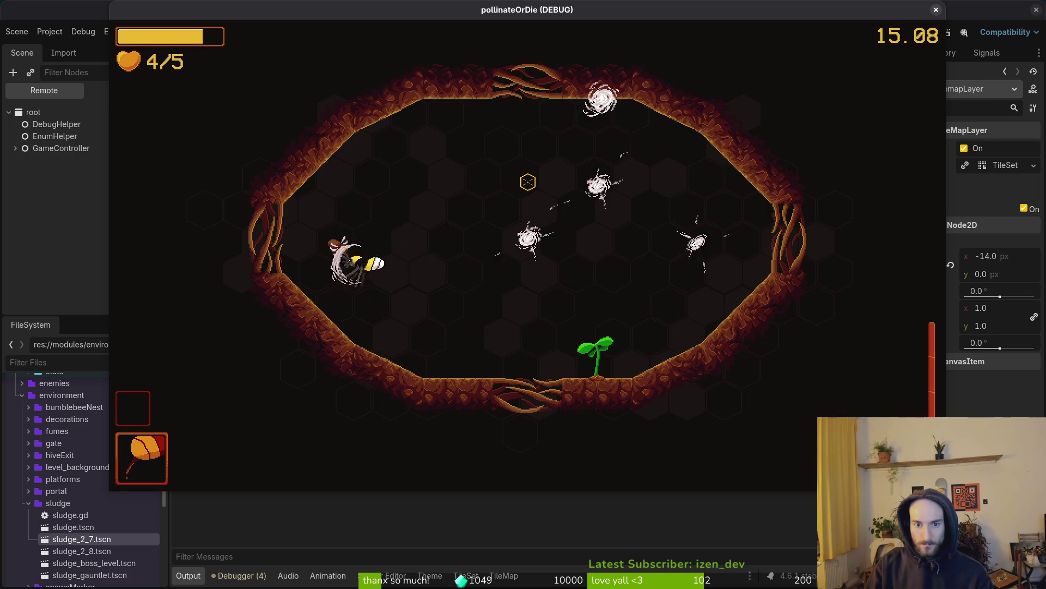
pyautogui.press('Right')
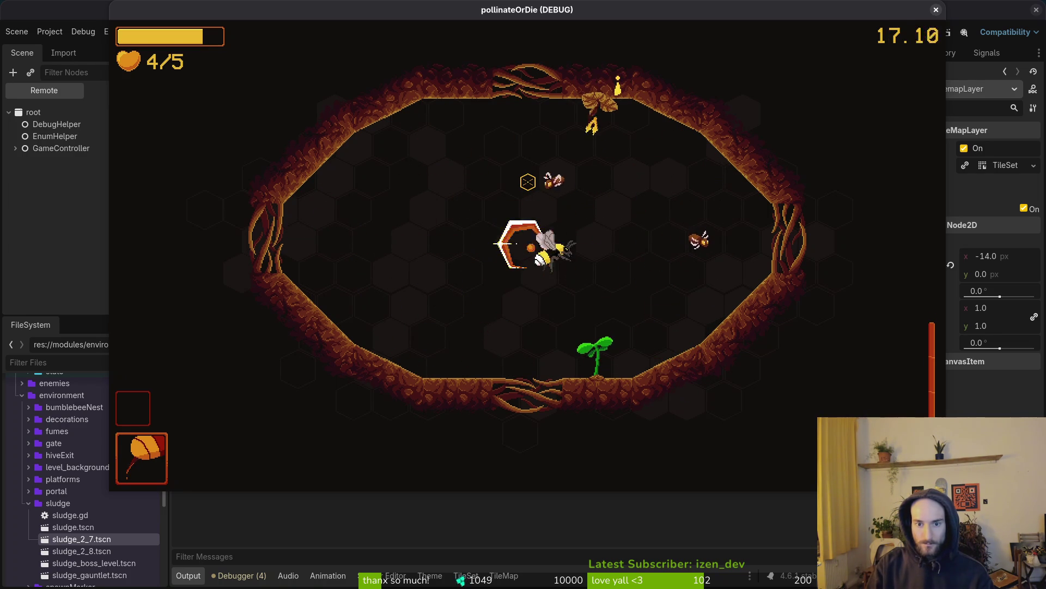
pyautogui.press('Right')
pyautogui.press('Up')
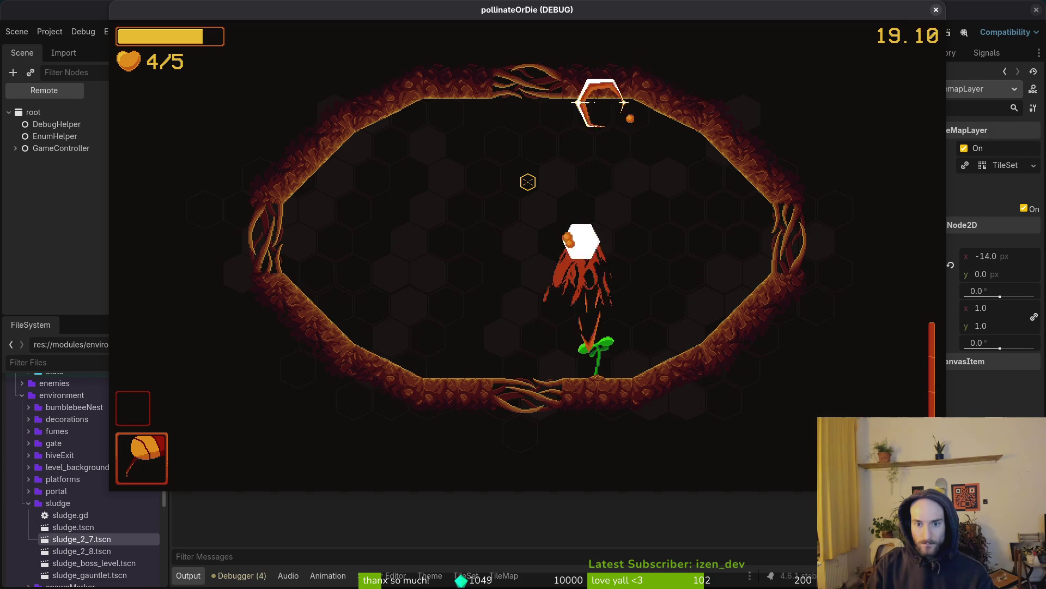
# Step: Clear the remaining enemies and reach the sprout so it blooms and the gates open
pyautogui.press('Down')
pyautogui.press('Left')
pyautogui.press('Up')
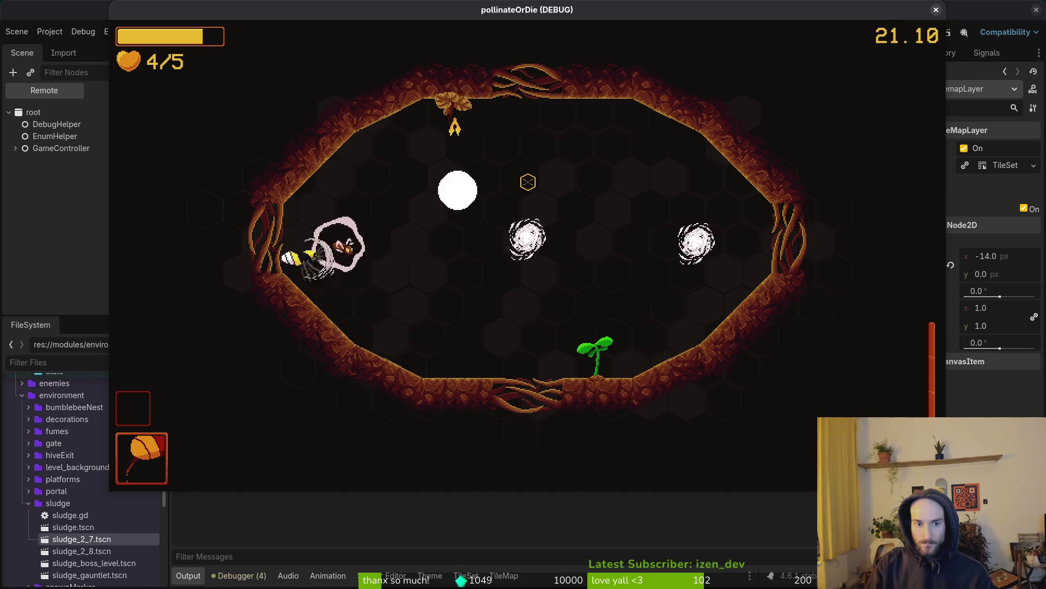
pyautogui.press('Right')
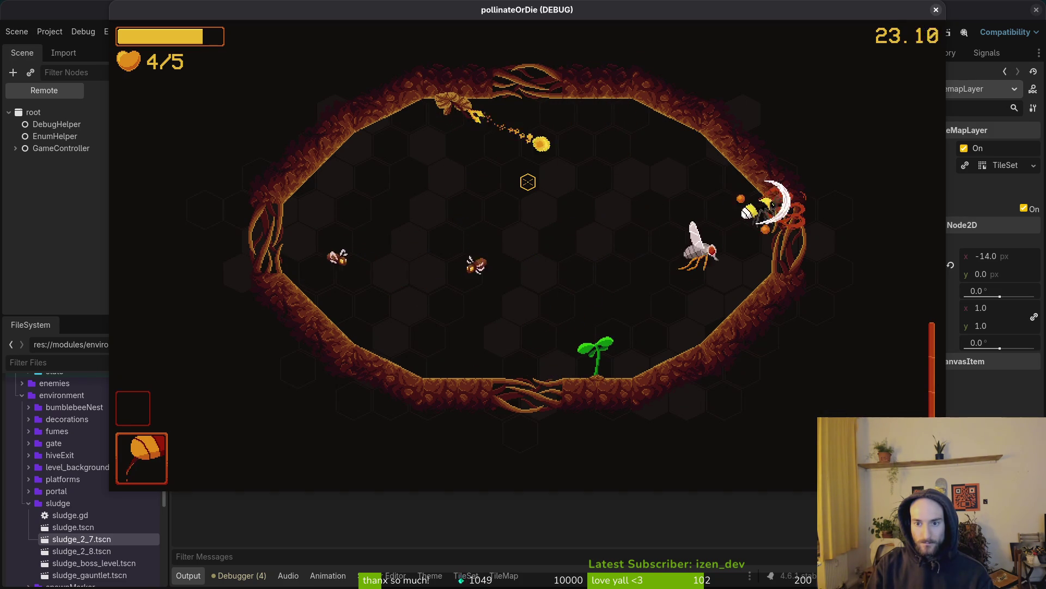
pyautogui.press('Left')
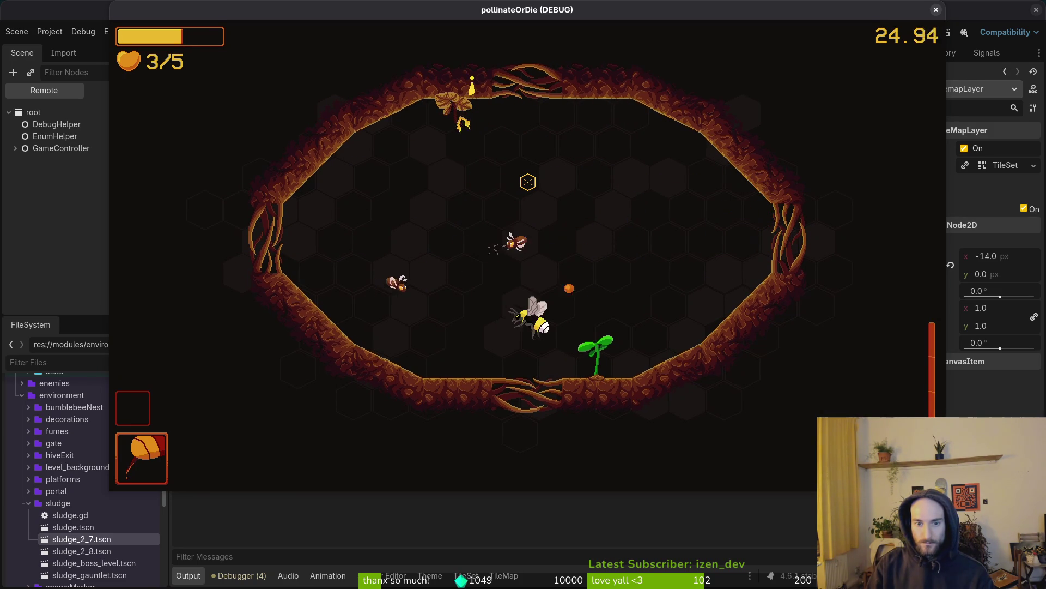
pyautogui.press('Left')
pyautogui.press('Up')
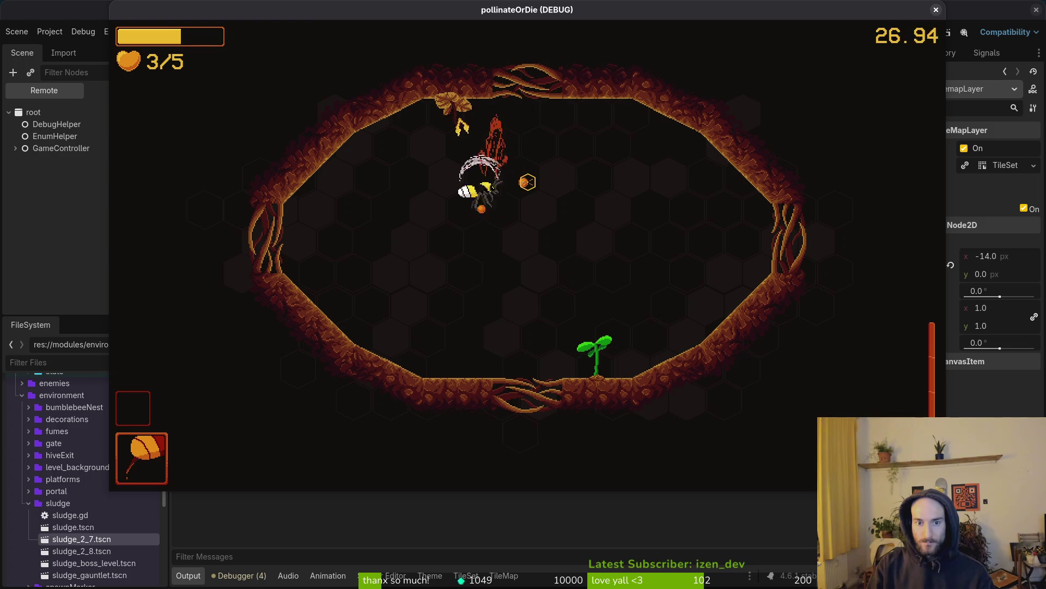
pyautogui.press('Up')
pyautogui.press('Down')
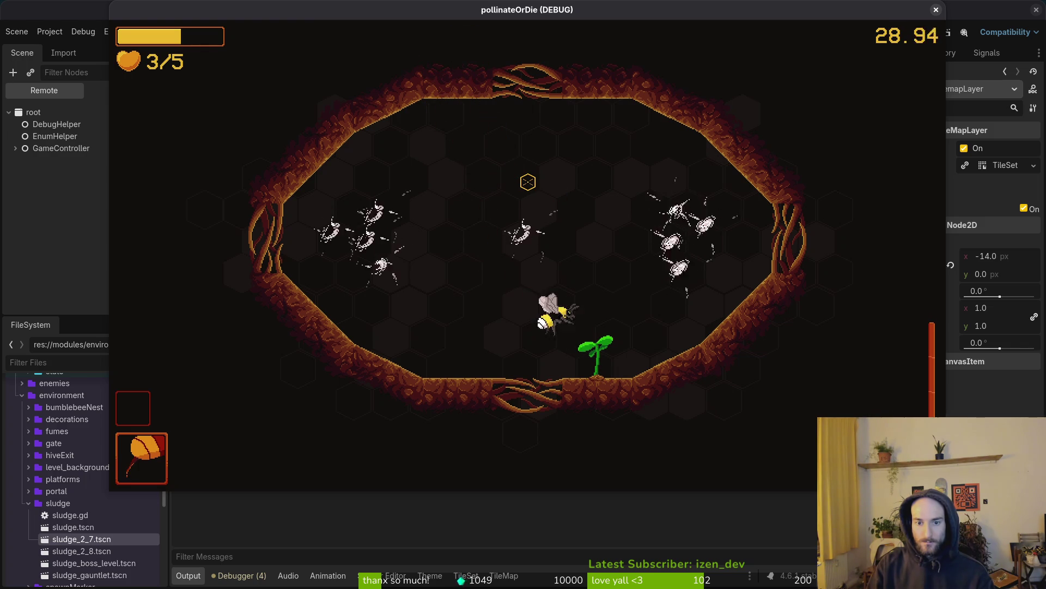
pyautogui.press('Right')
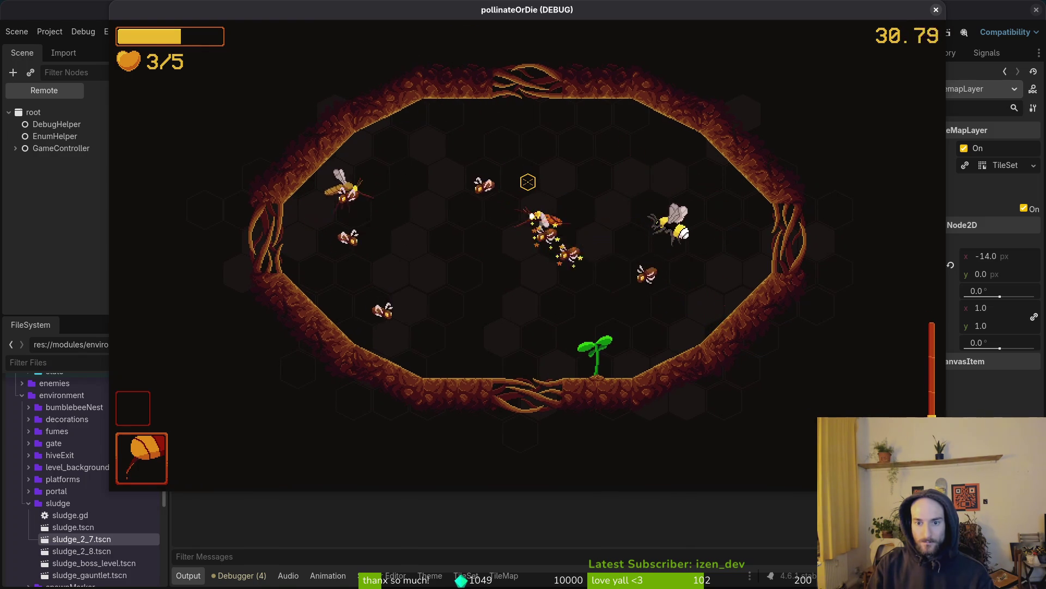
pyautogui.press('Up')
pyautogui.press('Down')
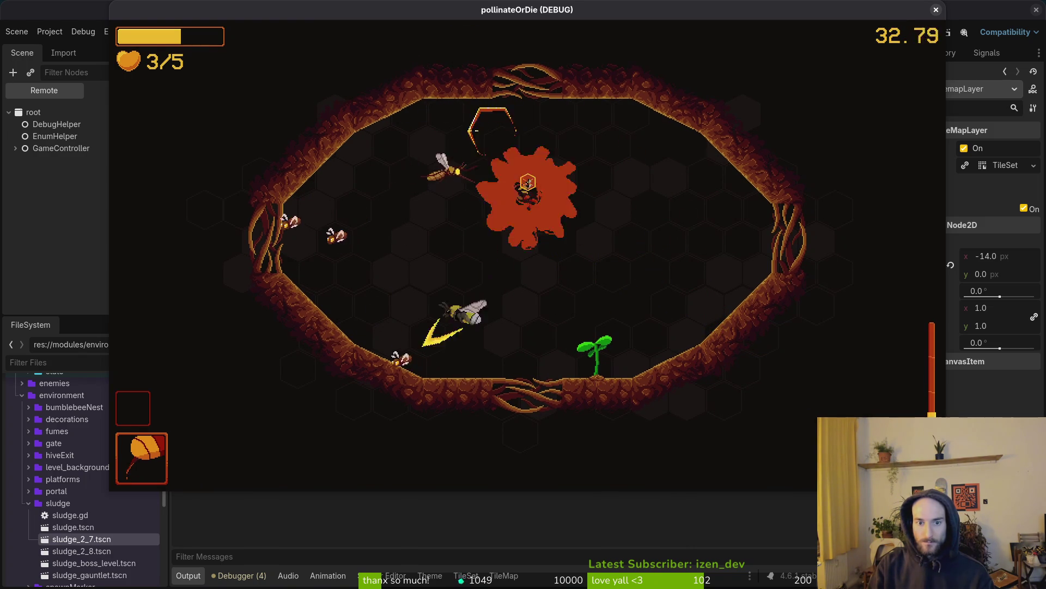
pyautogui.press('Up')
pyautogui.press('Left')
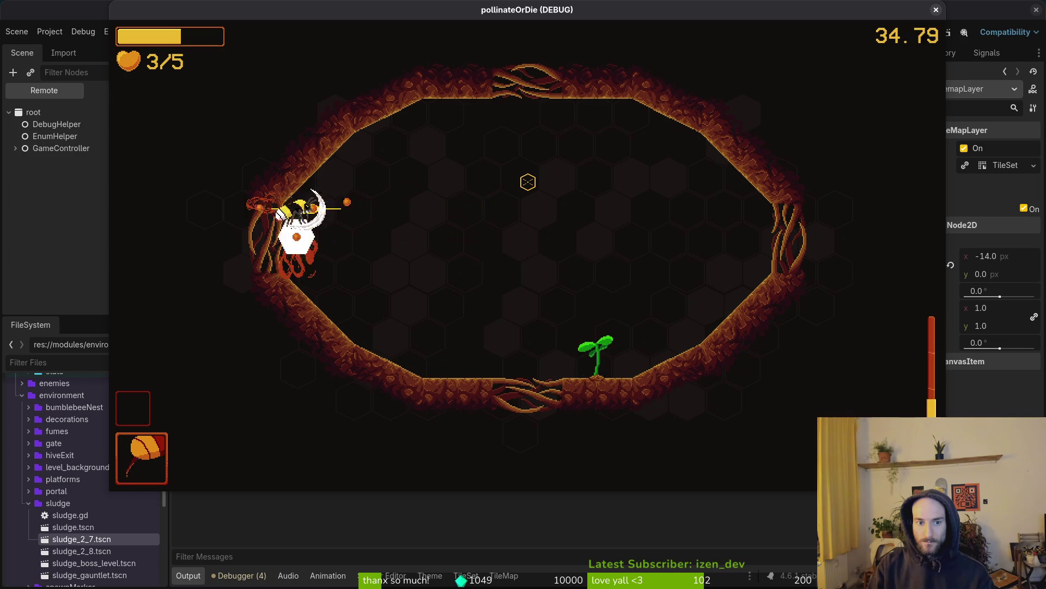
pyautogui.press('Right')
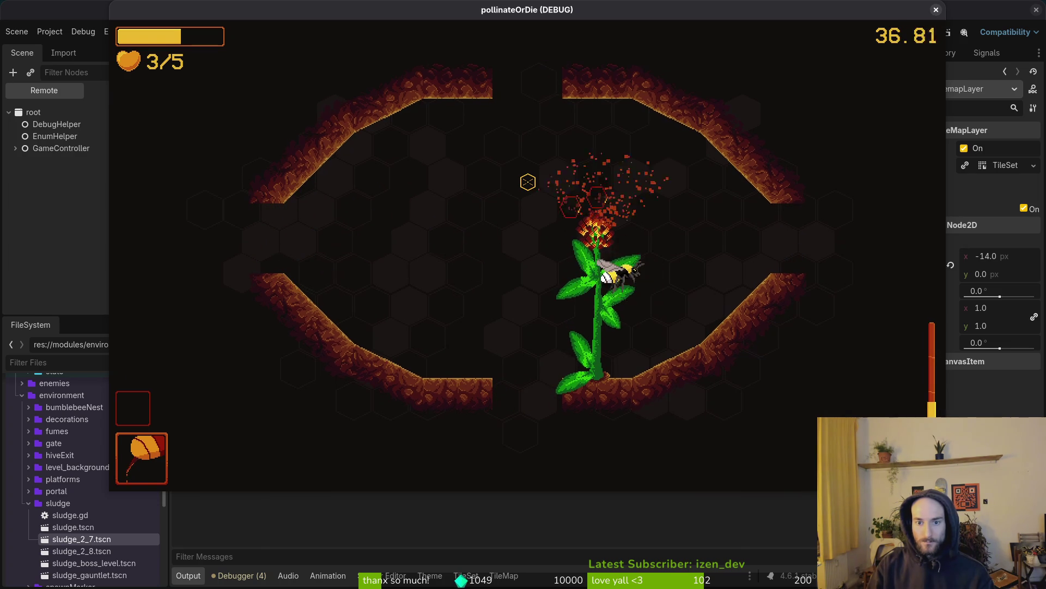
pyautogui.press('Down')
# Step: Stop the game, reopen the gauntlet_1_1 arena scene and close level_1_1
pyautogui.press('F8')
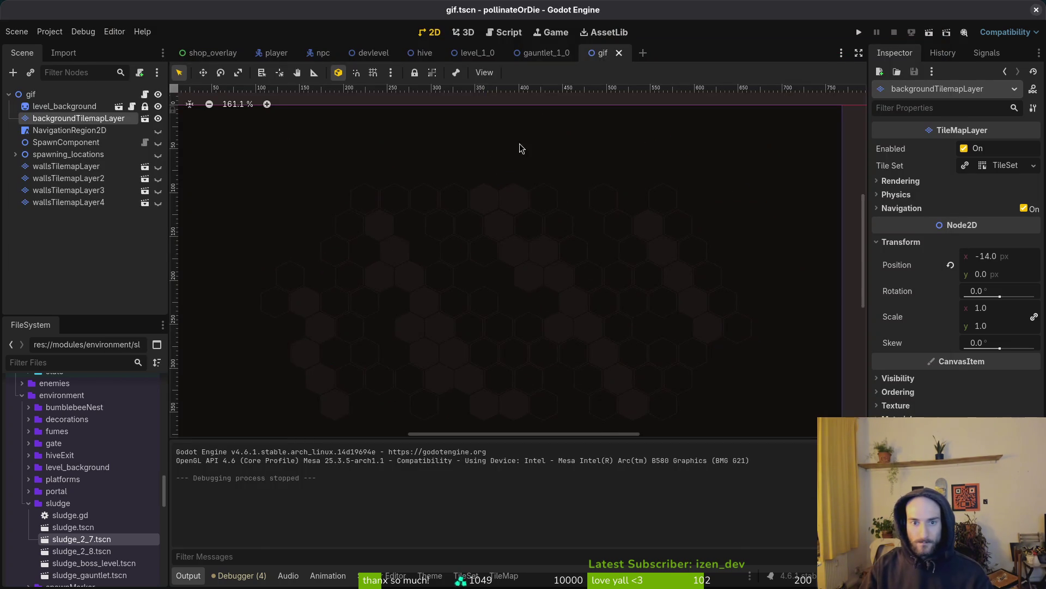
pyautogui.moveTo(518, 54)
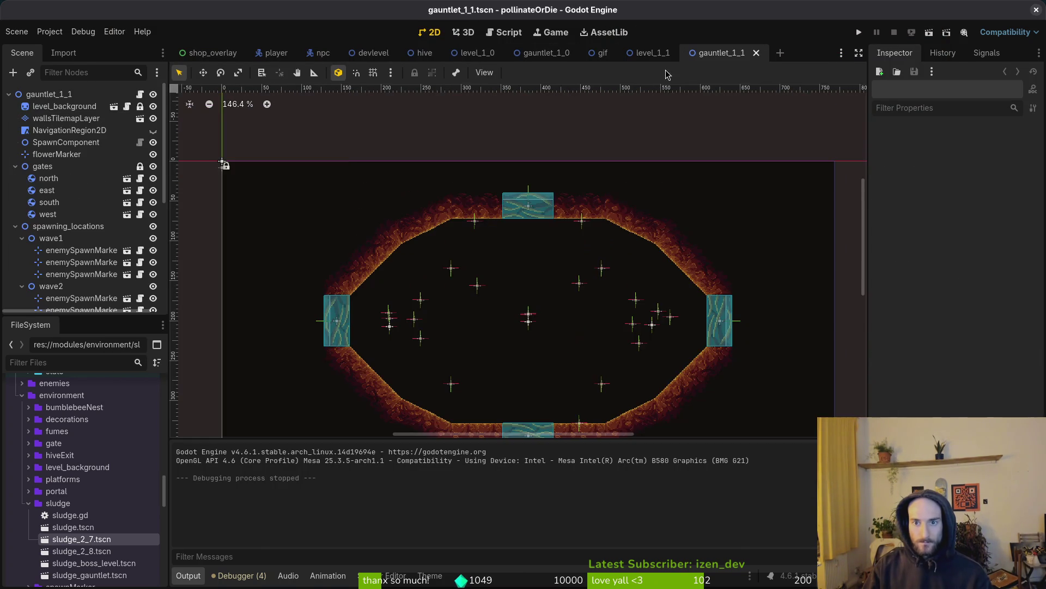
pyautogui.click(647, 54)
pyautogui.click(681, 53)
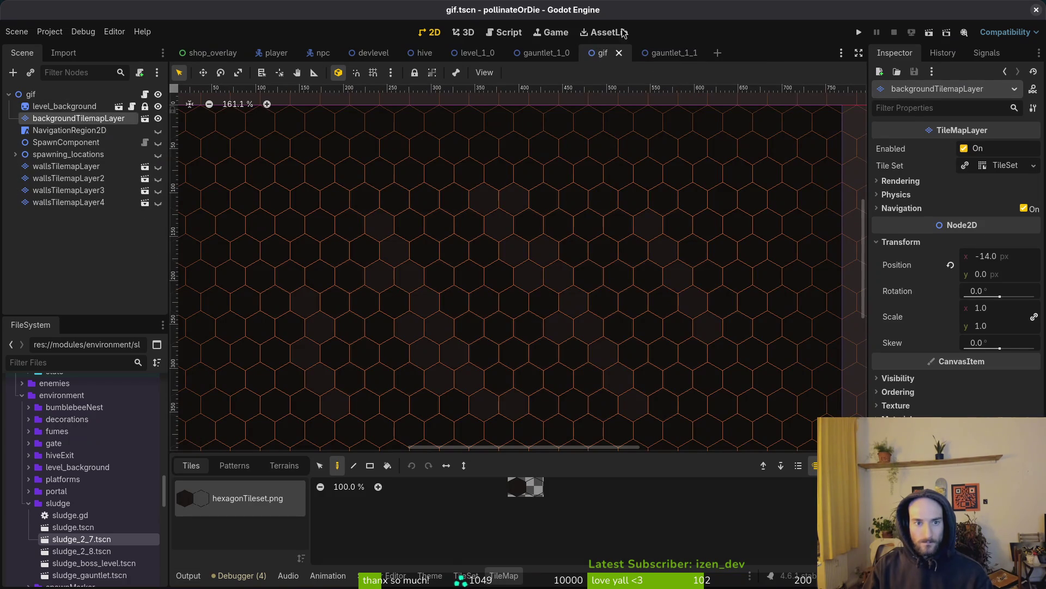
pyautogui.click(663, 50)
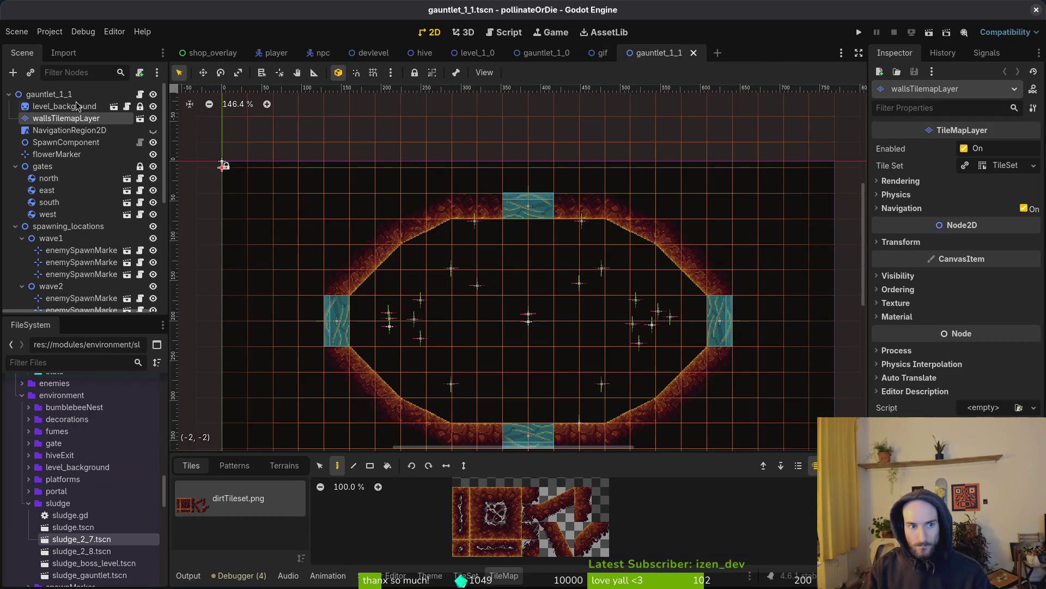
# Step: Paste the gauntlet_1_1 walls into the gif scene as wallsTilemapLayer5 and save
pyautogui.click(495, 148)
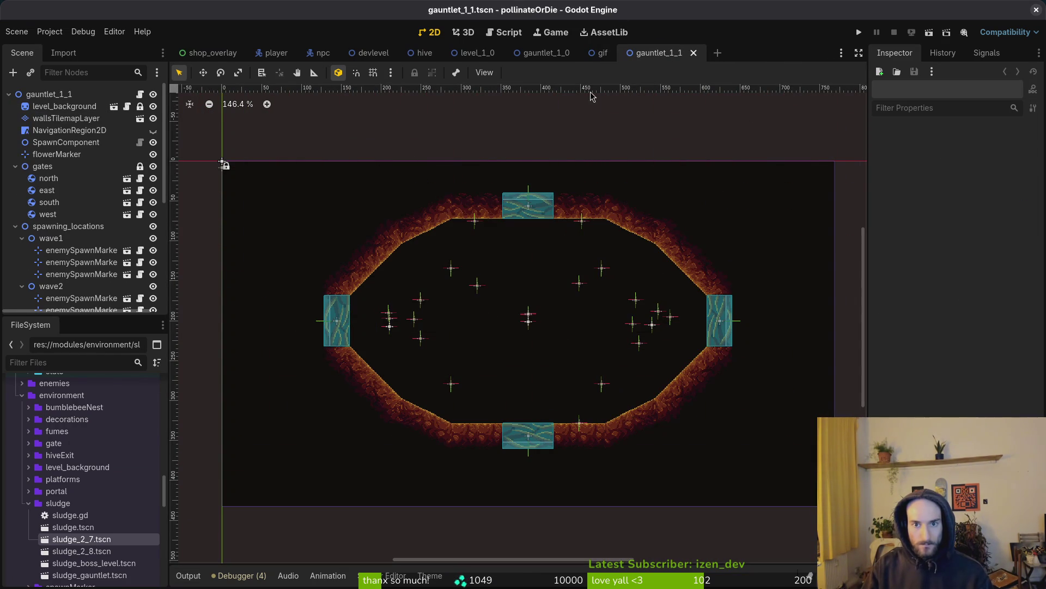
pyautogui.click(601, 53)
pyautogui.click(90, 248)
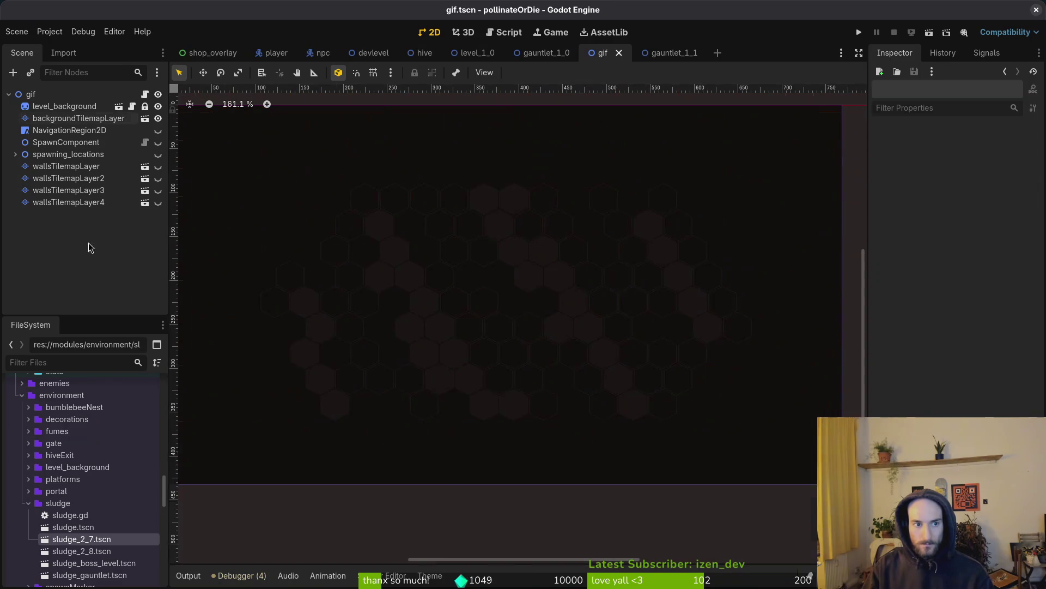
pyautogui.hotkey('ctrl', 'v')
pyautogui.scroll(-2, 498, 345)
pyautogui.click(498, 345)
pyautogui.hotkey('ctrl', 's')
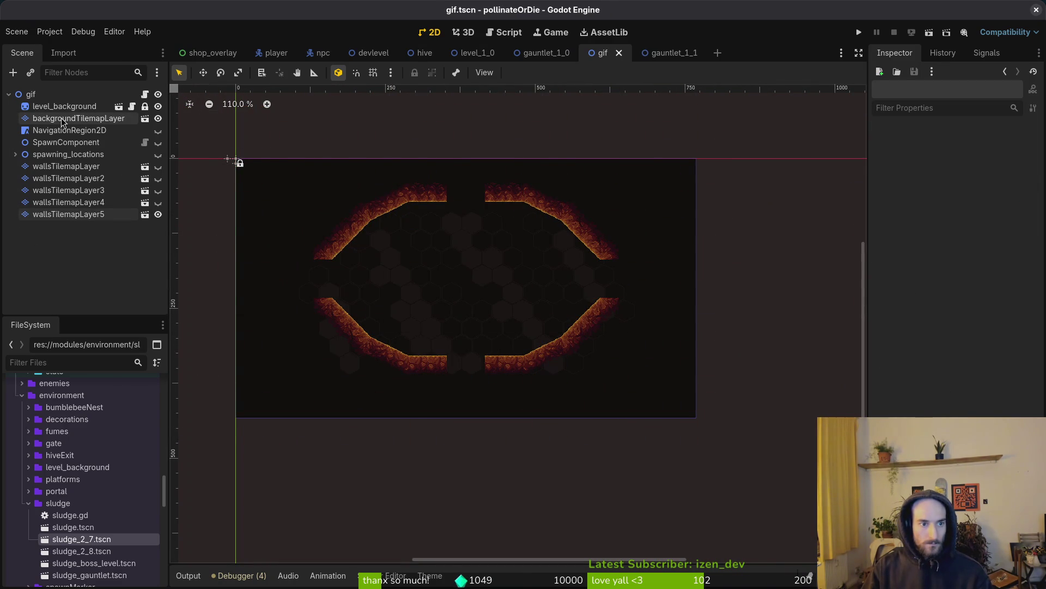
# Step: On backgroundTilemapLayer, try deleting a block of hex tiles, then undo to restore them
pyautogui.click(63, 122)
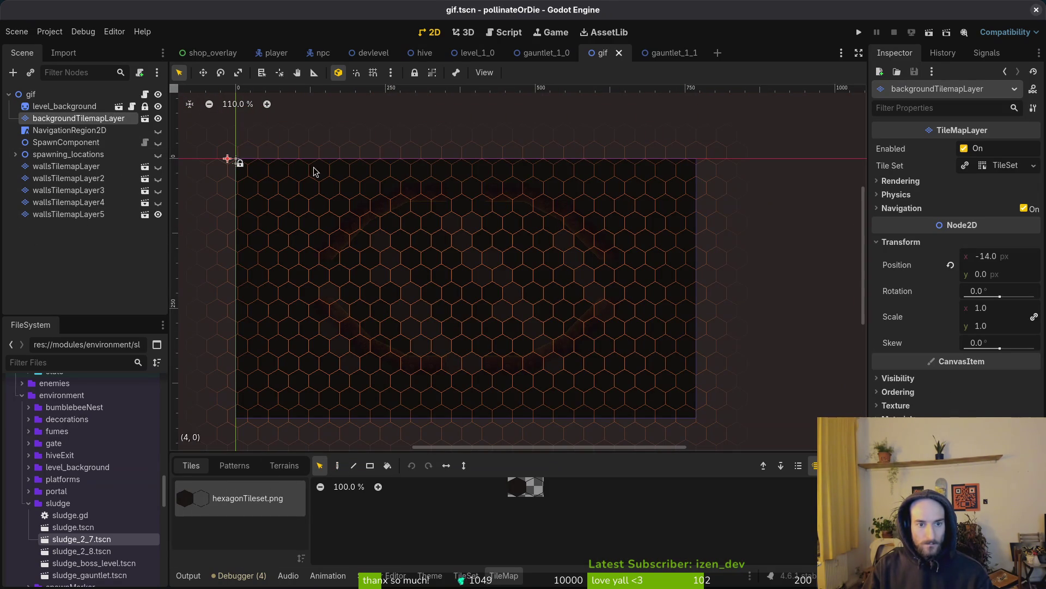
pyautogui.moveTo(315, 172)
pyautogui.mouseDown()
pyautogui.moveTo(443, 306)
pyautogui.moveTo(748, 434)
pyautogui.mouseUp()
pyautogui.press('Delete')
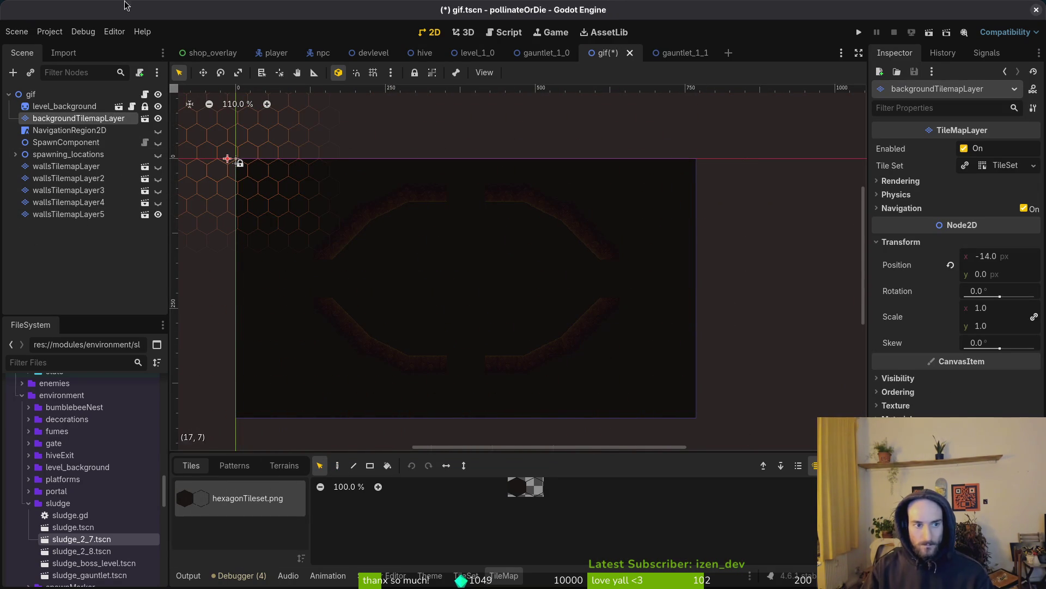
pyautogui.click(517, 486)
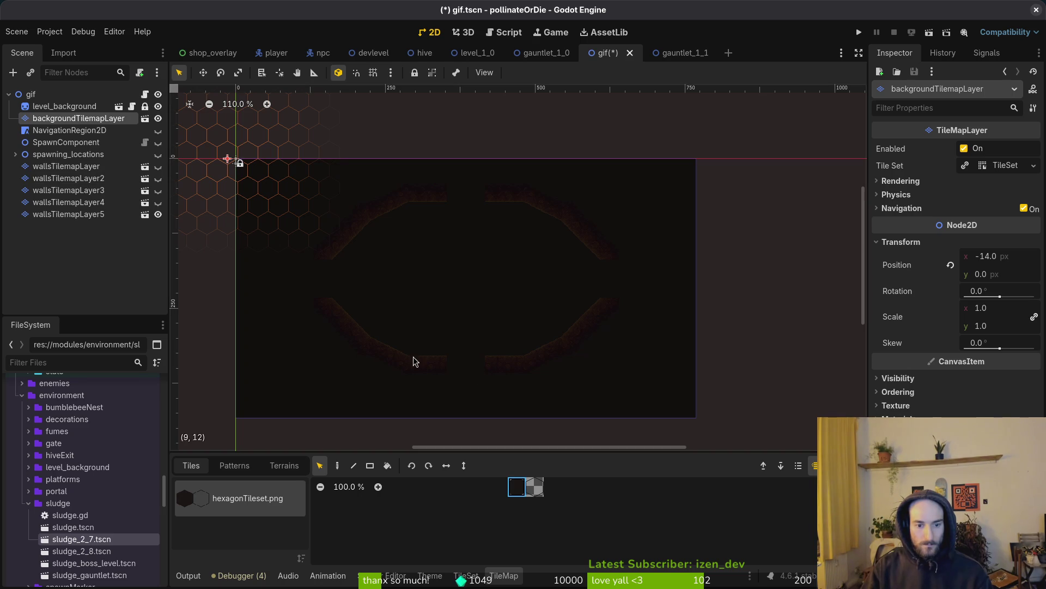
pyautogui.press('d')
pyautogui.scroll(2, 420, 283)
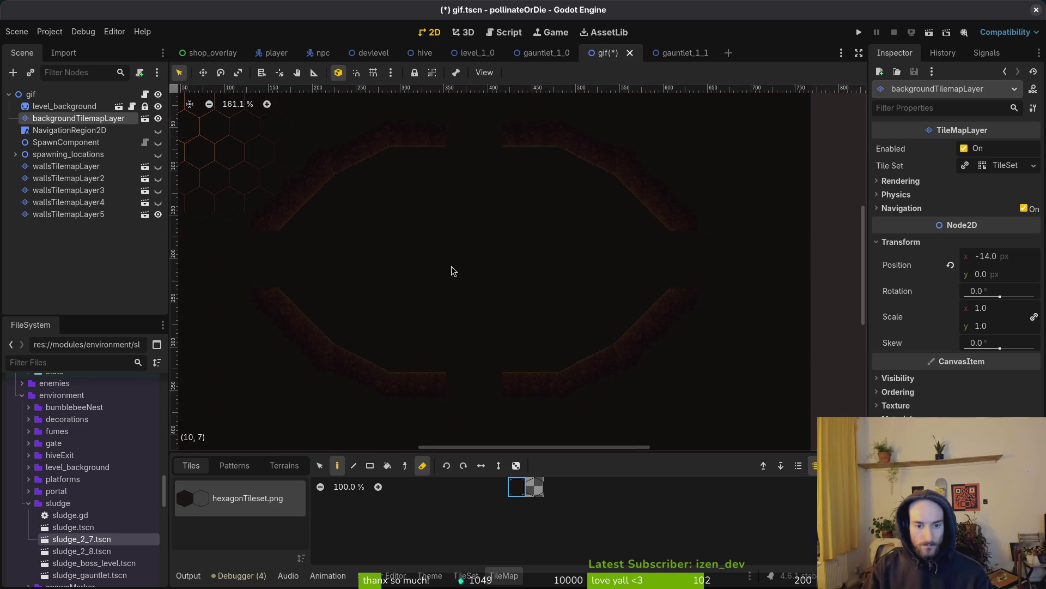
pyautogui.hotkey('ctrl', 'z')
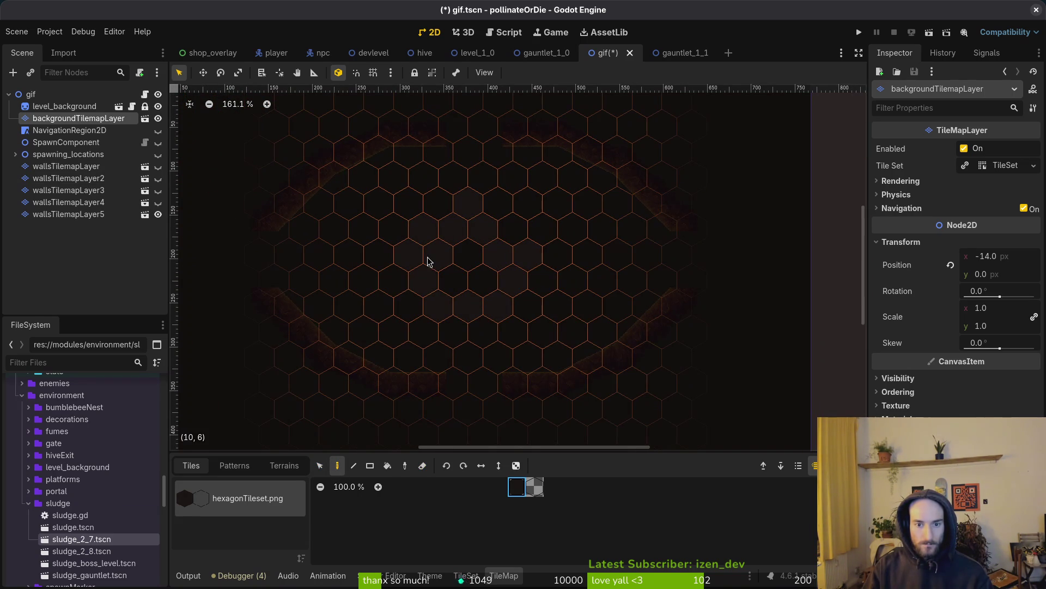
# Step: Paint and erase dark and light hex tiles for a scattered arena floor
pyautogui.click(538, 482)
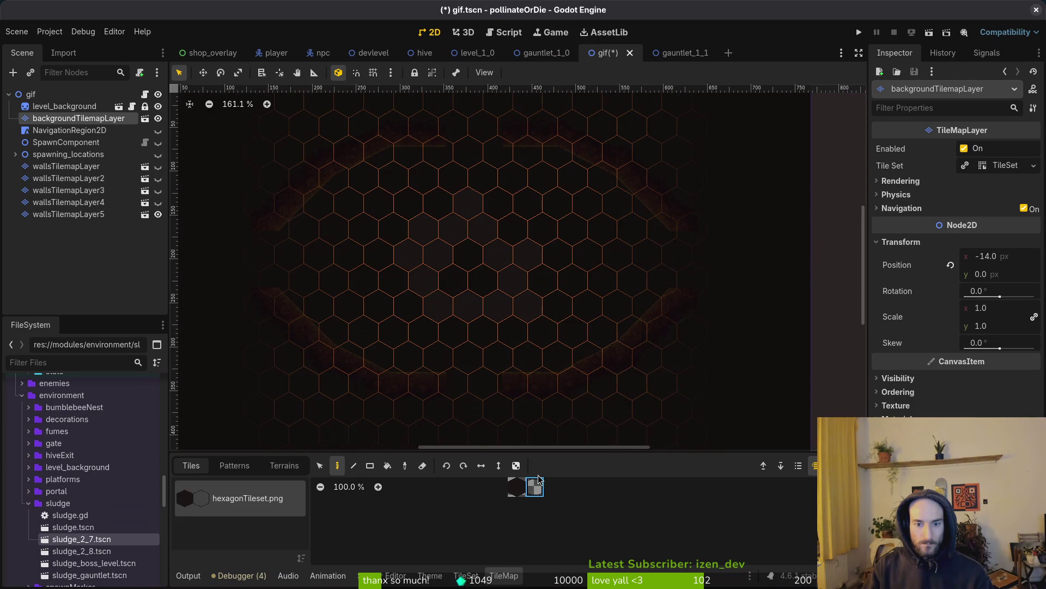
pyautogui.keyDown('ctrl'); pyautogui.click(548, 310); pyautogui.keyUp('ctrl')
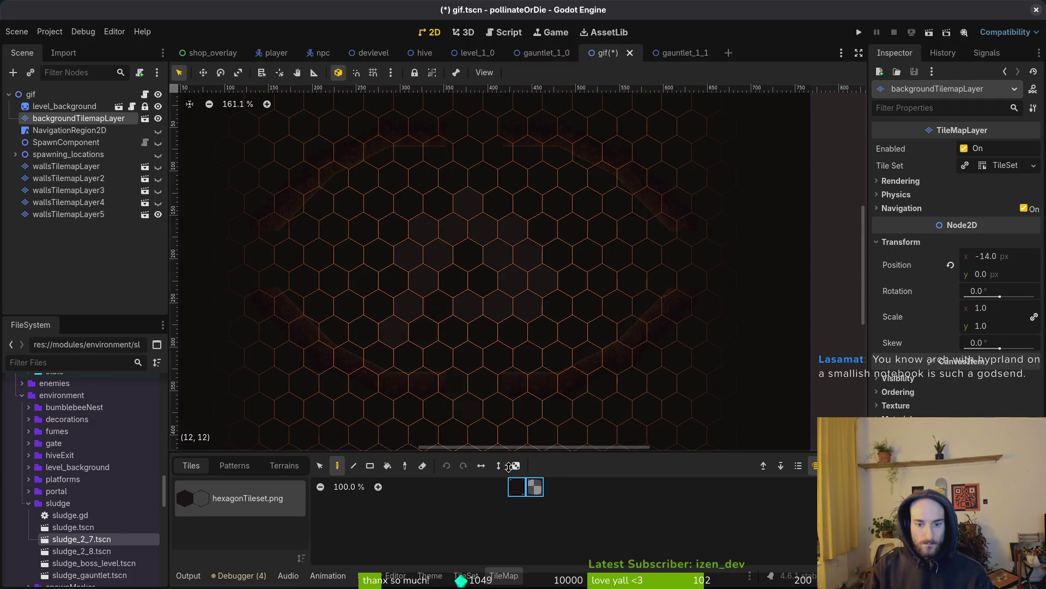
pyautogui.keyDown('ctrl'); pyautogui.click(435, 322); pyautogui.keyUp('ctrl')
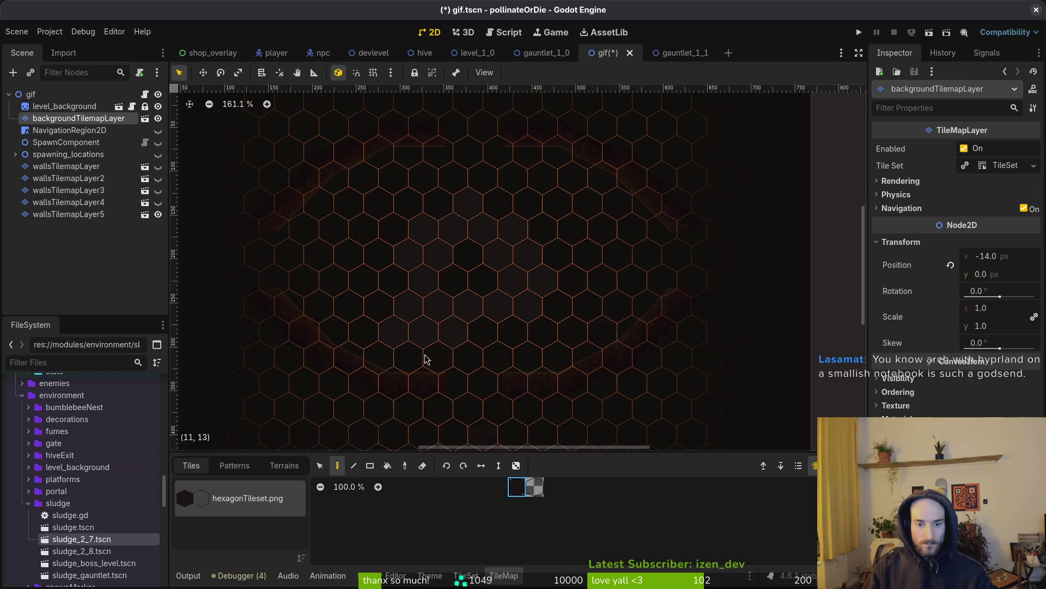
pyautogui.press('e')
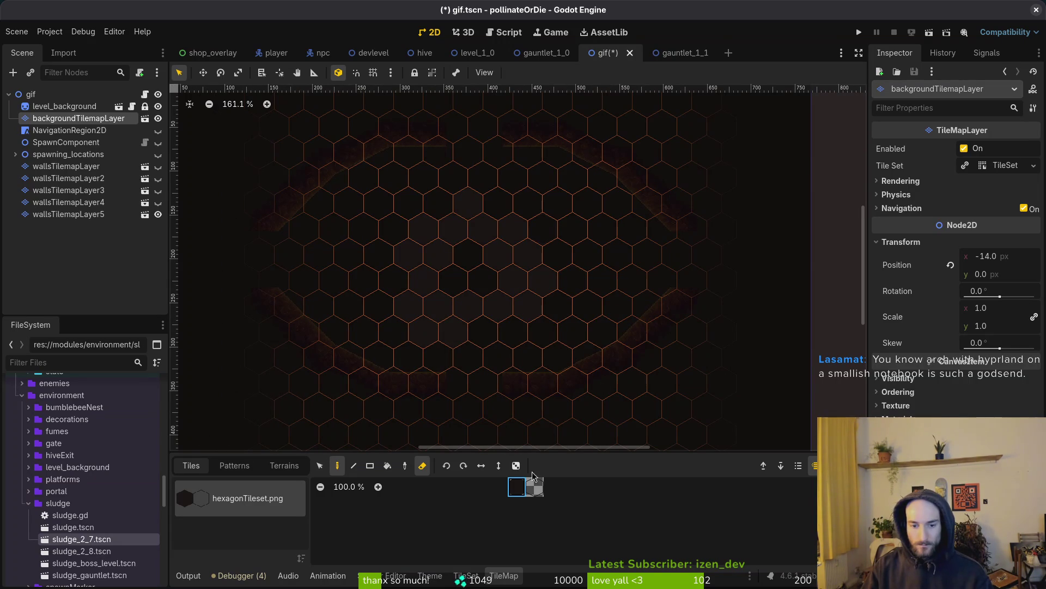
pyautogui.click(534, 487)
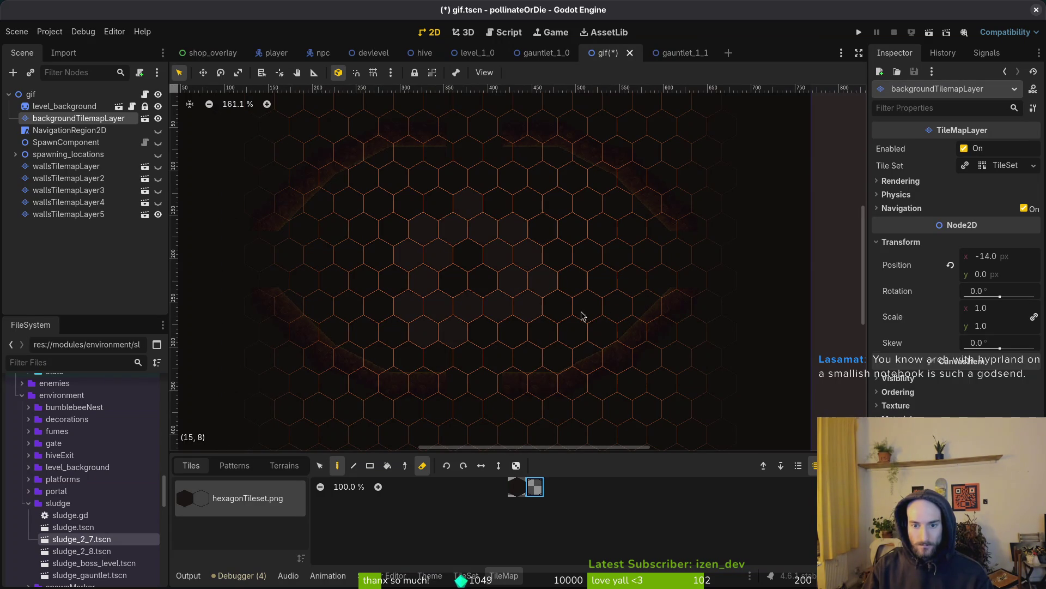
pyautogui.scroll(3, 493, 418)
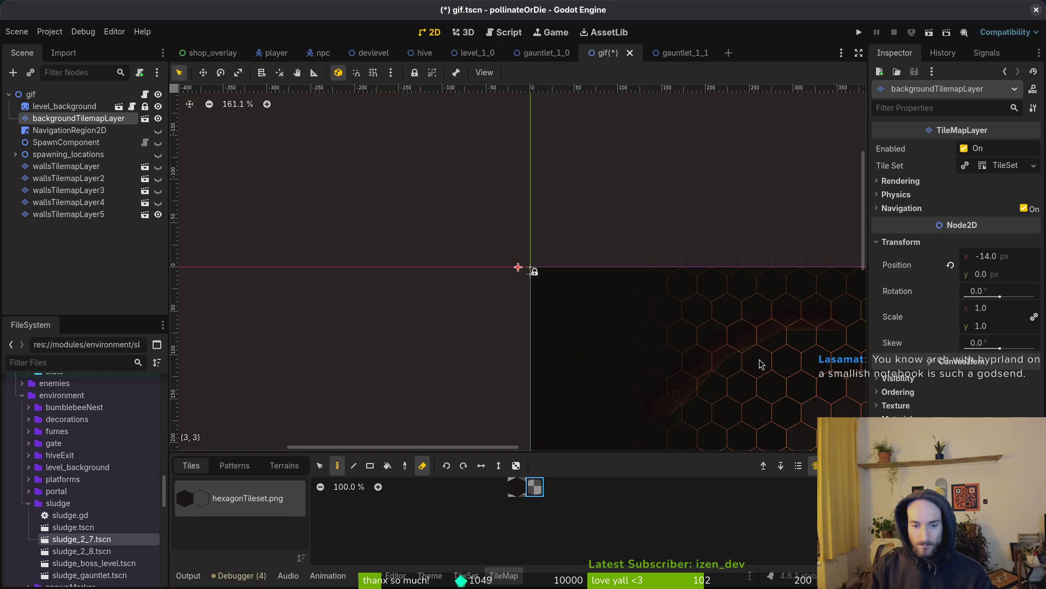
pyautogui.scroll(-2, 762, 362)
pyautogui.press('e')
pyautogui.scroll(-3, 546, 227)
pyautogui.scroll(2, 488, 286)
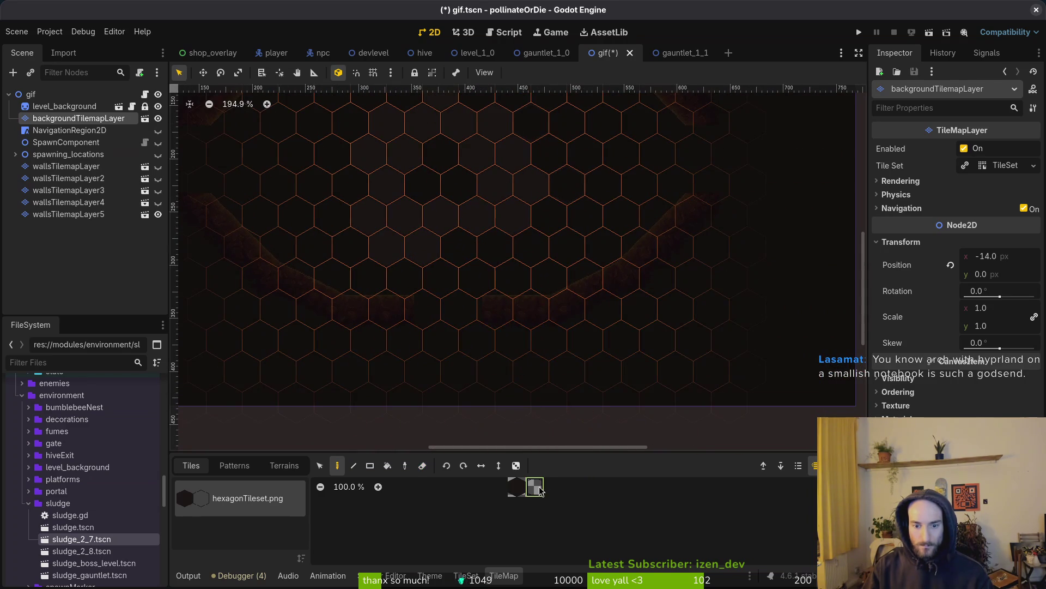
pyautogui.scroll(5, 633, 250)
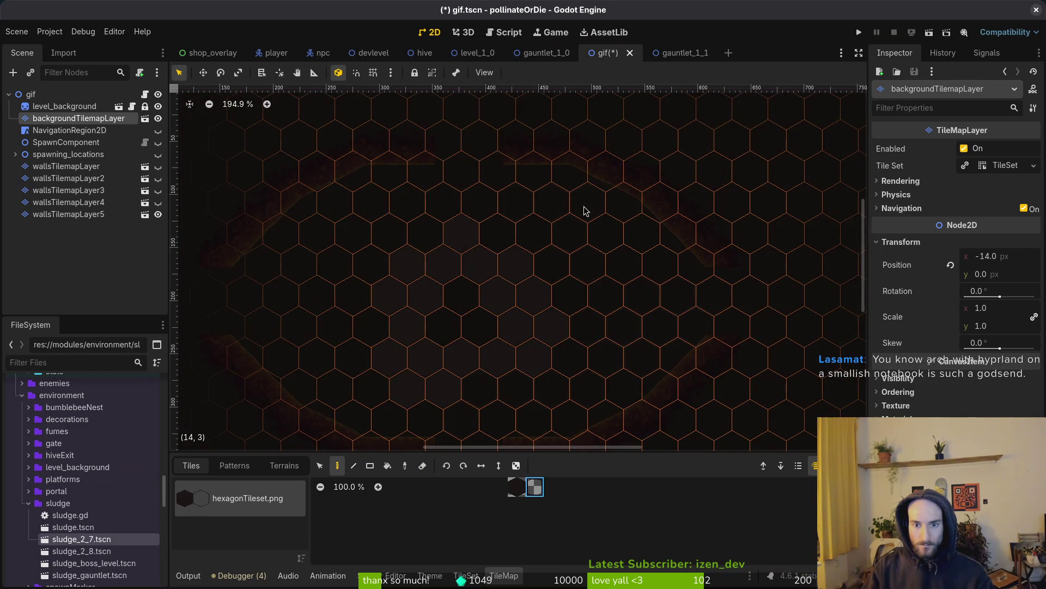
pyautogui.scroll(1, 640, 248)
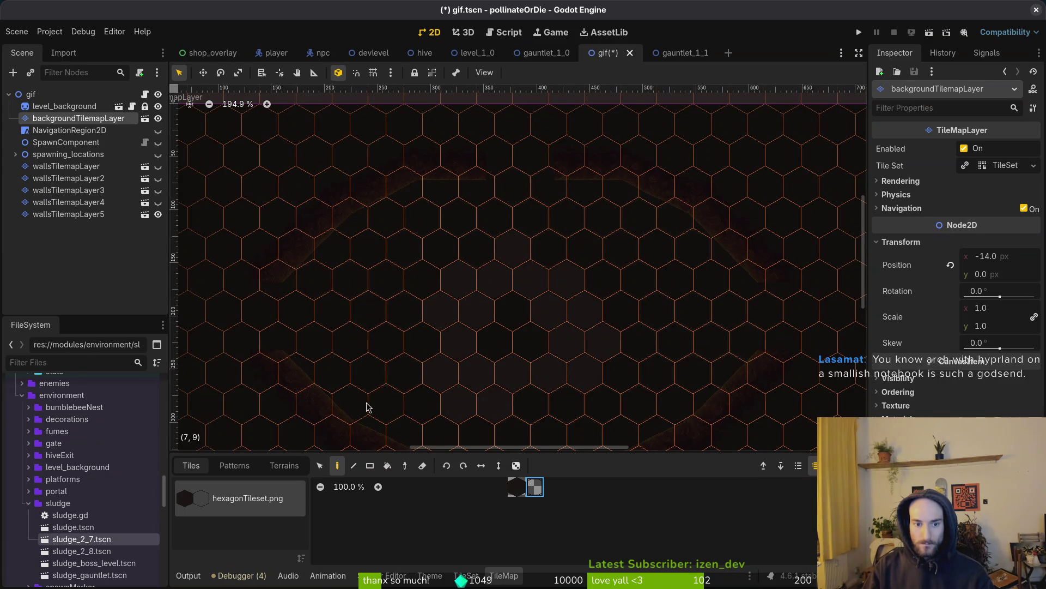
pyautogui.press('Escape')
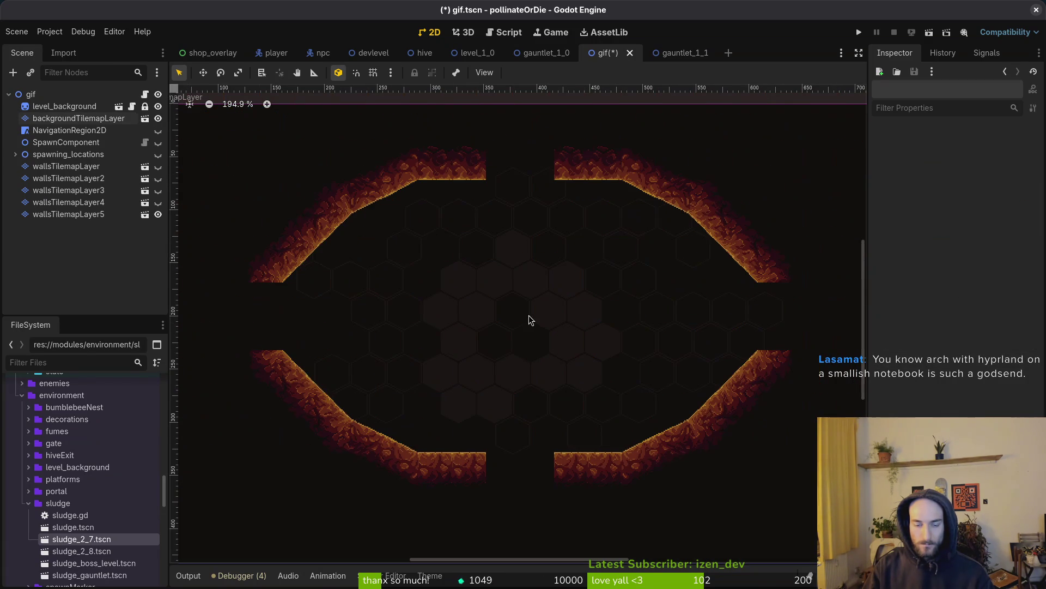
pyautogui.click(79, 119)
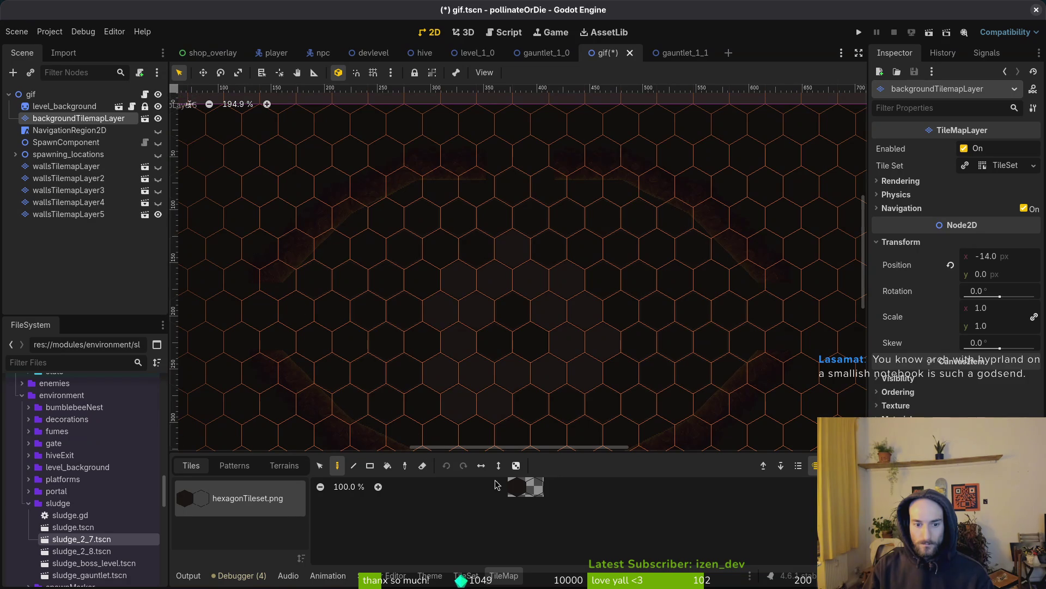
pyautogui.press('Escape')
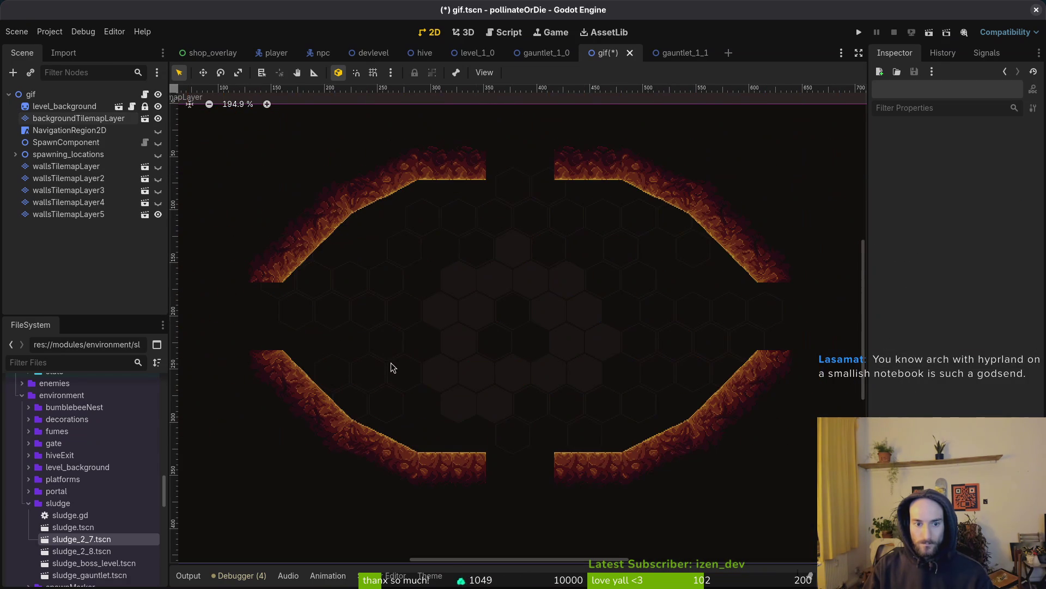
pyautogui.scroll(-1, 533, 352)
pyautogui.scroll(-3, 533, 353)
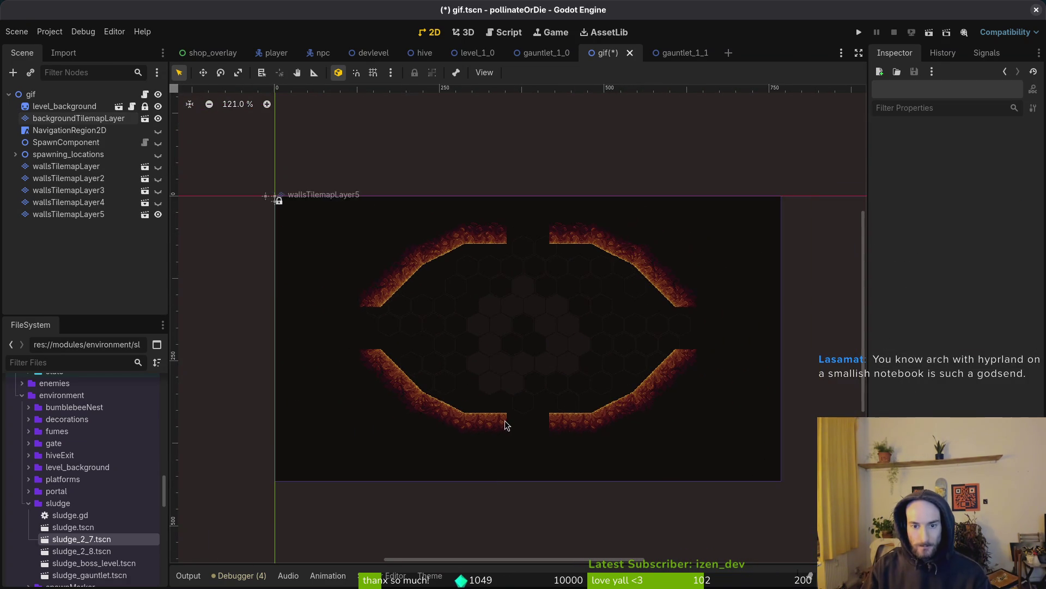
pyautogui.scroll(4, 584, 377)
pyautogui.moveTo(527, 362)
pyautogui.mouseDown()
pyautogui.moveTo(576, 401)
pyautogui.moveTo(577, 359)
pyautogui.moveTo(545, 372)
pyautogui.mouseUp()
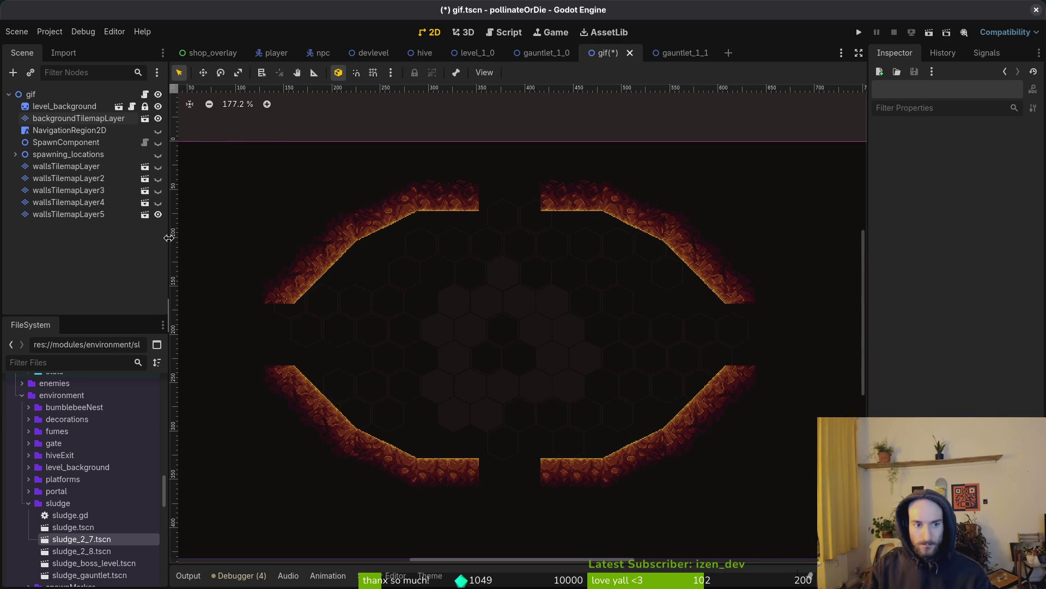
# Step: Hide wallsTilemapLayer5, save the gif scene, and preview it running
pyautogui.click(158, 214)
pyautogui.hotkey('ctrl', 's')
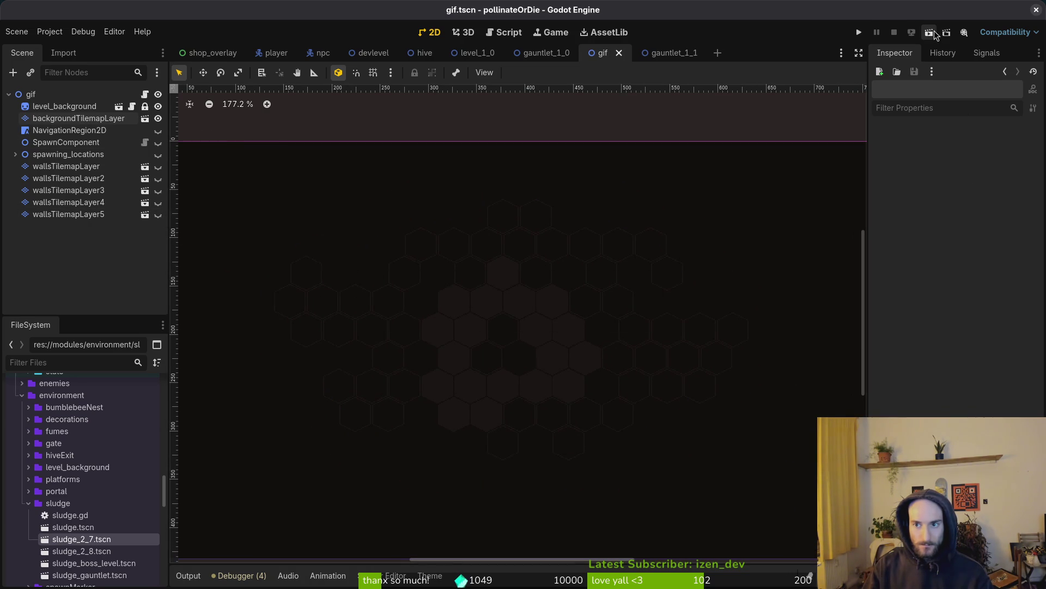
pyautogui.click(930, 33)
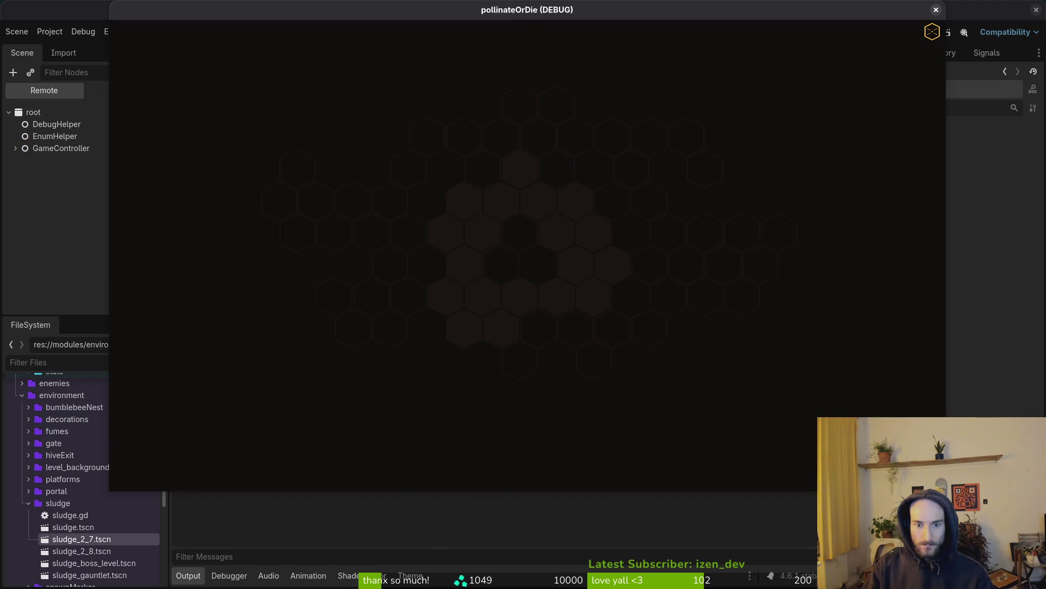
pyautogui.click(935, 9)
# Step: Reset the Display > Window width and height overrides to 0 in Project Settings
pyautogui.click(49, 31)
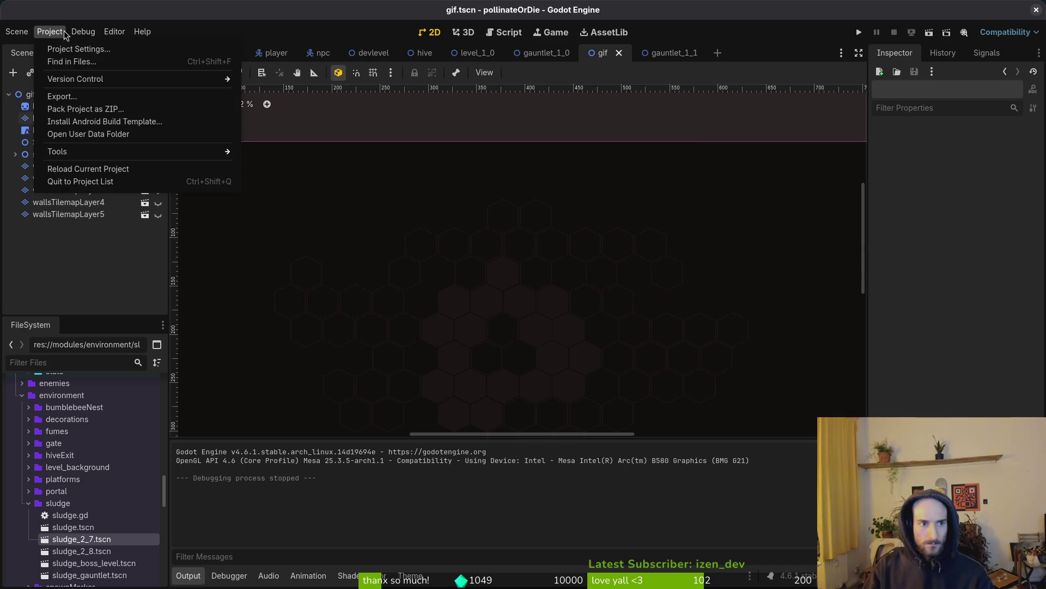
pyautogui.click(67, 47)
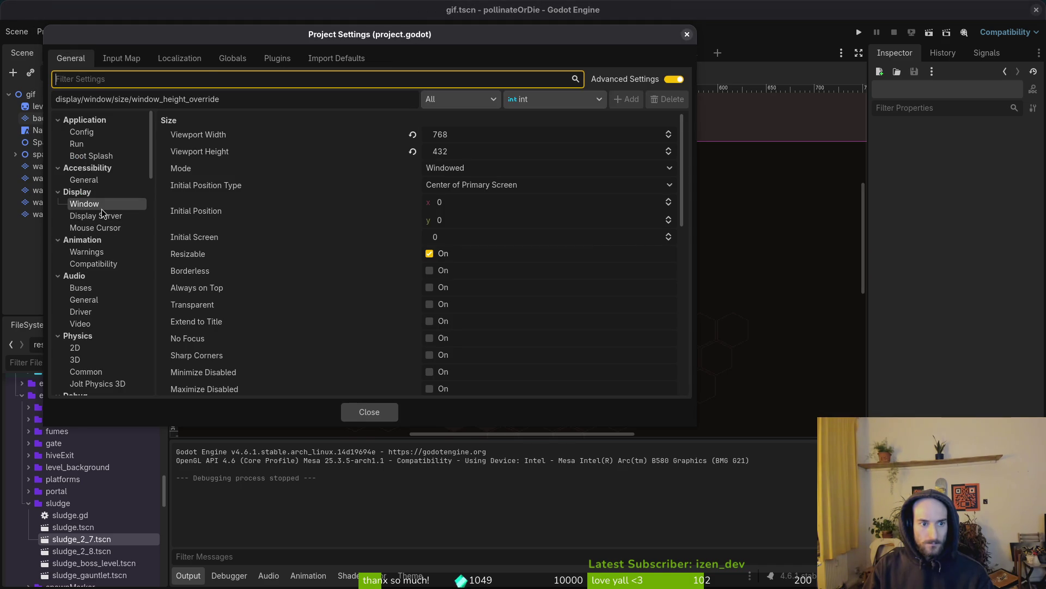
pyautogui.click(102, 209)
pyautogui.scroll(-5, 487, 241)
pyautogui.click(412, 198)
pyautogui.click(413, 214)
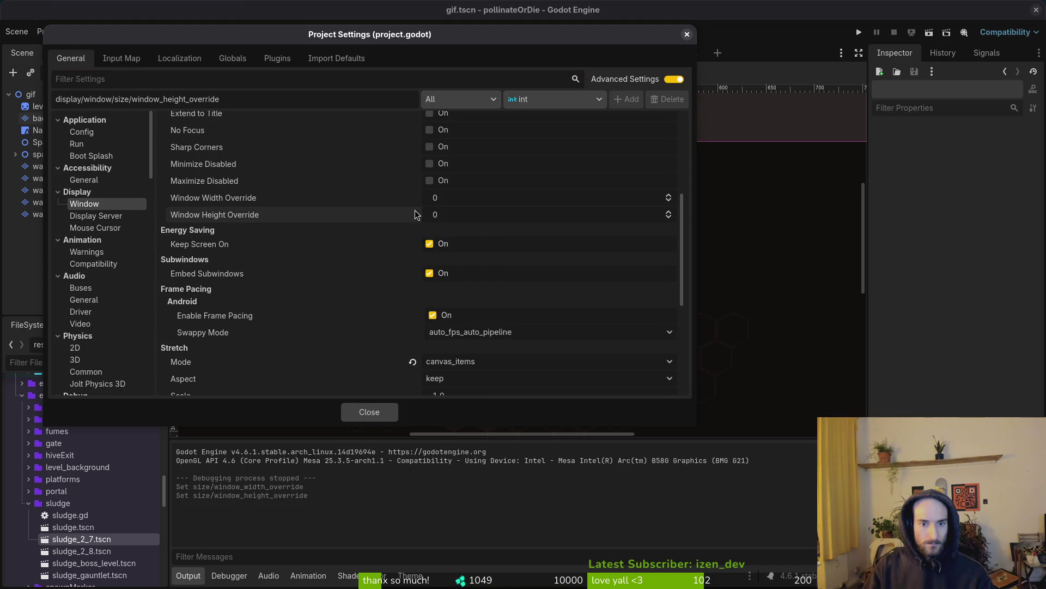
pyautogui.click(375, 413)
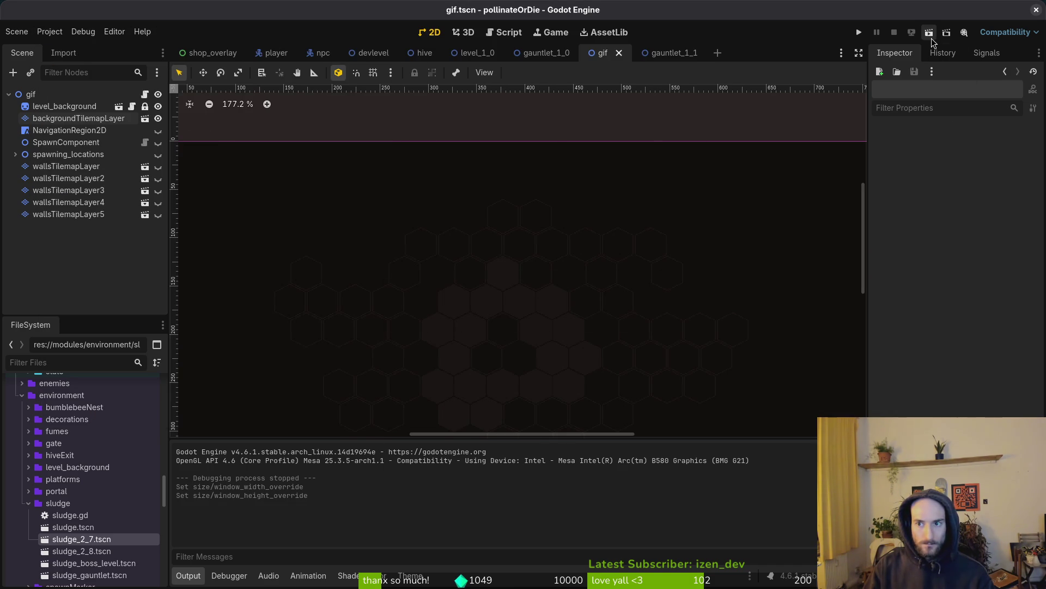
# Step: Undo the window-size, tile-painting and walls-layer changes, then rerun the scene
pyautogui.scroll(-3, 643, 307)
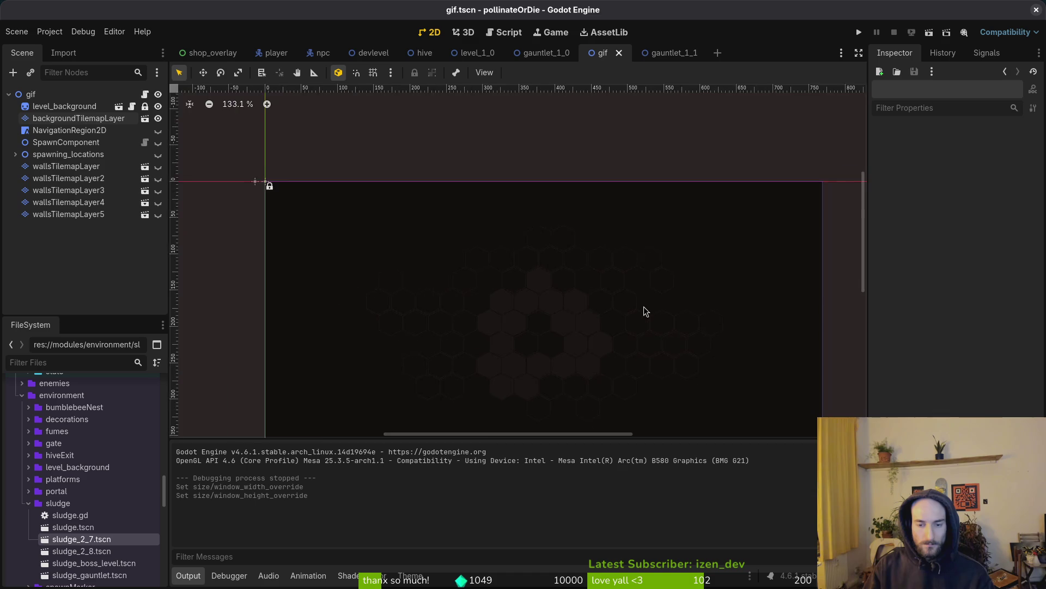
pyautogui.hotkey('ctrl', 'z')
pyautogui.hotkey('ctrl', 'z')
pyautogui.hotkey('ctrl', 'z')
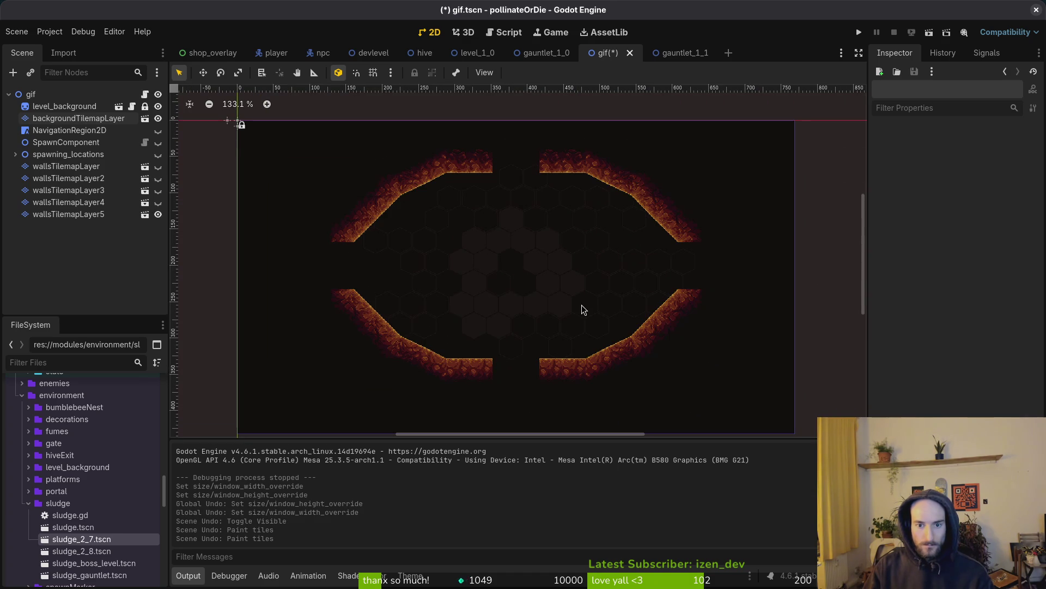
pyautogui.hotkey('ctrl', 'z')
pyautogui.hotkey('ctrl', 'z')
pyautogui.hotkey('ctrl', 'z')
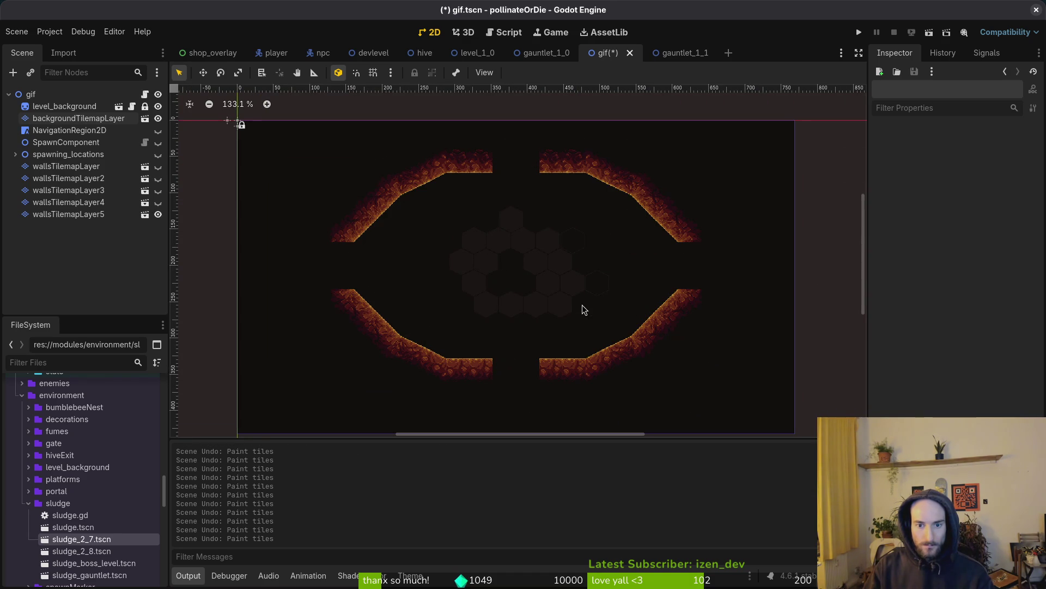
pyautogui.hotkey('ctrl', 'z')
pyautogui.hotkey('ctrl', 'z')
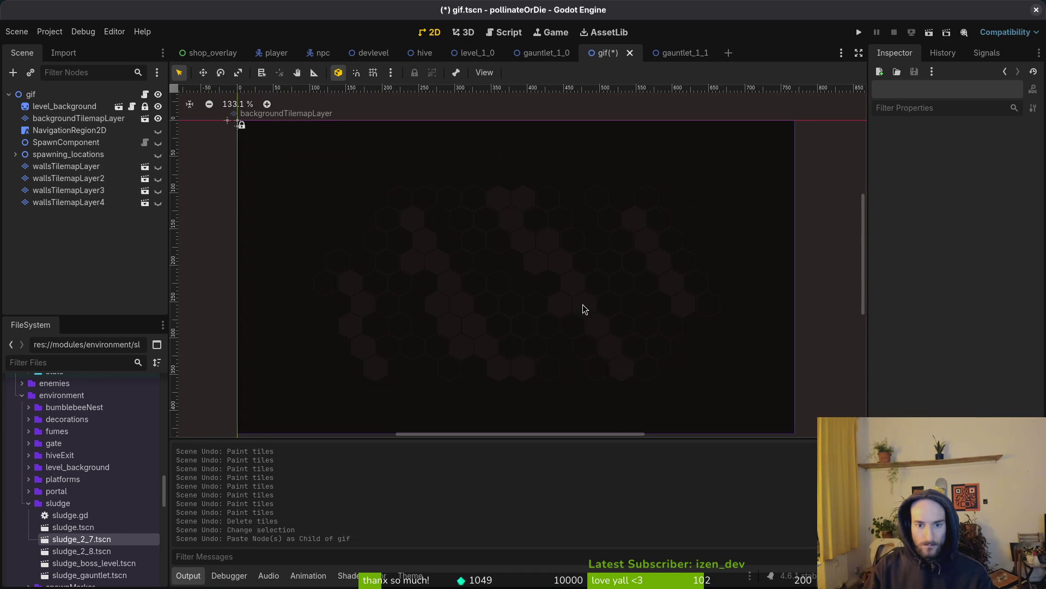
pyautogui.click(929, 33)
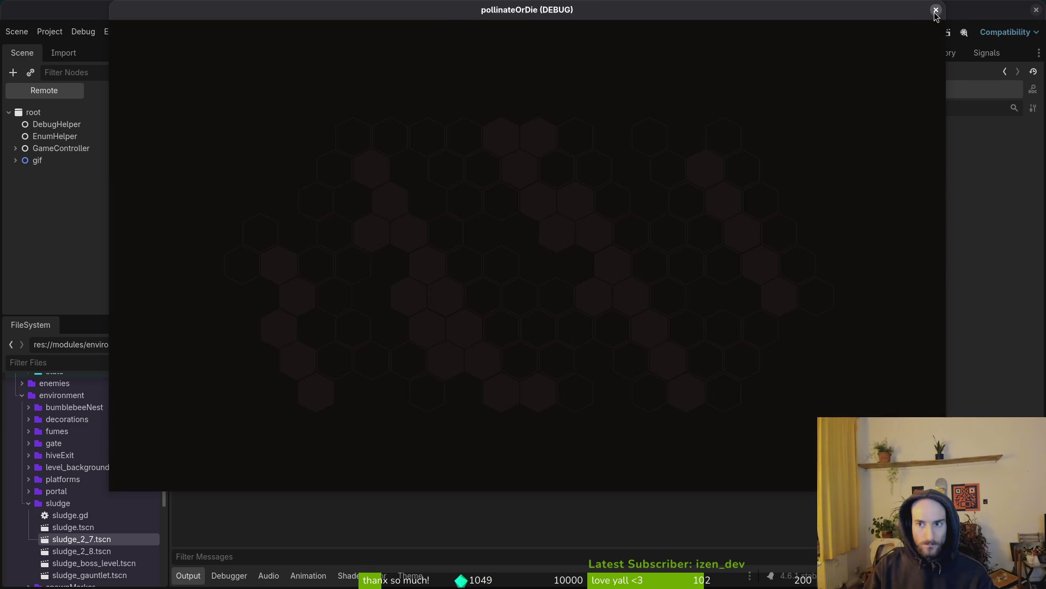
pyautogui.click(936, 11)
pyautogui.click(49, 31)
pyautogui.click(66, 48)
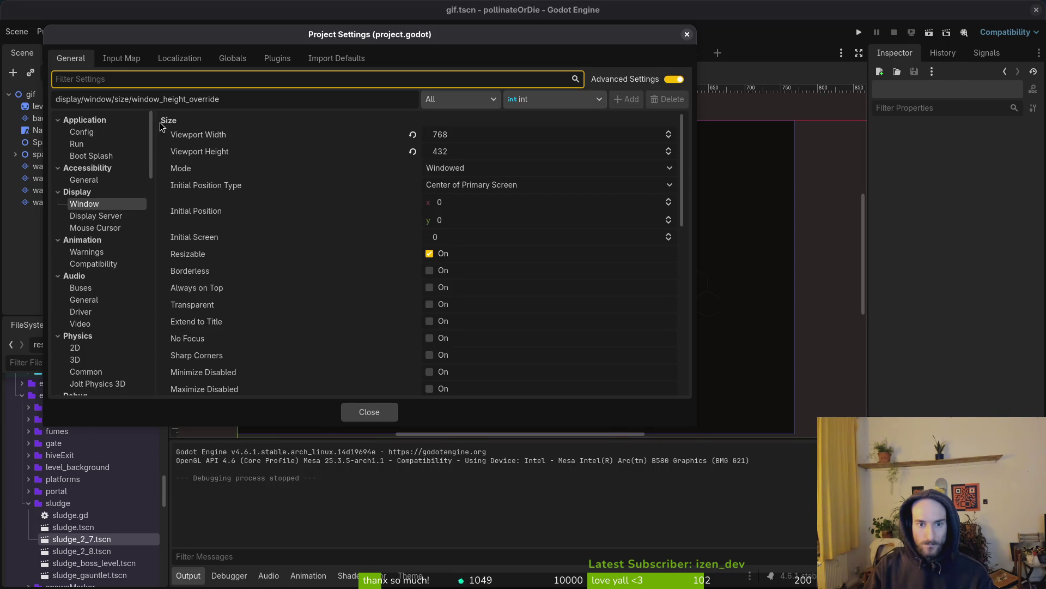
pyautogui.press('Escape')
pyautogui.scroll(-2, 607, 253)
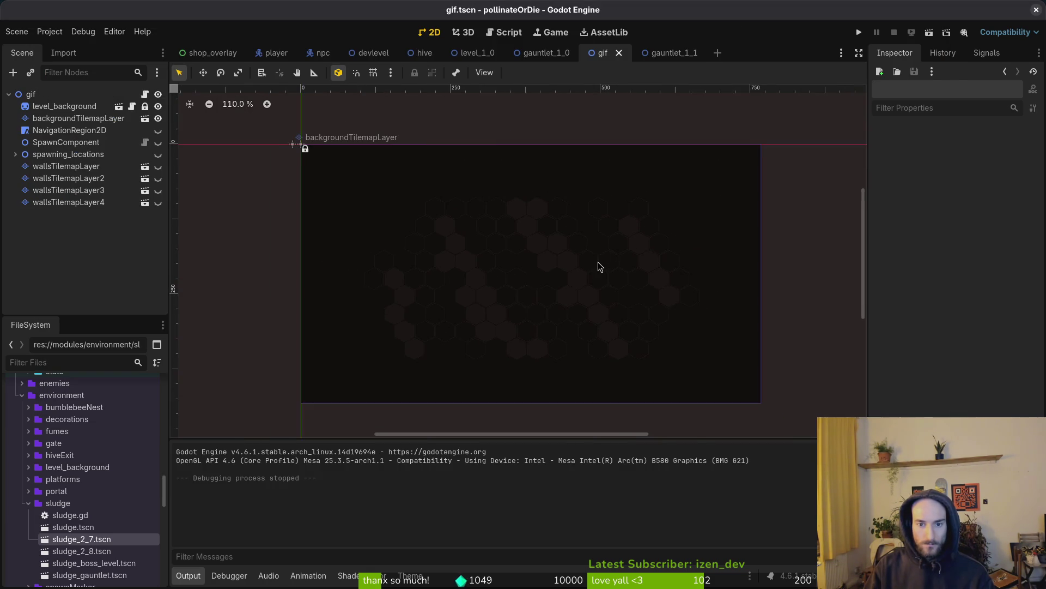
# Step: Restore wallsTilemapLayer5 with redo, save the gif scene, and run it to view the hex background
pyautogui.click(67, 119)
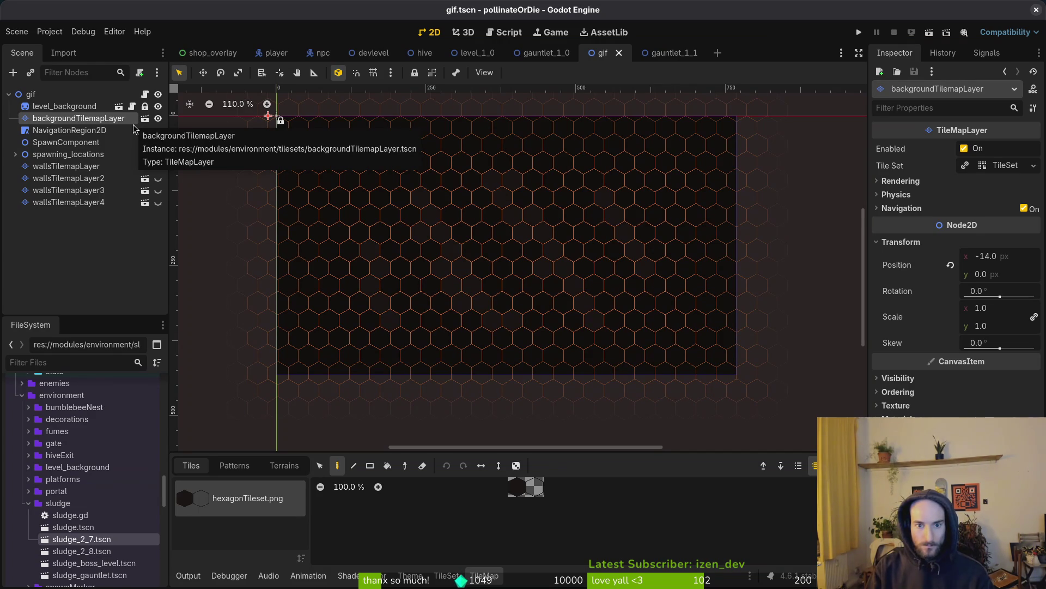
pyautogui.click(205, 215)
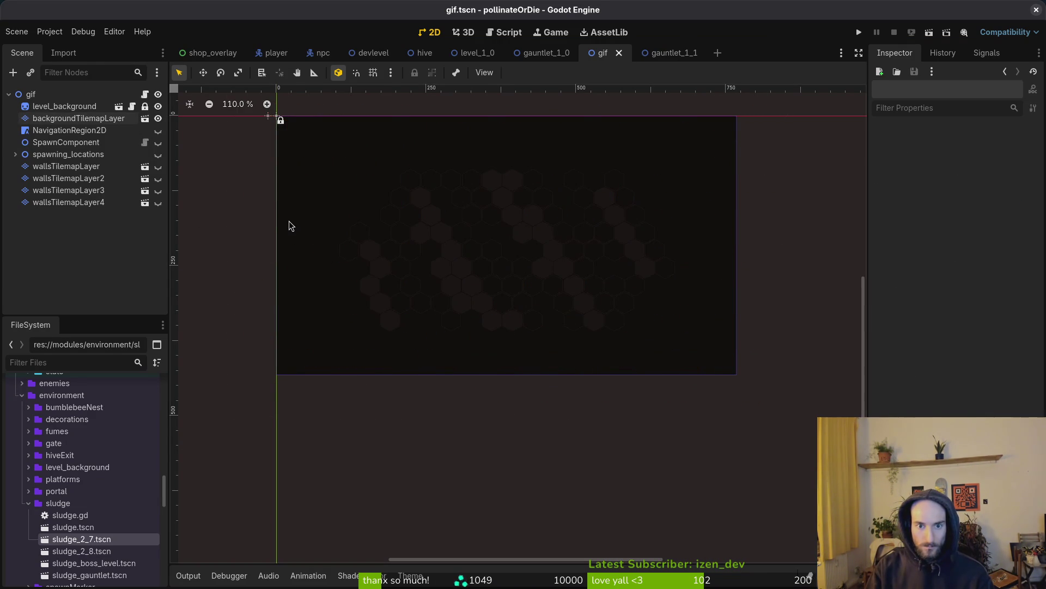
pyautogui.hotkey('ctrl', 'shift', 'z')
pyautogui.hotkey('ctrl', 'shift', 'z')
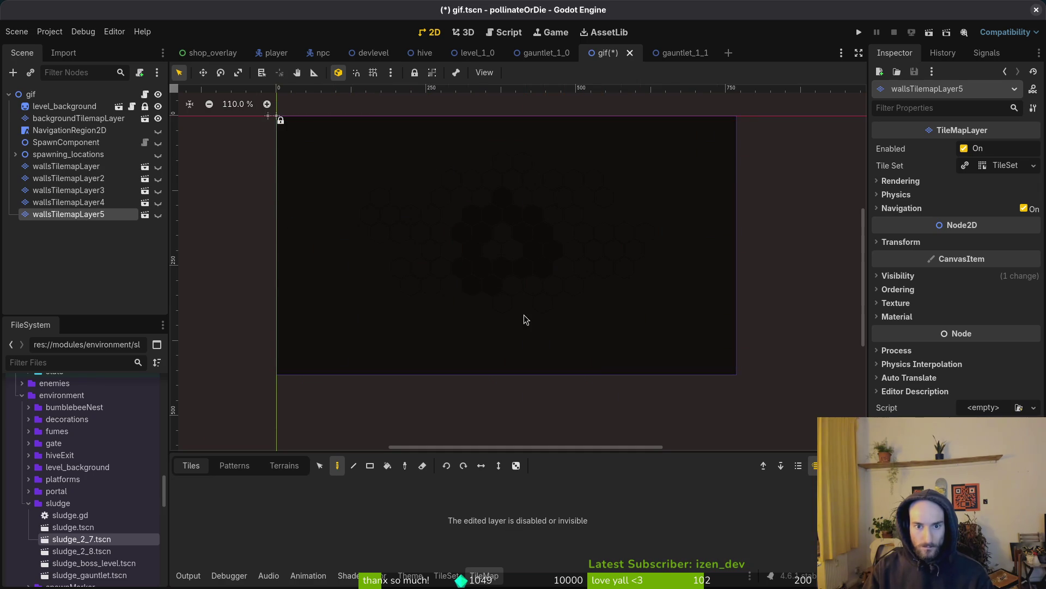
pyautogui.click(518, 265)
pyautogui.scroll(4, 512, 312)
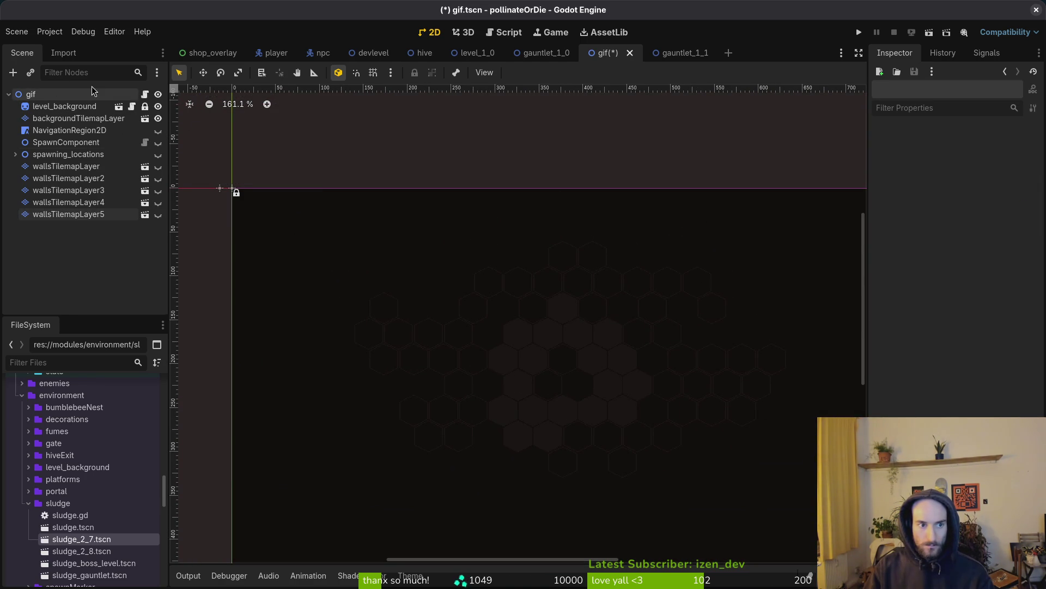
pyautogui.hotkey('ctrl', 's')
pyautogui.click(934, 36)
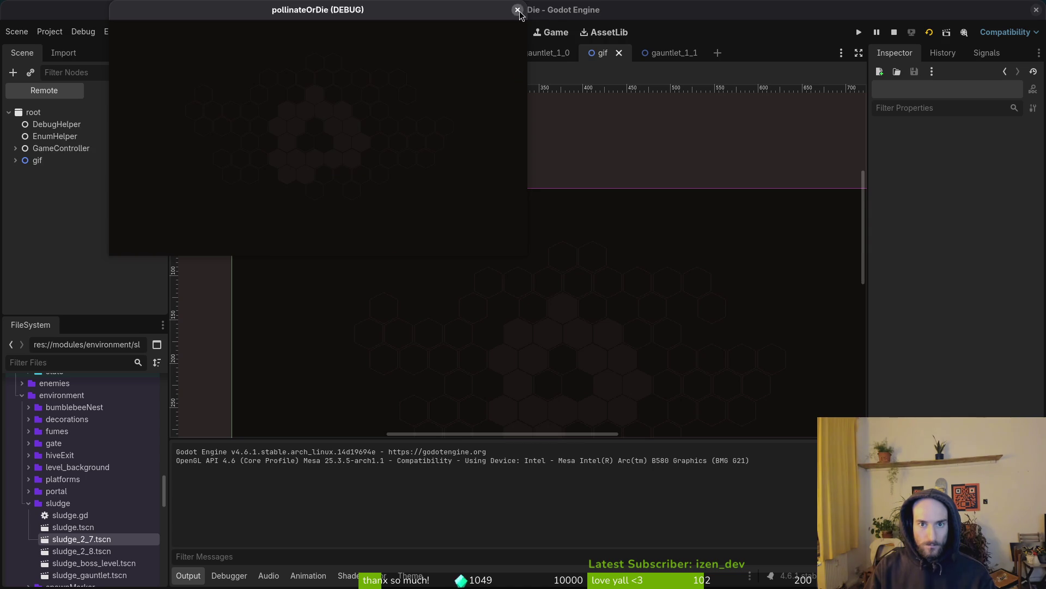
pyautogui.click(517, 10)
# Step: Take Screenshot.png from the user data folder over to assets/art/backgrounds
pyautogui.click(50, 31)
pyautogui.click(102, 134)
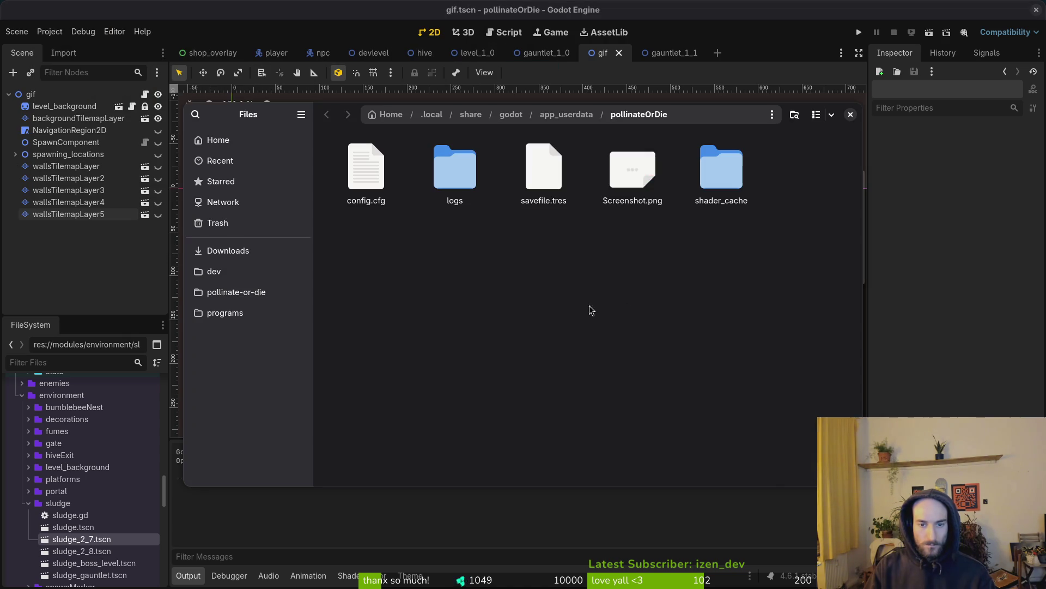
pyautogui.click(228, 250)
pyautogui.click(236, 292)
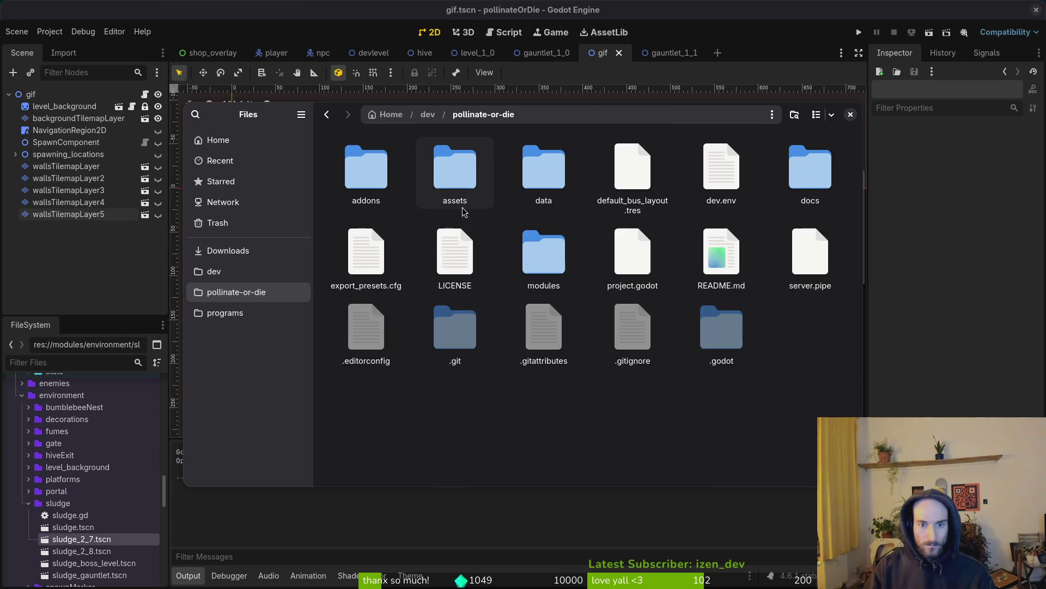
pyautogui.doubleClick(463, 212)
pyautogui.doubleClick(376, 168)
pyautogui.doubleClick(376, 167)
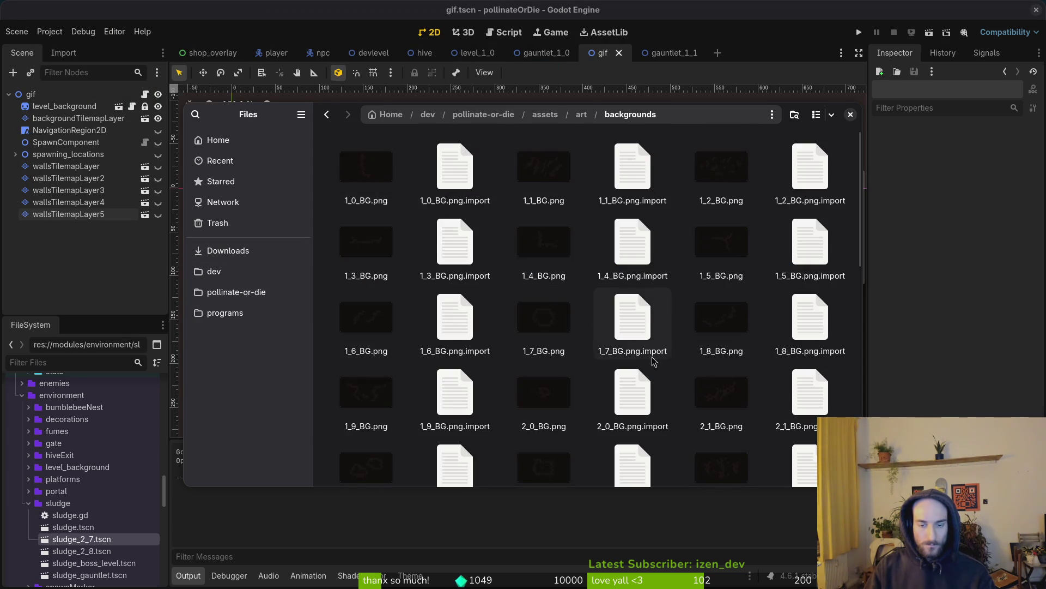
# Step: Paste the screenshot, rename it G1_1_BG.png, and close the file manager
pyautogui.hotkey('ctrl', 'v')
pyautogui.press('F2')
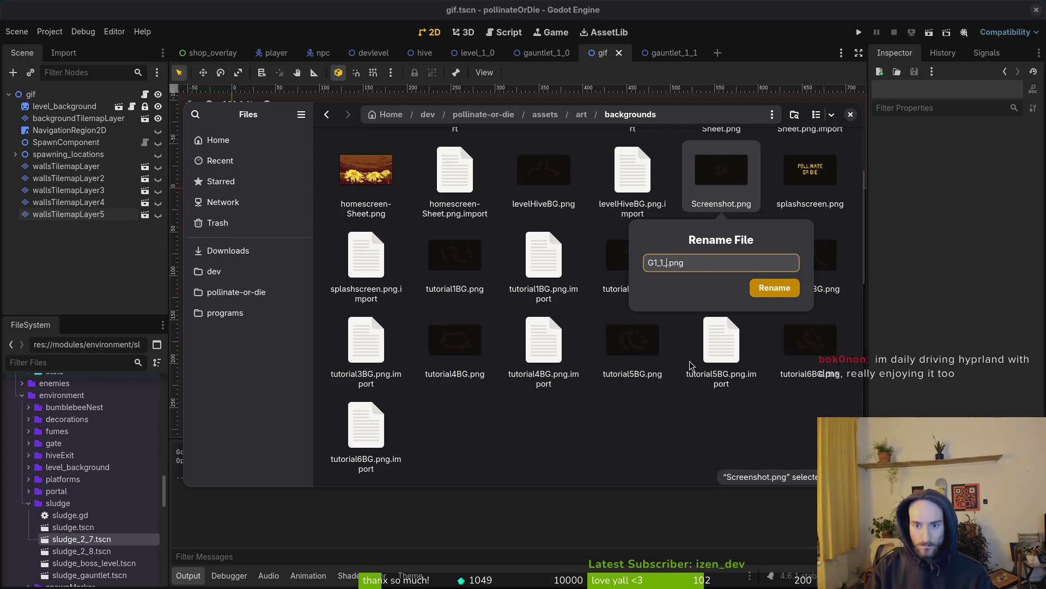
pyautogui.write('BG')
pyautogui.press('Return')
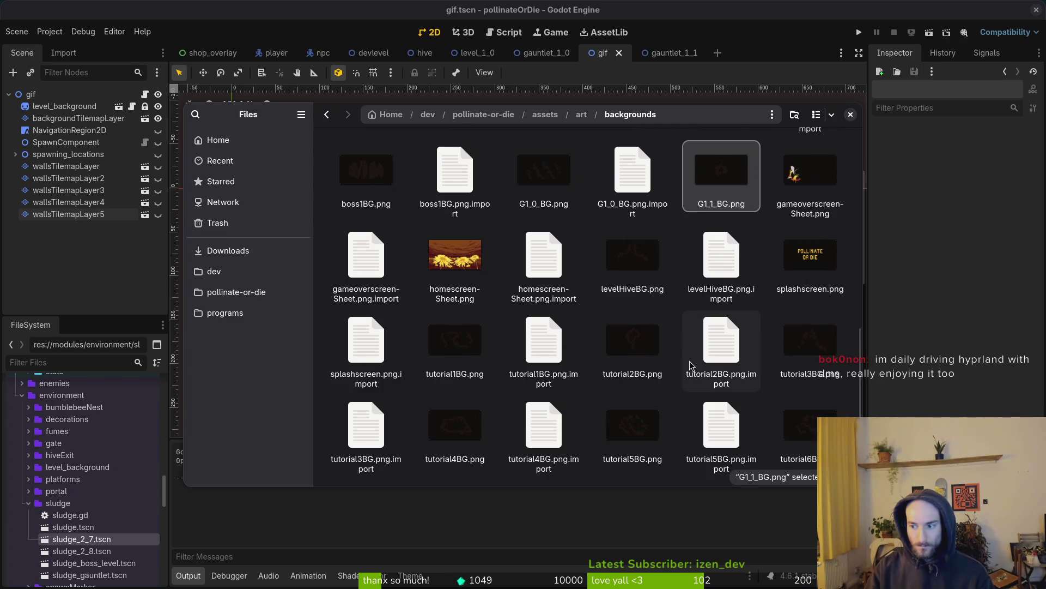
pyautogui.click(538, 188)
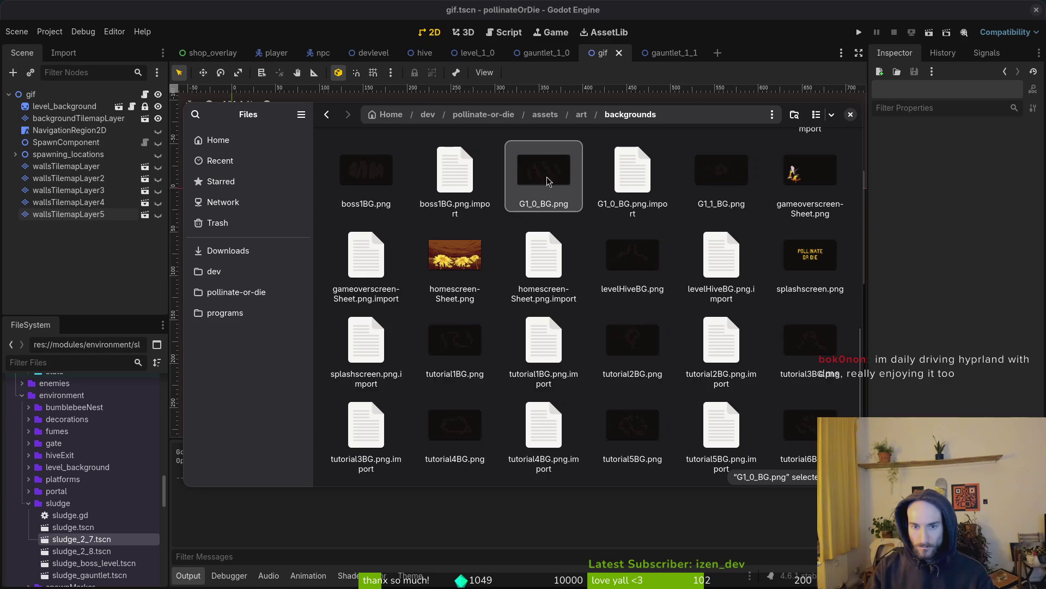
pyautogui.hotkey('ctrl', 'w')
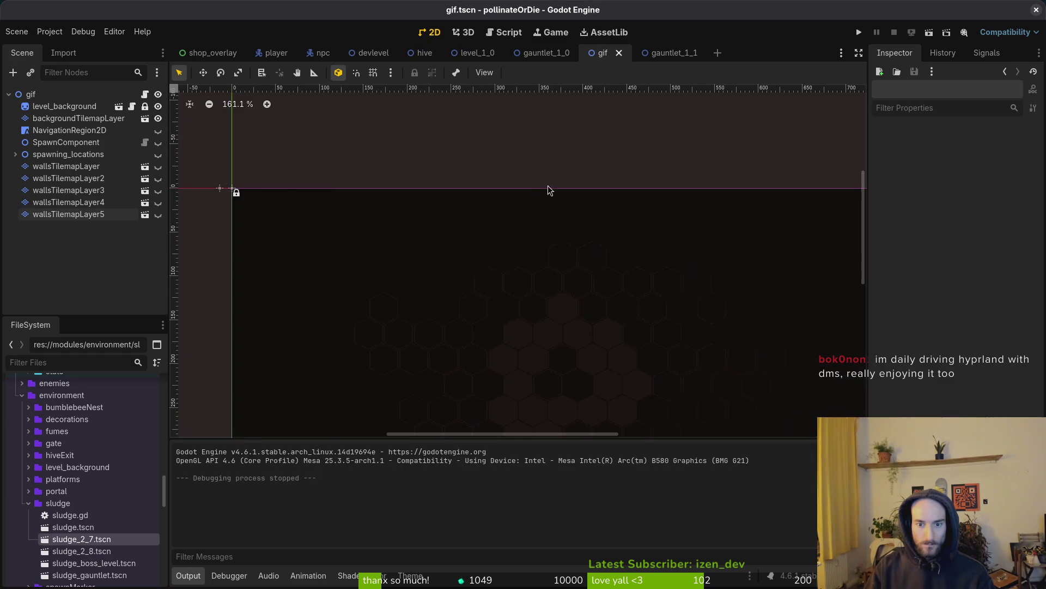
# Step: Make wallsTilemapLayer4 visible on the canvas
pyautogui.scroll(-4, 548, 188)
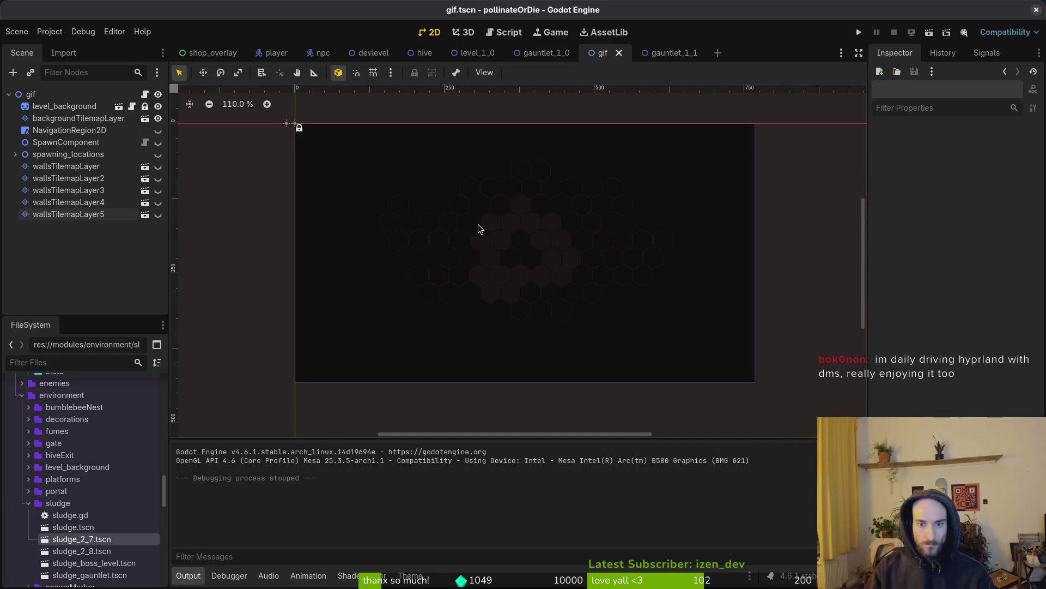
pyautogui.click(159, 205)
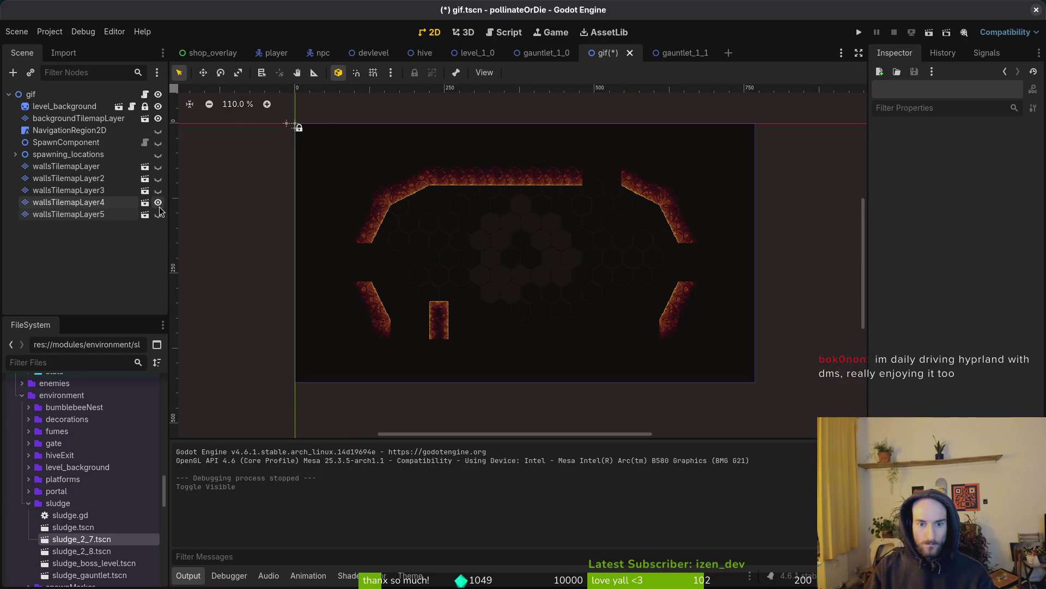
pyautogui.scroll(1, 518, 163)
# Step: Paint hexagon tiles over the arena's right part on backgroundTilemapLayer, then pick the second variant
pyautogui.click(82, 118)
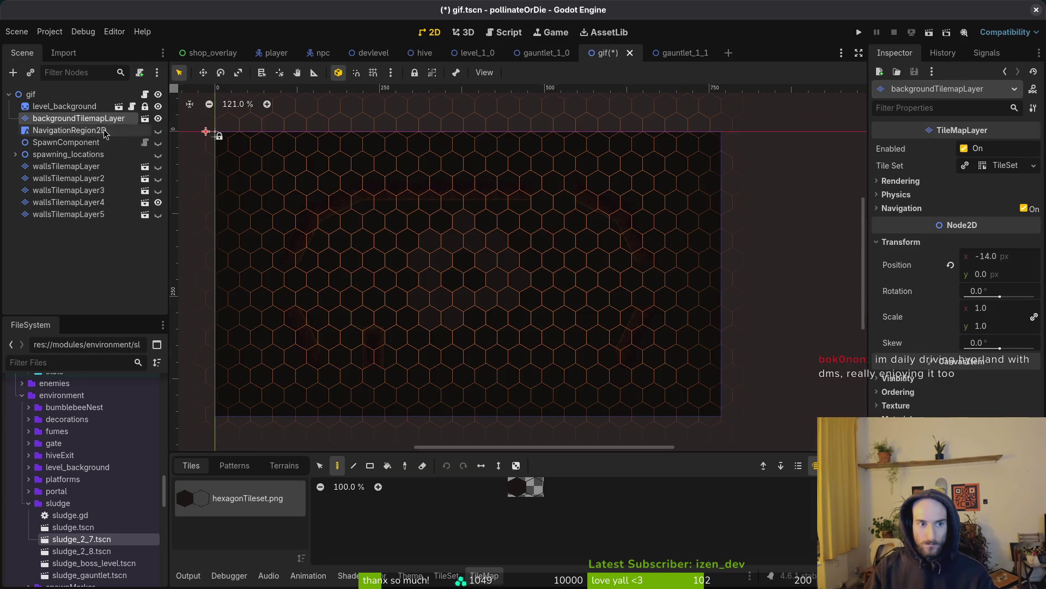
pyautogui.click(518, 488)
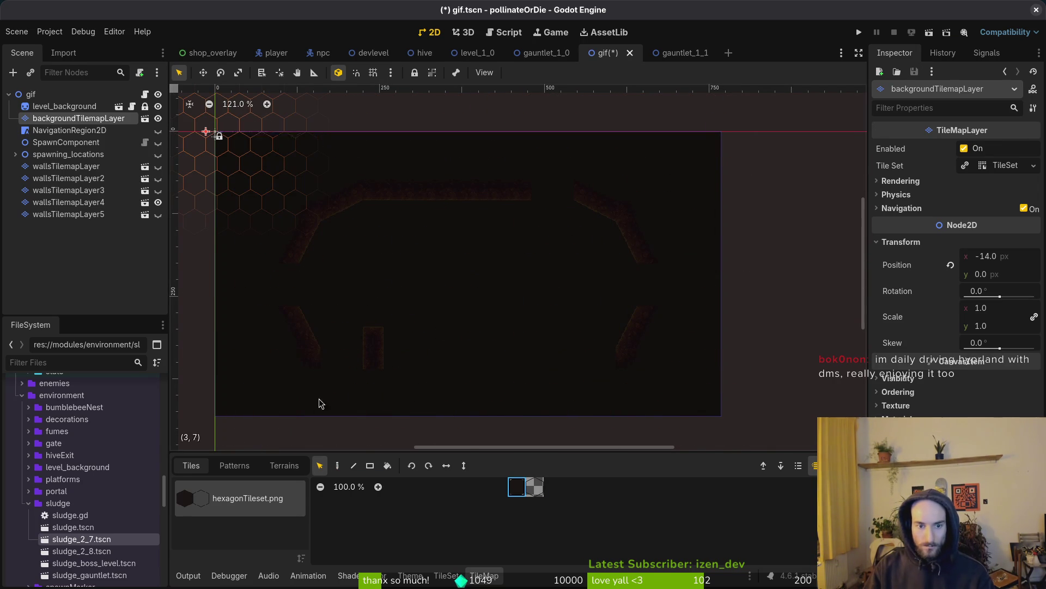
pyautogui.click(338, 465)
pyautogui.scroll(2, 355, 252)
pyautogui.scroll(-2, 356, 251)
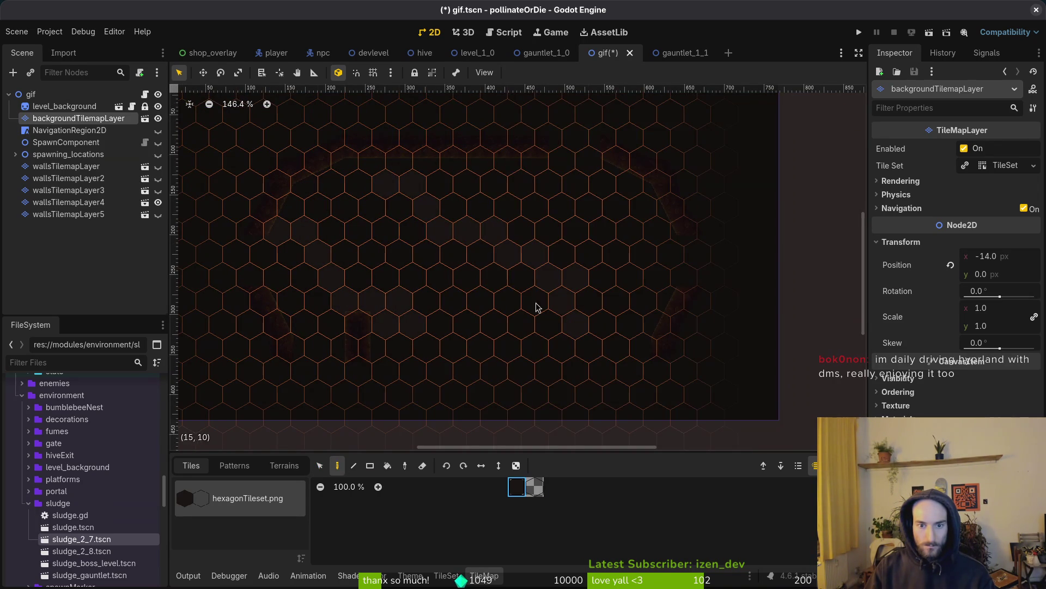
pyautogui.moveTo(400, 175)
pyautogui.mouseDown()
pyautogui.moveTo(542, 327)
pyautogui.moveTo(534, 334)
pyautogui.moveTo(658, 320)
pyautogui.mouseUp()
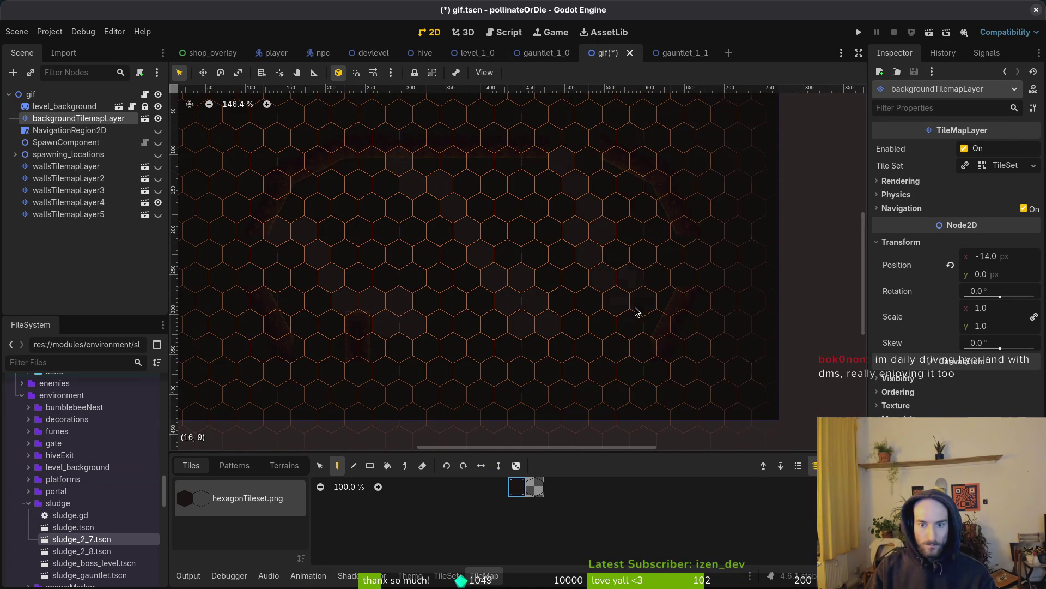
pyautogui.click(534, 489)
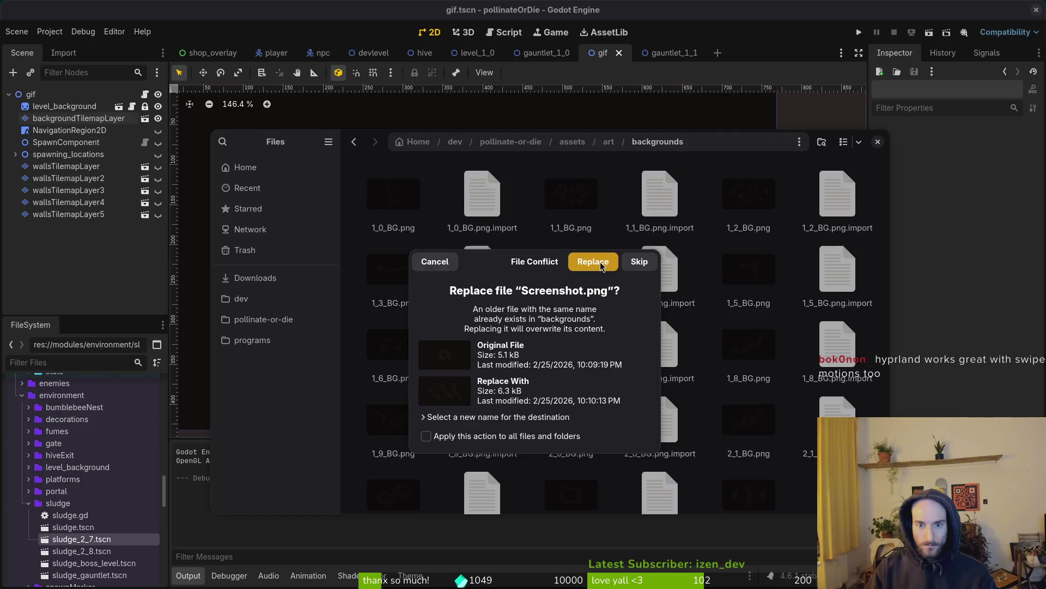
# Step: Replace the existing Screenshot.png with the new capture and select it
pyautogui.click(596, 262)
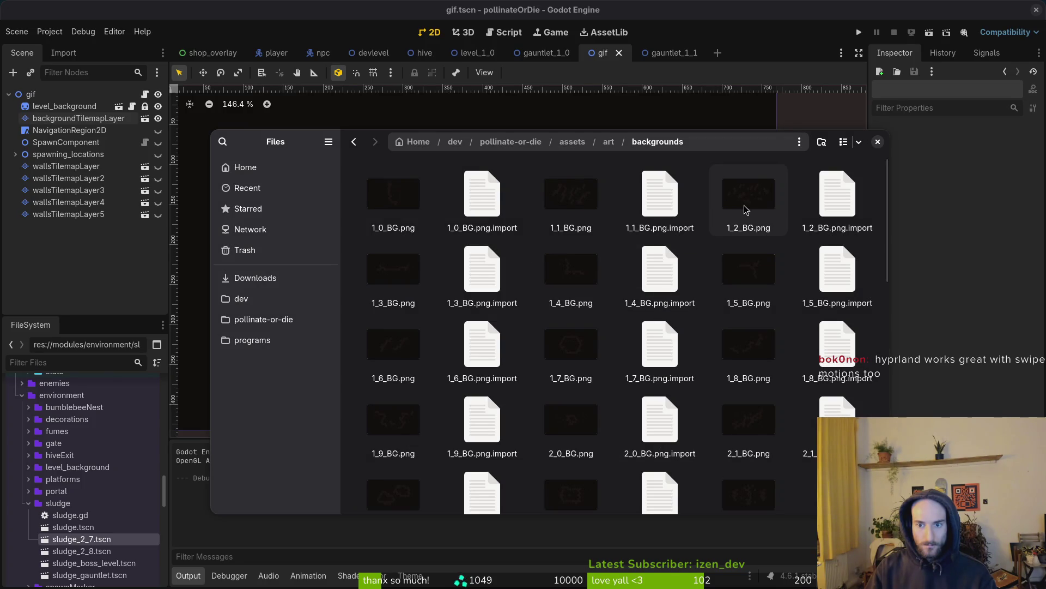
pyautogui.scroll(-5, 712, 326)
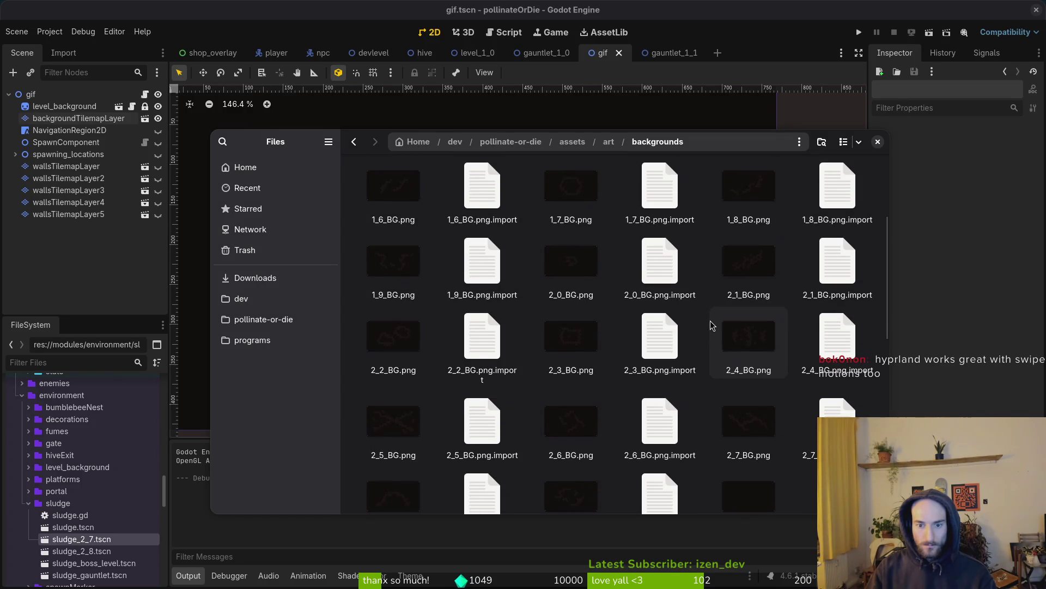
pyautogui.scroll(-2, 712, 325)
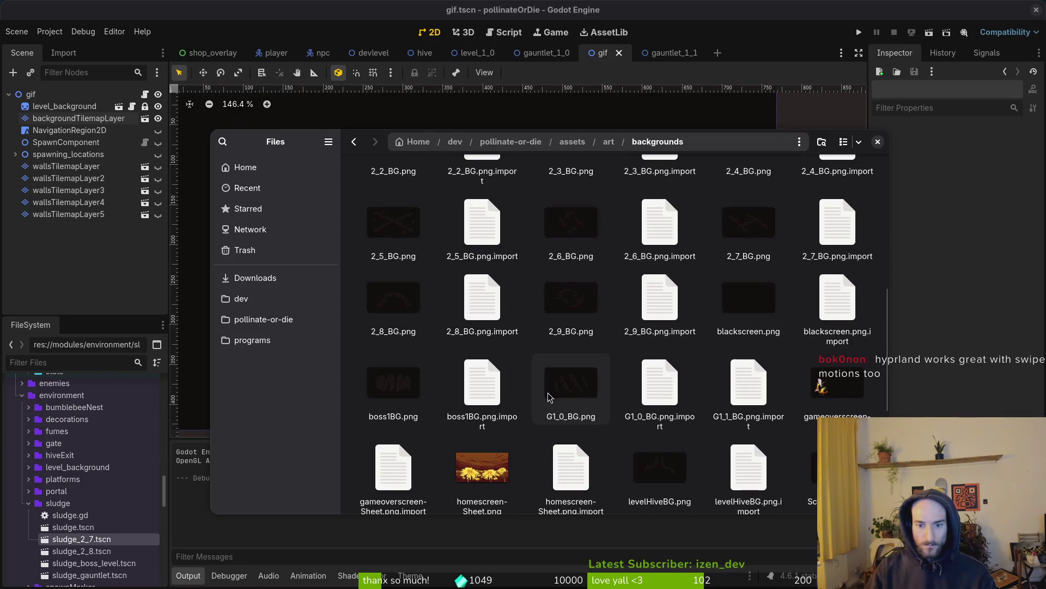
pyautogui.scroll(-3, 566, 393)
pyautogui.scroll(-2, 643, 338)
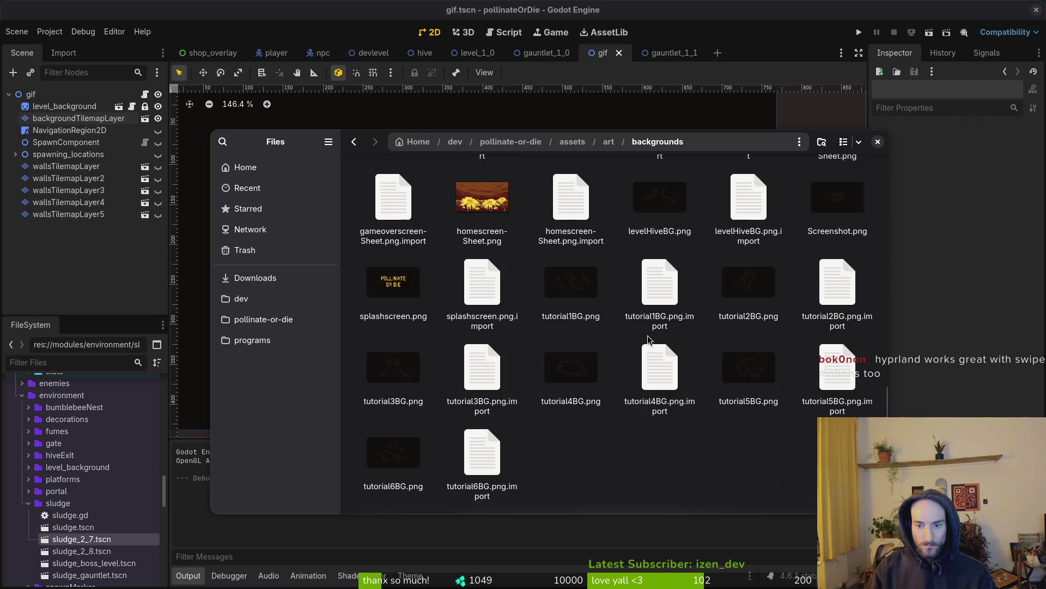
pyautogui.scroll(2, 532, 442)
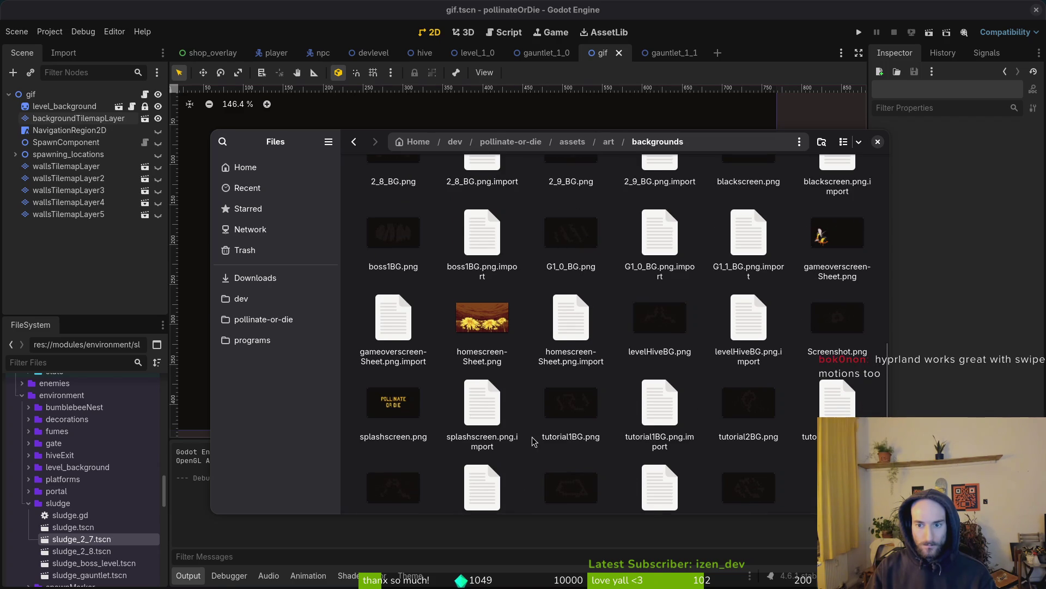
pyautogui.click(839, 332)
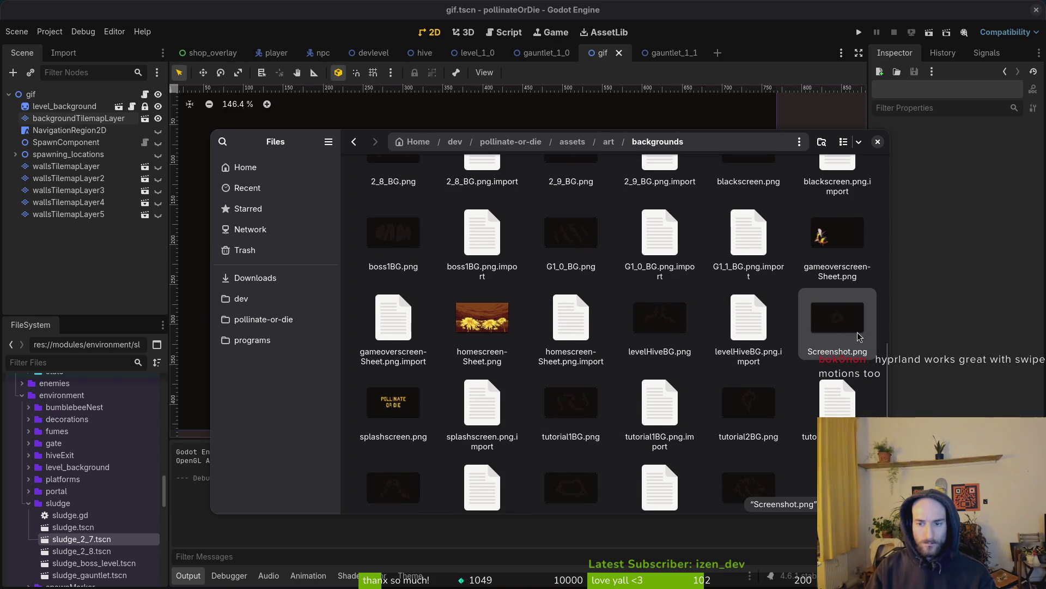
pyautogui.scroll(3, 843, 330)
pyautogui.scroll(-3, 843, 330)
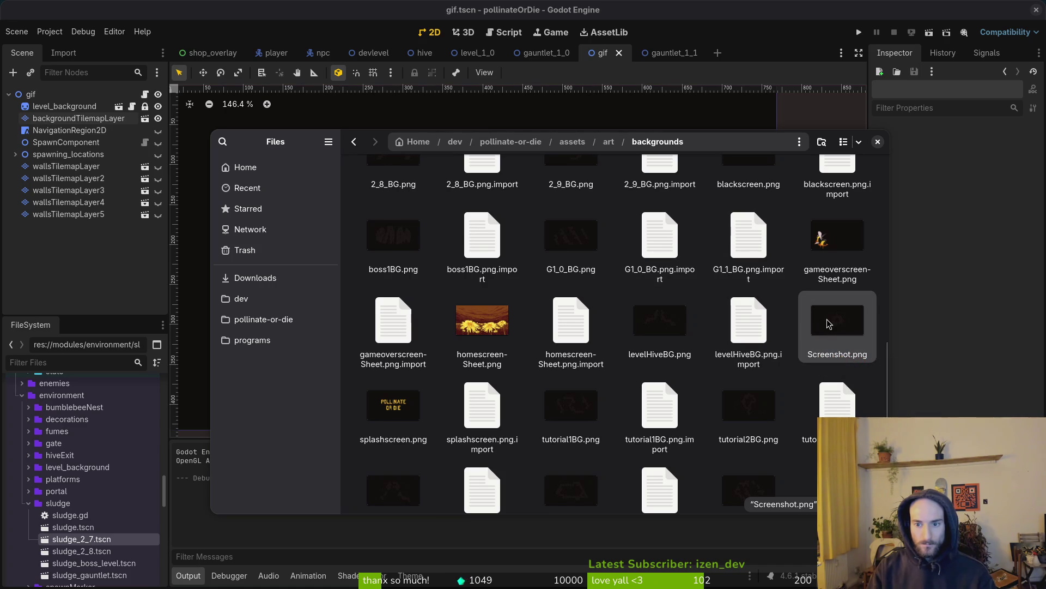
# Step: Rename the new screenshot to G1_1_BG.png and open another Files window
pyautogui.press('F2')
pyautogui.write('G1_1_')
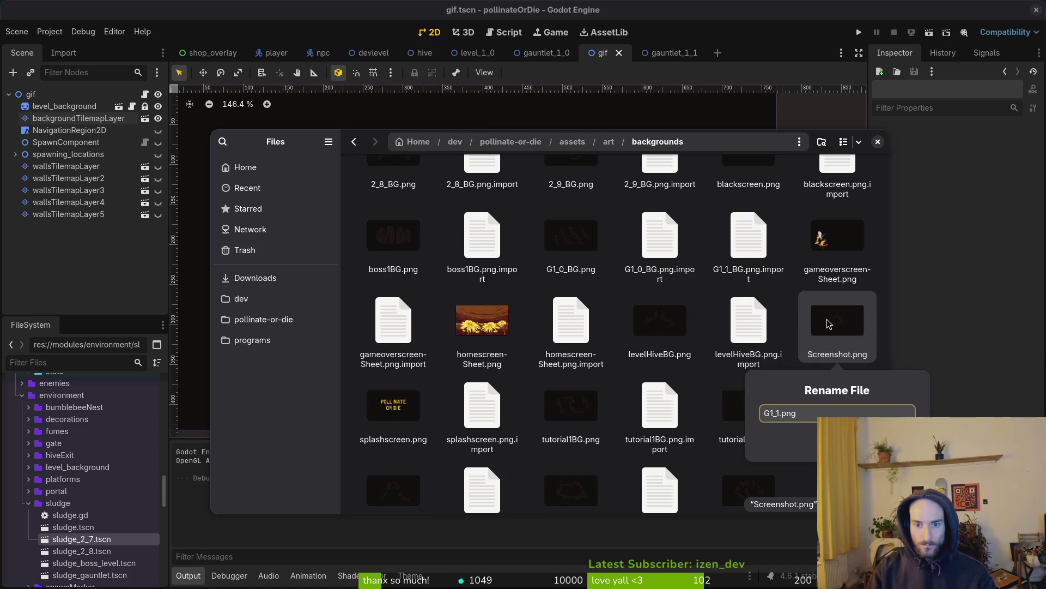
pyautogui.write('BG')
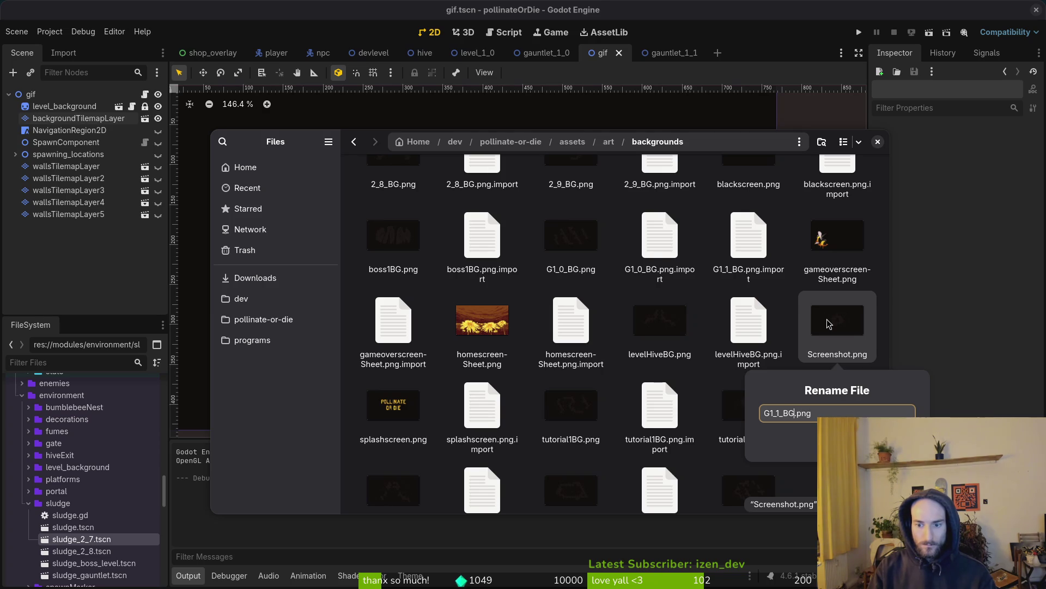
pyautogui.press('Return')
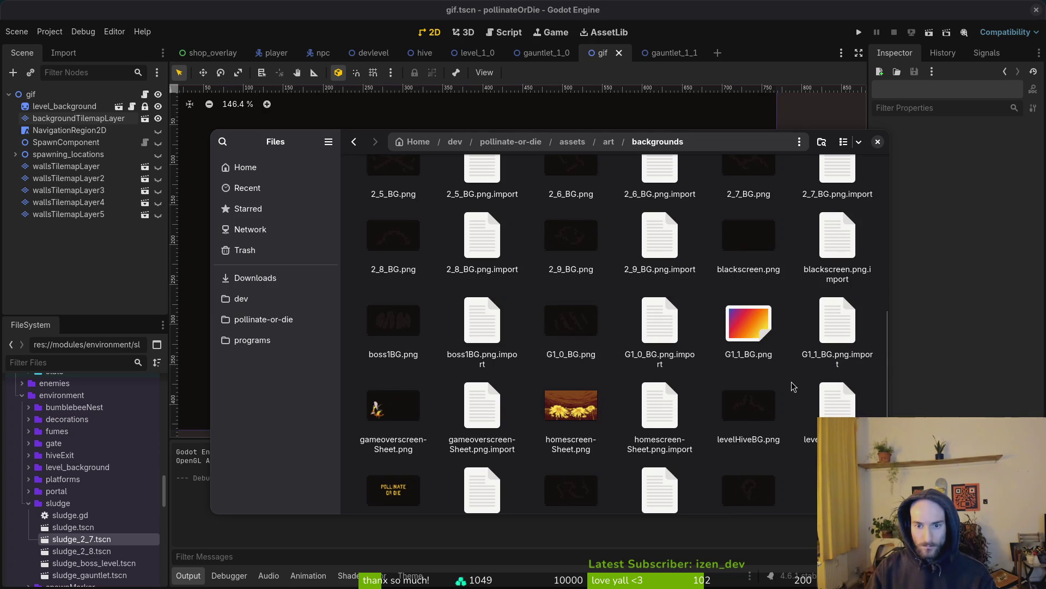
pyautogui.press('super+e')
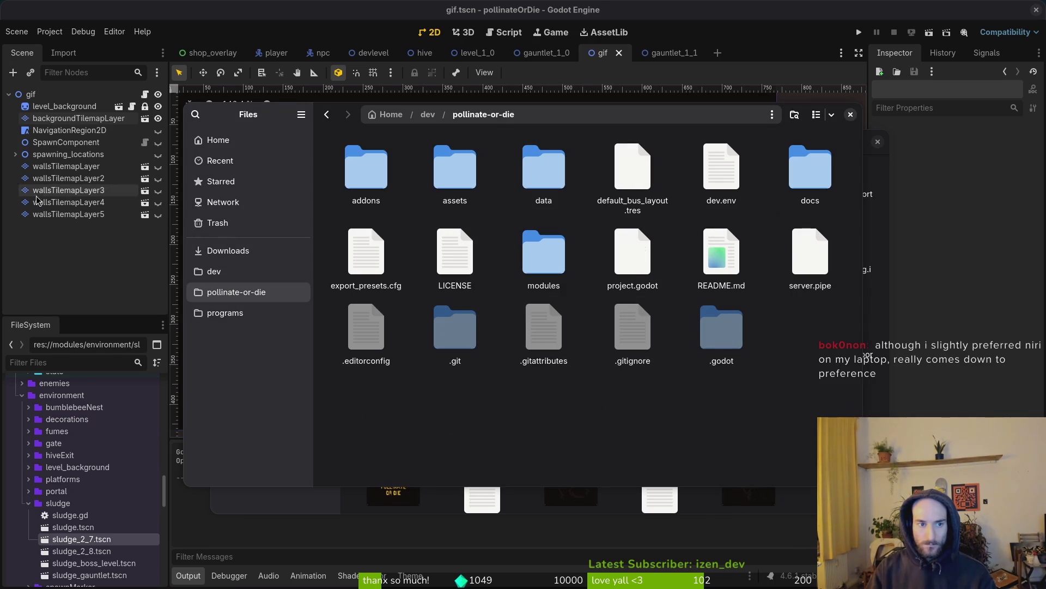
# Step: Run the gif scene to capture a new screenshot, then open the project's user data folder
pyautogui.hotkey('ctrl', 'w')
pyautogui.click(49, 31)
pyautogui.click(88, 137)
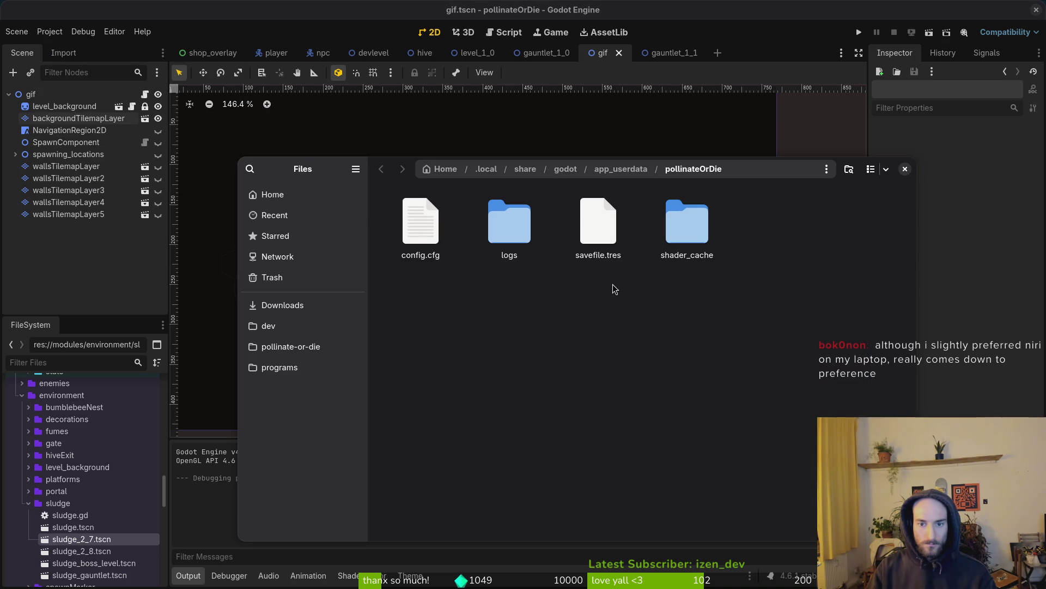
pyautogui.hotkey('alt', 'Tab')
pyautogui.hotkey('alt', 'Tab')
pyautogui.hotkey('alt', 'Tab')
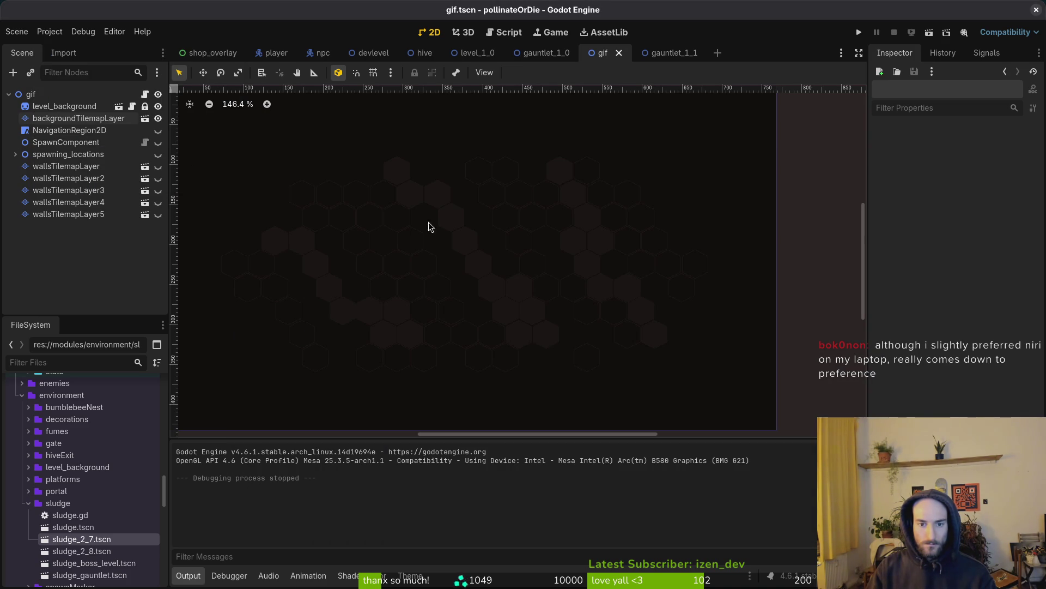
pyautogui.click(929, 32)
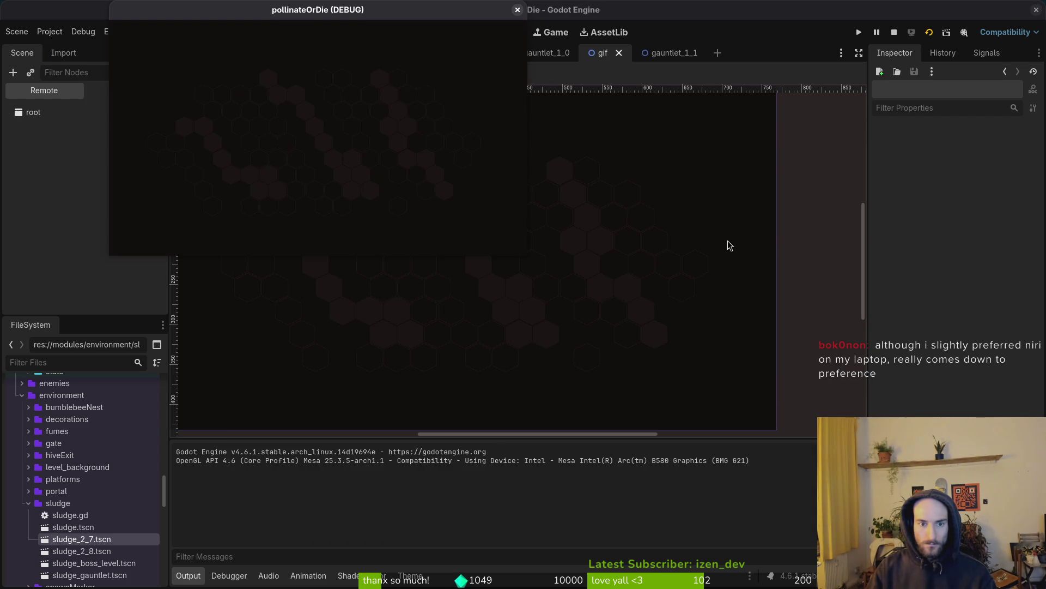
pyautogui.click(517, 11)
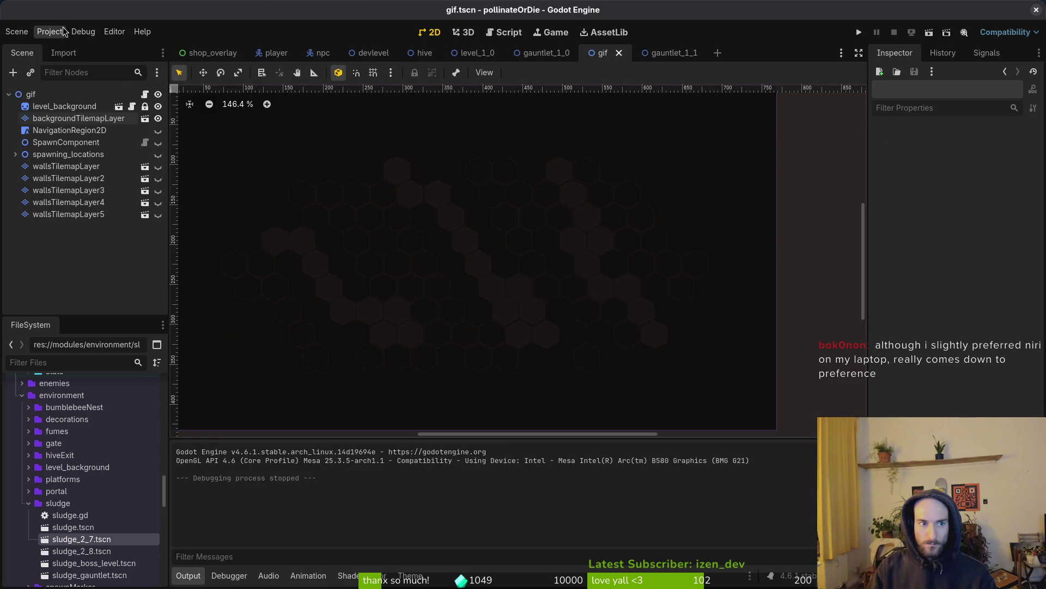
pyautogui.click(49, 31)
pyautogui.click(82, 136)
# Step: In assets/art/backgrounds, try renaming Screenshot.png to G1_0_BG and cancel because the name is taken
pyautogui.click(713, 261)
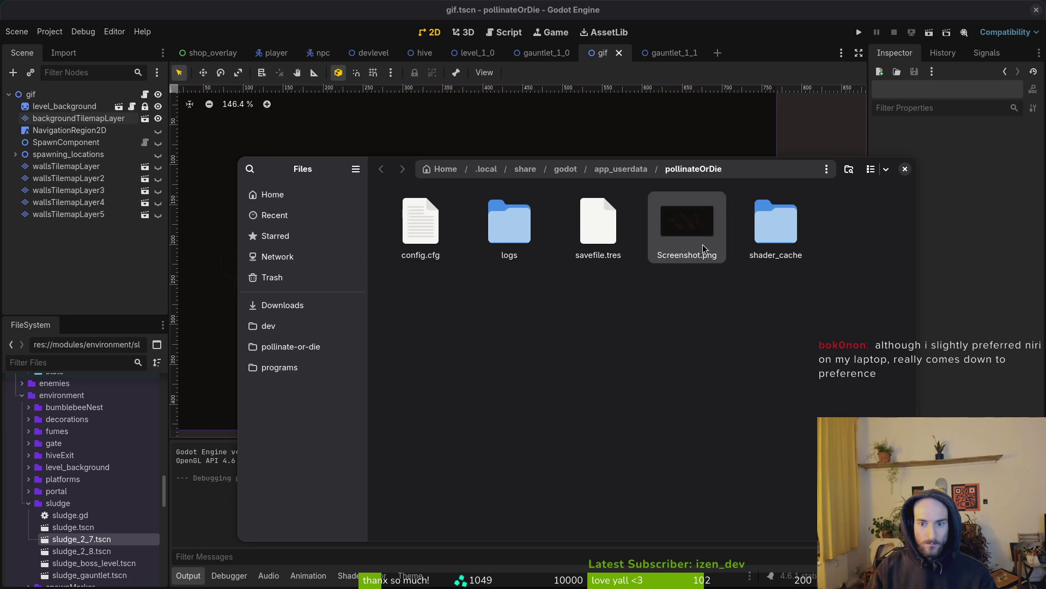
pyautogui.click(904, 169)
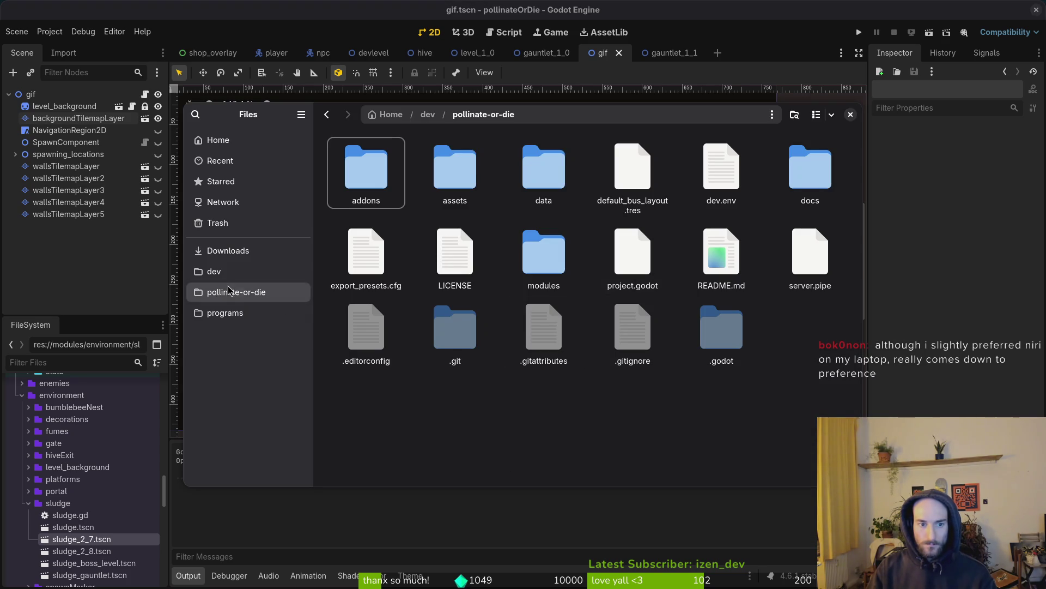
pyautogui.doubleClick(466, 169)
pyautogui.doubleClick(365, 170)
pyautogui.doubleClick(362, 168)
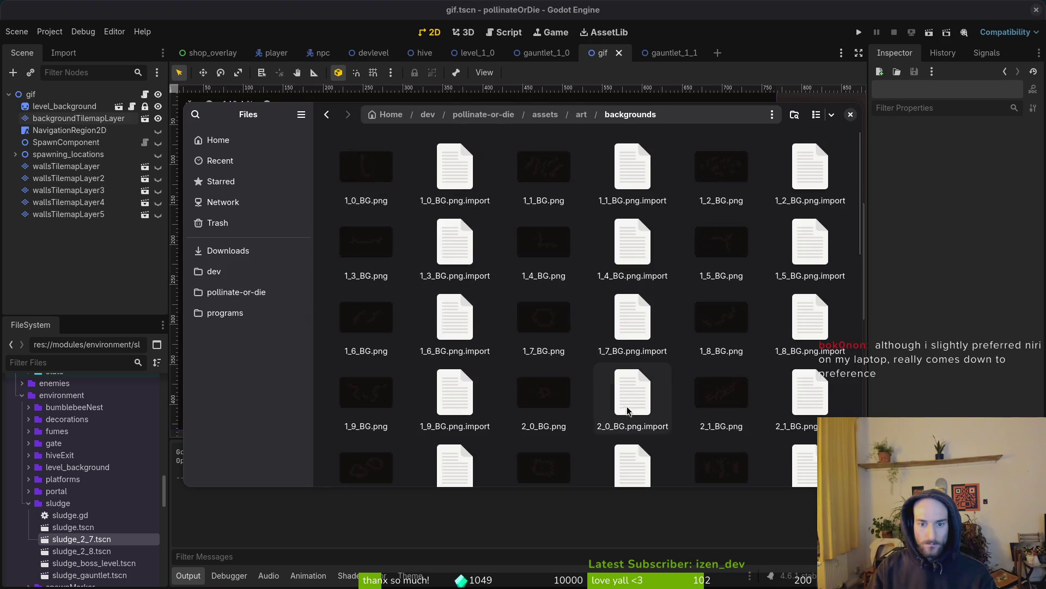
pyautogui.press('s')
pyautogui.press('F2')
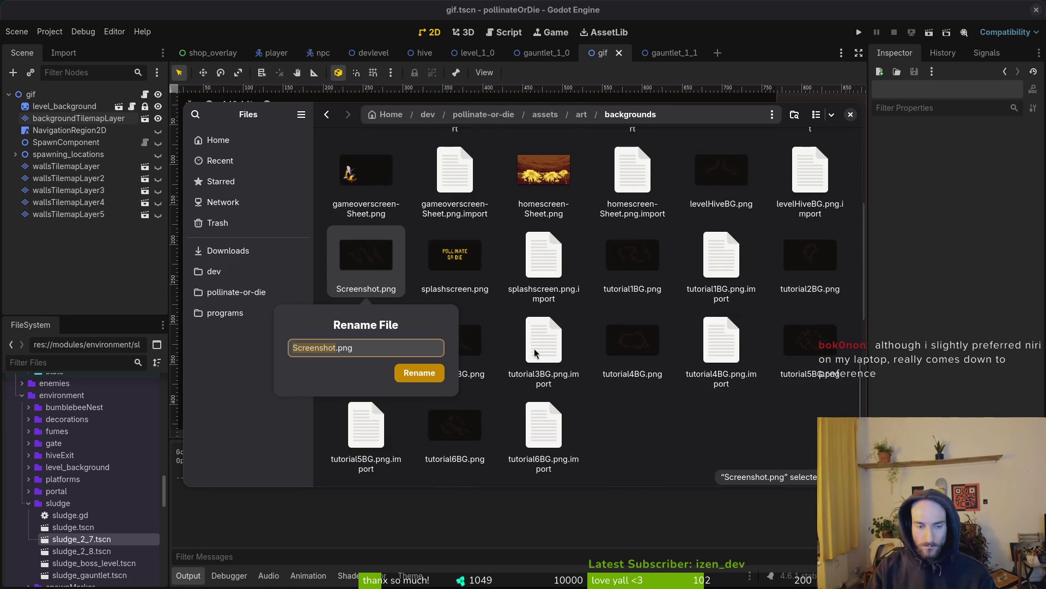
pyautogui.write('G1_0_')
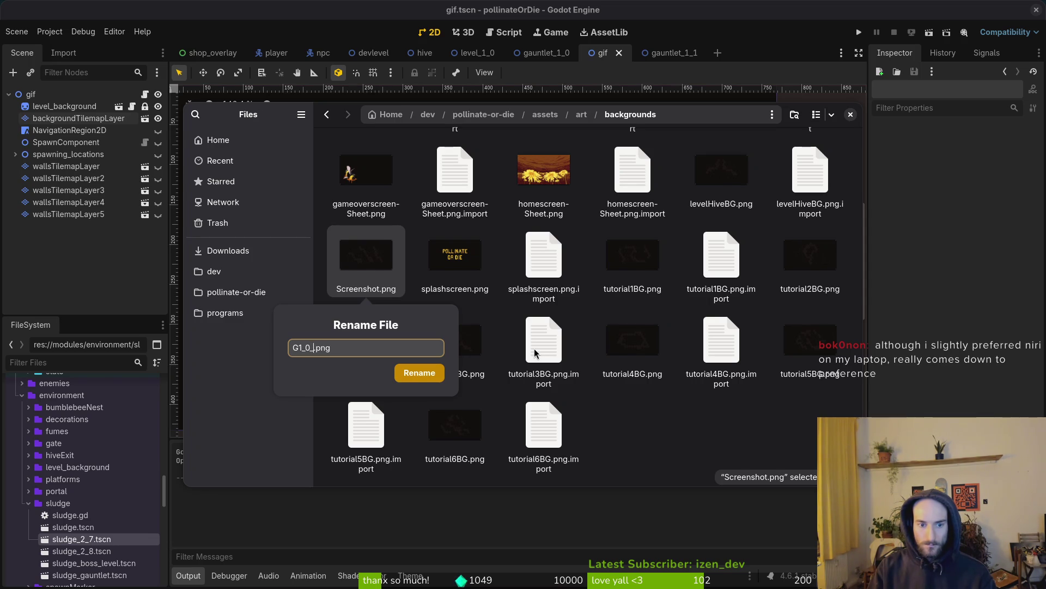
pyautogui.write('BG')
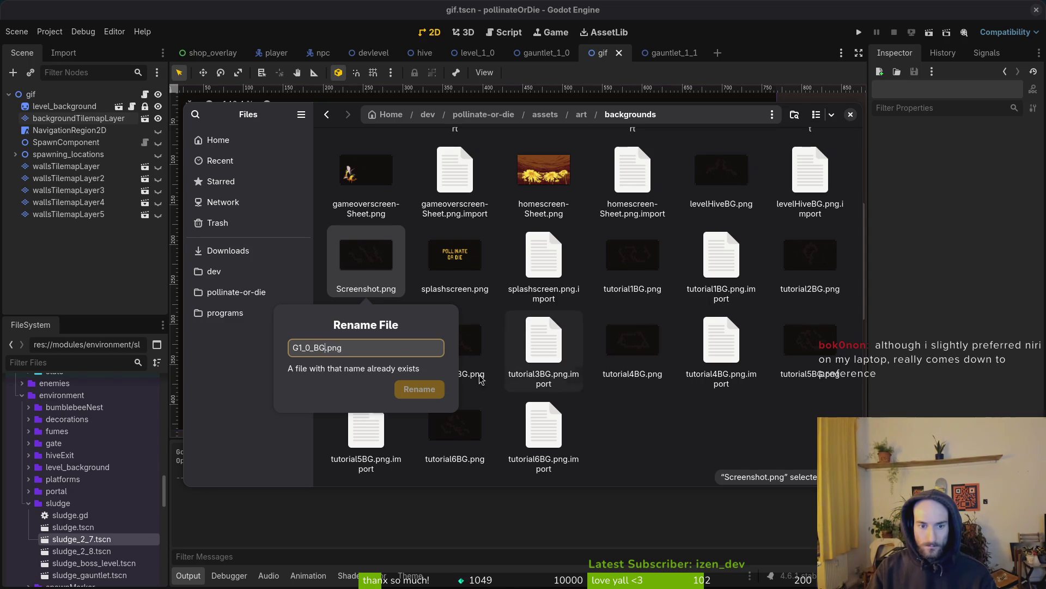
pyautogui.press('Escape')
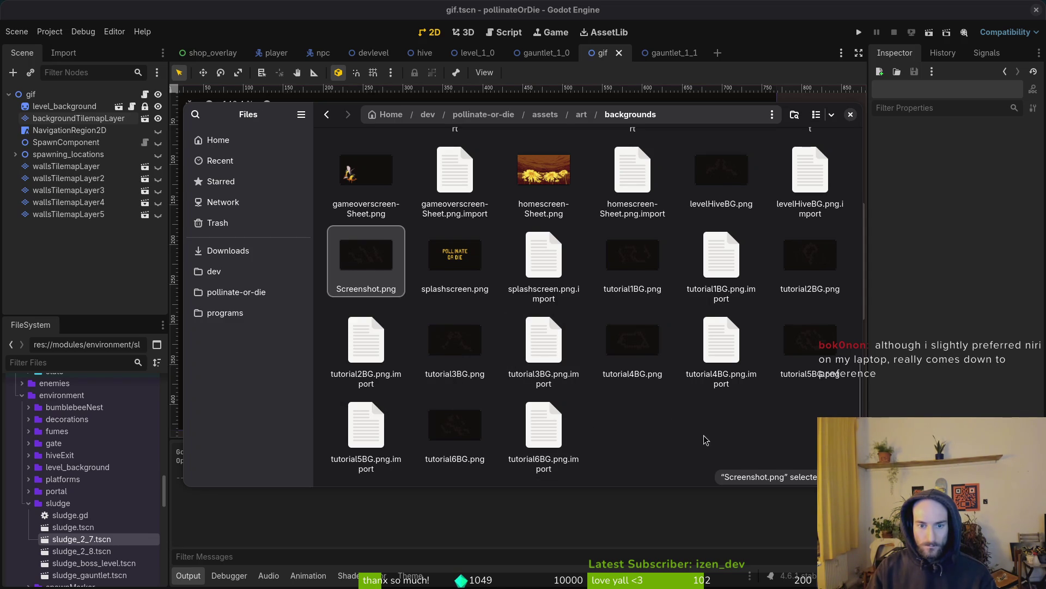
# Step: Delete the old G1_0_BG.png, begin renaming Screenshot.png, and show the gauntlet_1_0 scene
pyautogui.scroll(3, 551, 340)
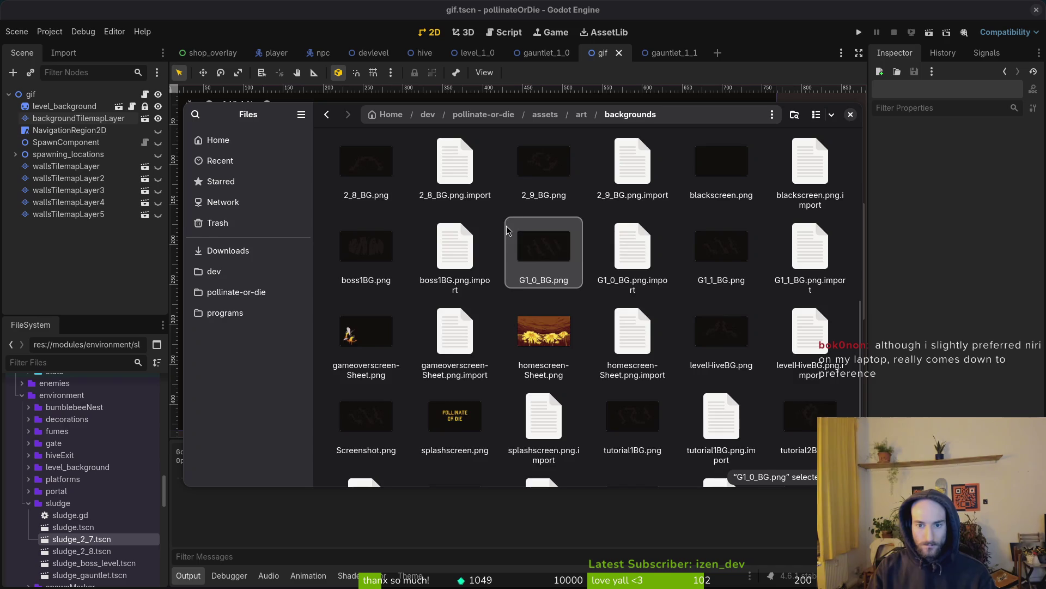
pyautogui.press('Delete')
pyautogui.press('Delete')
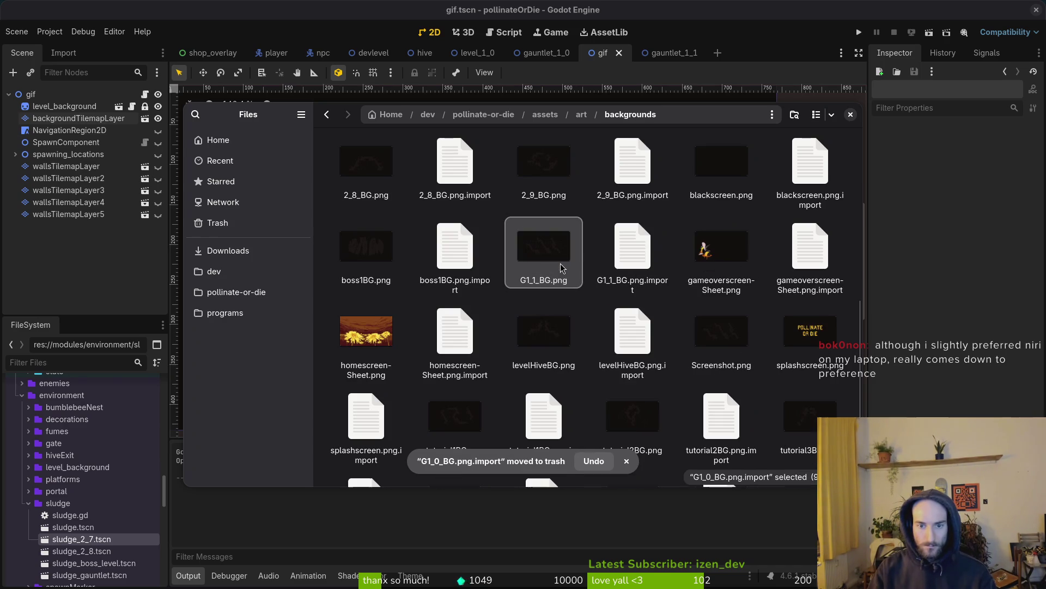
pyautogui.click(749, 363)
pyautogui.press('F2')
pyautogui.write('G')
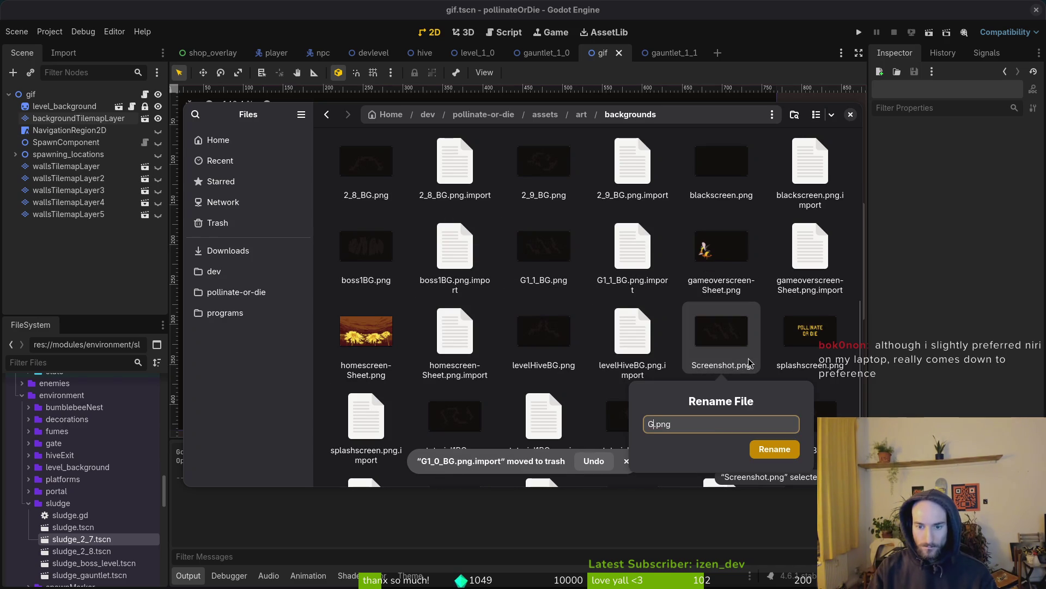
pyautogui.write('1_1')
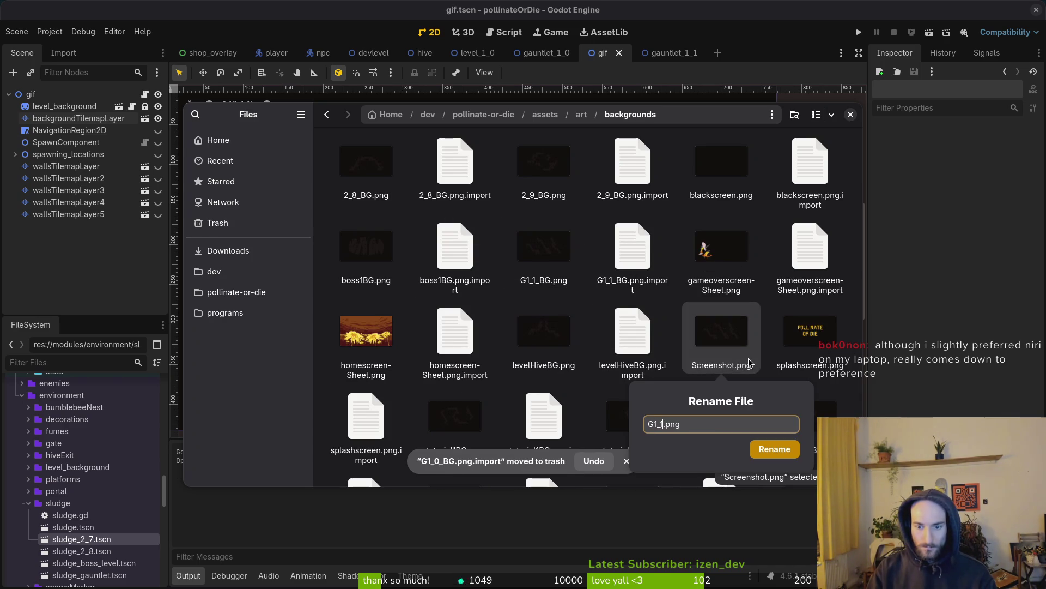
pyautogui.write('00')
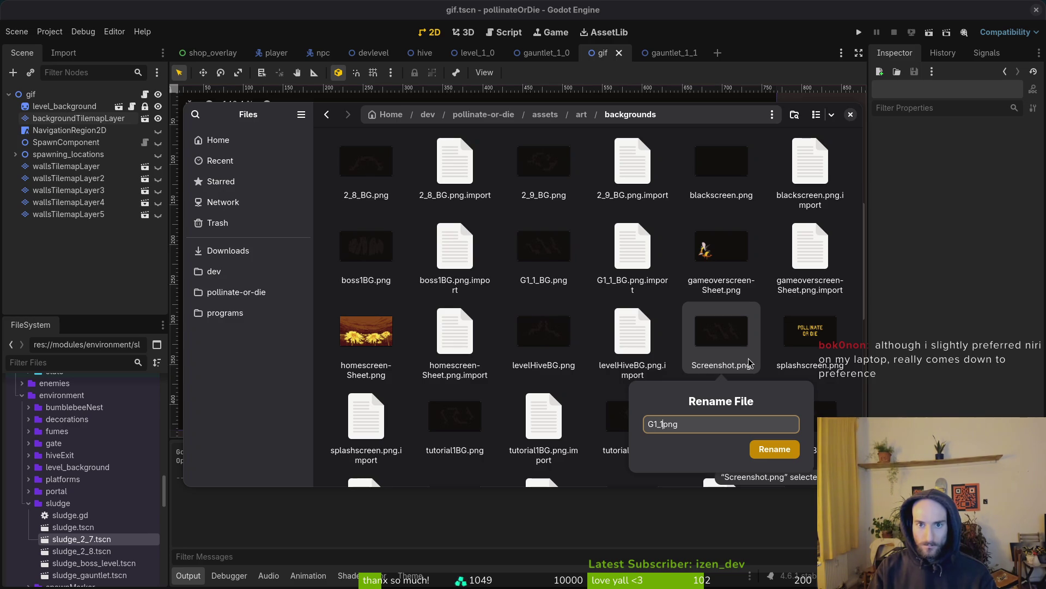
pyautogui.click(546, 52)
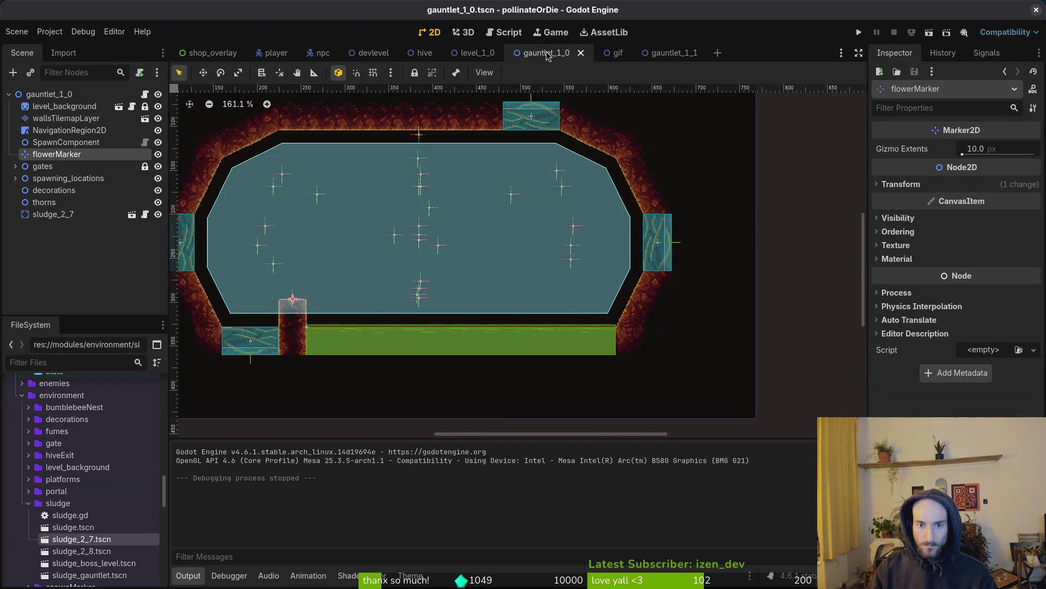
# Step: Preview G1_1_BG.png in the file manager, close the preview, and hide Files to return to Godot
pyautogui.hotkey('alt', 'Tab')
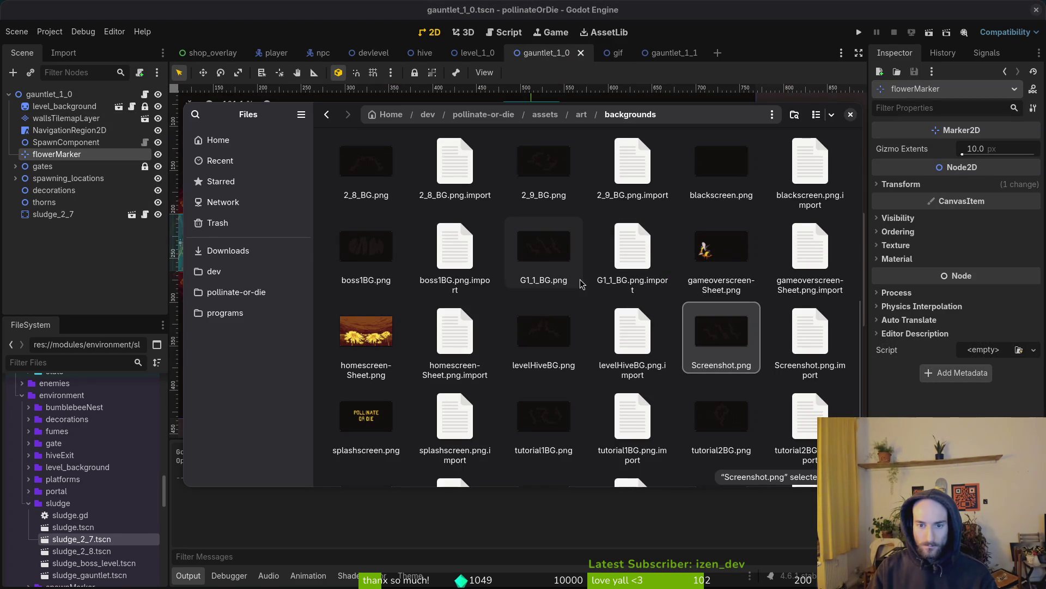
pyautogui.click(543, 263)
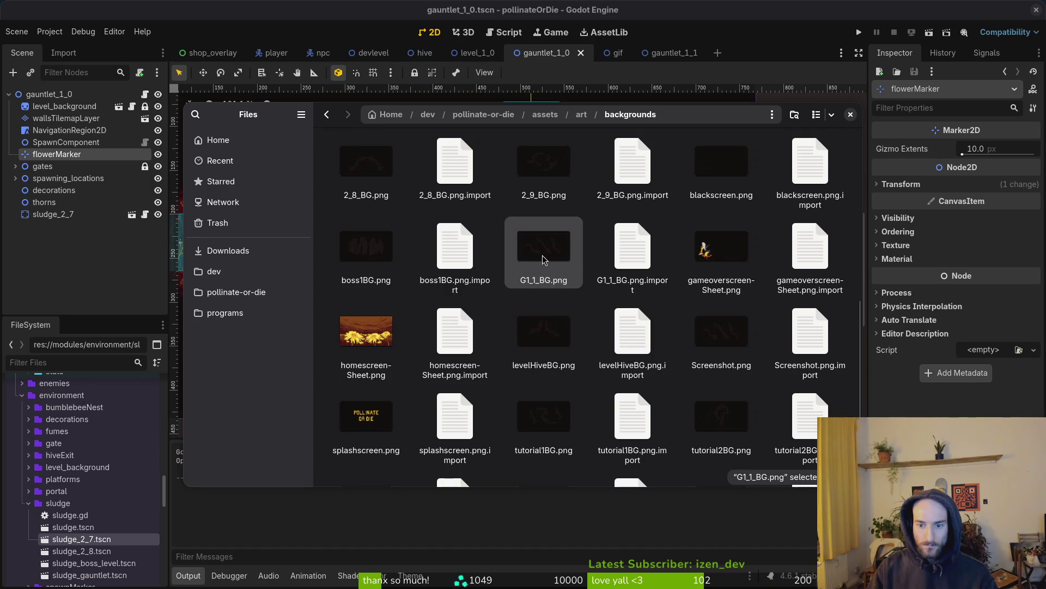
pyautogui.scroll(-2, 559, 258)
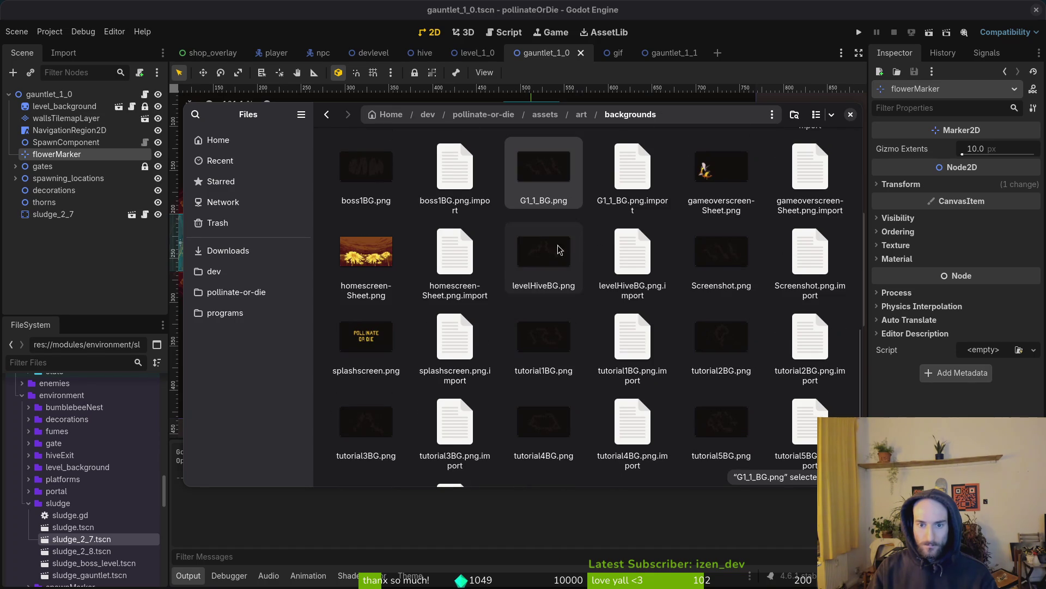
pyautogui.doubleClick(539, 195)
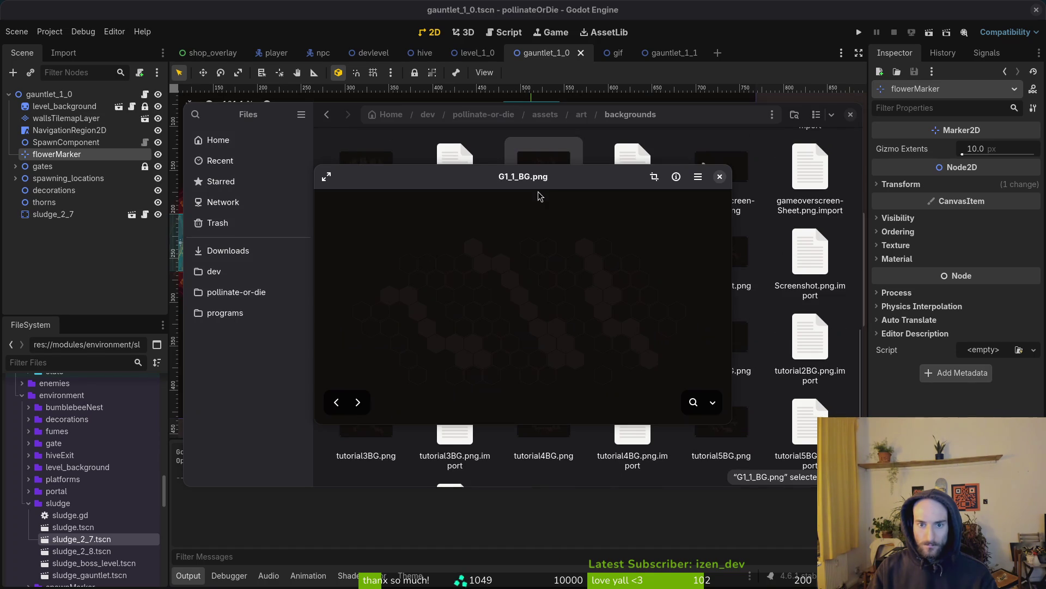
pyautogui.click(719, 176)
pyautogui.scroll(-2, 760, 364)
pyautogui.scroll(5, 730, 360)
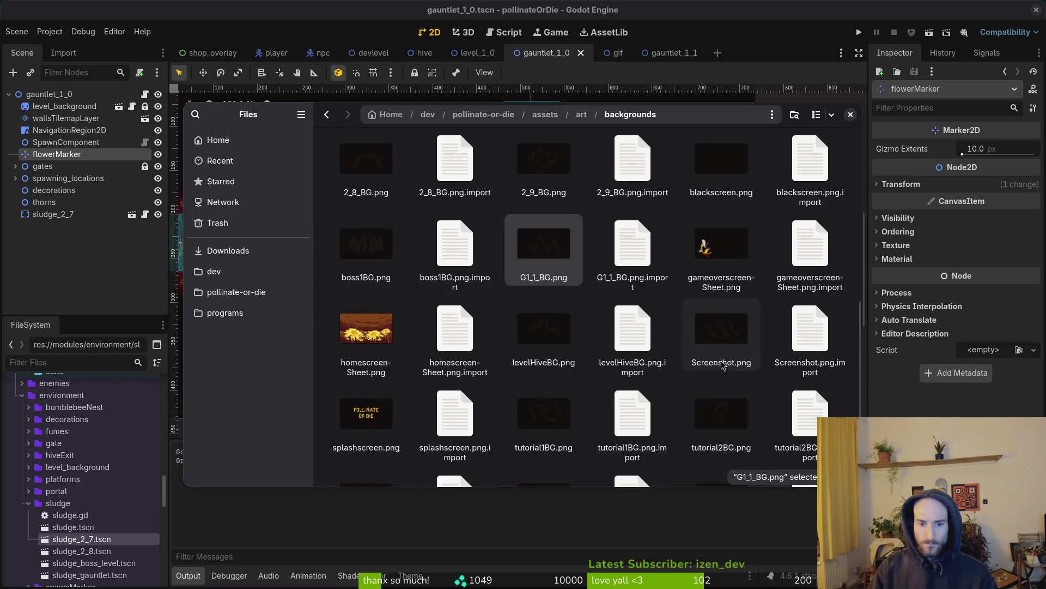
pyautogui.scroll(-4, 698, 357)
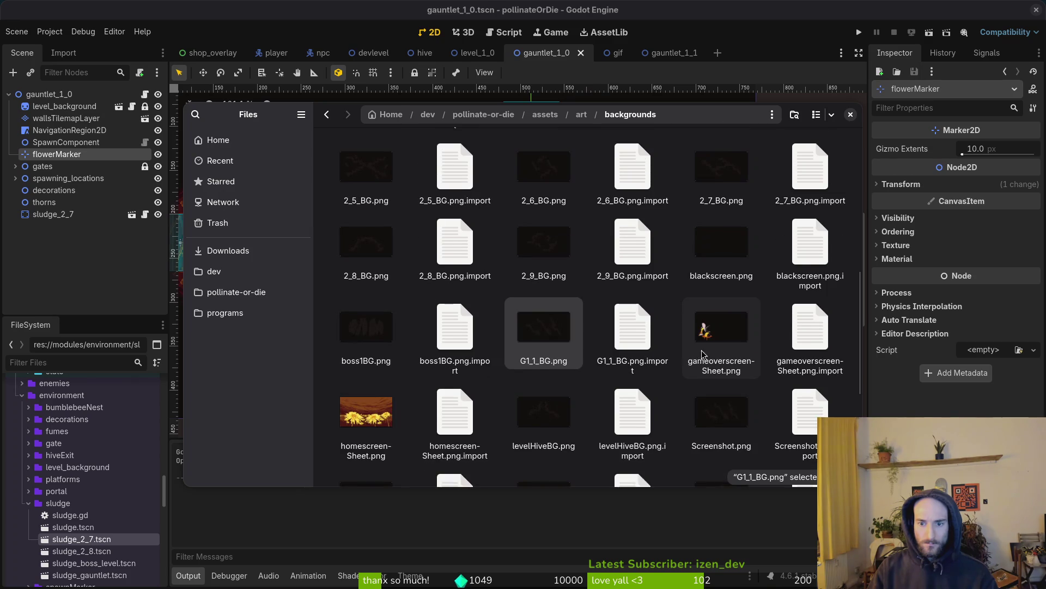
pyautogui.click(684, 289)
pyautogui.scroll(8, 684, 289)
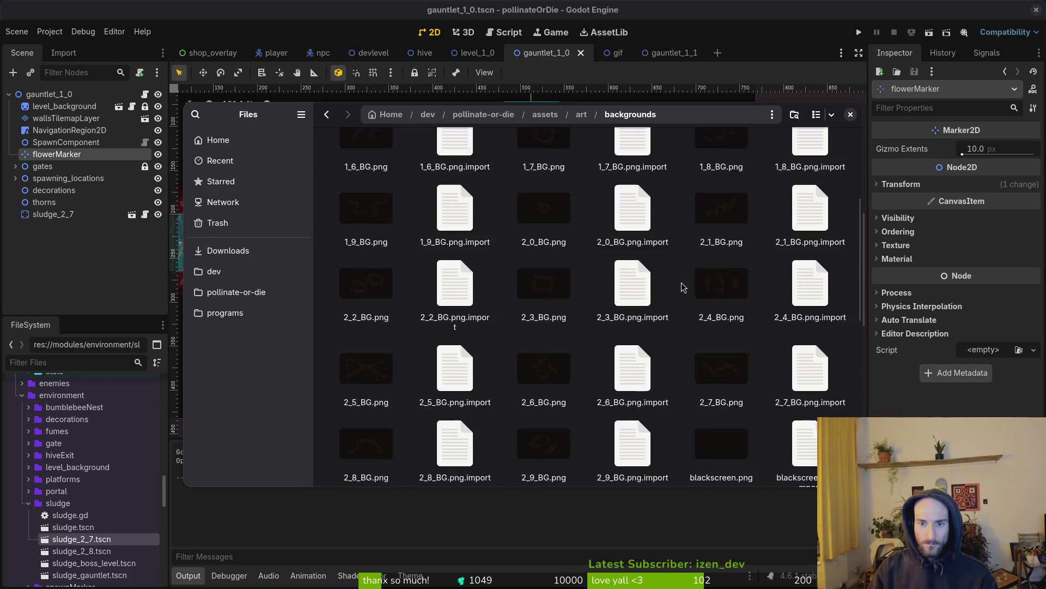
pyautogui.scroll(-6, 642, 292)
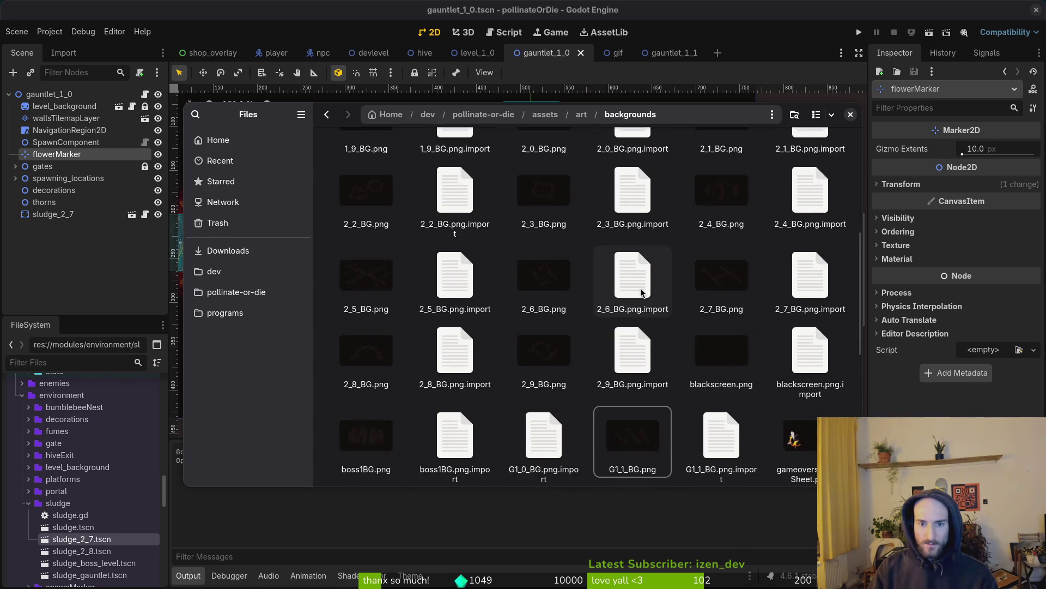
pyautogui.hotkey('ctrl', 'w')
# Step: Check the gif scene with the wallsTilemapLayer4 lava walls hidden and save it
pyautogui.click(615, 53)
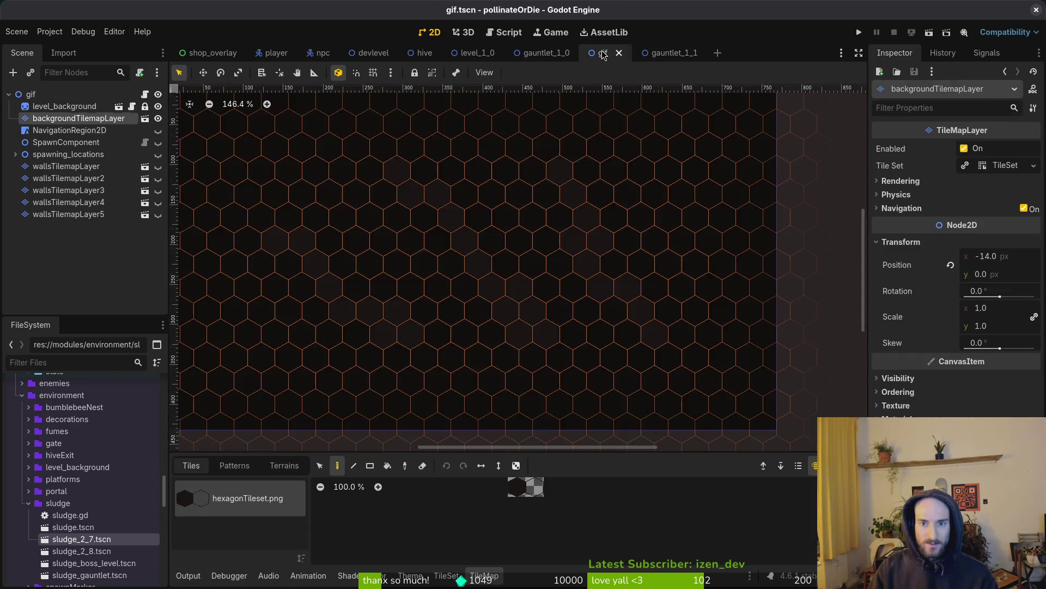
pyautogui.click(458, 186)
pyautogui.hotkey('ctrl', 'z')
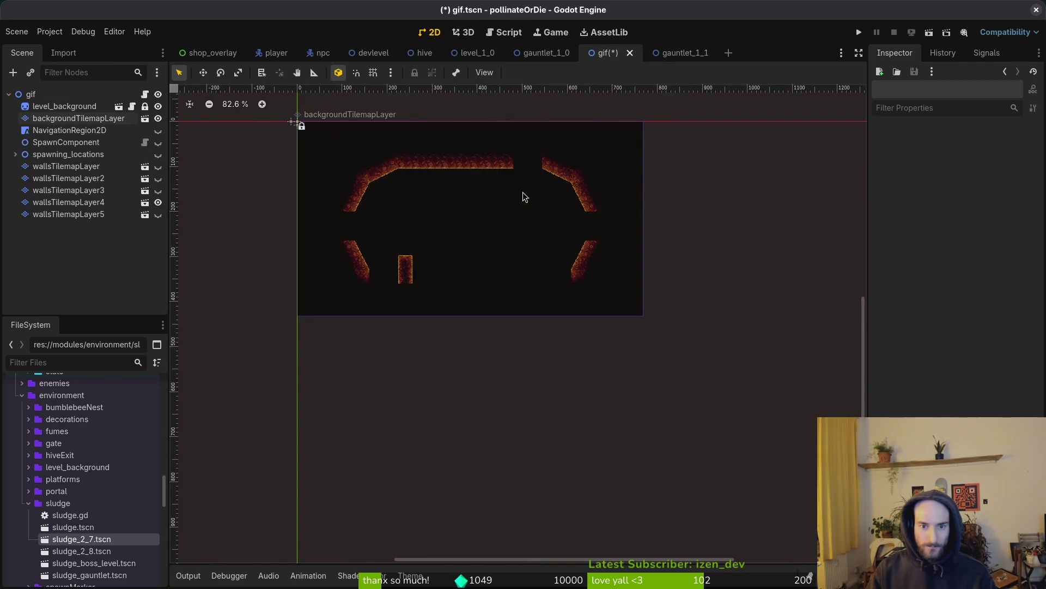
pyautogui.hotkey('ctrl', 'z')
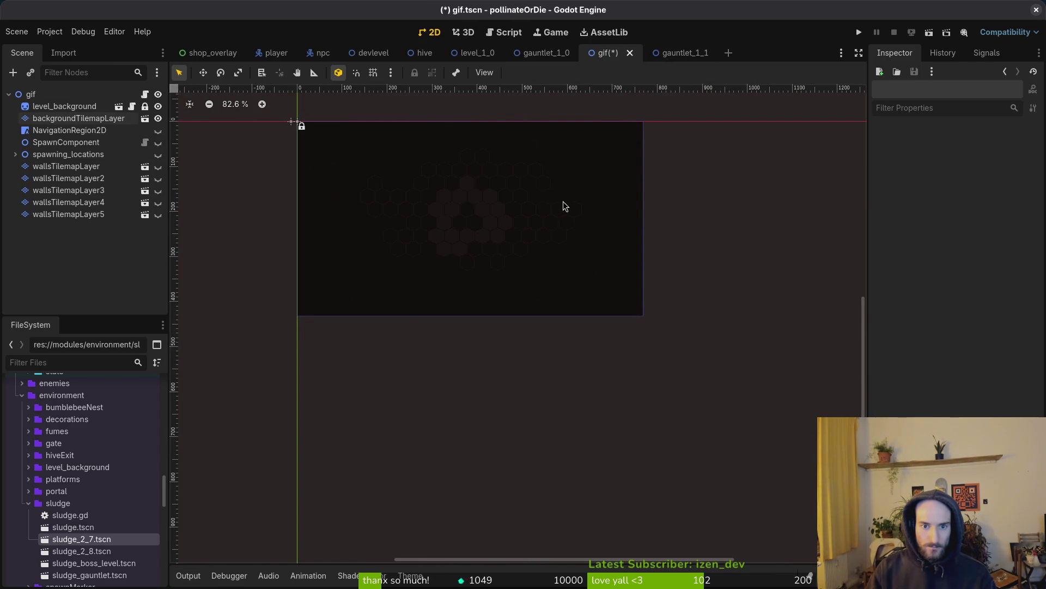
pyautogui.moveTo(517, 229); pyautogui.dragTo(536, 268)
pyautogui.hotkey('ctrl', 's')
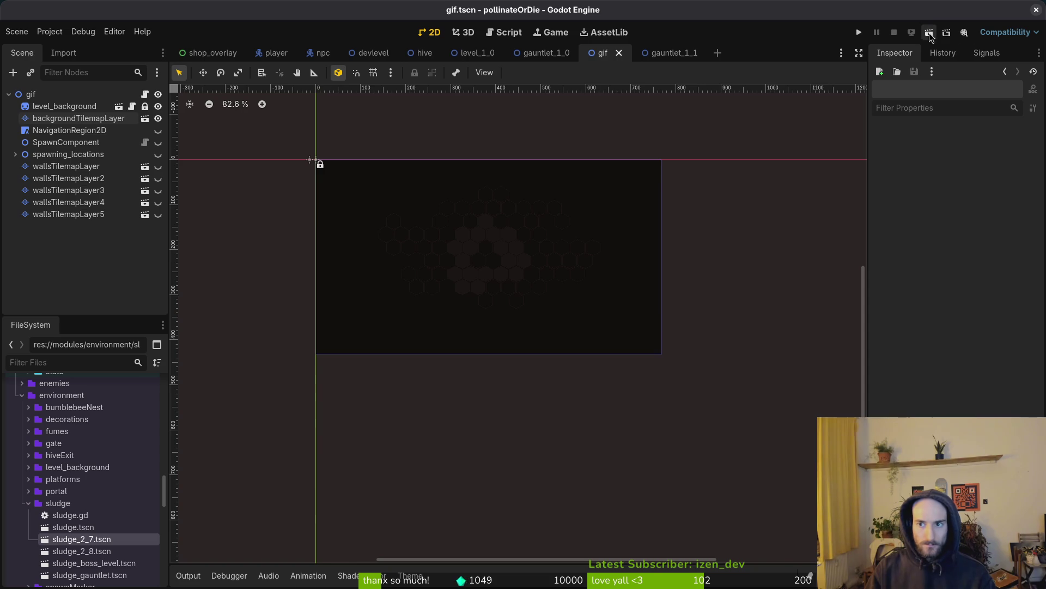
# Step: Delete G1_1_BG.png and G1_0_BG.png.import from backgrounds, then rename Screenshot.png to G1_0_BG.png
pyautogui.click(929, 32)
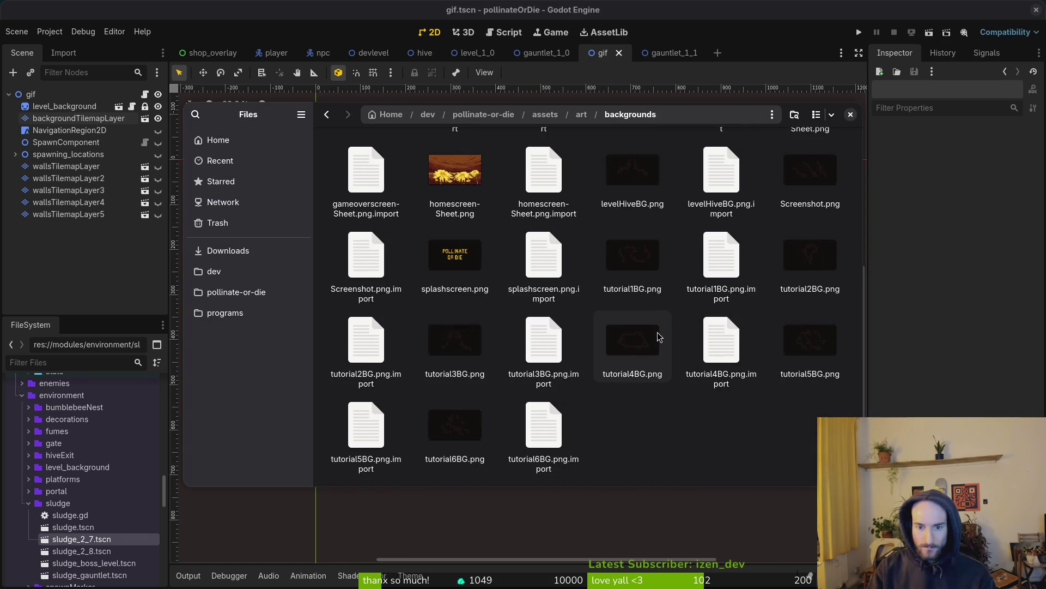
pyautogui.scroll(3, 665, 316)
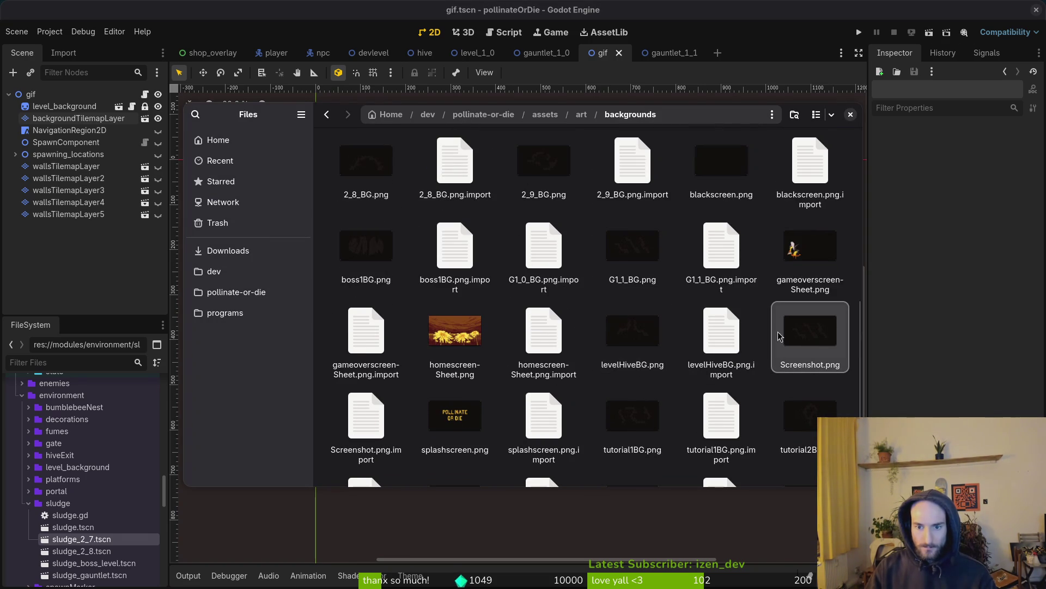
pyautogui.click(619, 245)
pyautogui.keyDown('ctrl'); pyautogui.click(533, 250); pyautogui.keyUp('ctrl')
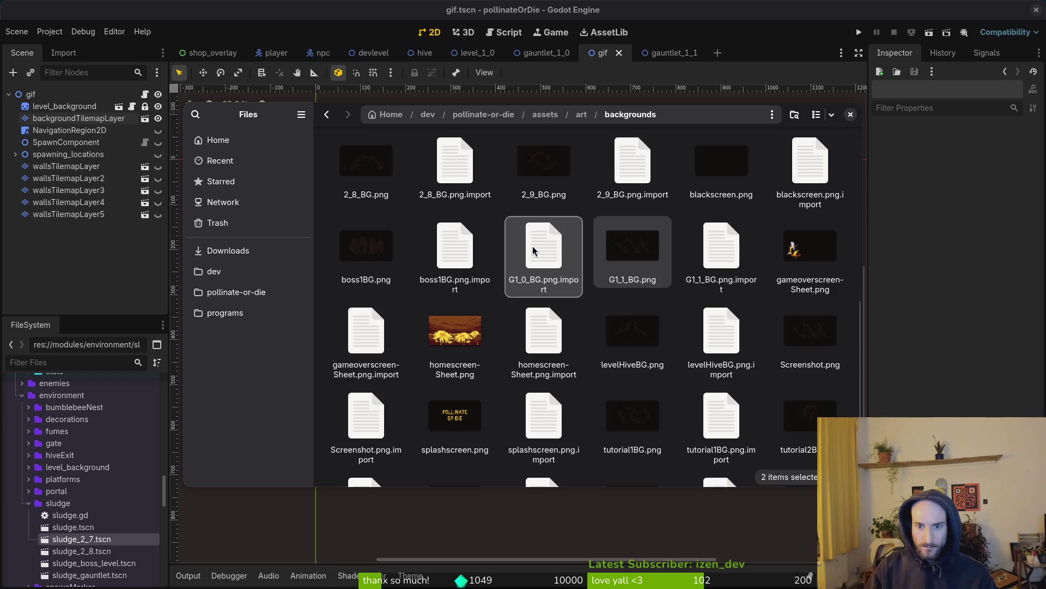
pyautogui.press('Delete')
pyautogui.click(639, 331)
pyautogui.press('F2')
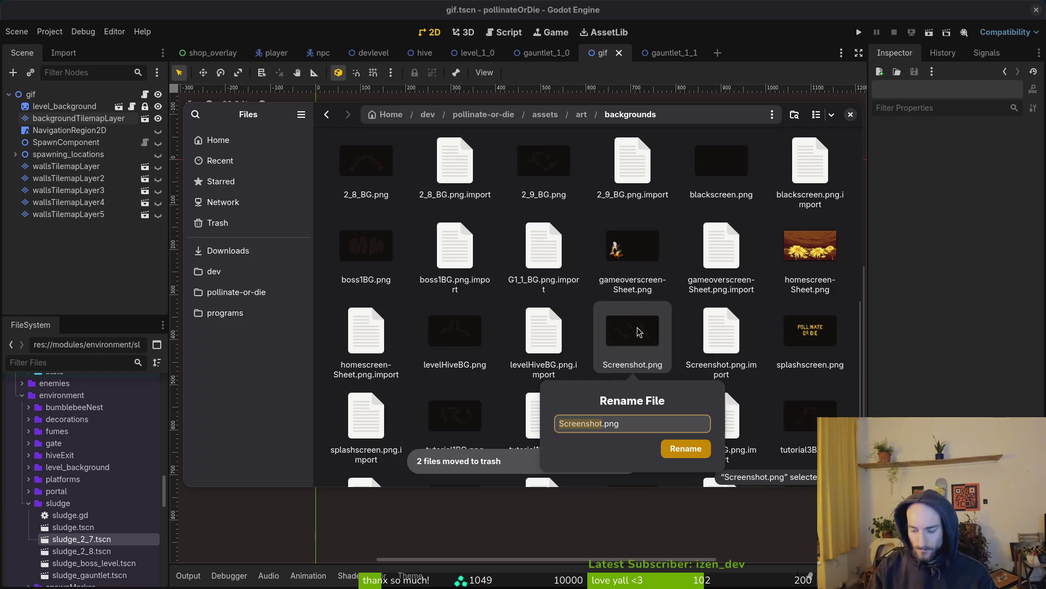
pyautogui.write('G')
pyautogui.write('_')
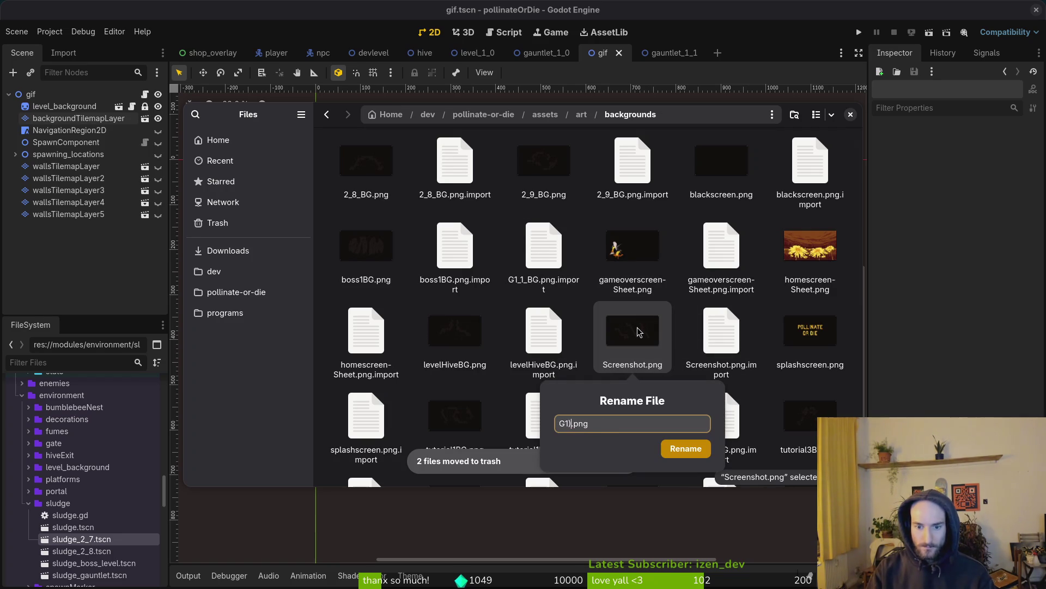
pyautogui.write('-')
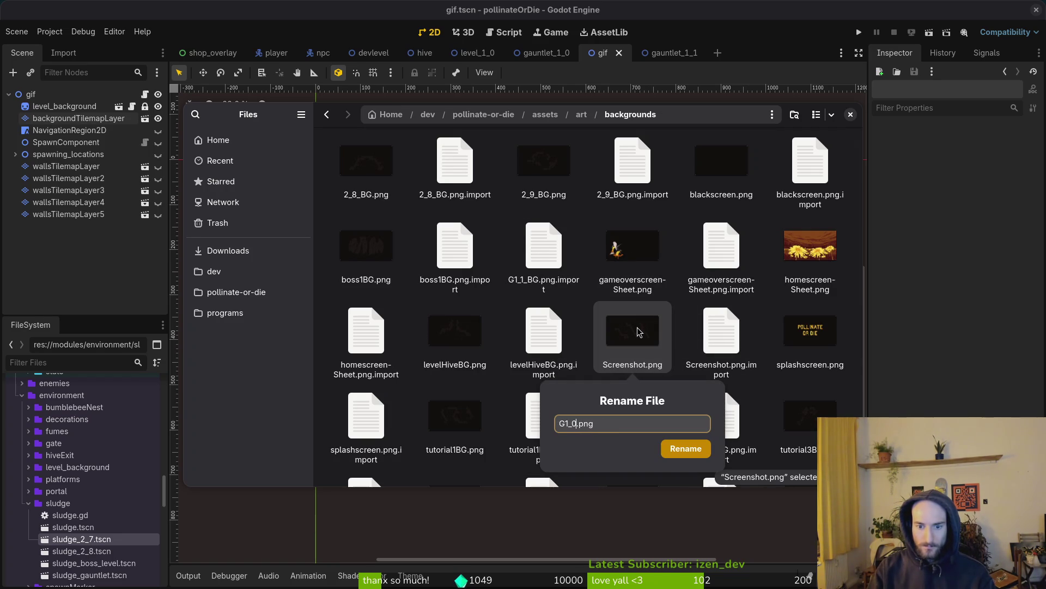
pyautogui.write('BG')
pyautogui.press('Return')
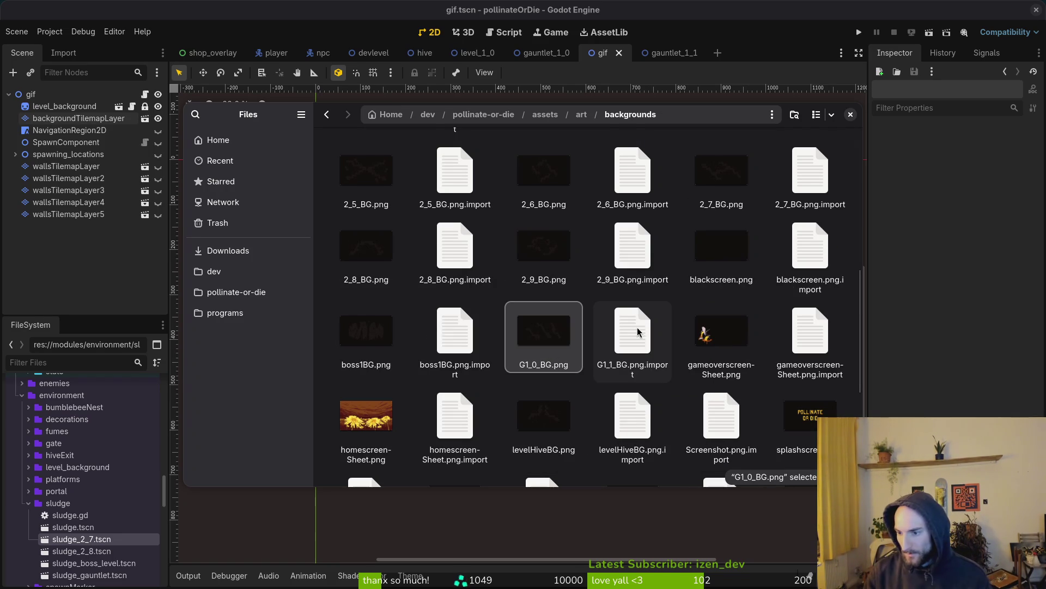
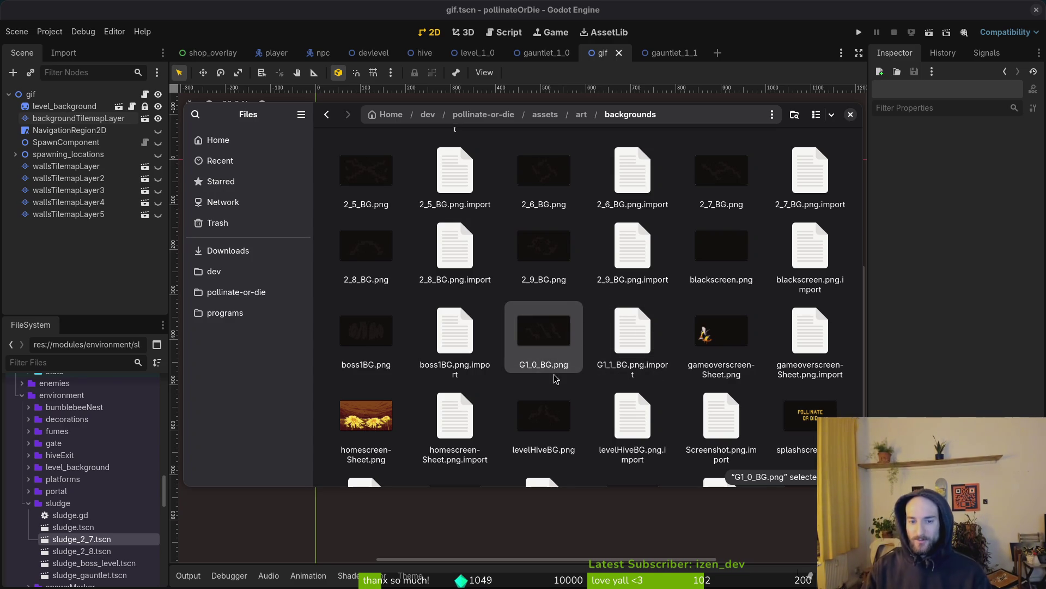
# Step: Close the Files dialog and return to the Godot editor
pyautogui.click(412, 304)
pyautogui.hotkey('ctrl', 's')
pyautogui.press('Escape')
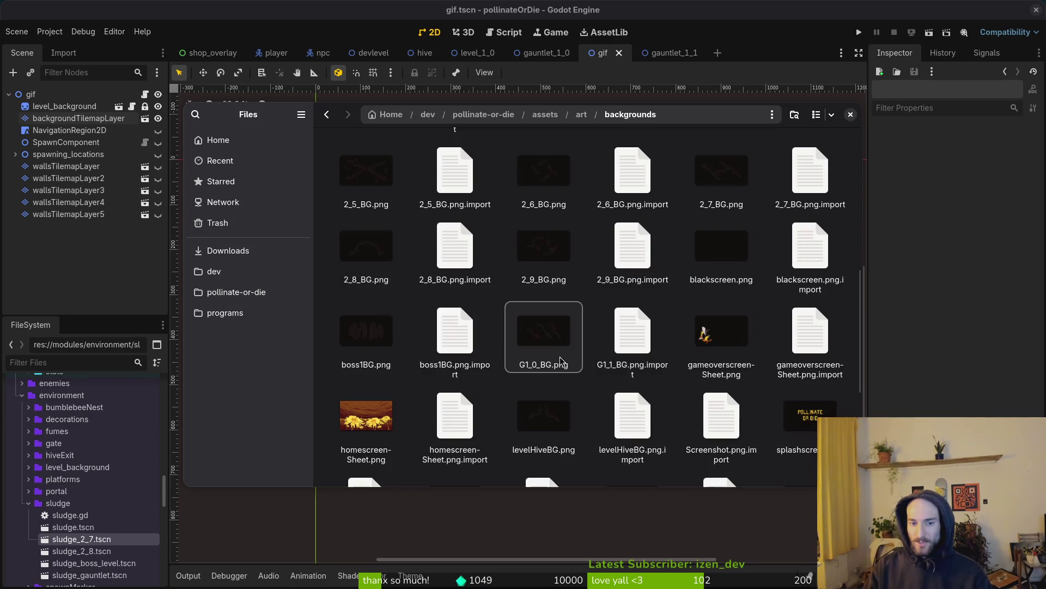
pyautogui.press('Escape')
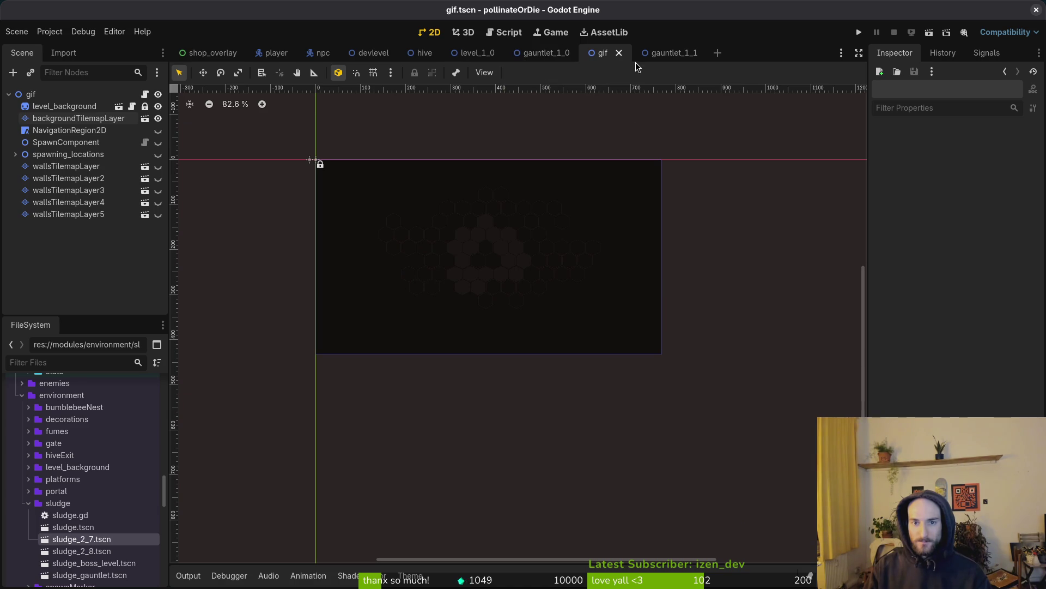
# Step: Run the game briefly, stop it, and open the project's user data folder
pyautogui.click(947, 32)
pyautogui.press('Return')
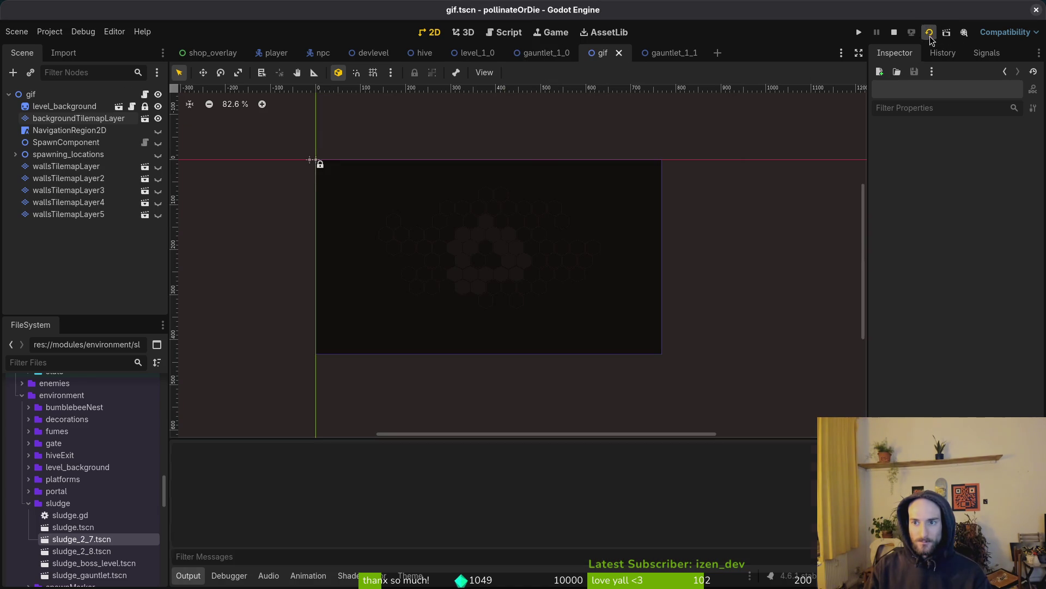
pyautogui.click(518, 11)
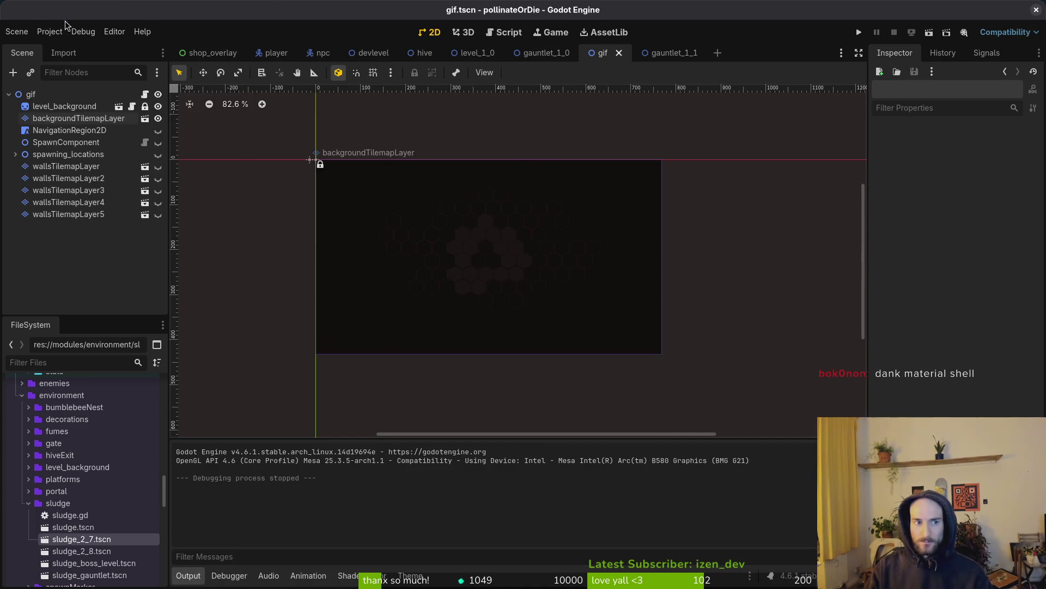
pyautogui.click(49, 31)
pyautogui.click(109, 135)
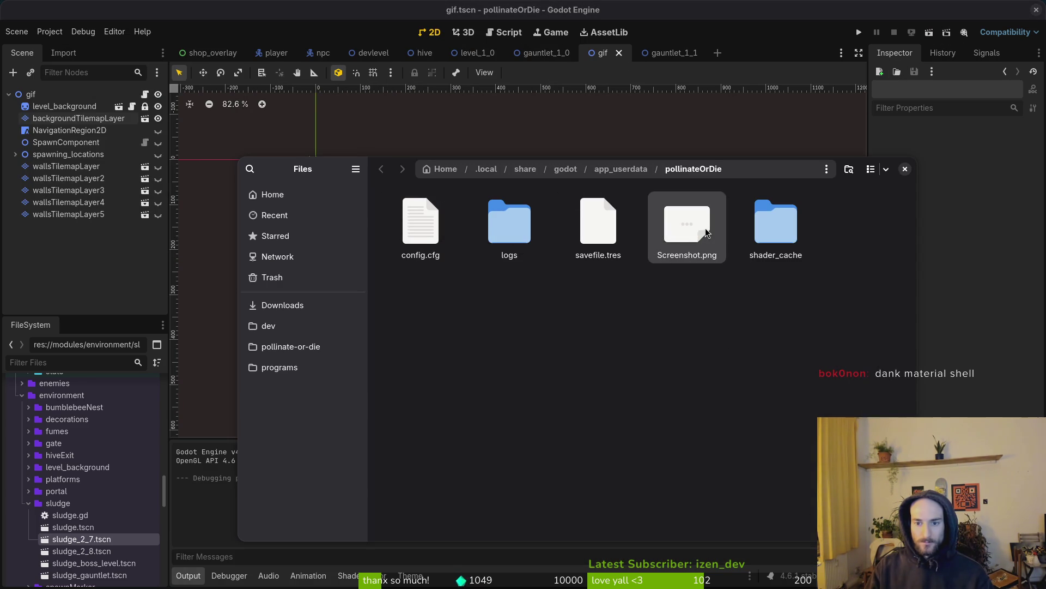
# Step: Browse to the pollinate-or-die project's assets/art/backgrounds folder
pyautogui.click(294, 305)
pyautogui.click(298, 349)
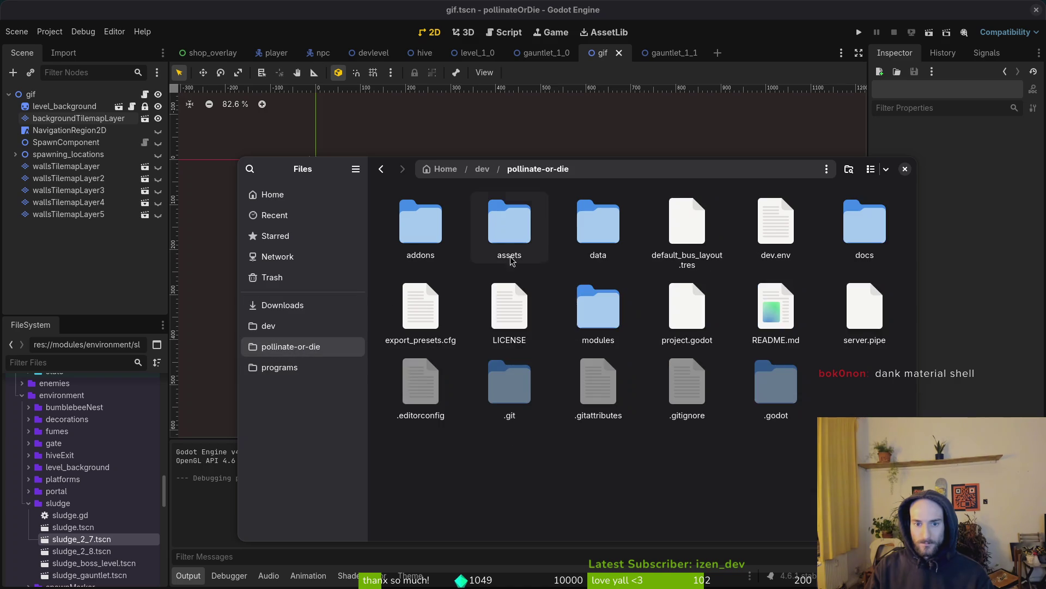
pyautogui.doubleClick(510, 223)
pyautogui.doubleClick(418, 224)
pyautogui.doubleClick(428, 223)
pyautogui.scroll(-10, 428, 223)
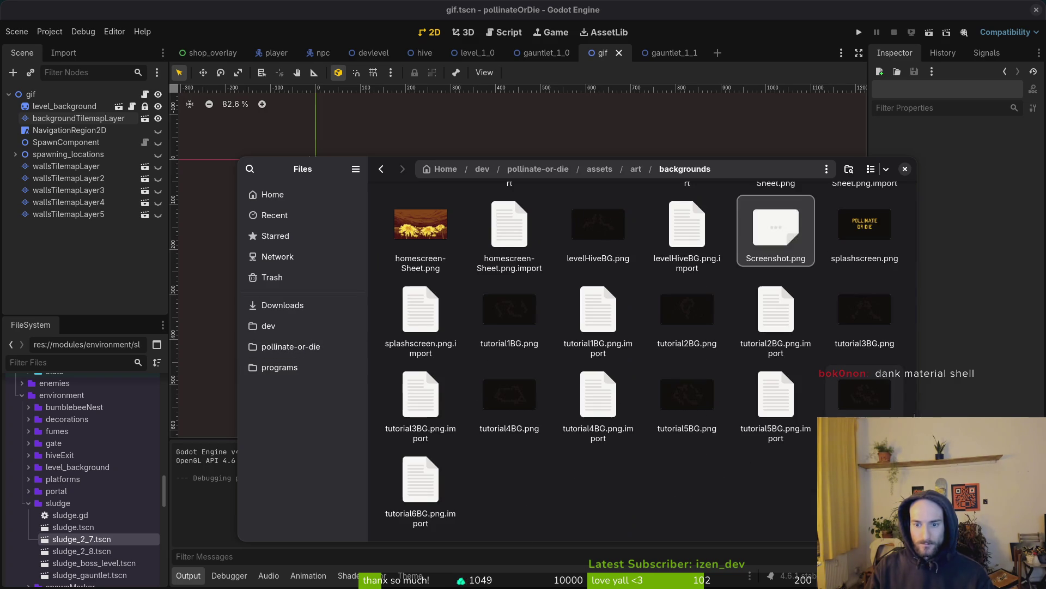
pyautogui.write('q')
pyautogui.press('Escape')
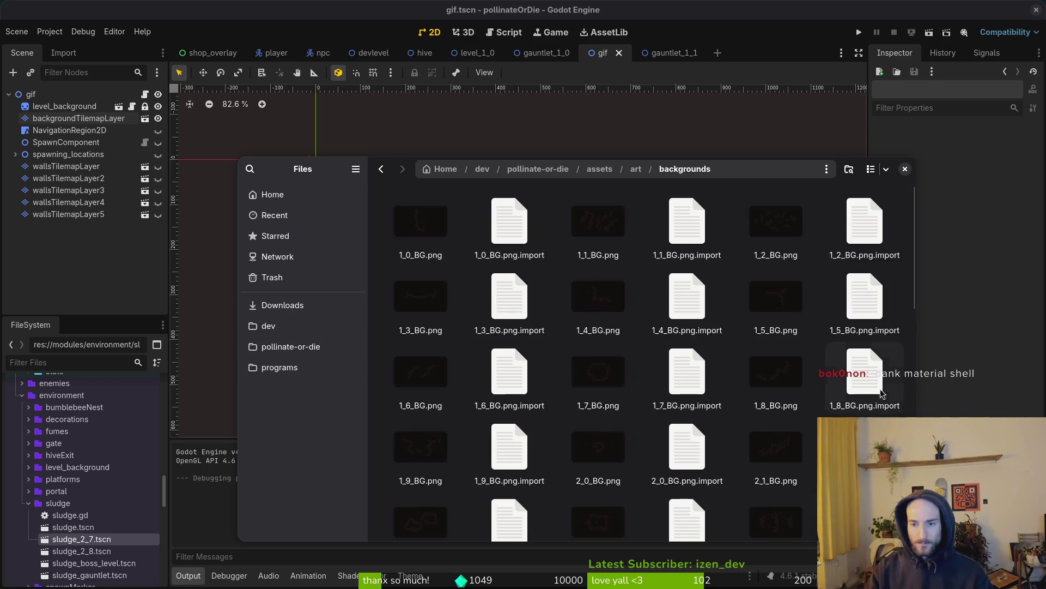
pyautogui.scroll(-5, 749, 304)
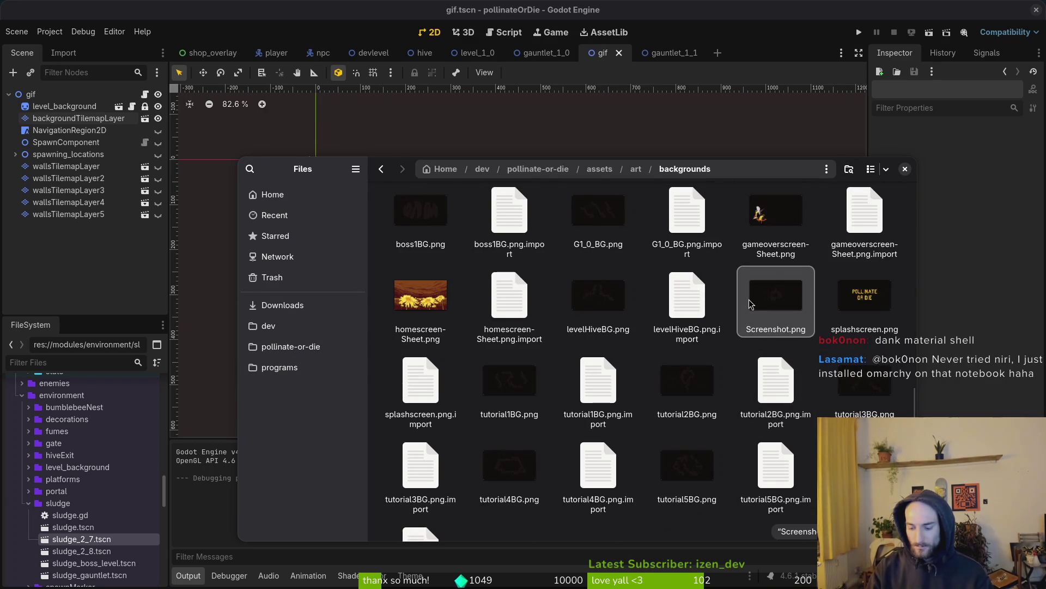
pyautogui.write('q')
pyautogui.press('Escape')
pyautogui.scroll(-5, 750, 304)
pyautogui.scroll(-5, 807, 381)
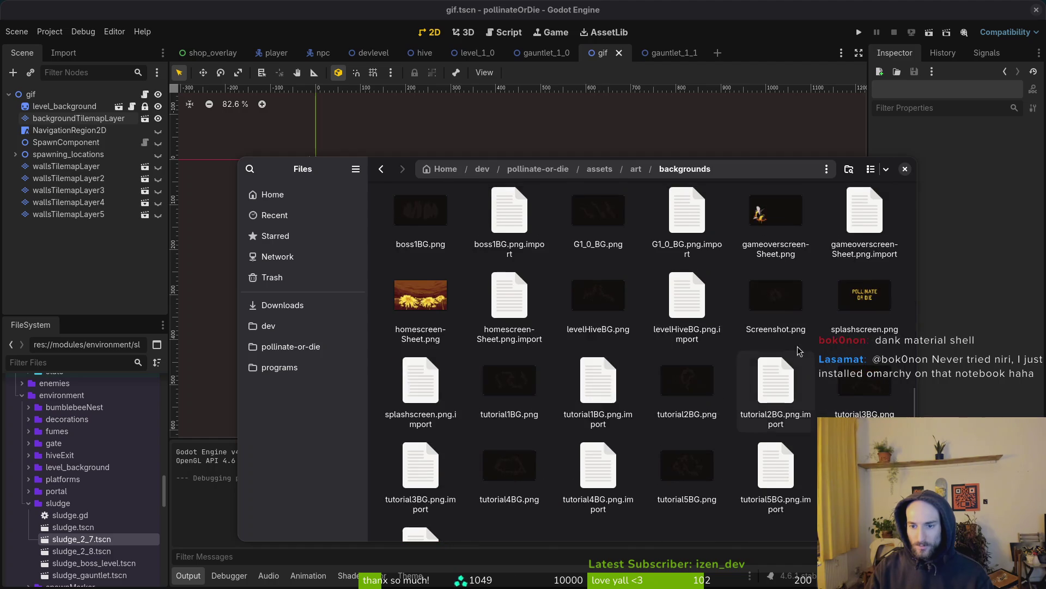
pyautogui.scroll(3, 776, 414)
# Step: Rename Screenshot.png to G1_1_BG.png and close Files
pyautogui.press('F2')
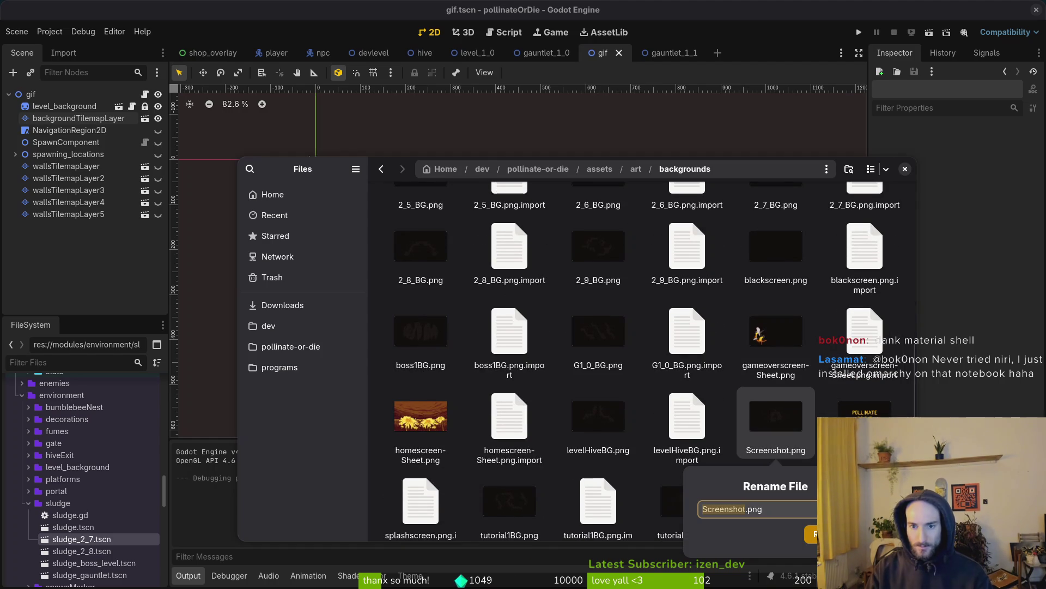
pyautogui.write('G1_1_BG')
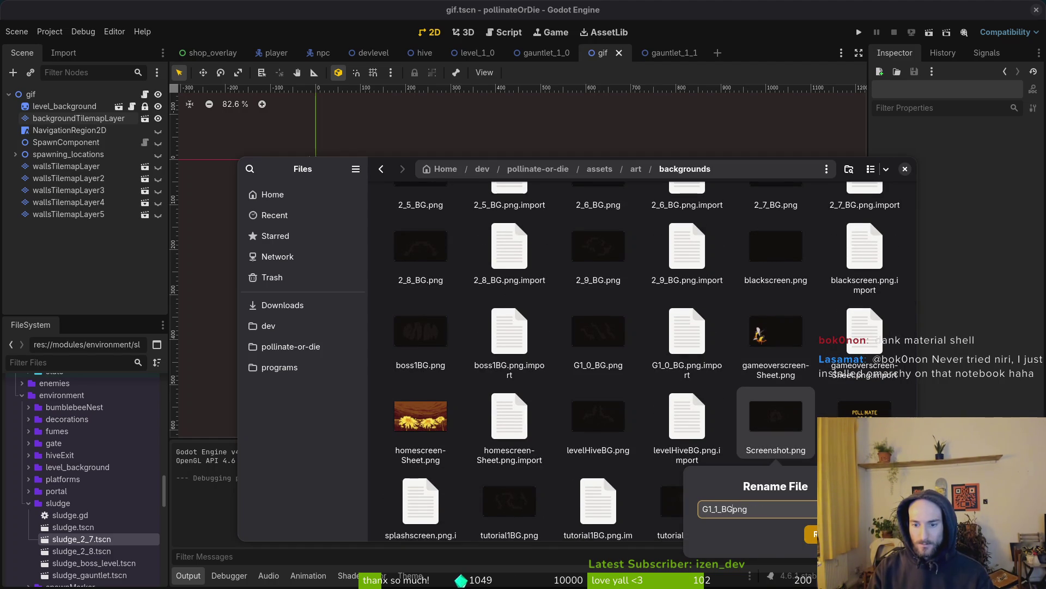
pyautogui.press('Return')
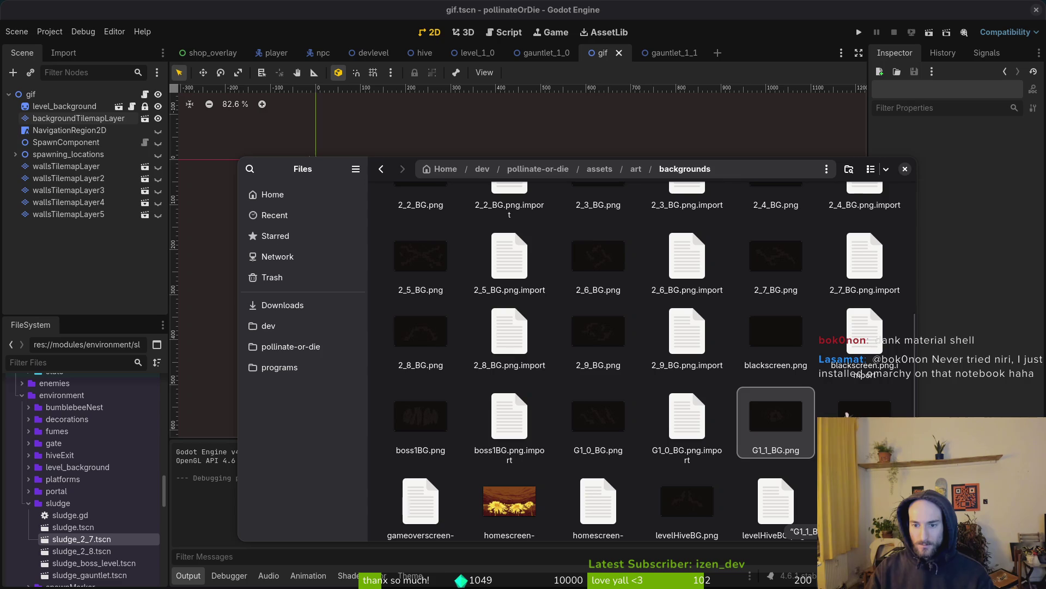
pyautogui.click(904, 170)
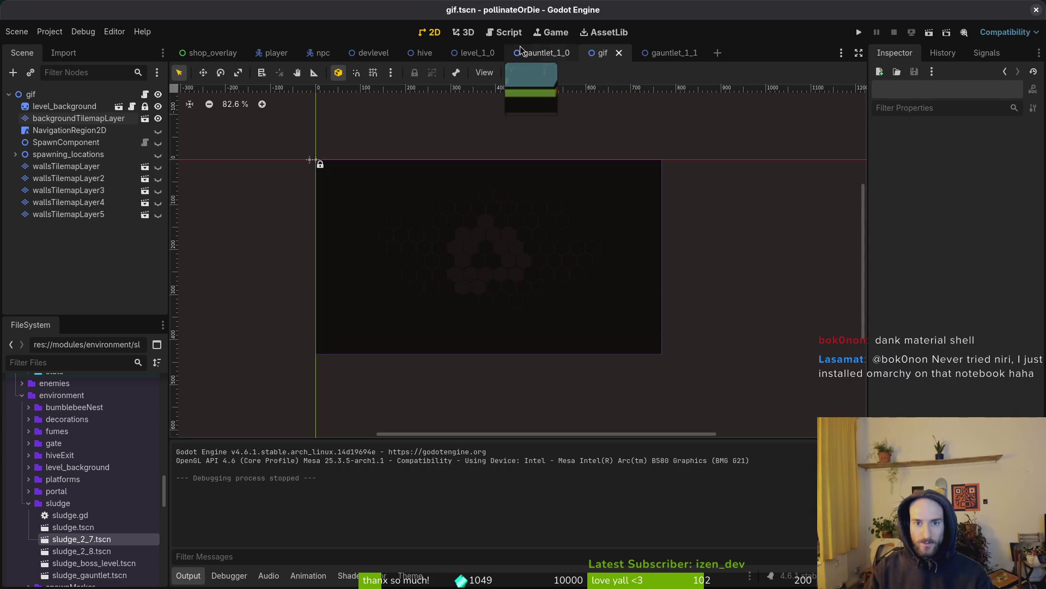
# Step: In gauntlet_1_0, load the '1_0' background texture onto level_background and save the scene
pyautogui.click(545, 53)
pyautogui.click(59, 107)
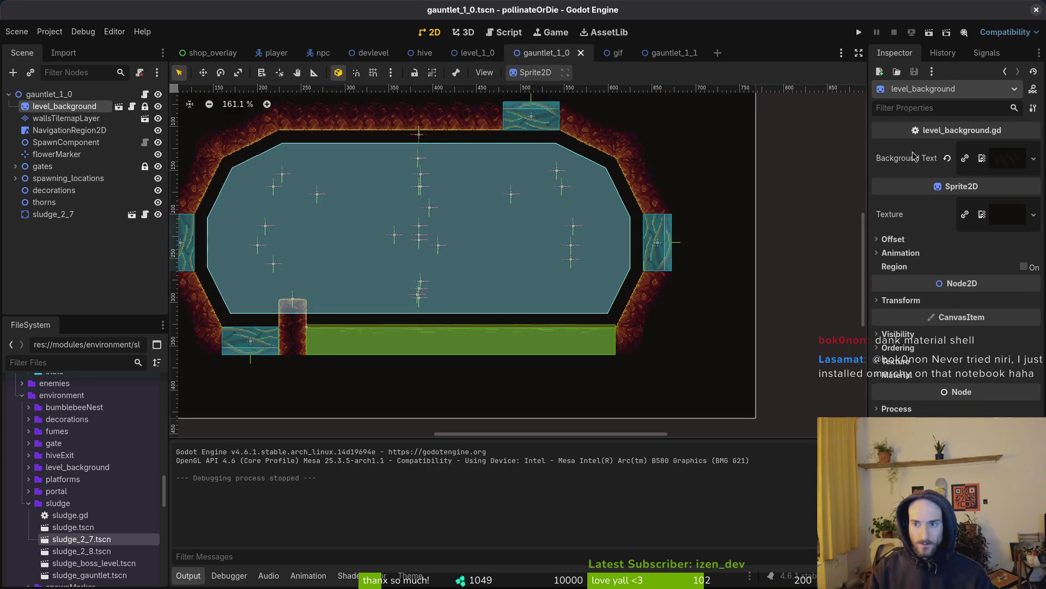
pyautogui.click(984, 149)
pyautogui.click(995, 156)
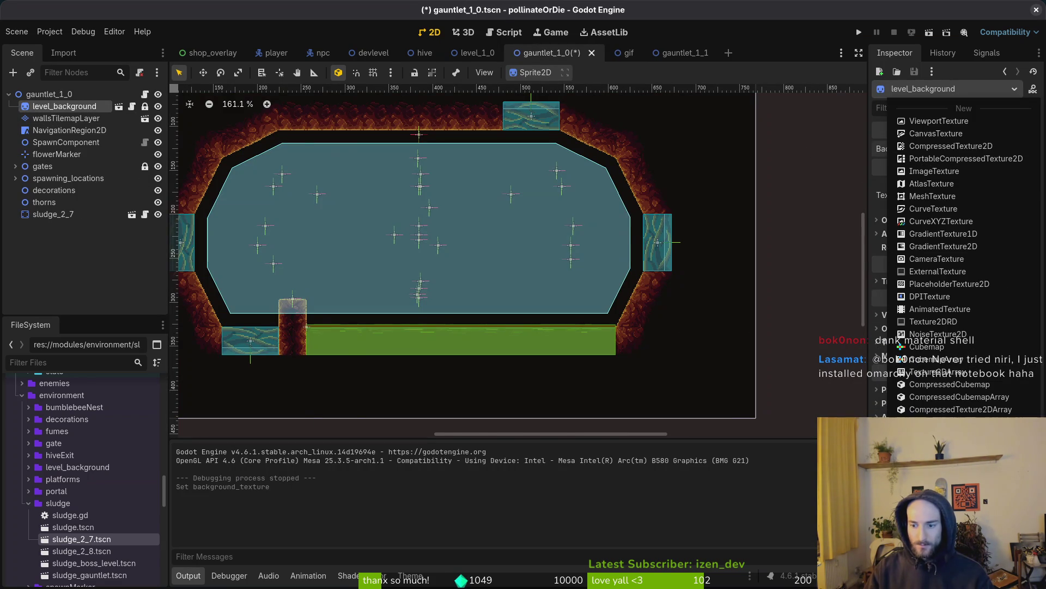
pyautogui.write('1_0')
pyautogui.press('Return')
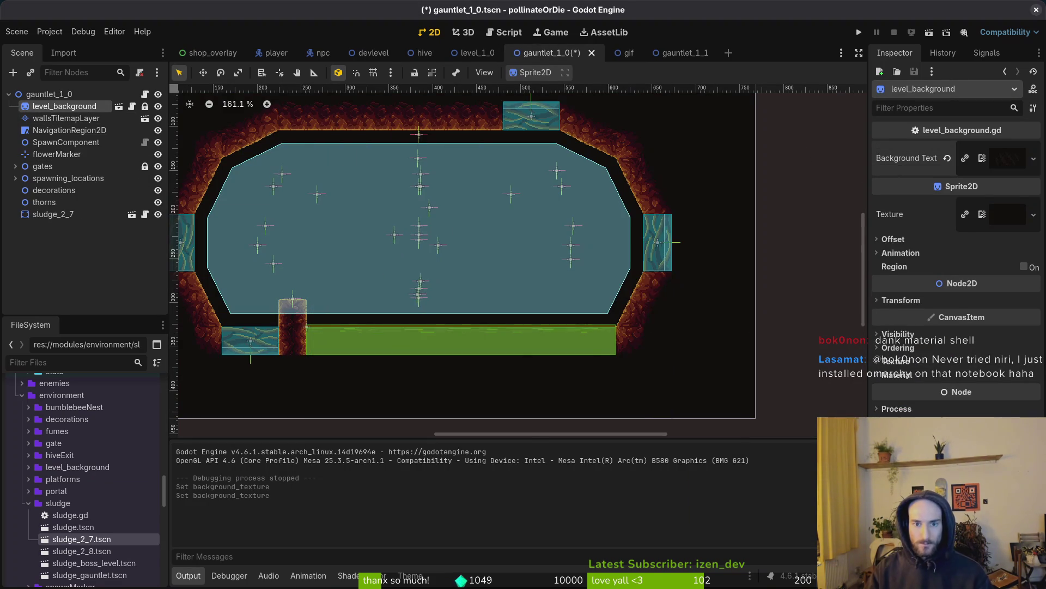
pyautogui.hotkey('ctrl', 's')
# Step: In gauntlet_1_1, Quick Load a background texture ('g1_0' search) onto level_background and save
pyautogui.click(682, 53)
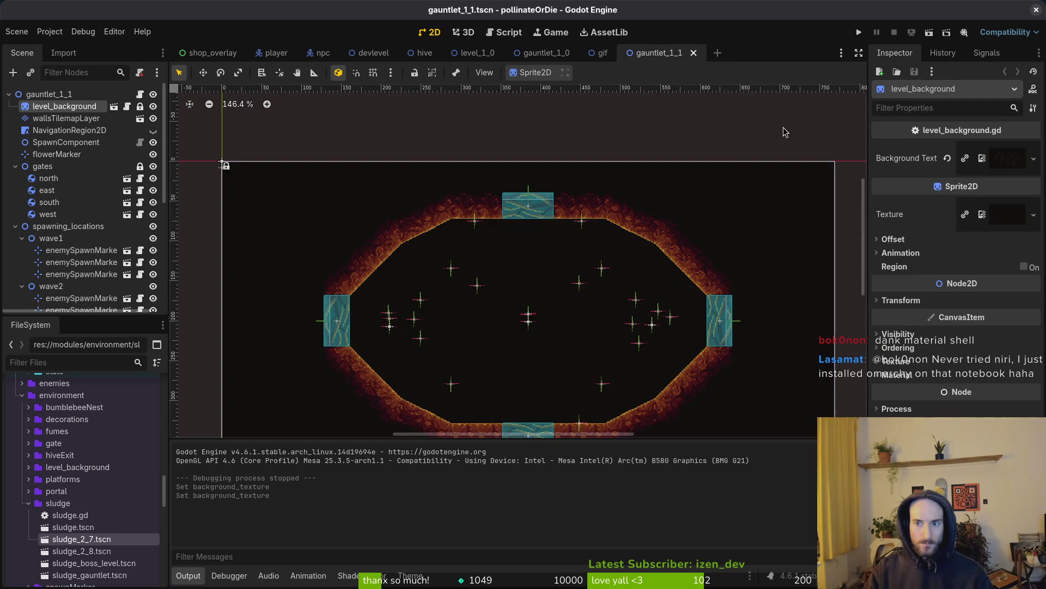
pyautogui.click(947, 158)
pyautogui.click(1034, 149)
pyautogui.click(1033, 148)
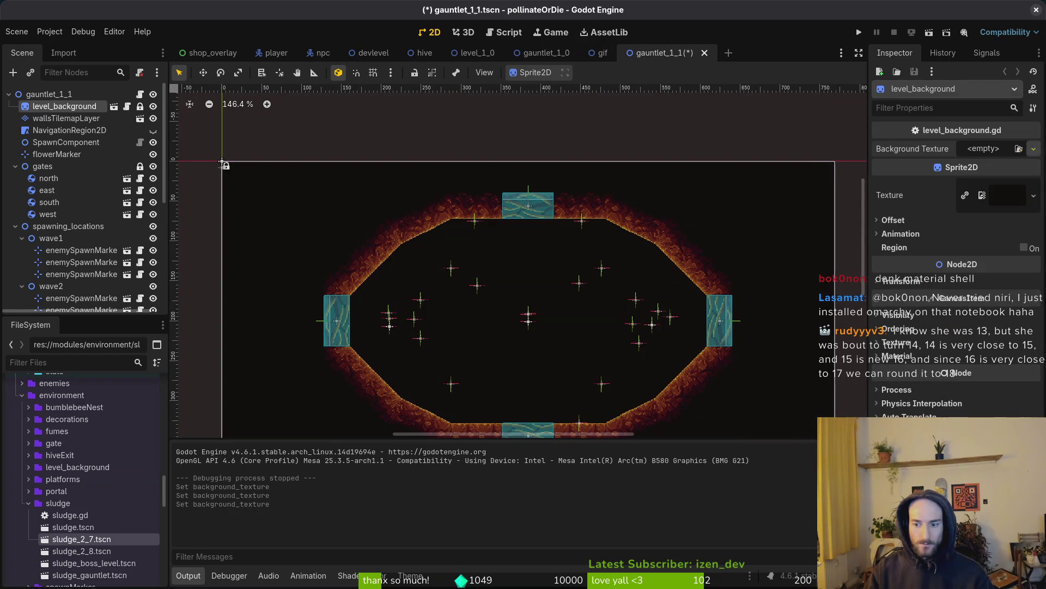
pyautogui.click(984, 149)
pyautogui.click(926, 399)
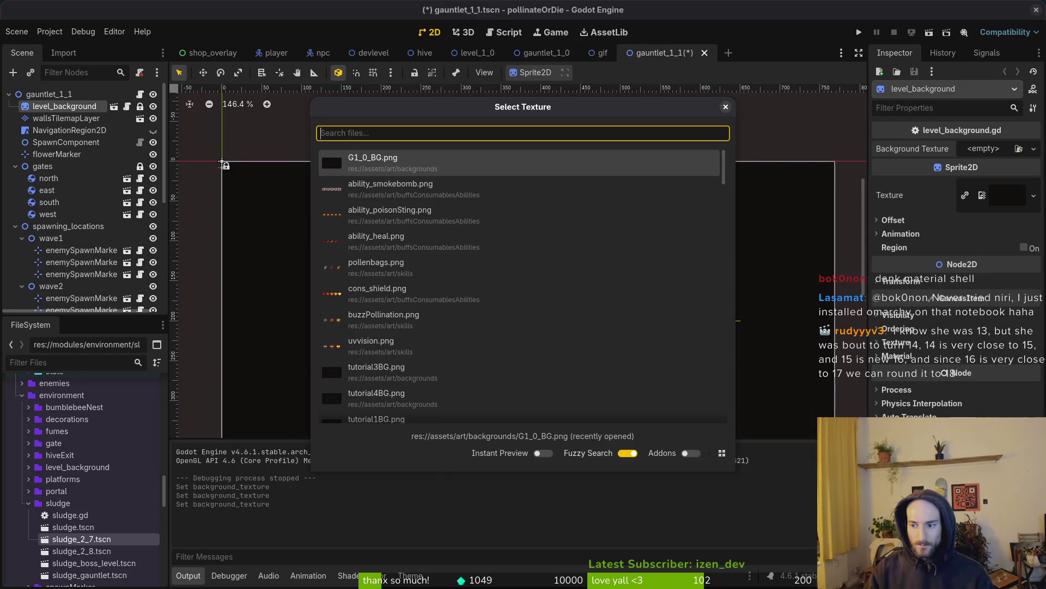
pyautogui.write('g1_0')
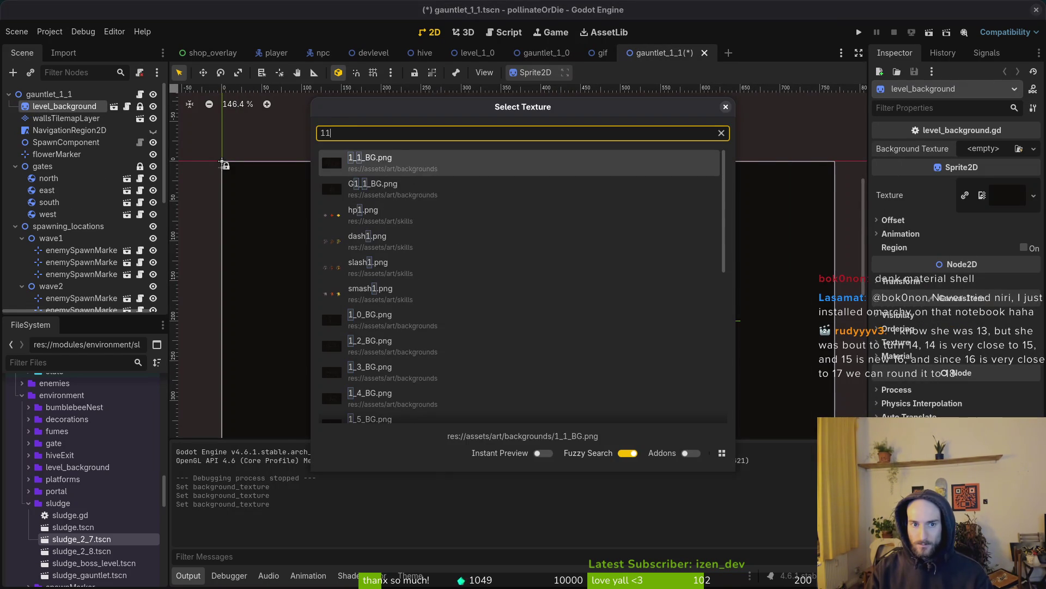
pyautogui.press('Return')
pyautogui.hotkey('ctrl', 's')
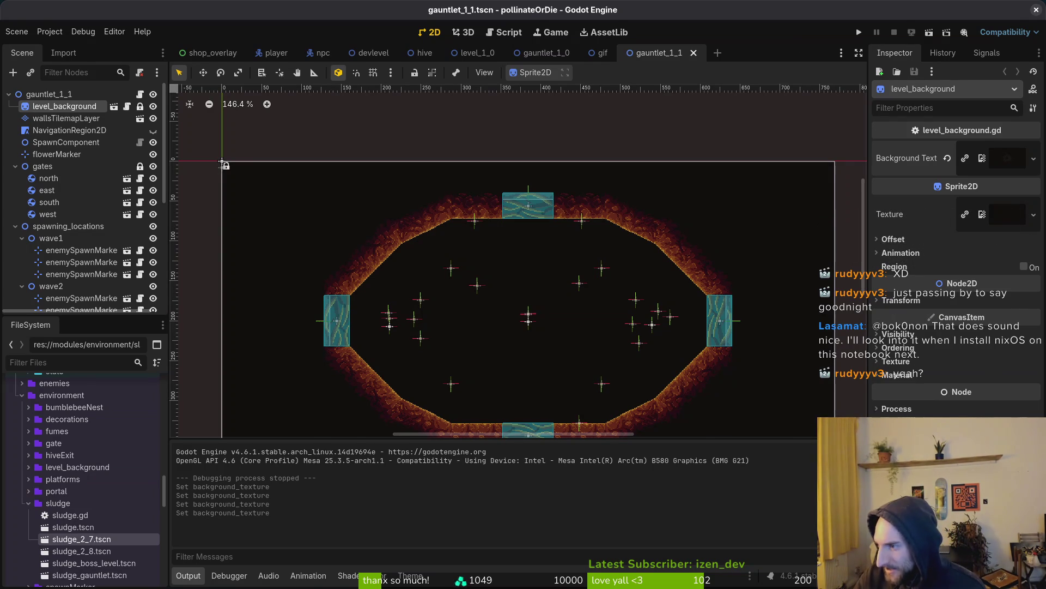
pyautogui.press('Escape')
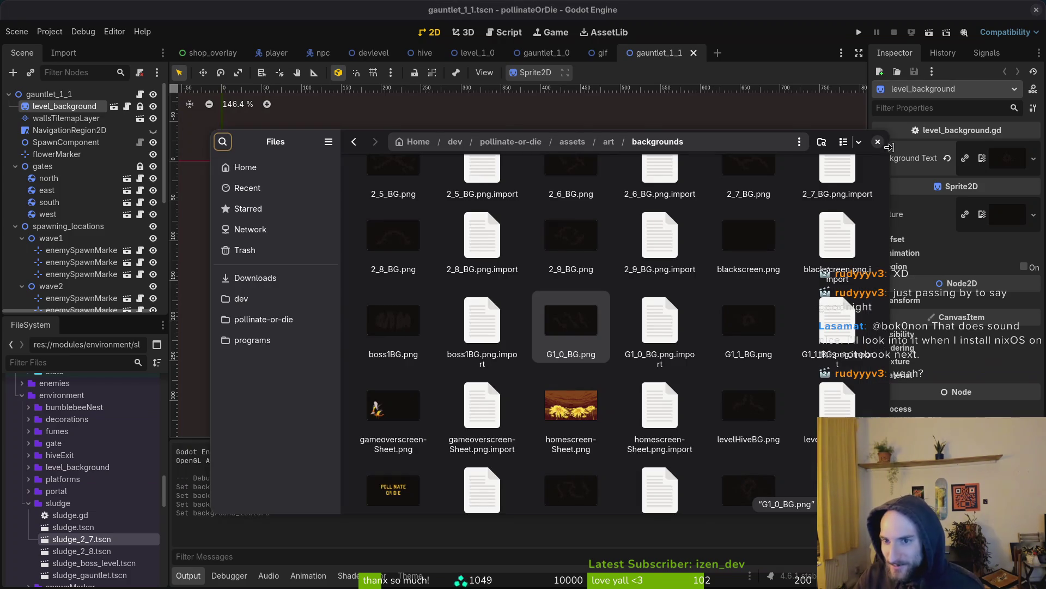
pyautogui.press('Escape')
pyautogui.click(539, 296)
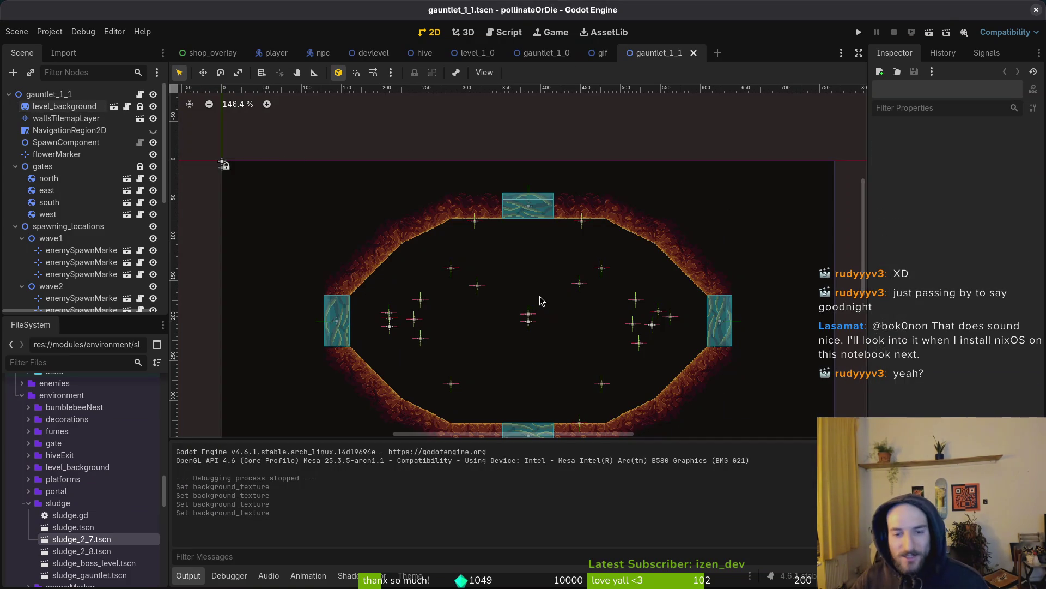
pyautogui.scroll(-5, 539, 296)
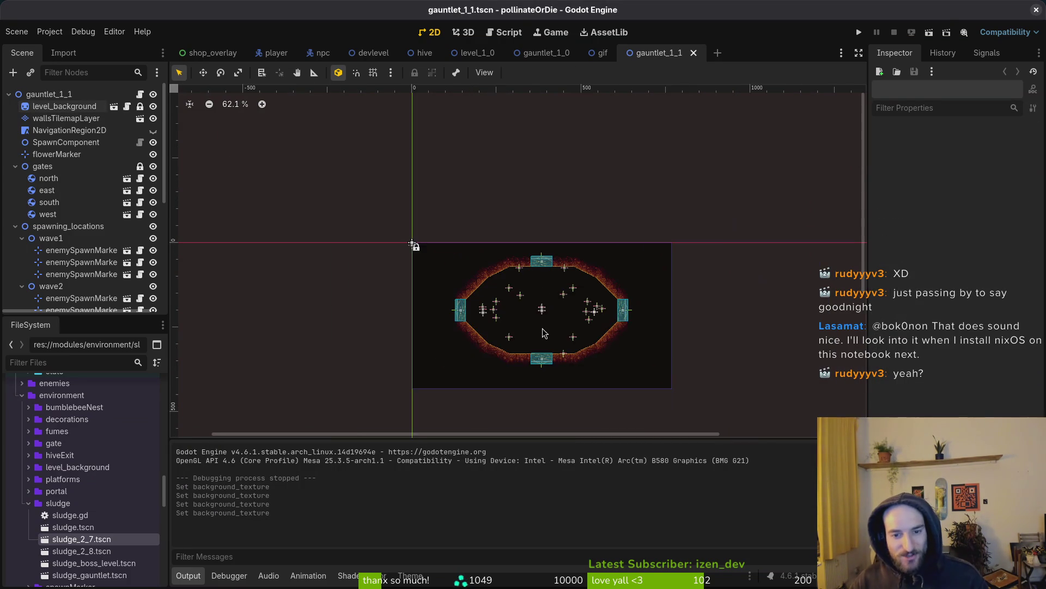
pyautogui.click(693, 53)
pyautogui.click(616, 53)
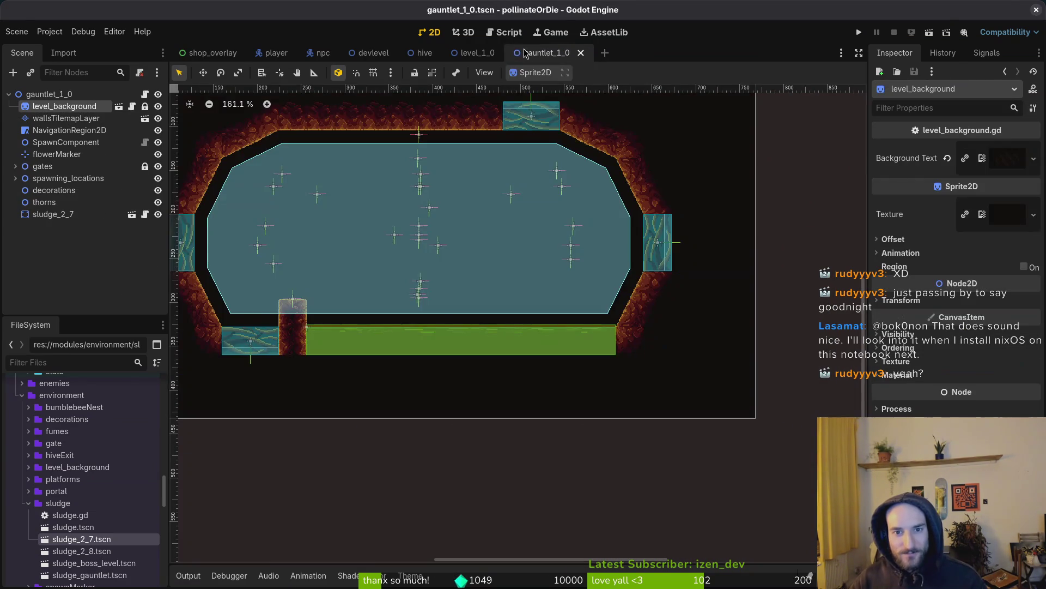
pyautogui.middleClick(525, 53)
pyautogui.middleClick(472, 55)
pyautogui.middleClick(431, 58)
pyautogui.click(211, 53)
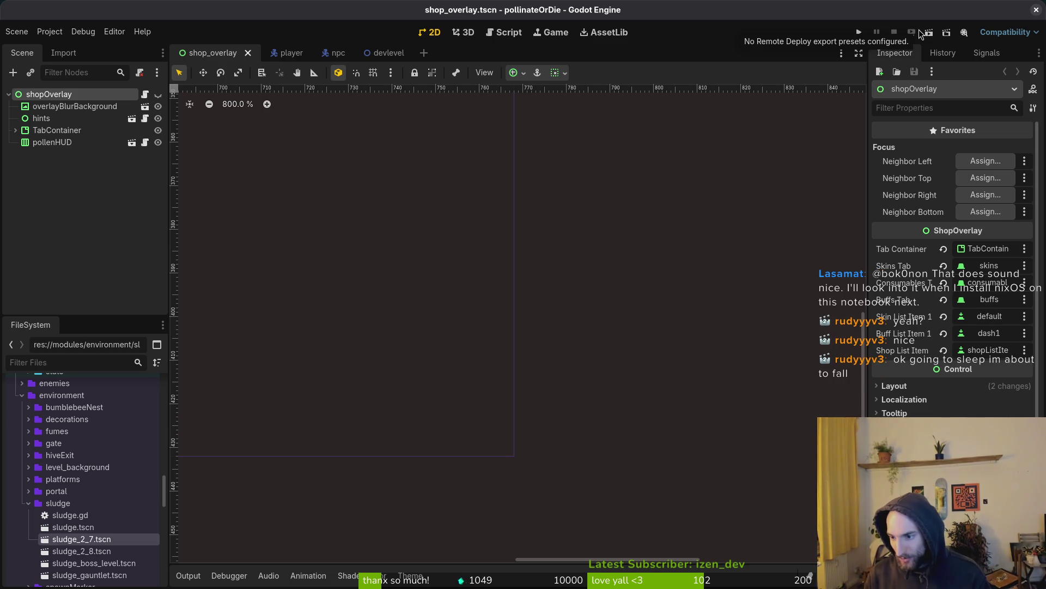
pyautogui.press('super')
pyautogui.press('super')
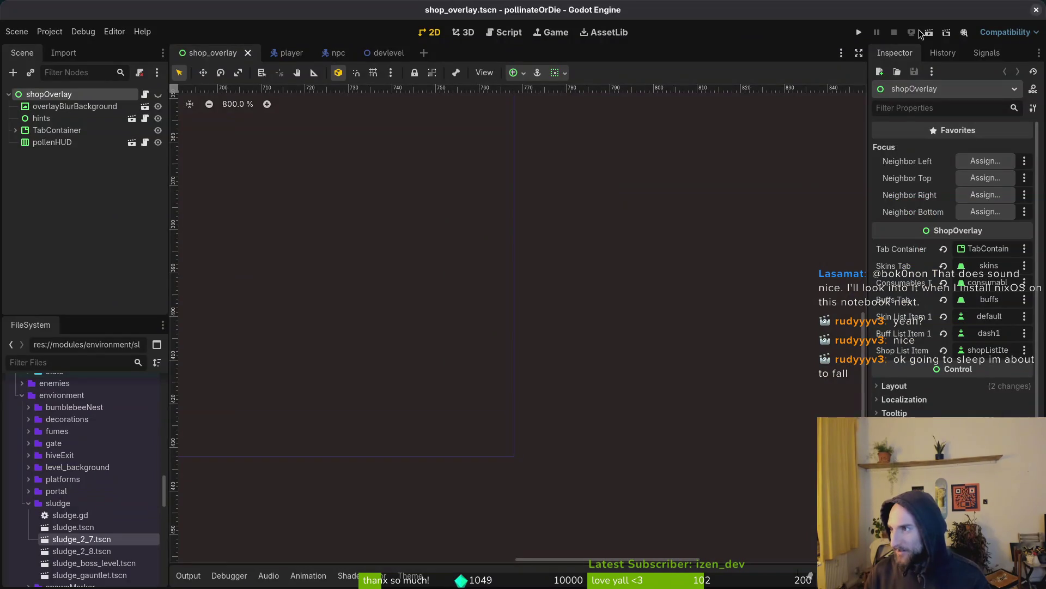
pyautogui.press('super')
pyautogui.press('super')
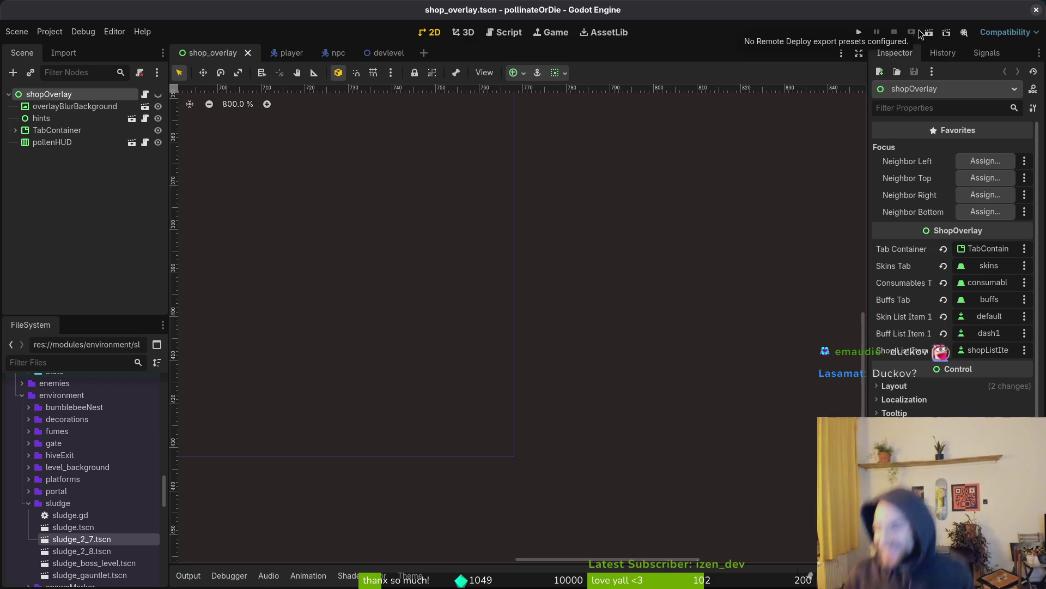
pyautogui.click(68, 191)
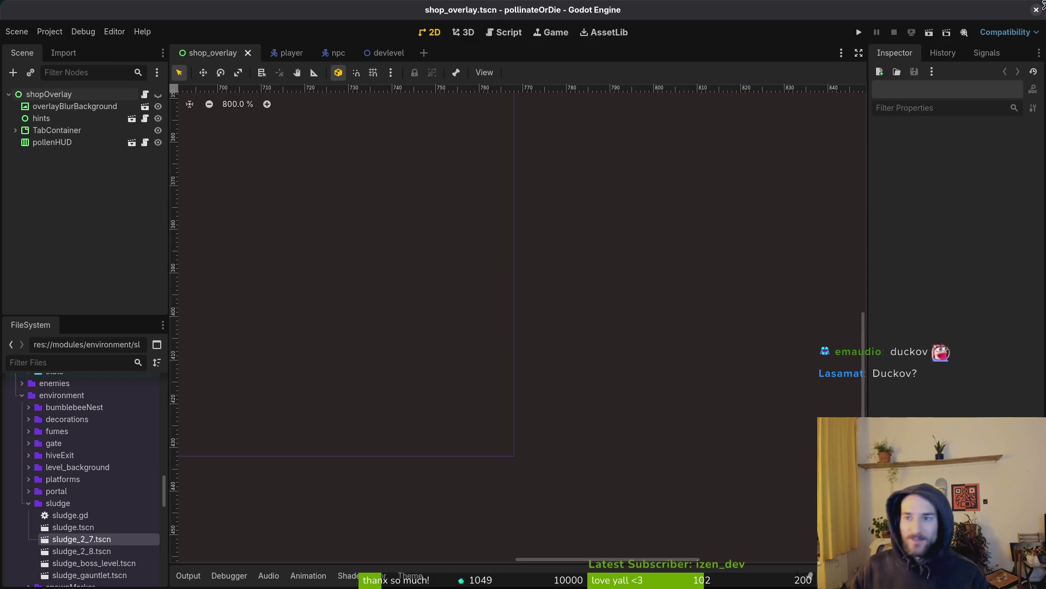
# Step: Quit vim, stage all changes in tig status, and review the project.godot diff
pyautogui.hotkey('alt', 'Tab')
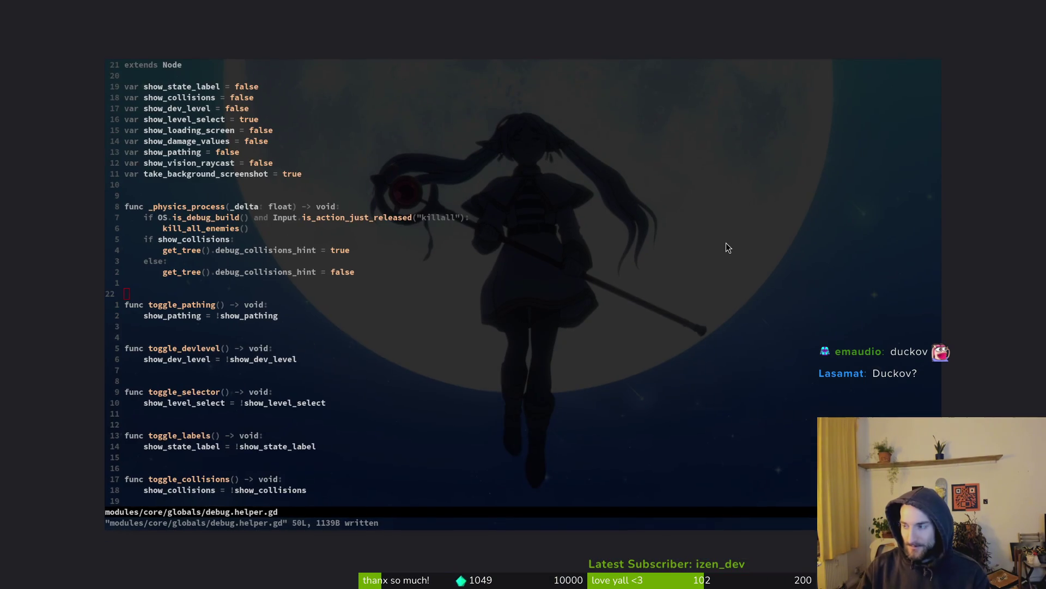
pyautogui.write(':q')
pyautogui.press('Return')
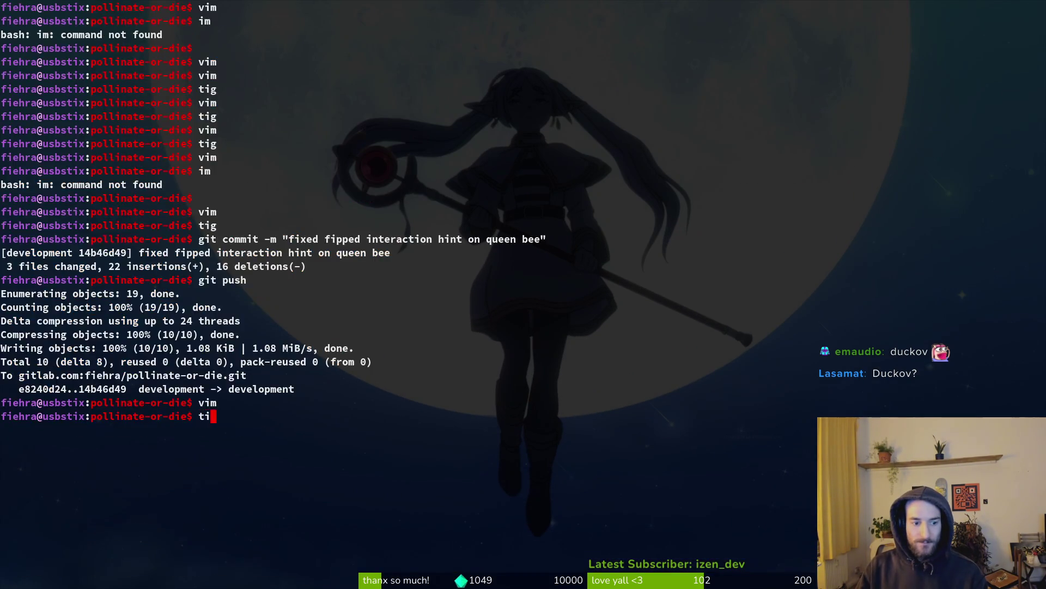
pyautogui.write('tig status')
pyautogui.press('Return')
pyautogui.press('Down')
pyautogui.press('Down')
pyautogui.press('Down')
pyautogui.press('Down')
pyautogui.press('Down')
pyautogui.press('u')
pyautogui.press('u')
pyautogui.press('u')
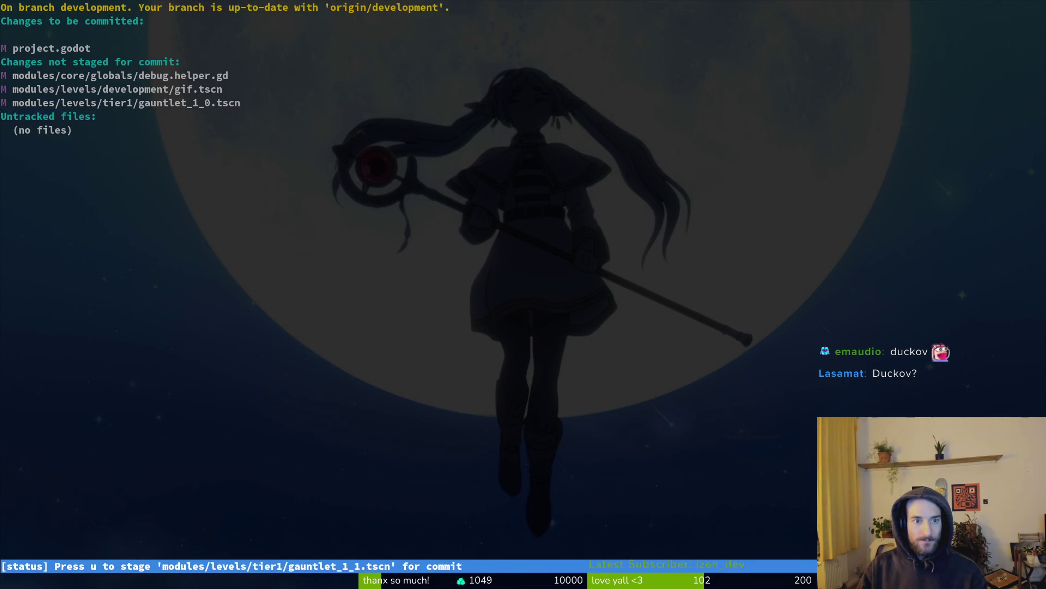
pyautogui.press('Return')
pyautogui.press('y')
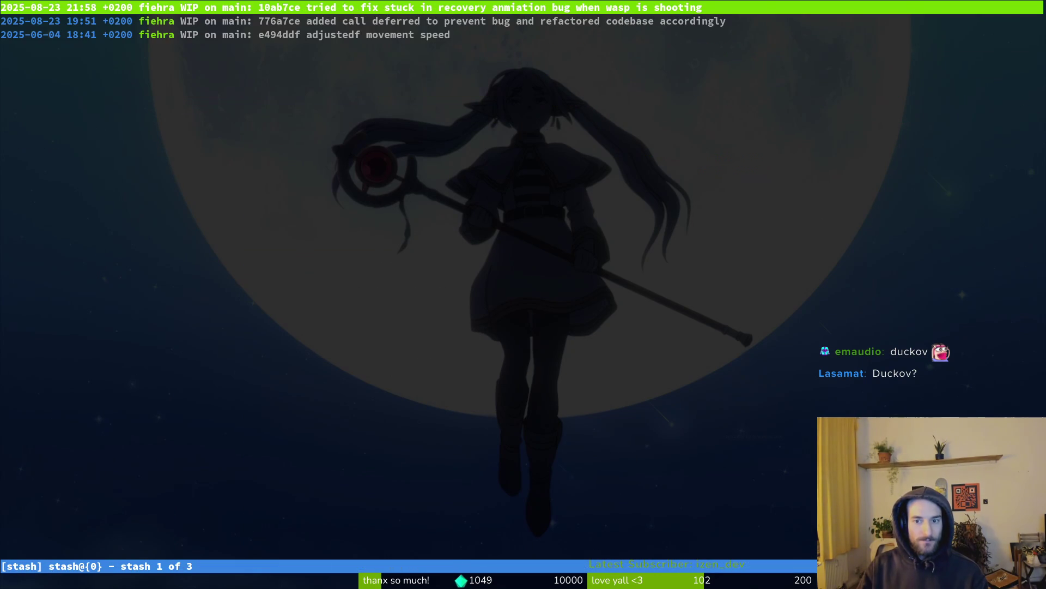
pyautogui.press('q')
pyautogui.press('q')
# Step: Unstage and discard the project.godot changes in tig
pyautogui.write('tig')
pyautogui.press('Return')
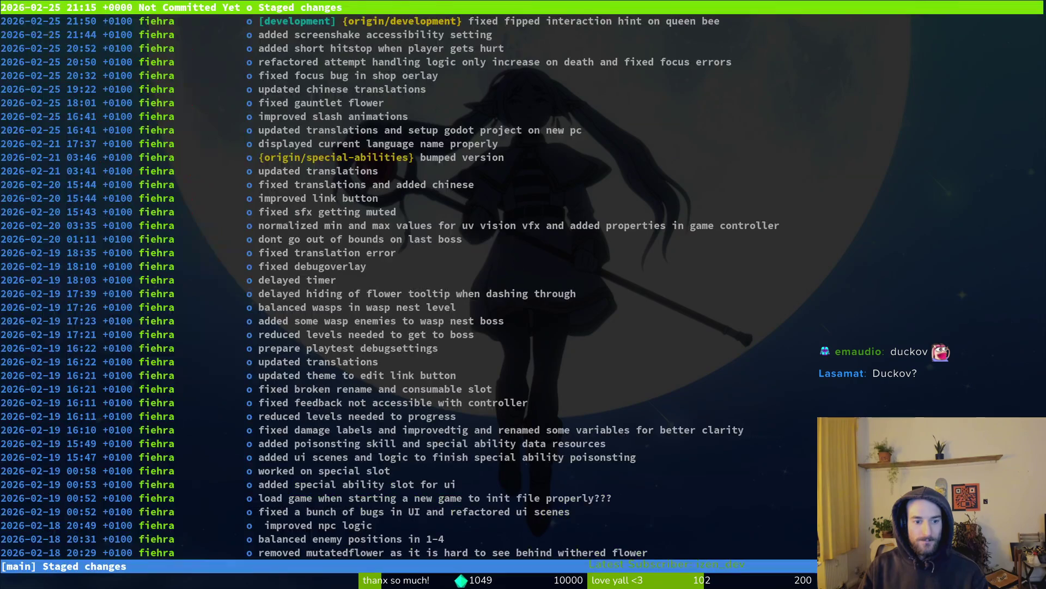
pyautogui.press('s')
pyautogui.press('Down')
pyautogui.press('Down')
pyautogui.press('Down')
pyautogui.press('Down')
pyautogui.press('Down')
pyautogui.press('!')
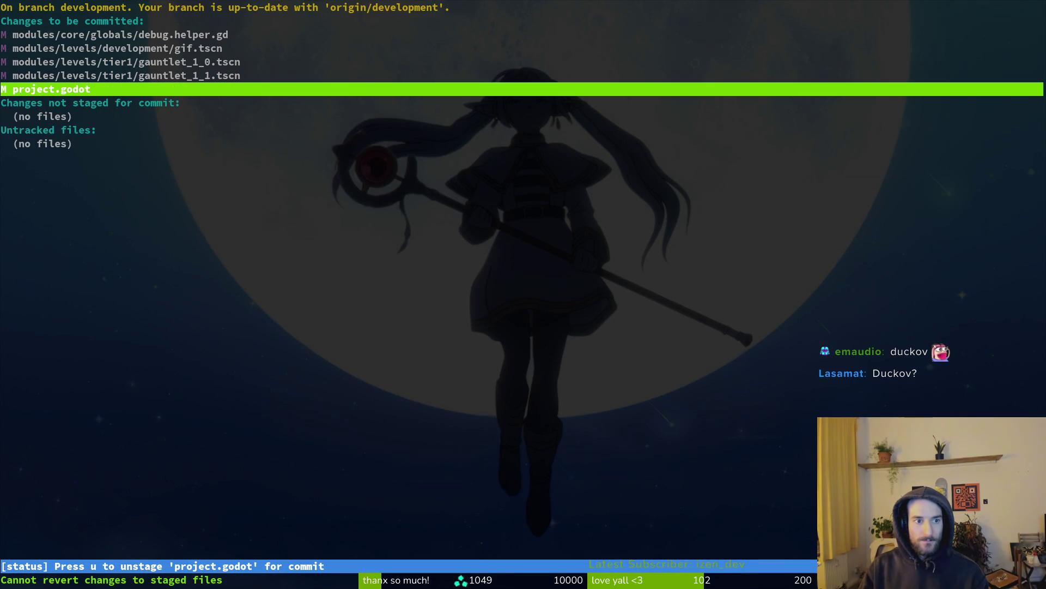
pyautogui.press('s')
pyautogui.press('u')
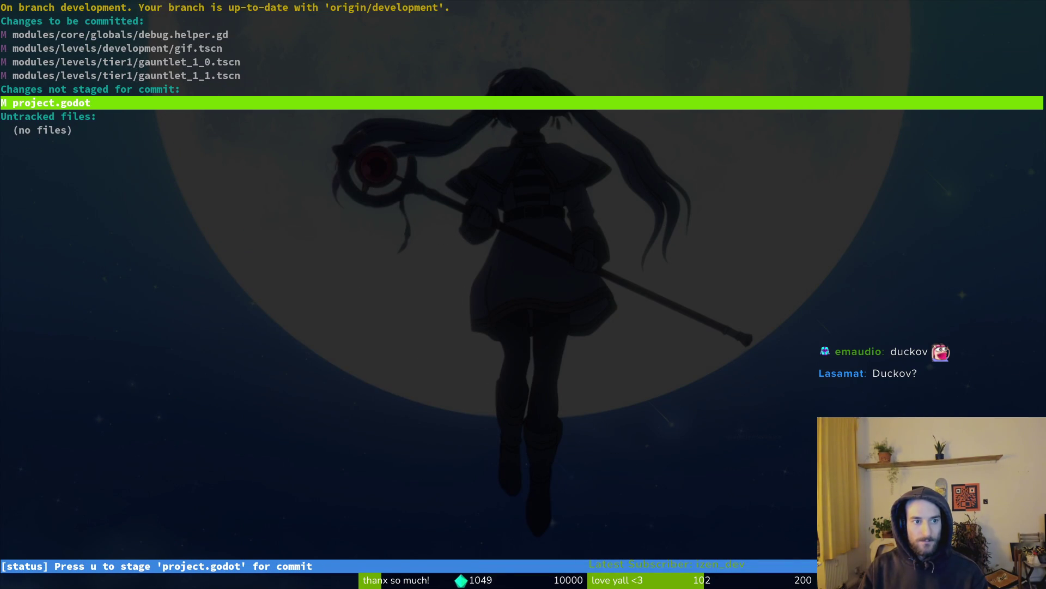
pyautogui.press('!')
pyautogui.press('y')
# Step: Unstage and revert the debug.helper.gd changes, then exit tig
pyautogui.press('Up')
pyautogui.press('Up')
pyautogui.press('Up')
pyautogui.press('Return')
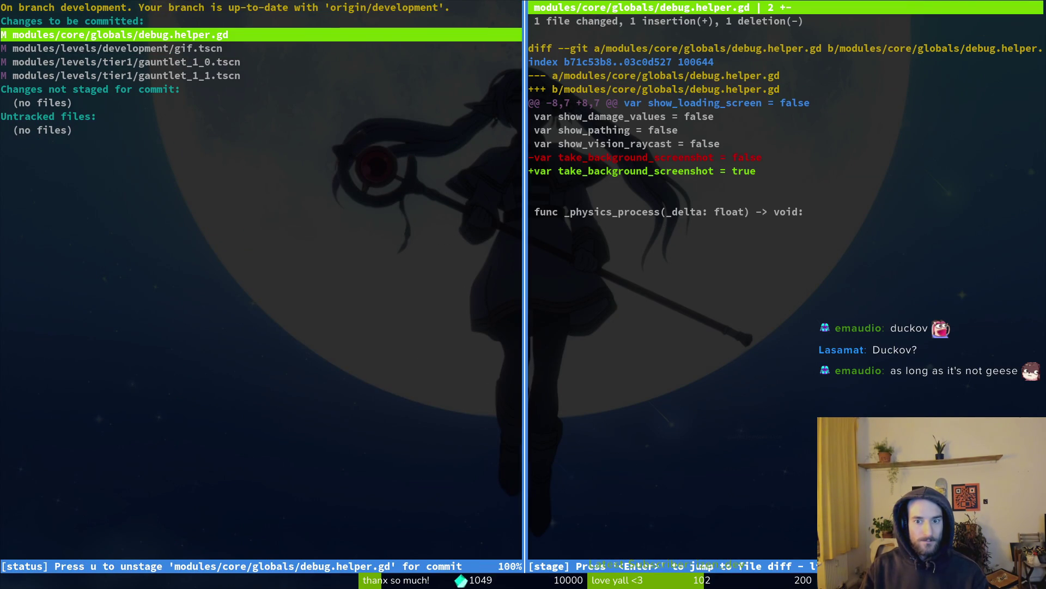
pyautogui.press('u')
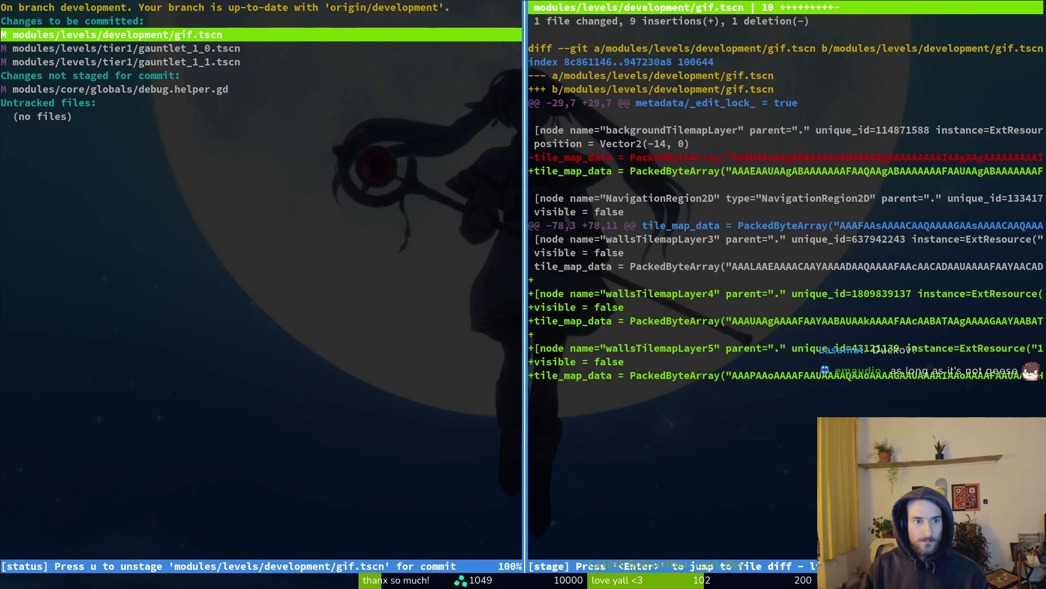
pyautogui.press('Down')
pyautogui.press('Down')
pyautogui.press('Down')
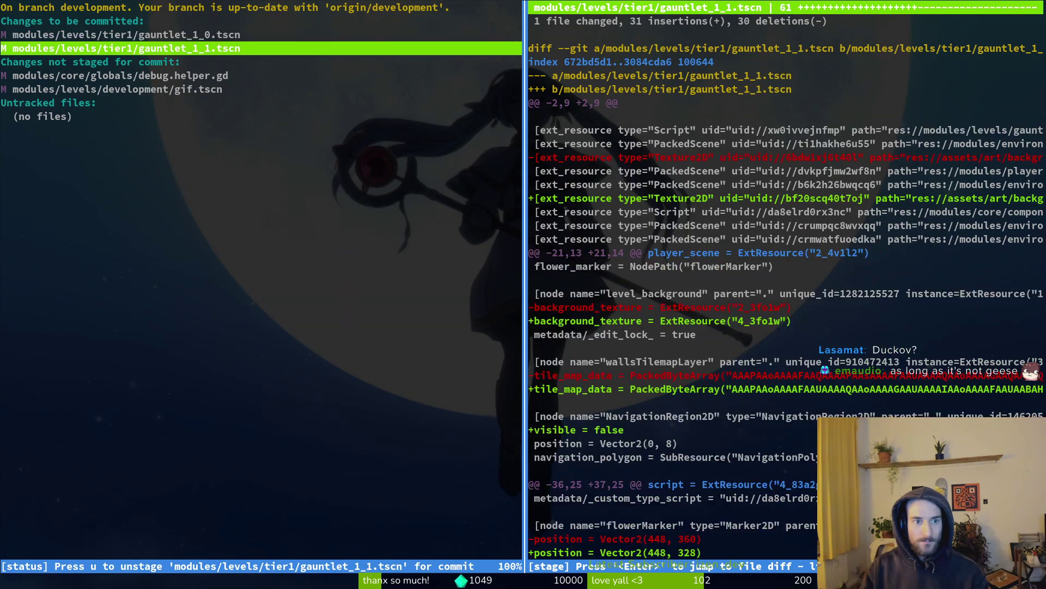
pyautogui.press('Down')
pyautogui.press('u')
pyautogui.press('Up')
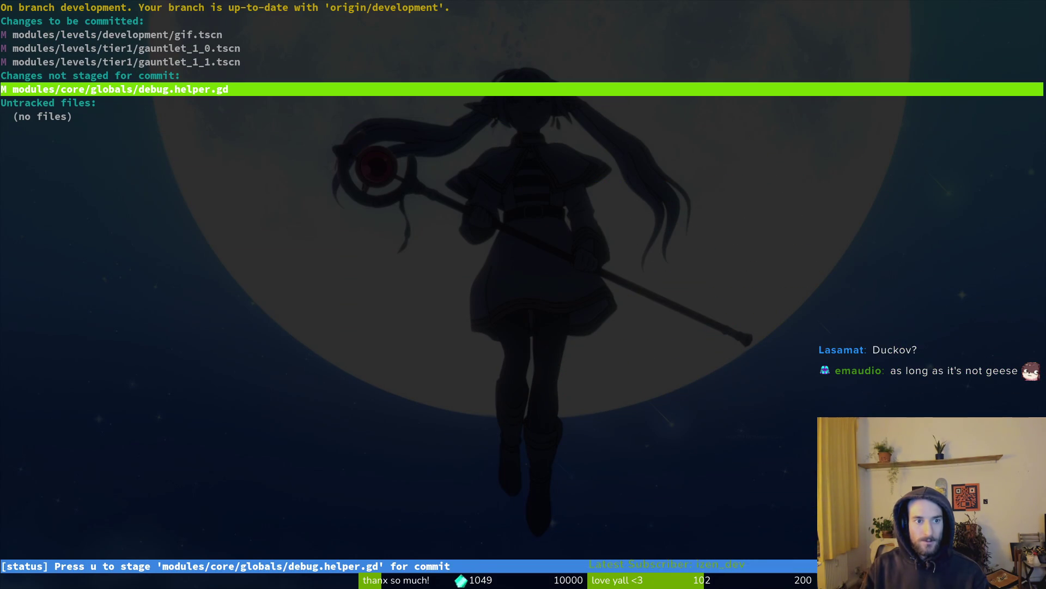
pyautogui.press('!')
pyautogui.press('y')
pyautogui.press('Up')
pyautogui.press('Up')
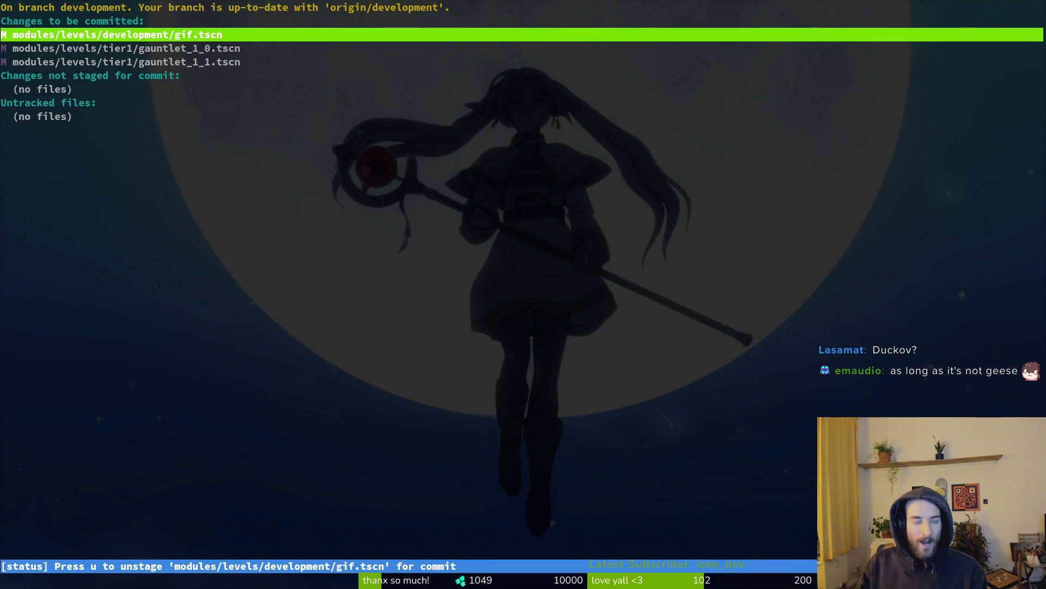
# Step: Commit as 'updated gauntlet levels. made them smaller…', push, and clear the terminal
pyautogui.write('qgit comiit -m "updated guan')
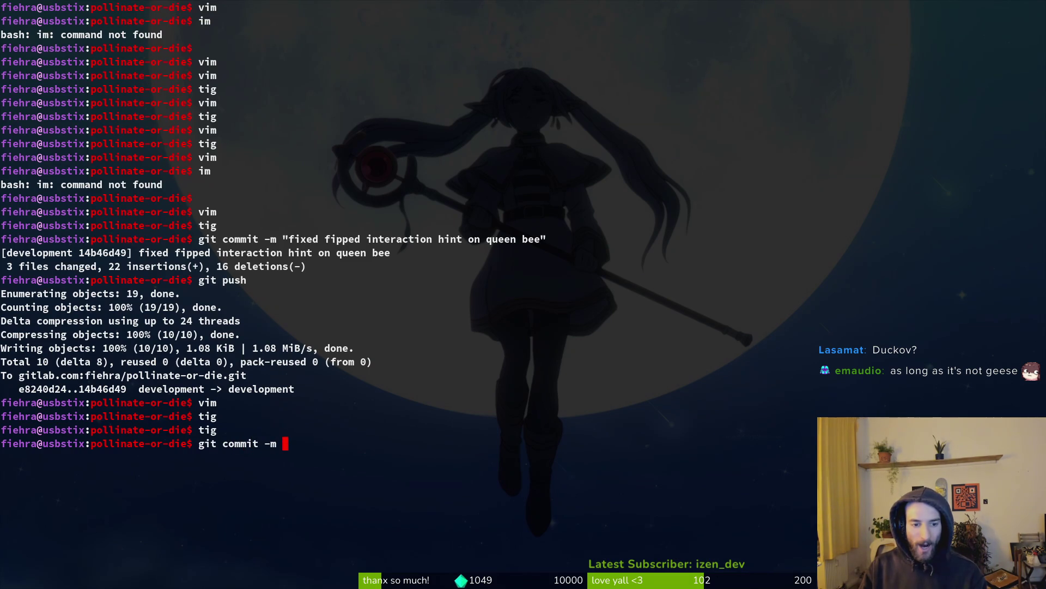
pyautogui.press('BackSpace')
pyautogui.press('BackSpace')
pyautogui.press('BackSpace')
pyautogui.write('auntlet lets')
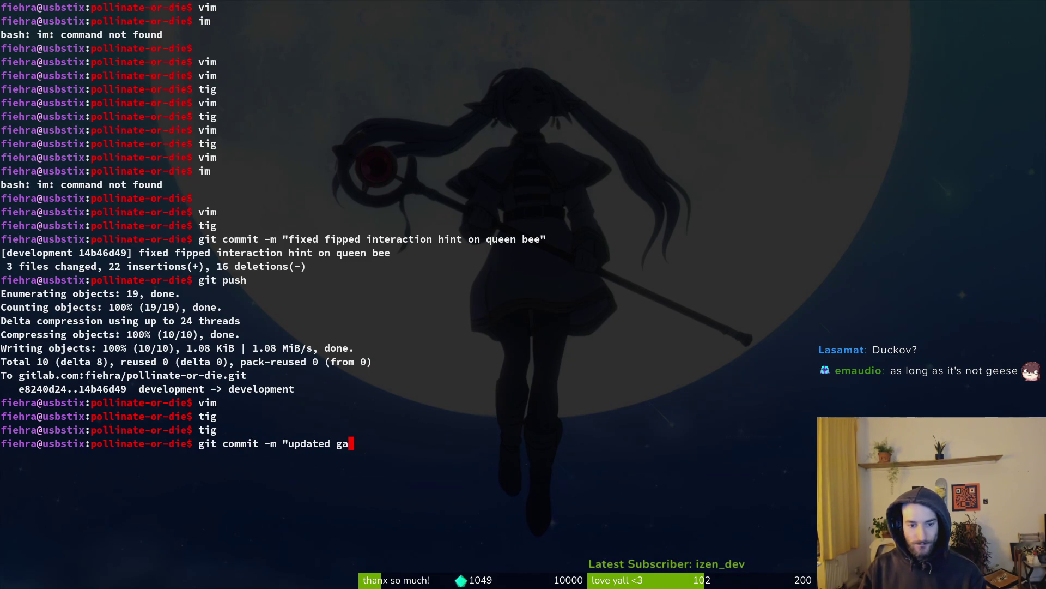
pyautogui.press('BackSpace')
pyautogui.press('BackSpace')
pyautogui.write('ev')
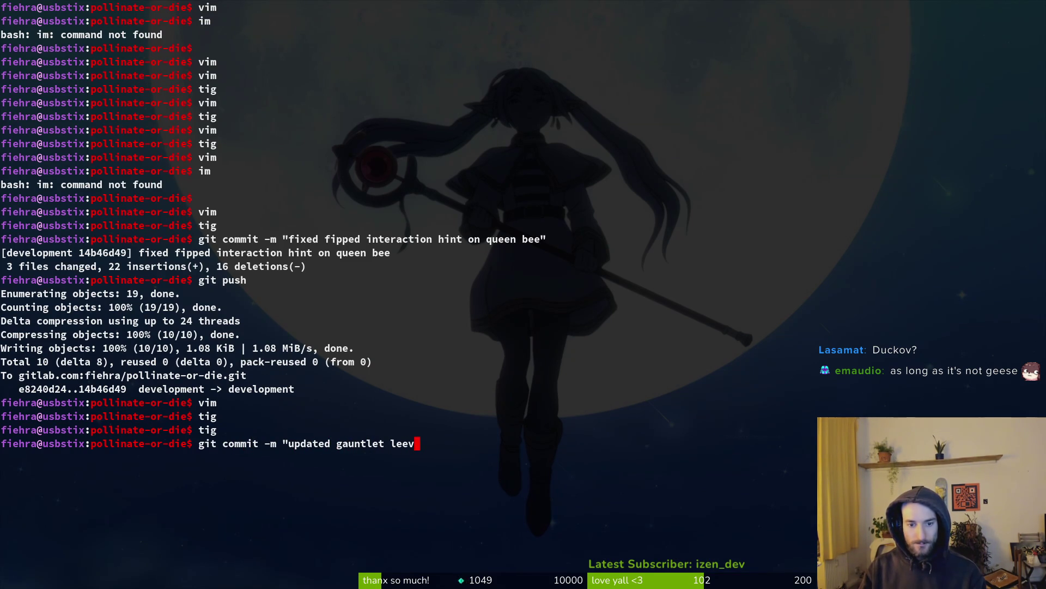
pyautogui.write('ls. made ')
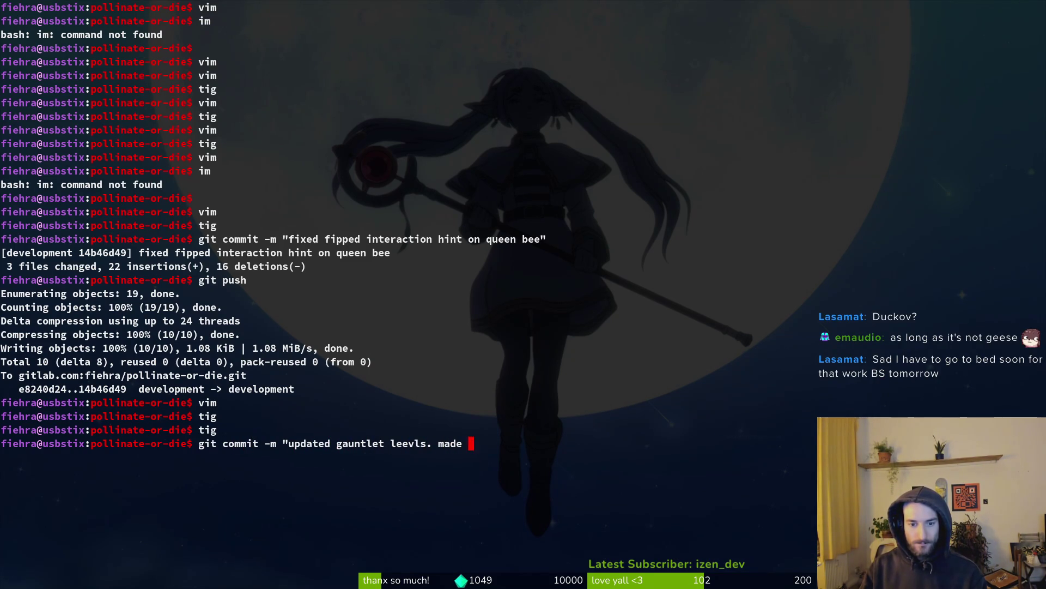
pyautogui.write('them smaller to pu')
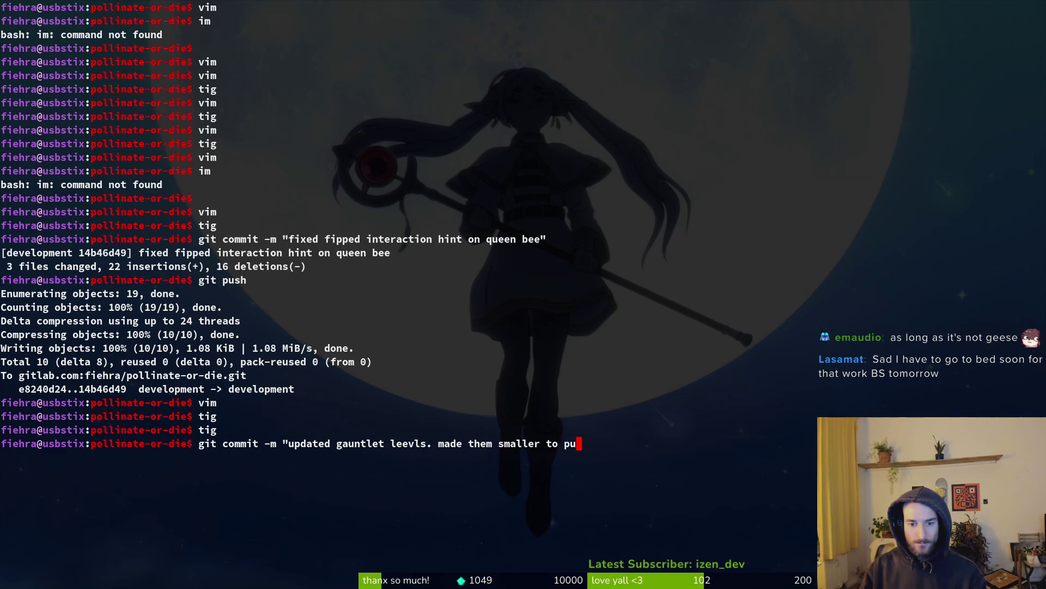
pyautogui.write('t more pressure on player and updated ba')
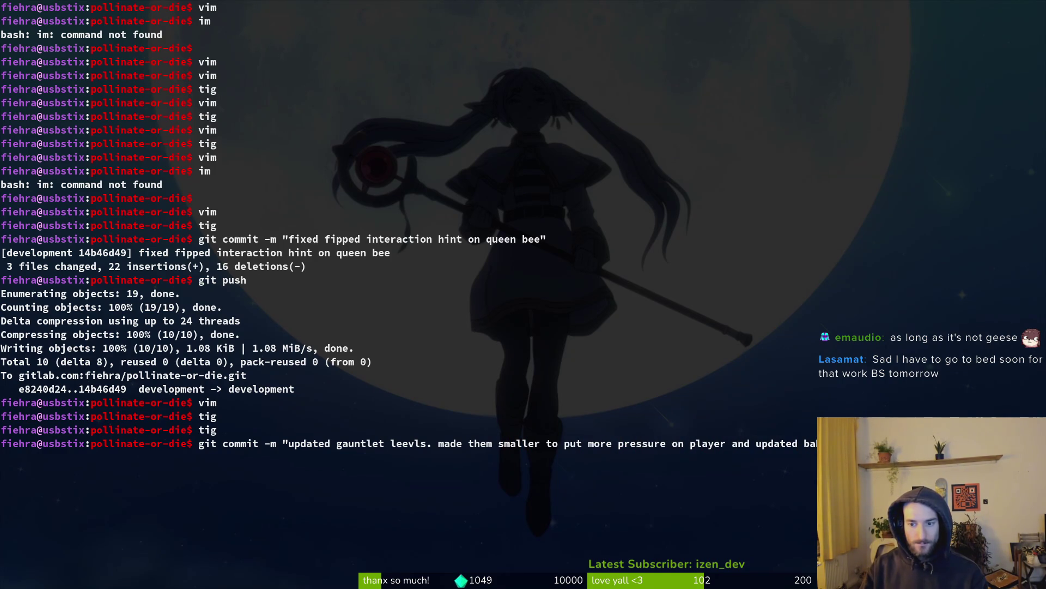
pyautogui.write('kctground"')
pyautogui.press('Return')
pyautogui.press('Return')
pyautogui.write('git push')
pyautogui.press('Return')
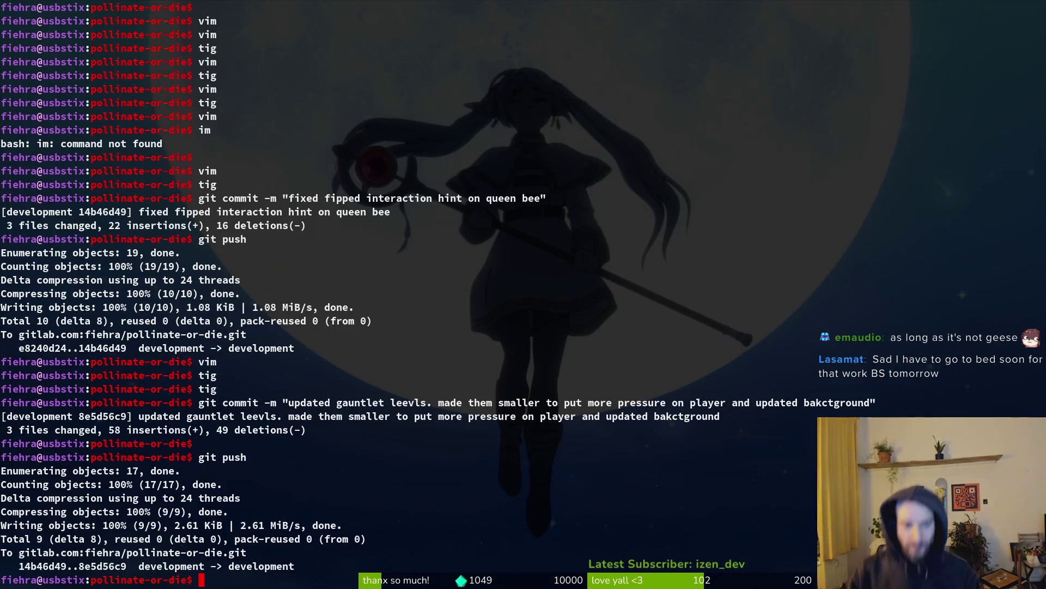
pyautogui.hotkey('ctrl', 'l')
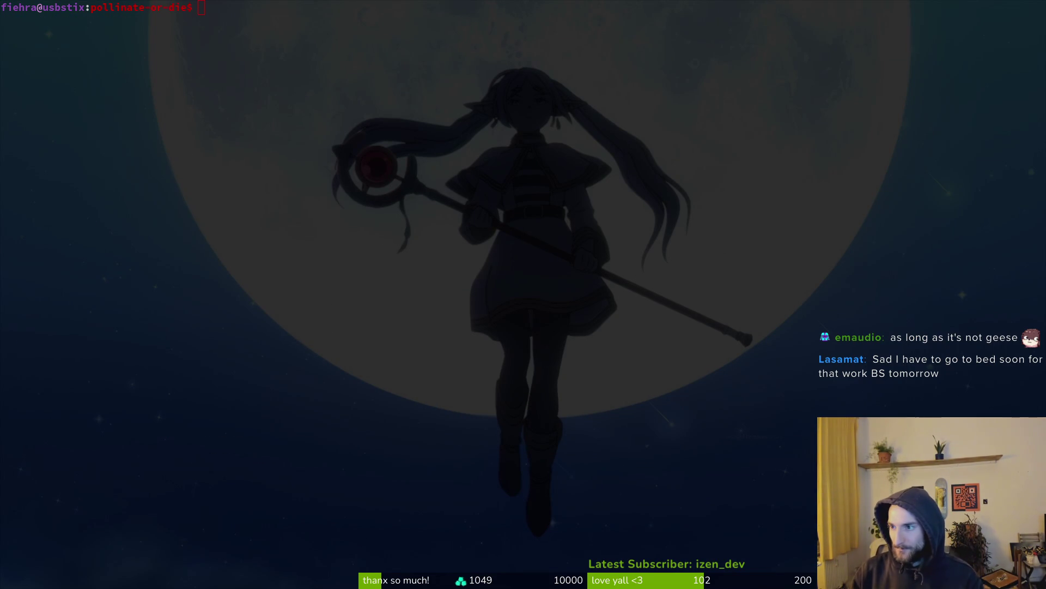
# Step: Close issue #864 'make rugby level smaller' in pollinate or die, then close the browser tab
pyautogui.press('super+b')
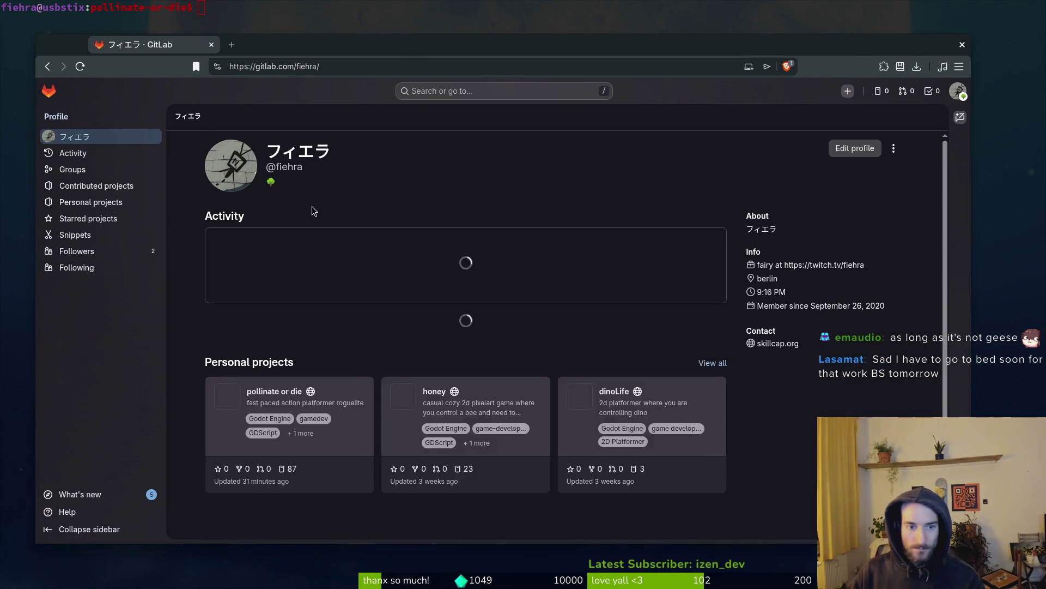
pyautogui.click(371, 325)
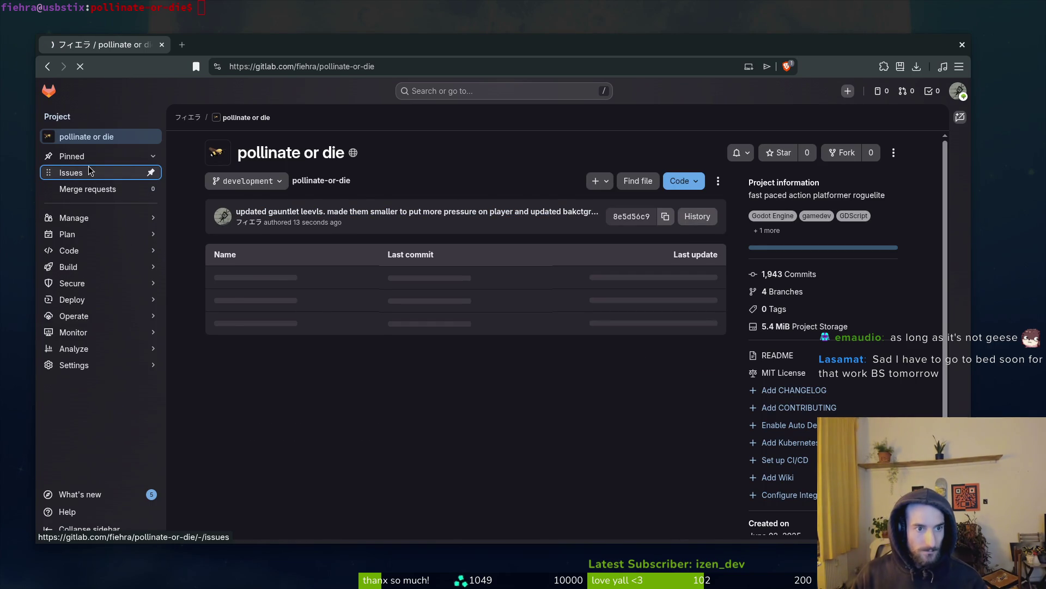
pyautogui.click(91, 171)
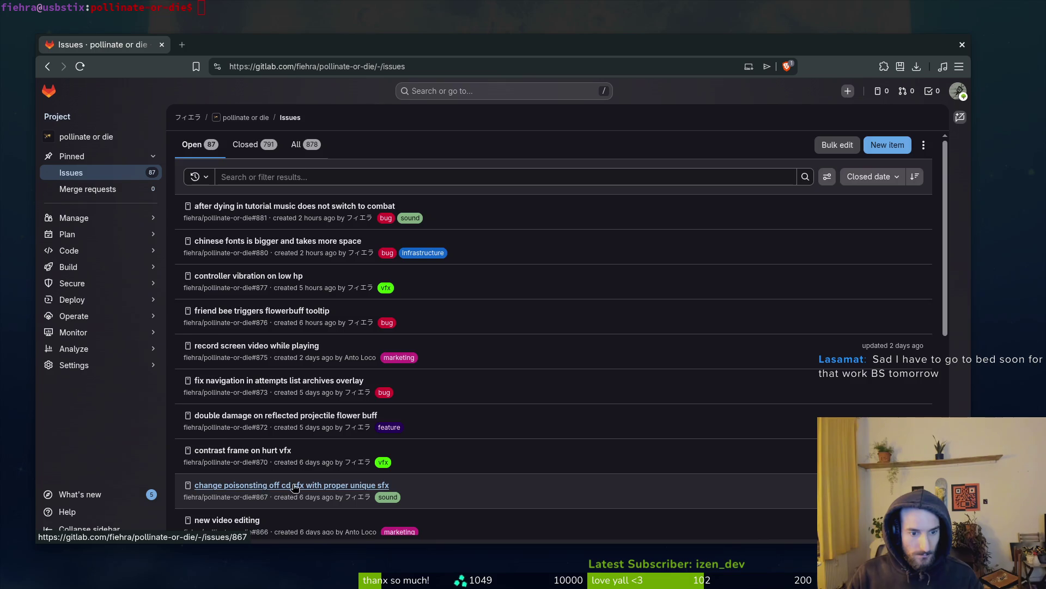
pyautogui.scroll(-2, 335, 479)
pyautogui.scroll(-2, 335, 479)
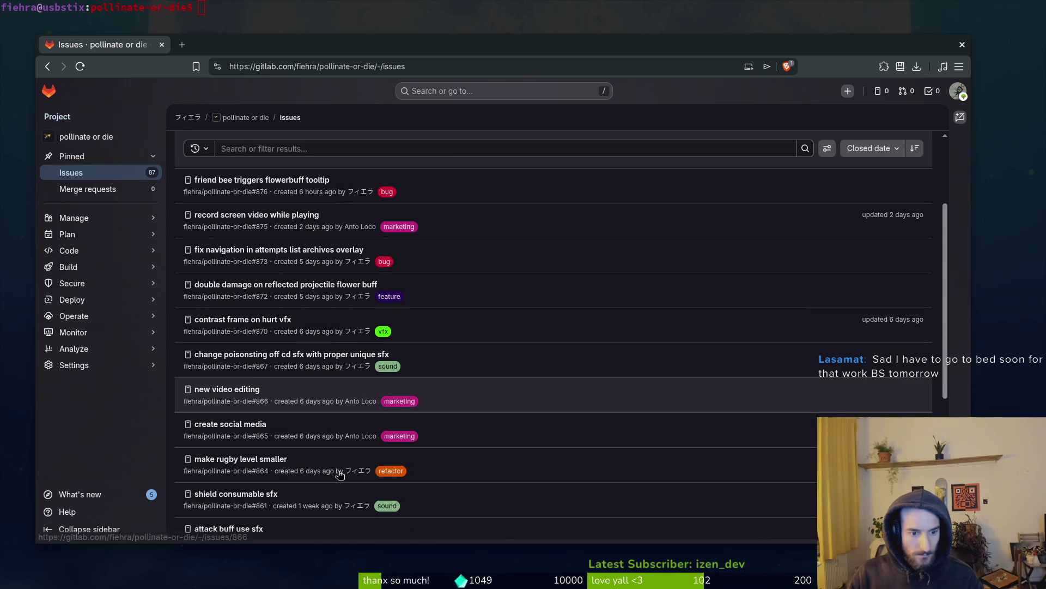
pyautogui.click(231, 459)
pyautogui.scroll(-10, 711, 367)
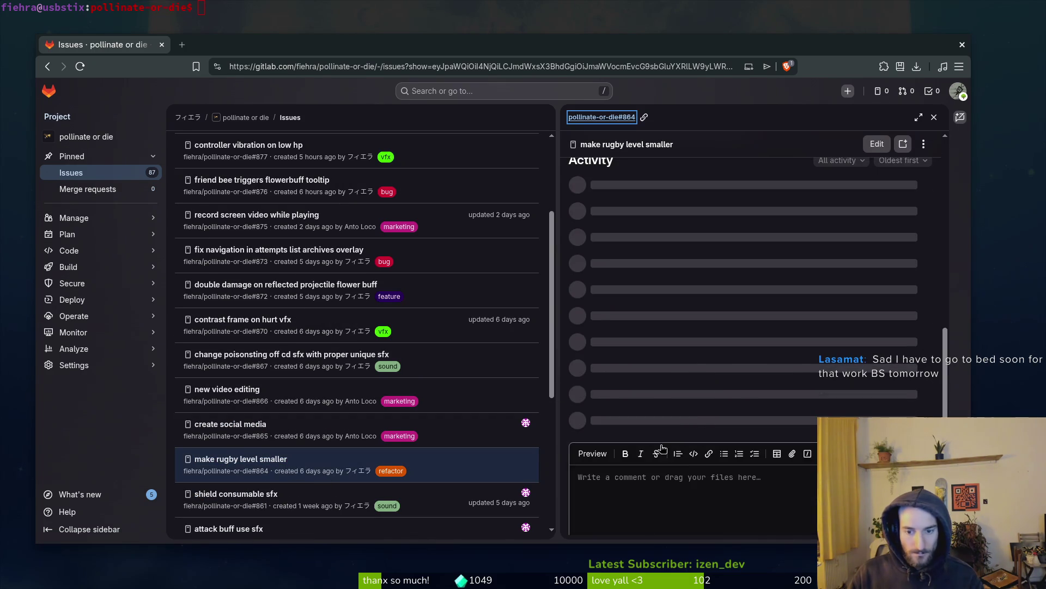
pyautogui.click(647, 518)
pyautogui.hotkey('ctrl', 'w')
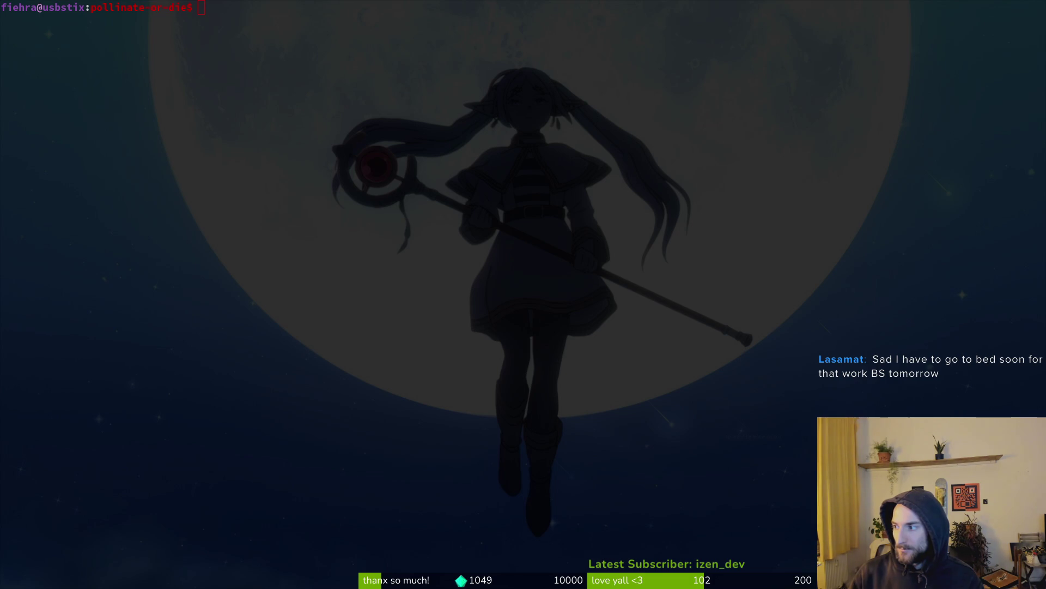
# Step: Switch to the game library and launch Escape from Duckov
pyautogui.hotkey('alt', 'Tab')
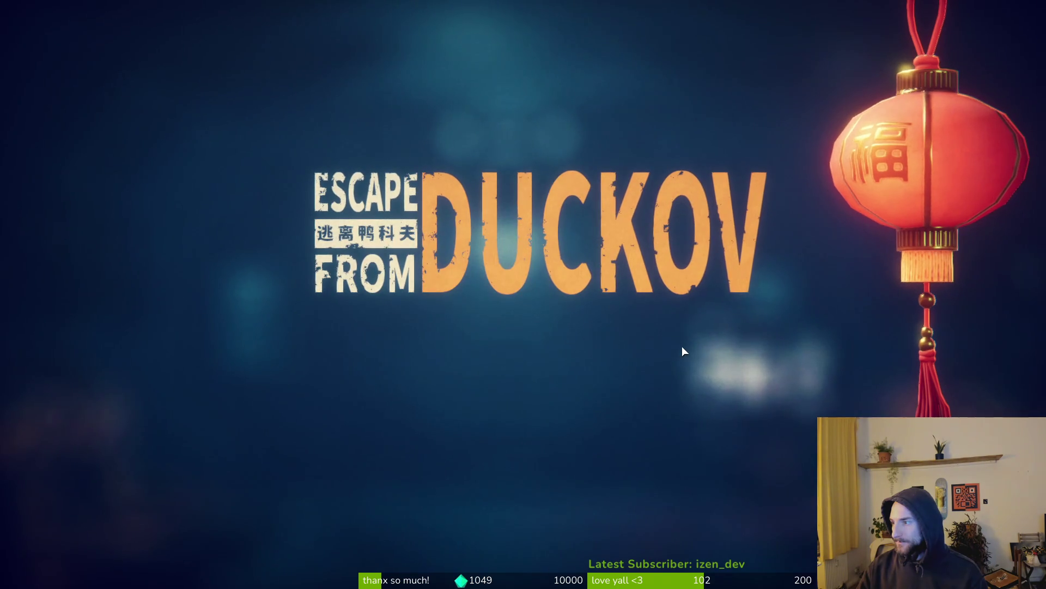
# Step: Pass the title screen, choose Continue, and click through the loading prompt
pyautogui.click(645, 346)
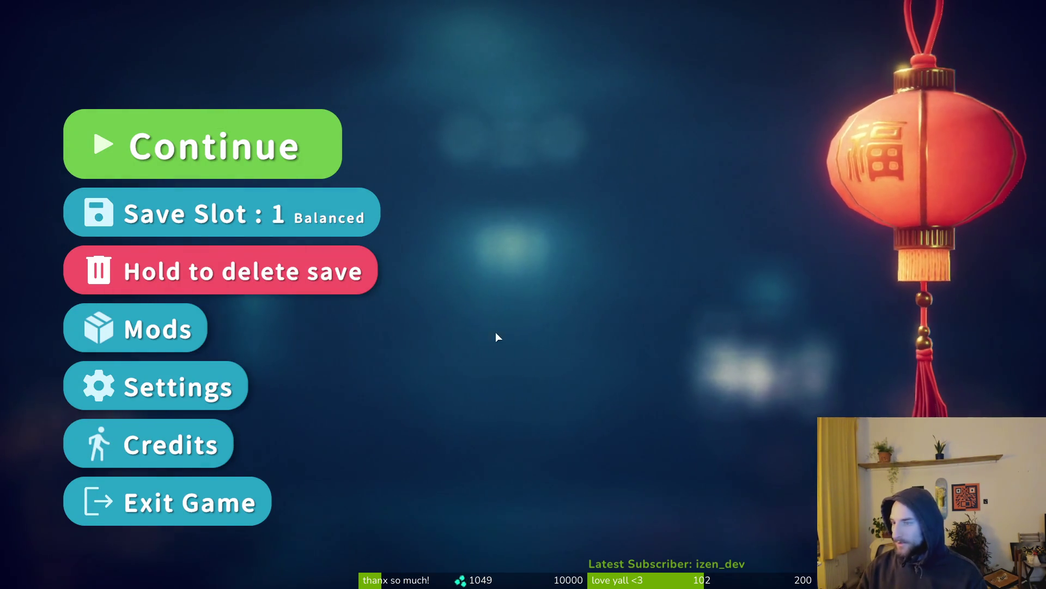
pyautogui.click(261, 152)
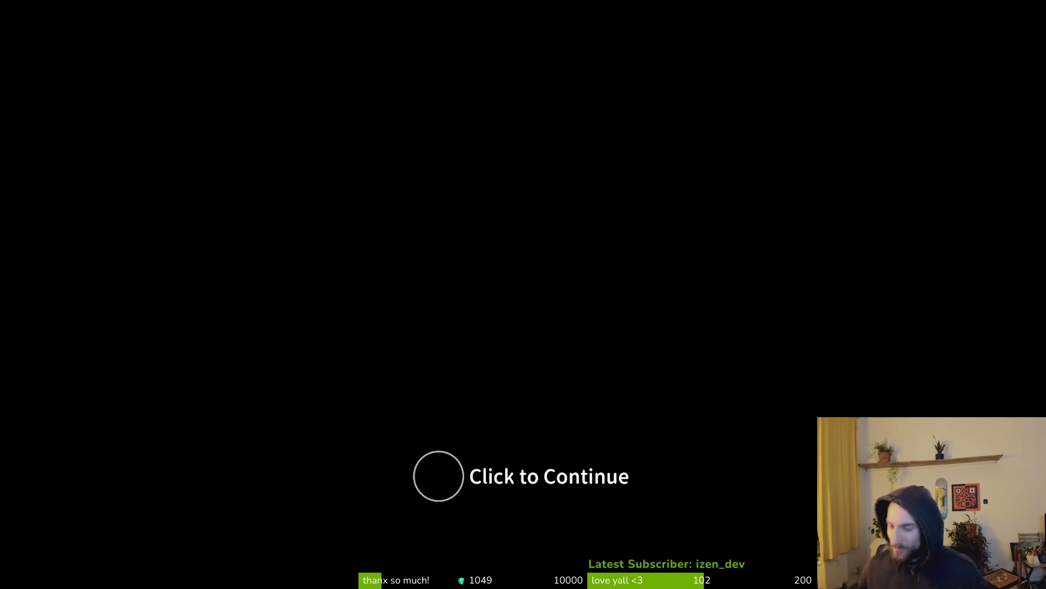
pyautogui.click(362, 204)
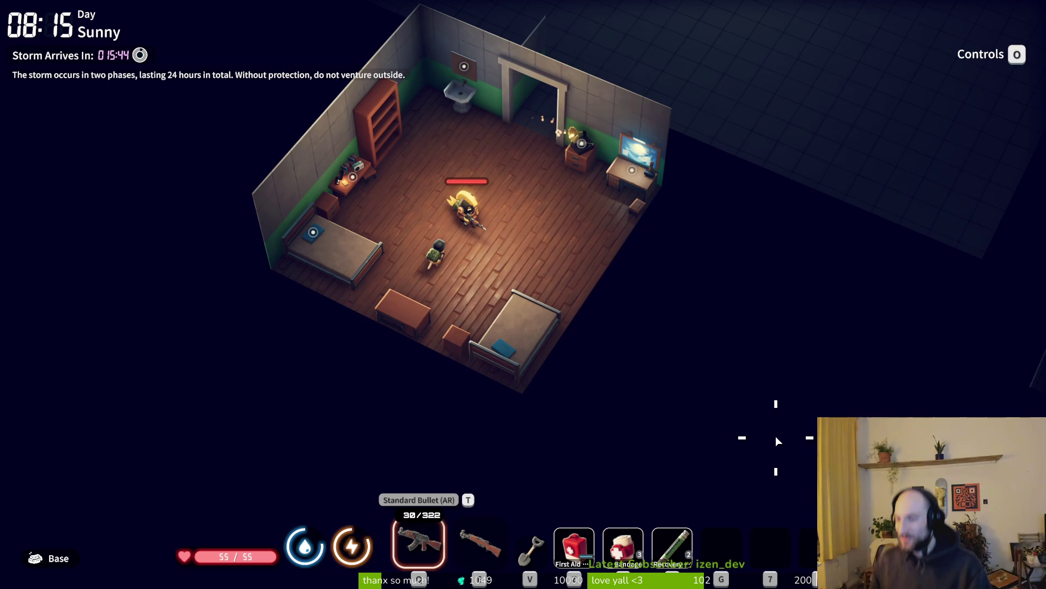
# Step: Walk out of the bunker room, north through the base to the computer desk
pyautogui.press('w')
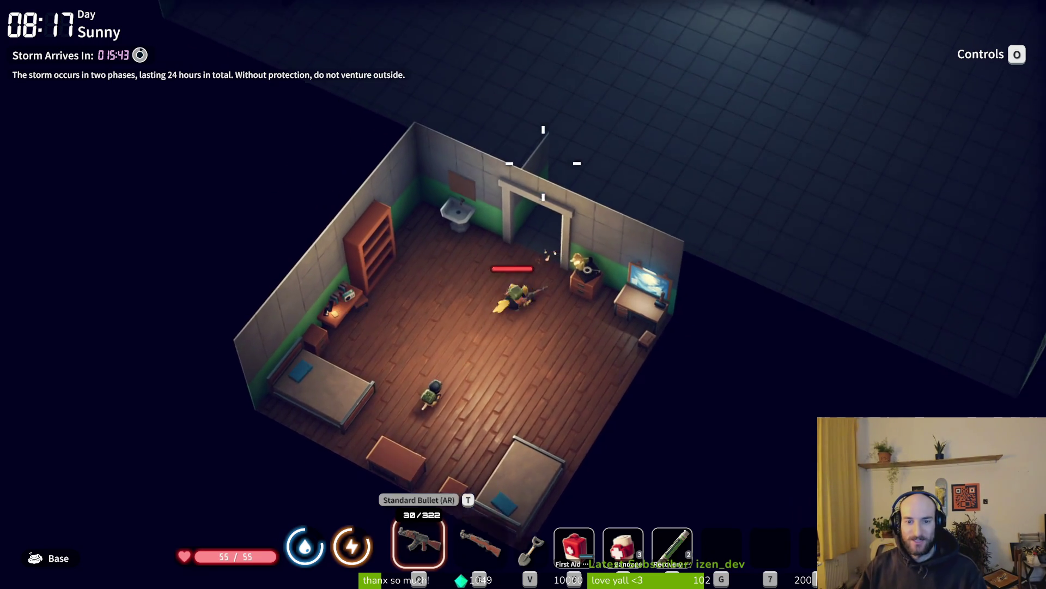
pyautogui.press('w')
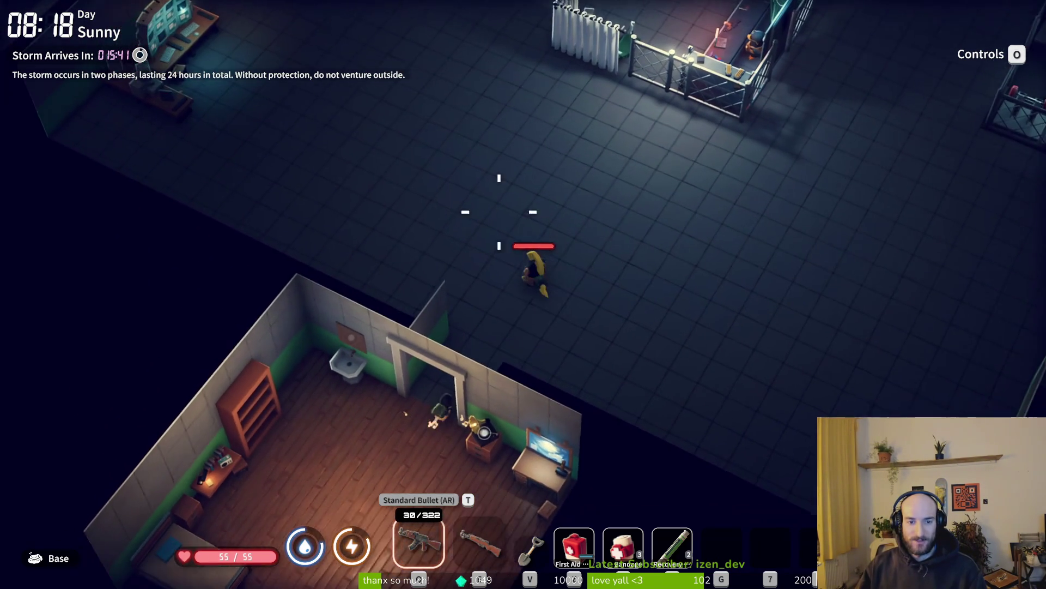
pyautogui.press('w')
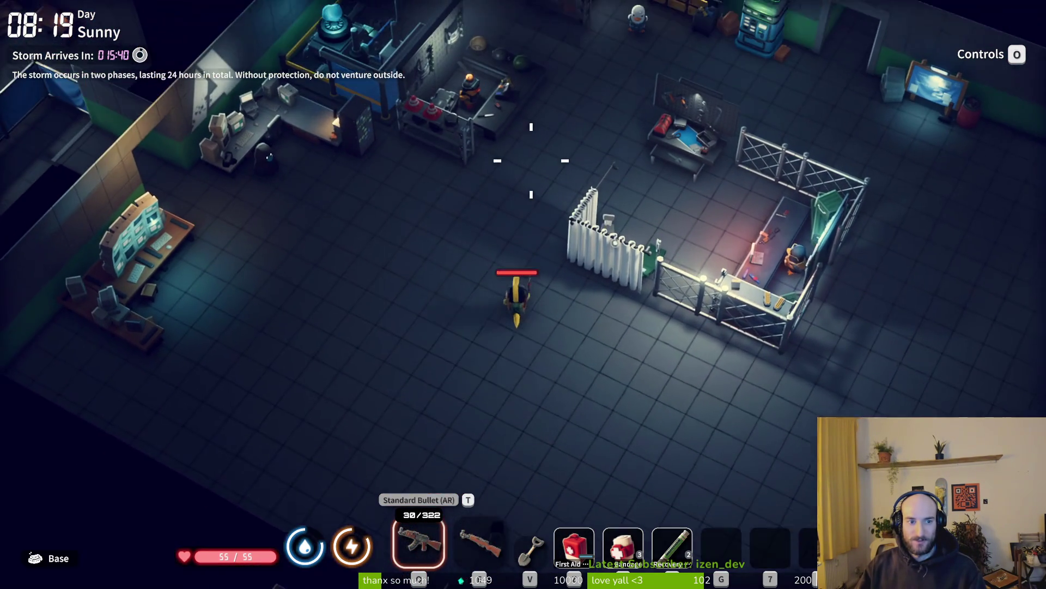
pyautogui.press('a')
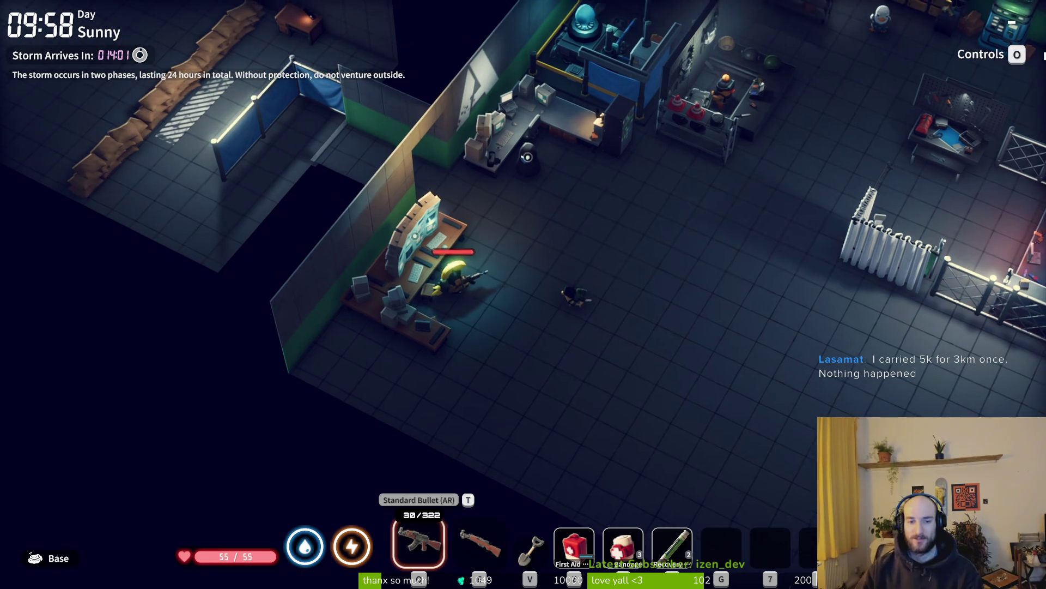
# Step: Walk over to the trader's fenced counter and start trading
pyautogui.moveTo(504, 247)
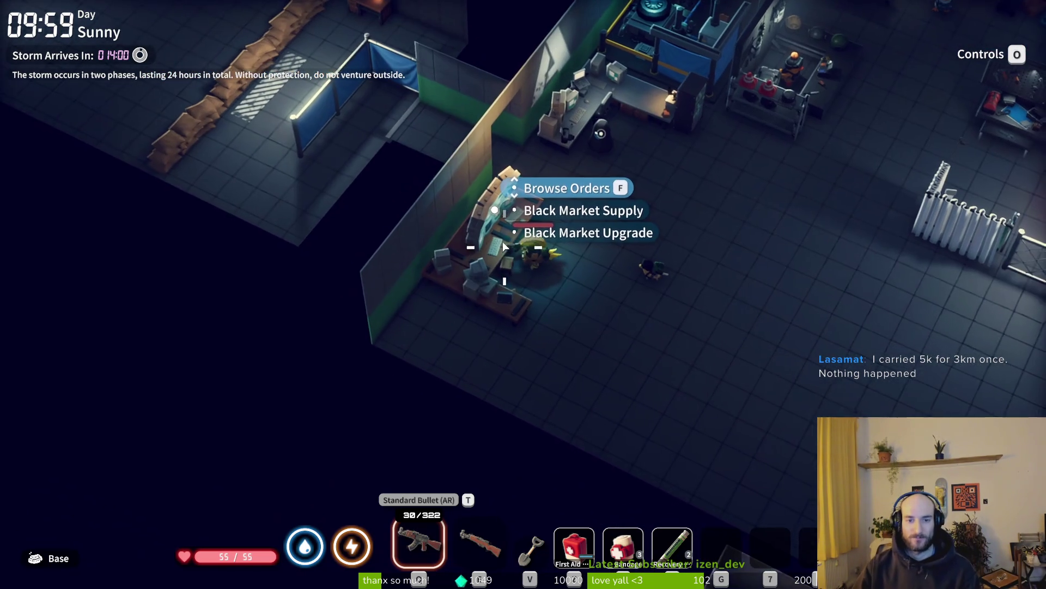
pyautogui.press('d')
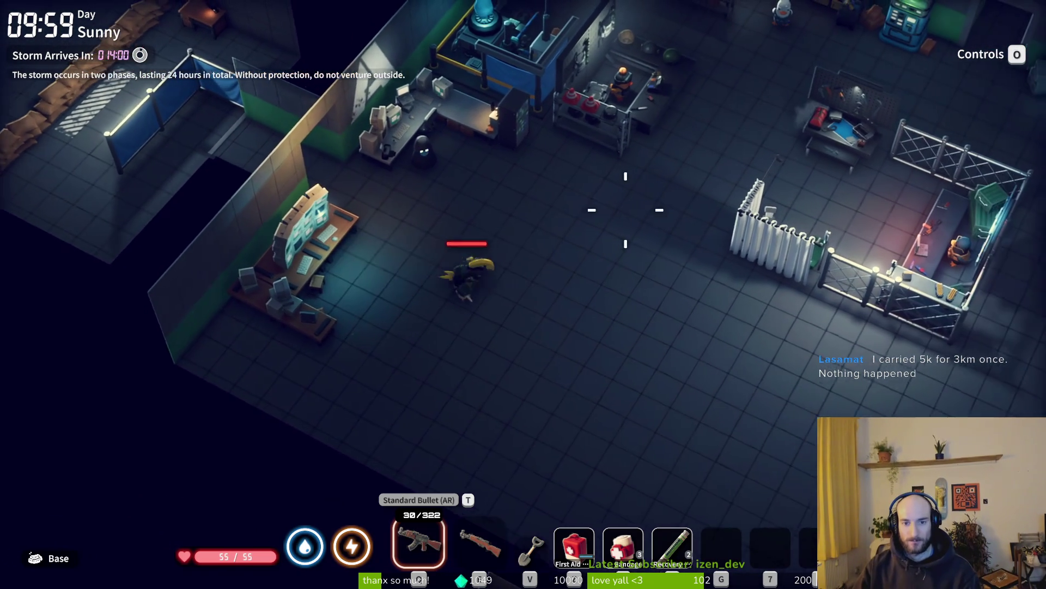
pyautogui.press('d')
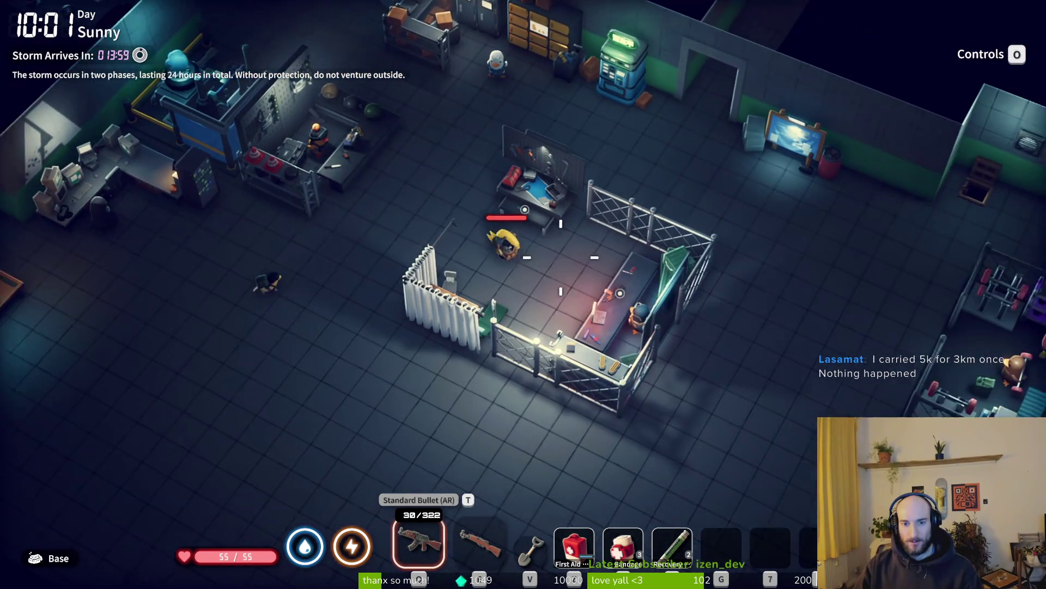
pyautogui.press('f')
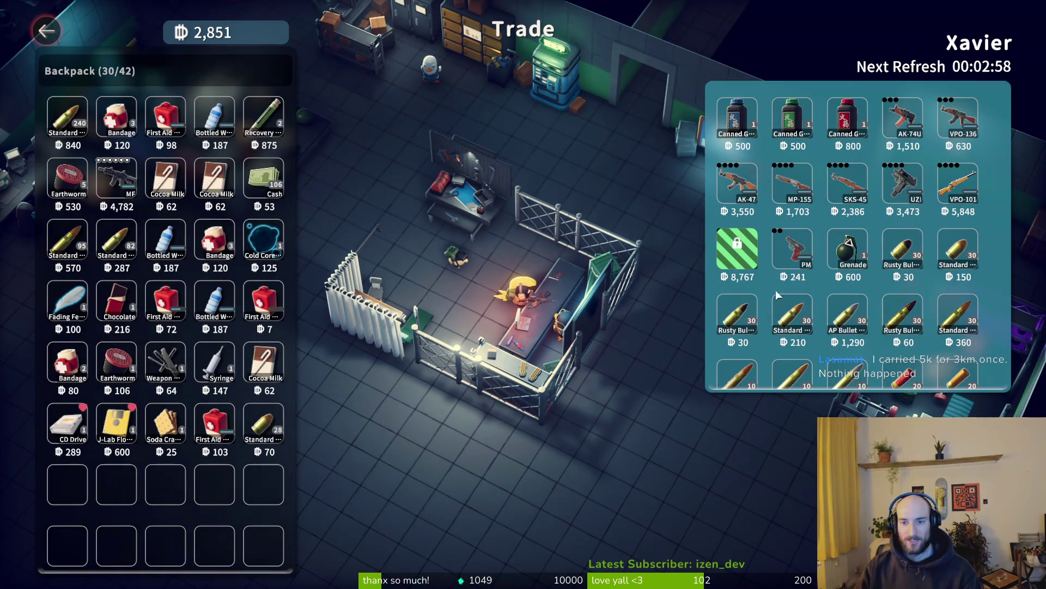
# Step: Inspect the M700 sniper rifle (8,767) and scroll down to the trader's ammo
pyautogui.click(738, 253)
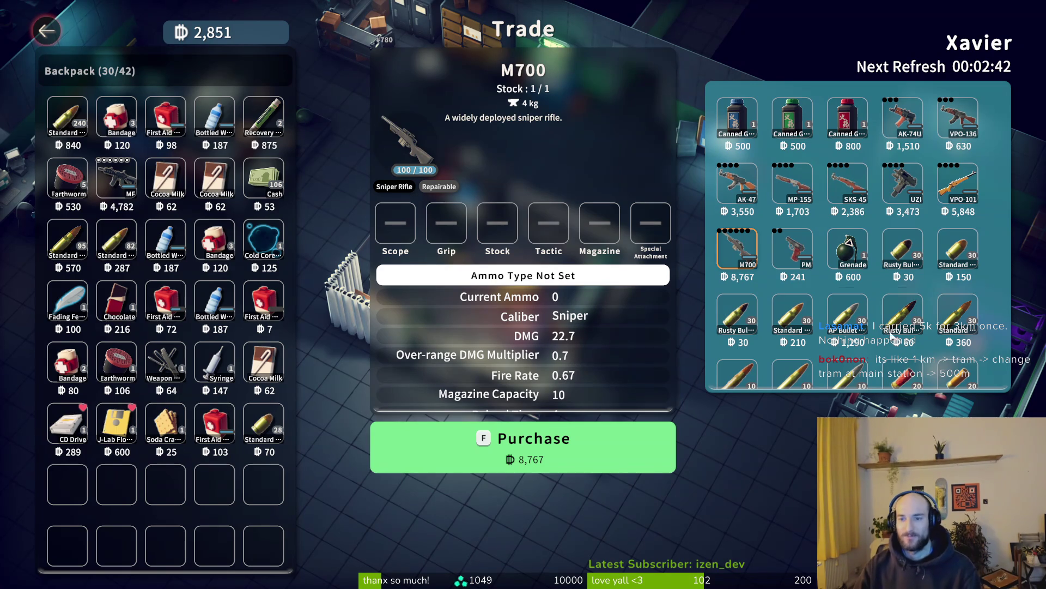
pyautogui.scroll(-3, 872, 246)
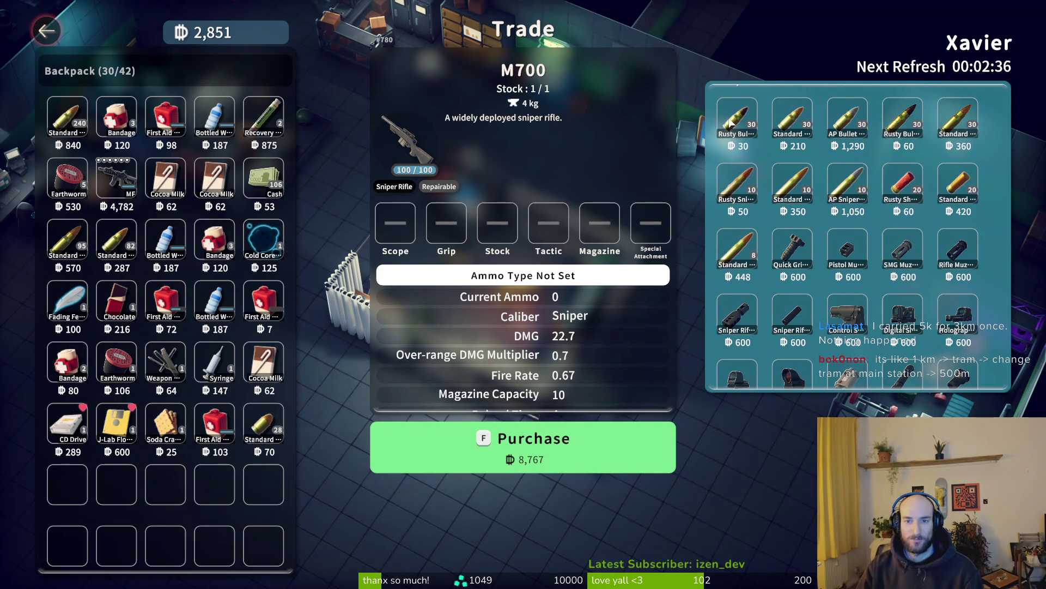
pyautogui.moveTo(201, 241)
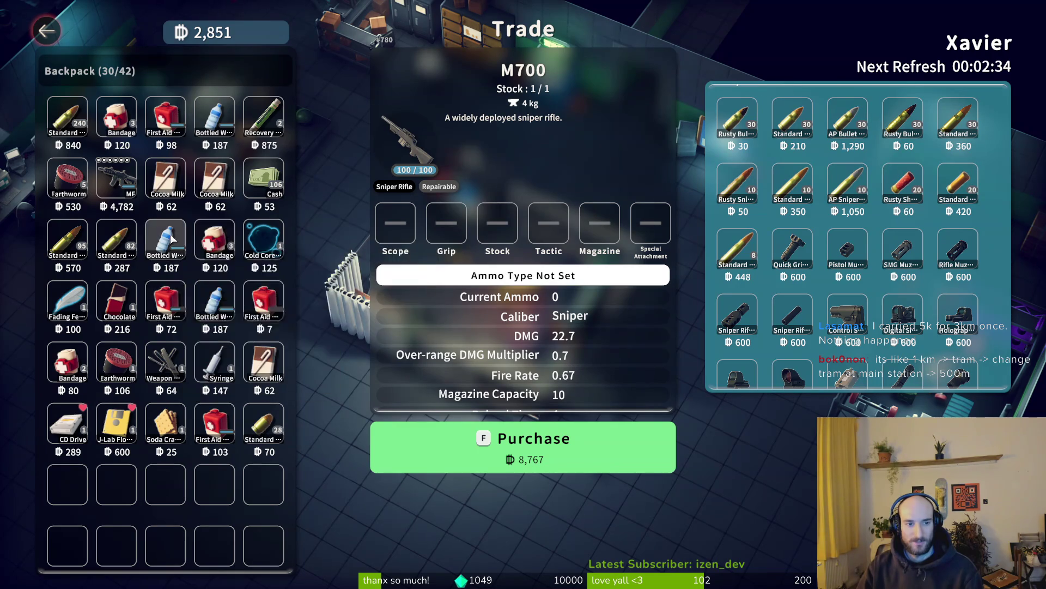
# Step: Leave trading, walk to the storage area, and open the warehouse
pyautogui.press('Escape')
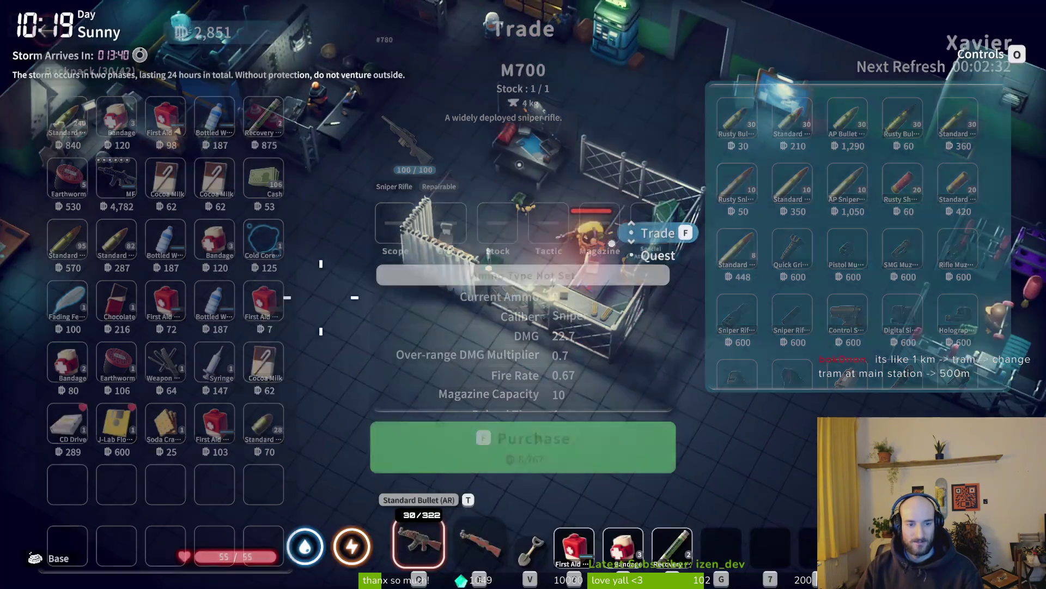
pyautogui.hotkey('w', 'd')
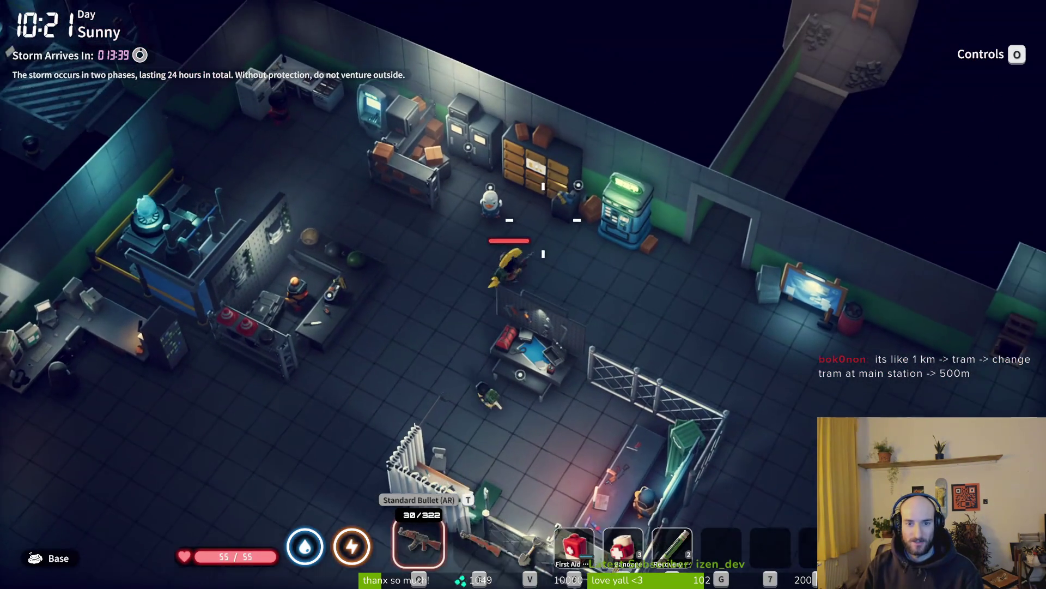
pyautogui.press('f')
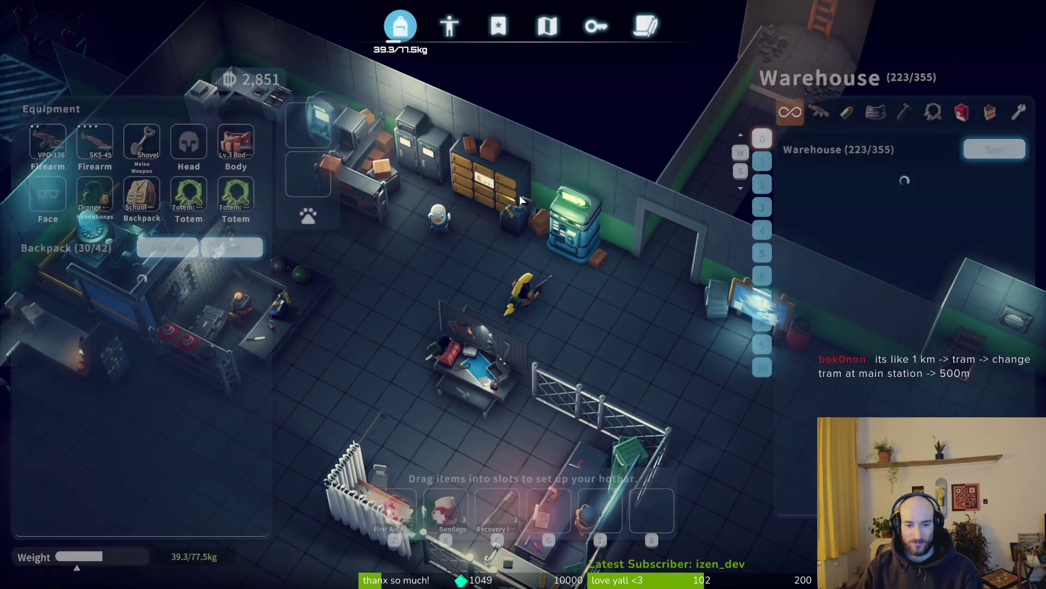
# Step: Store Cash, Earthworm, Chocolate, Cold Core Fragment, Fading Feather, Water, Weapon Parts, Syringe, Cocoa Milk
pyautogui.keyDown('shift'); pyautogui.click(276, 358); pyautogui.keyUp('shift')
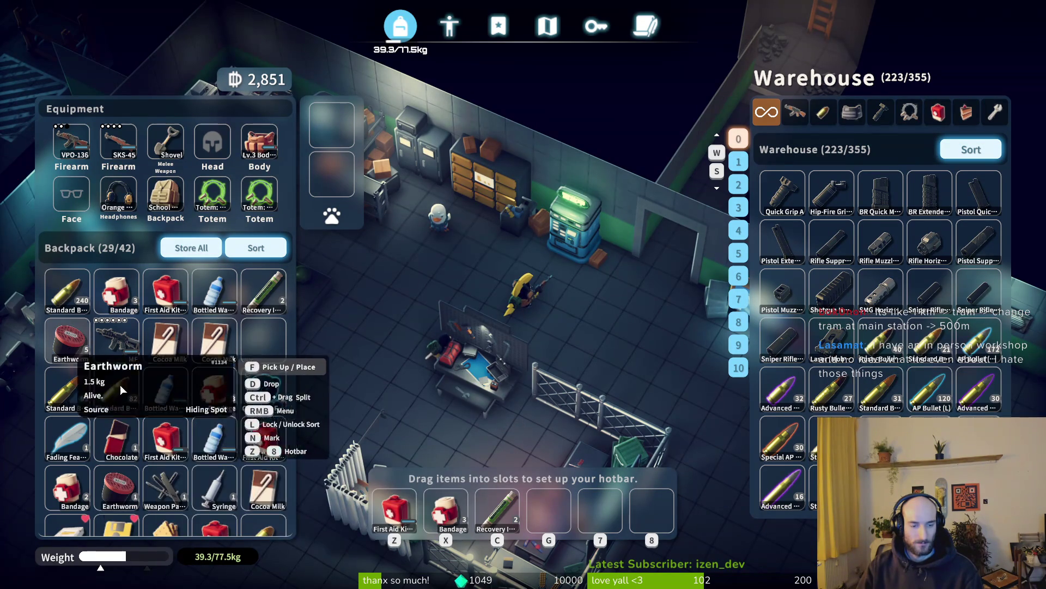
pyautogui.keyDown('shift'); pyautogui.click(80, 357); pyautogui.keyUp('shift')
pyautogui.keyDown('shift'); pyautogui.click(118, 439); pyautogui.keyUp('shift')
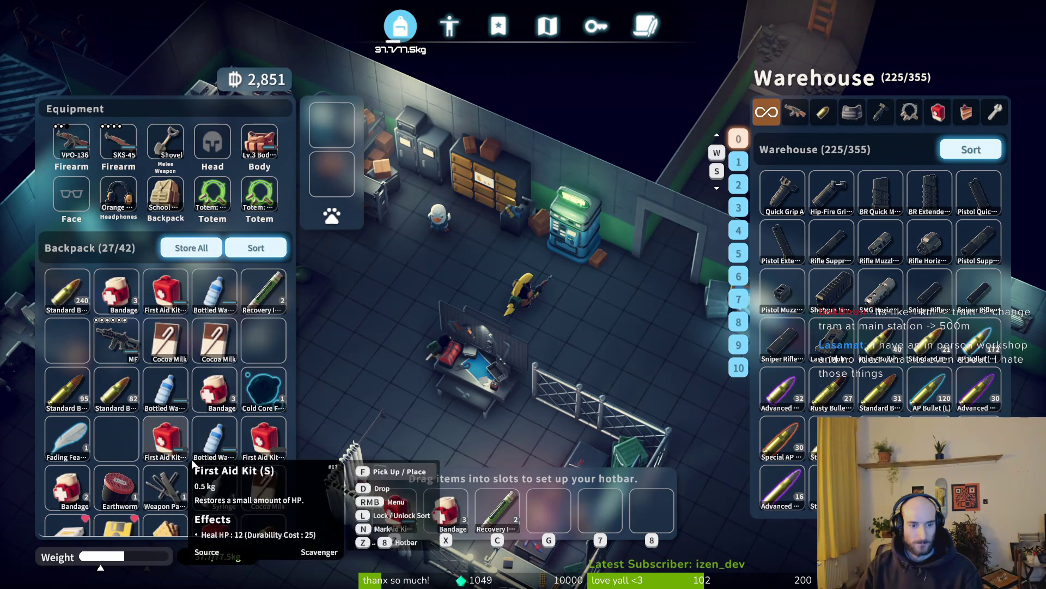
pyautogui.keyDown('shift'); pyautogui.click(269, 400); pyautogui.keyUp('shift')
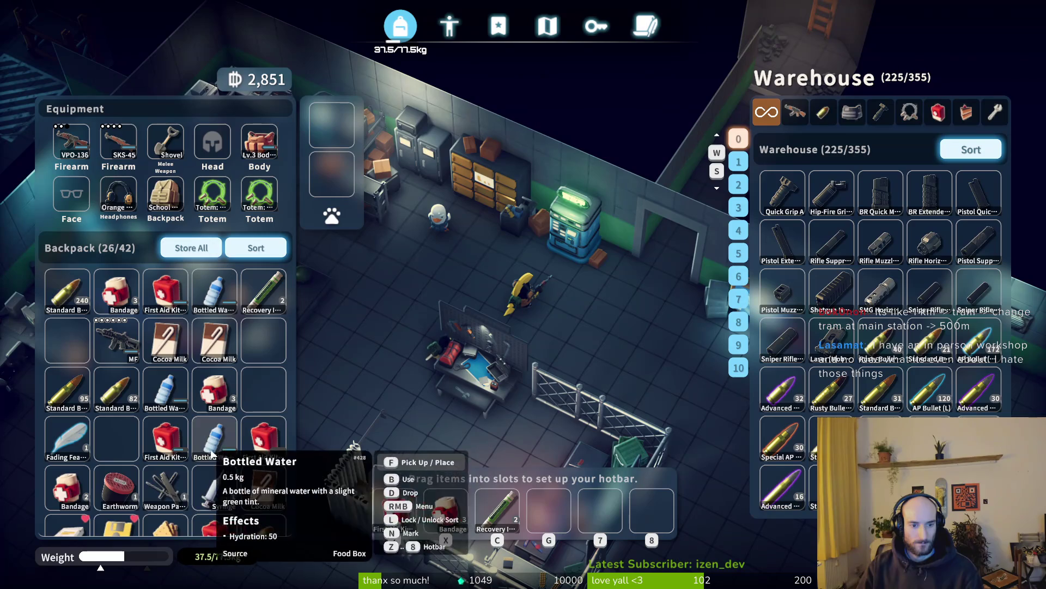
pyautogui.keyDown('shift'); pyautogui.click(76, 444); pyautogui.keyUp('shift')
pyautogui.keyDown('shift'); pyautogui.click(214, 444); pyautogui.keyUp('shift')
pyautogui.keyDown('shift'); pyautogui.click(168, 489); pyautogui.keyUp('shift')
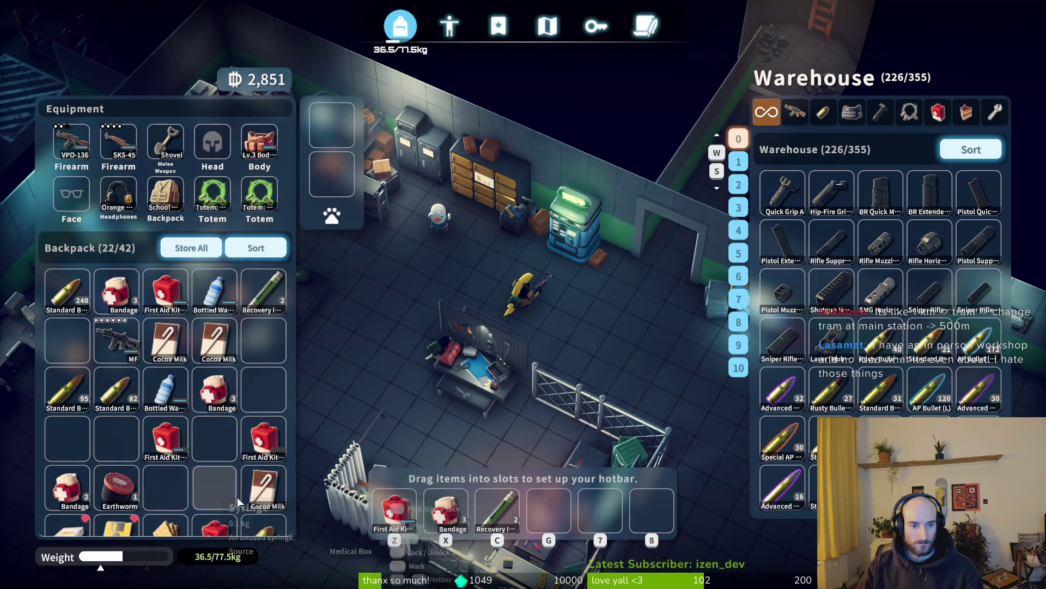
pyautogui.keyDown('shift'); pyautogui.click(215, 491); pyautogui.keyUp('shift')
pyautogui.keyDown('shift'); pyautogui.click(267, 490); pyautogui.keyUp('shift')
# Step: Store First Aid Kit, 28 Standard Bullets, Soda Crackers, J-Lab Floppy Disk, CD Drive, Earthworm, Bandage
pyautogui.scroll(-3, 243, 365)
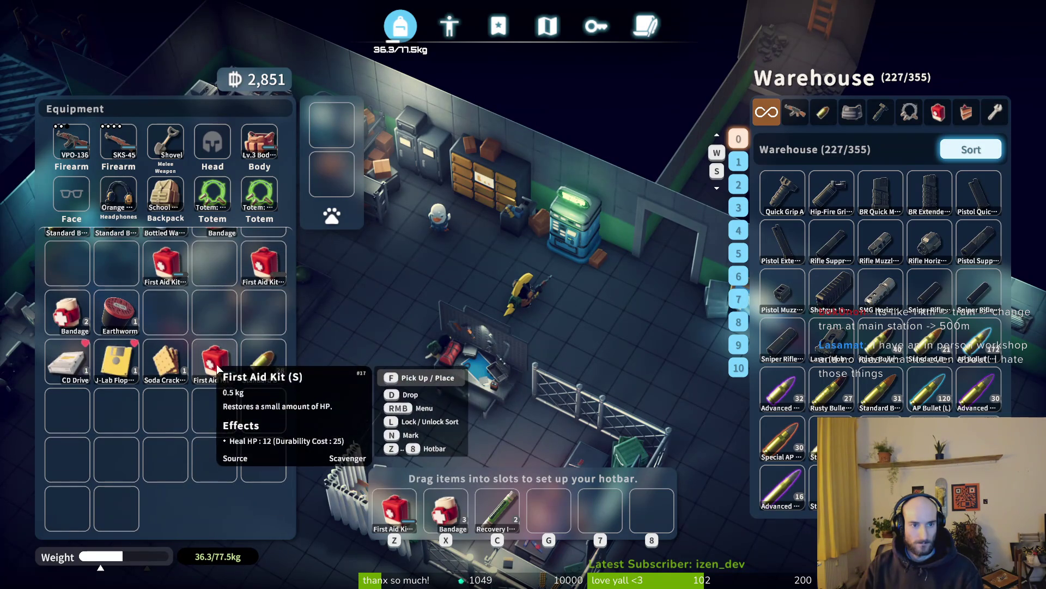
pyautogui.keyDown('shift'); pyautogui.click(263, 362); pyautogui.keyUp('shift')
pyautogui.keyDown('shift'); pyautogui.click(216, 362); pyautogui.keyUp('shift')
pyautogui.keyDown('shift'); pyautogui.click(170, 372); pyautogui.keyUp('shift')
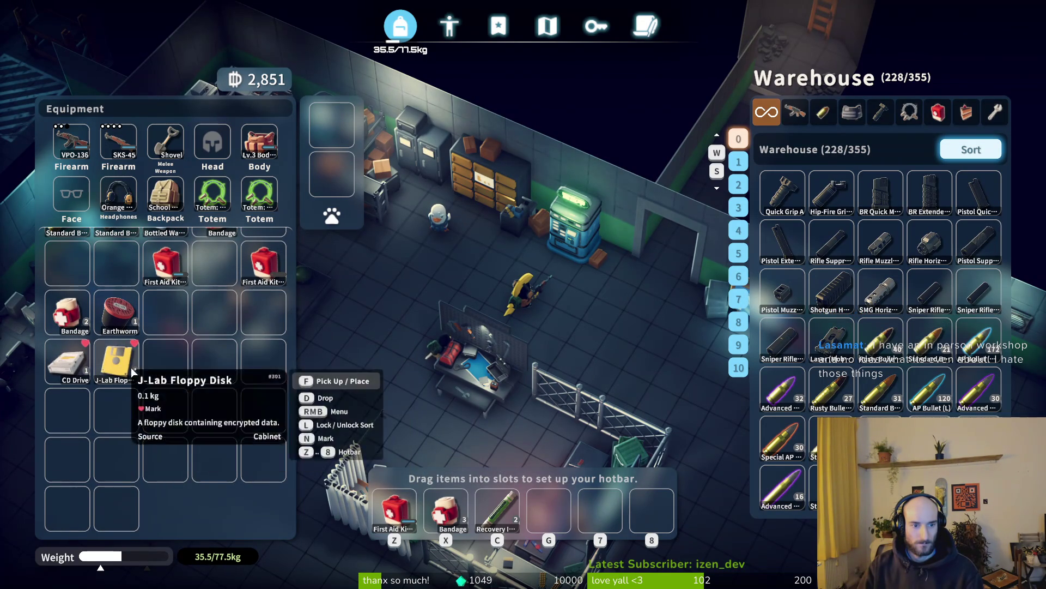
pyautogui.keyDown('shift'); pyautogui.click(128, 367); pyautogui.keyUp('shift')
pyautogui.keyDown('shift'); pyautogui.click(81, 364); pyautogui.keyUp('shift')
pyautogui.scroll(2, 171, 326)
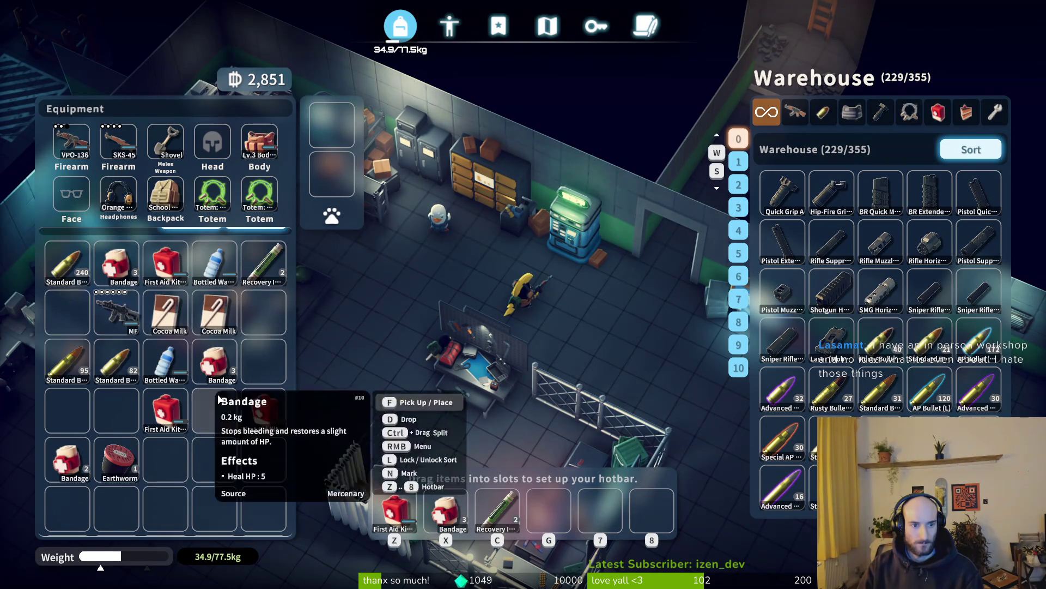
pyautogui.keyDown('shift'); pyautogui.click(120, 426); pyautogui.keyUp('shift')
pyautogui.scroll(1, 189, 437)
pyautogui.scroll(-1, 210, 457)
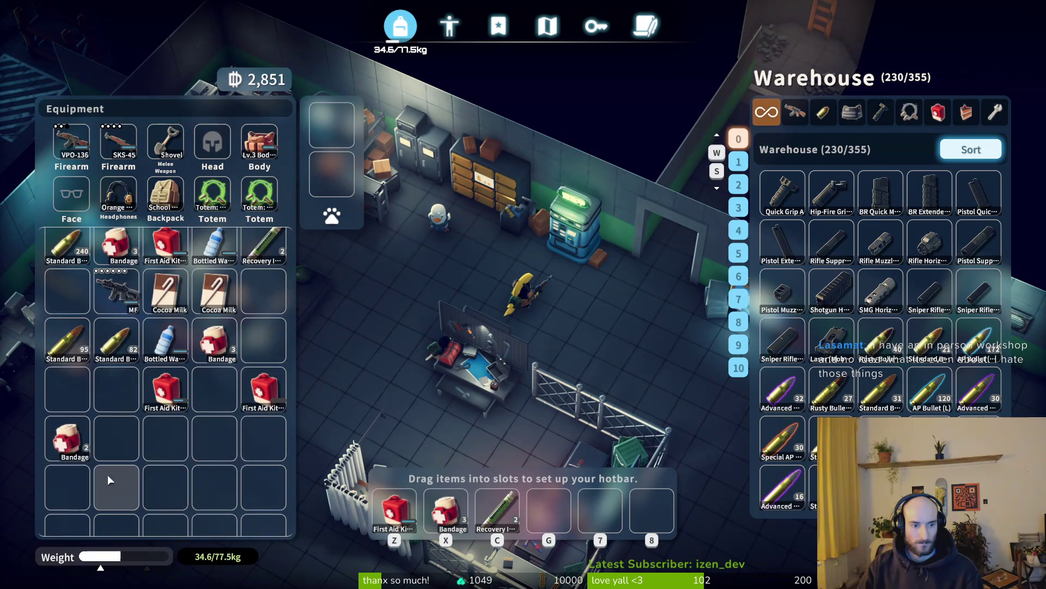
pyautogui.keyDown('shift'); pyautogui.click(209, 352); pyautogui.keyUp('shift')
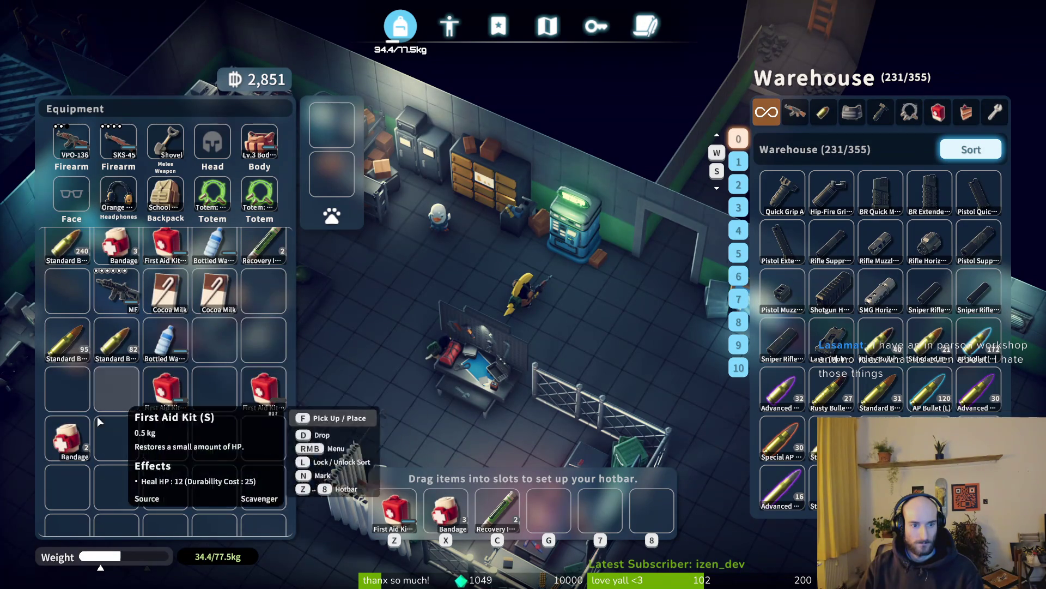
pyautogui.scroll(2, 259, 249)
pyautogui.scroll(-1, 259, 249)
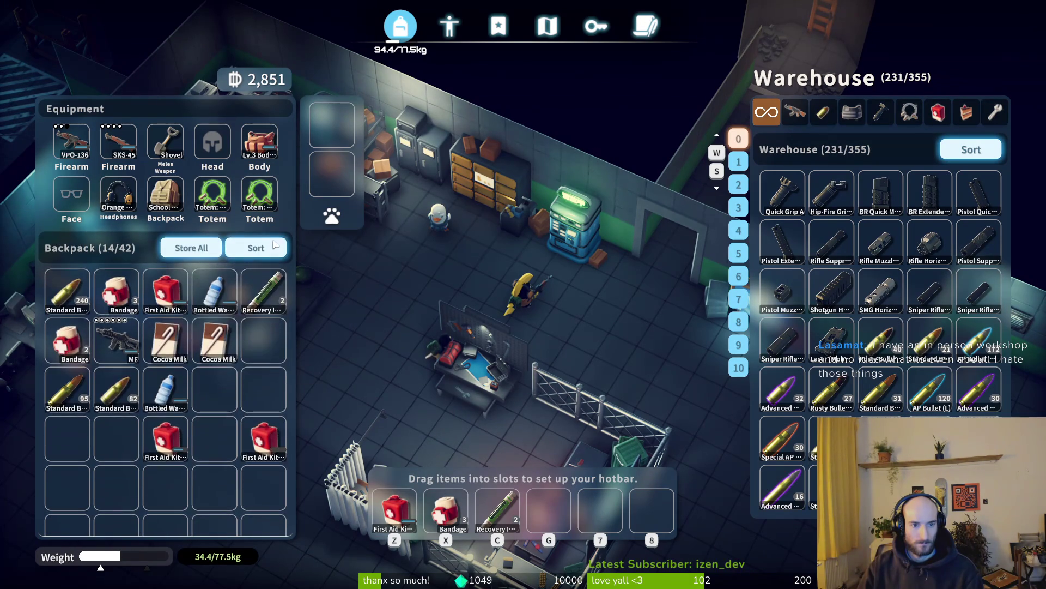
# Step: Sort the backpack and move the VPO-136 and MF weapons into the warehouse
pyautogui.click(259, 248)
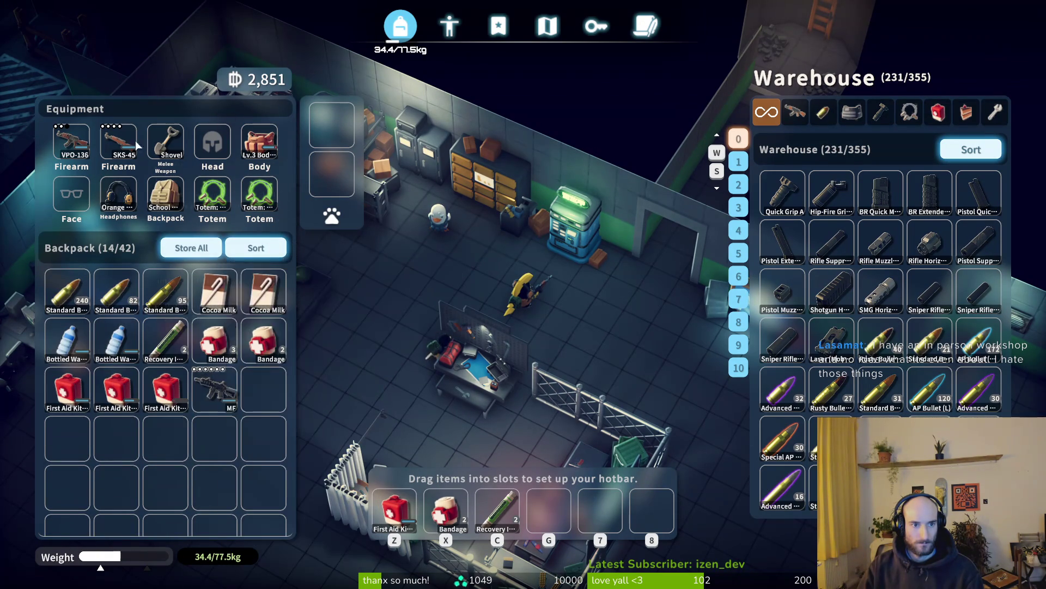
pyautogui.keyDown('shift'); pyautogui.click(67, 133); pyautogui.keyUp('shift')
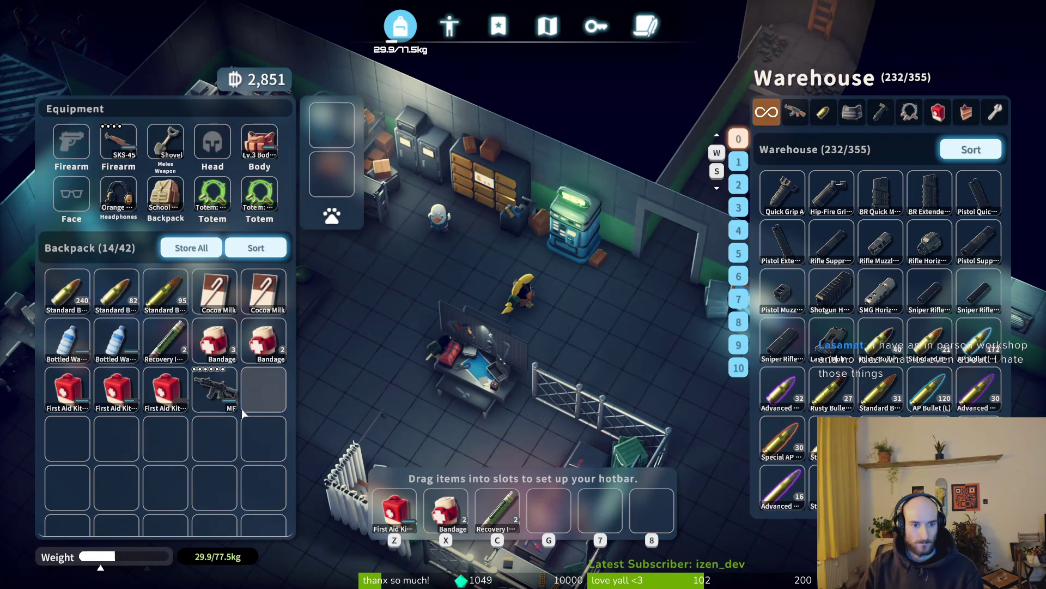
pyautogui.keyDown('shift'); pyautogui.click(226, 395); pyautogui.keyUp('shift')
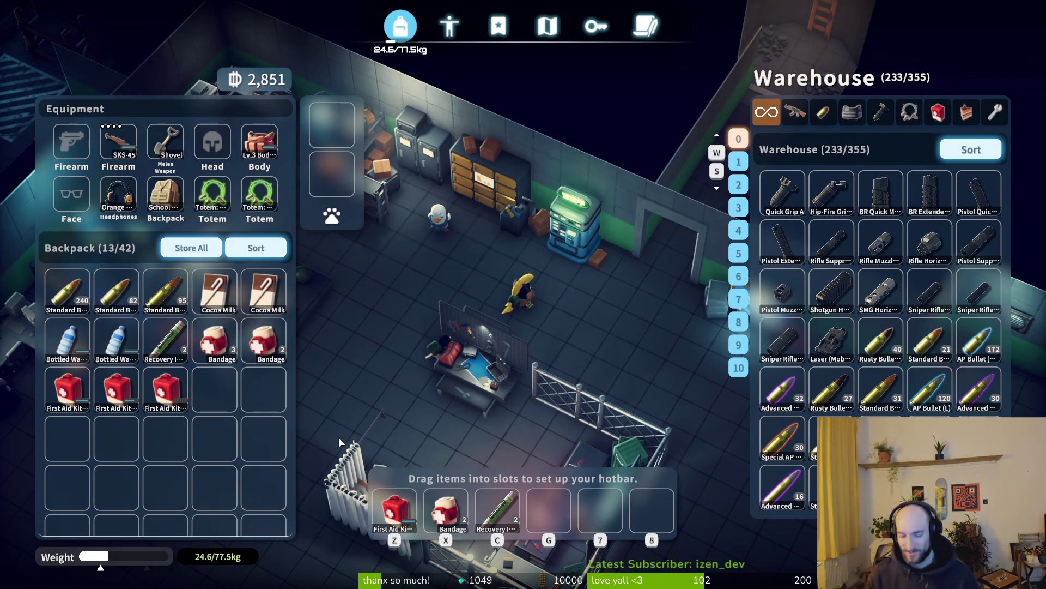
# Step: Filter the warehouse to weapons and move the DT MDR-556 and AK-103 into the backpack
pyautogui.moveTo(854, 219)
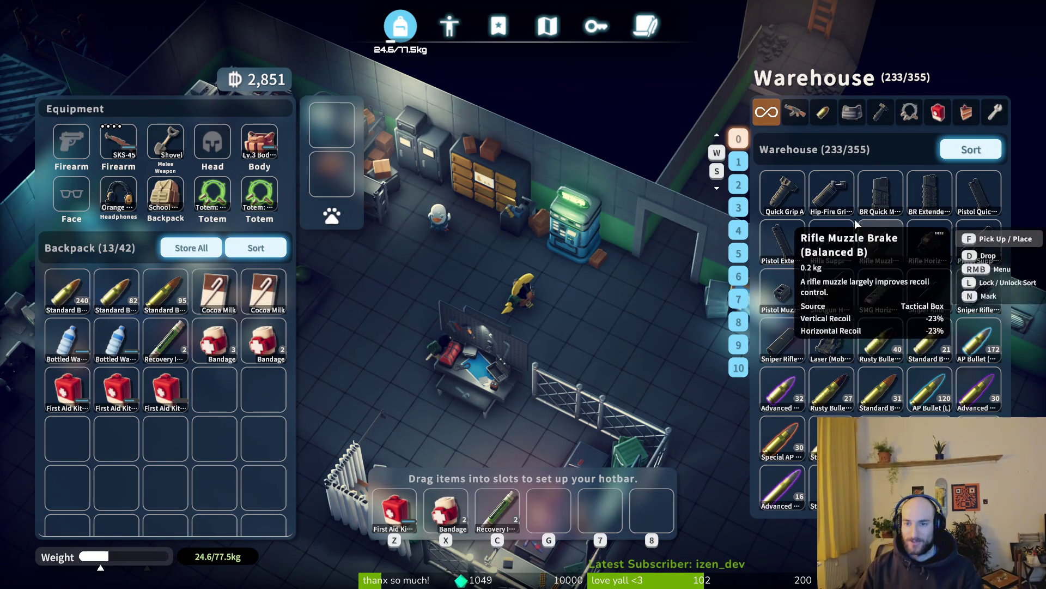
pyautogui.click(795, 113)
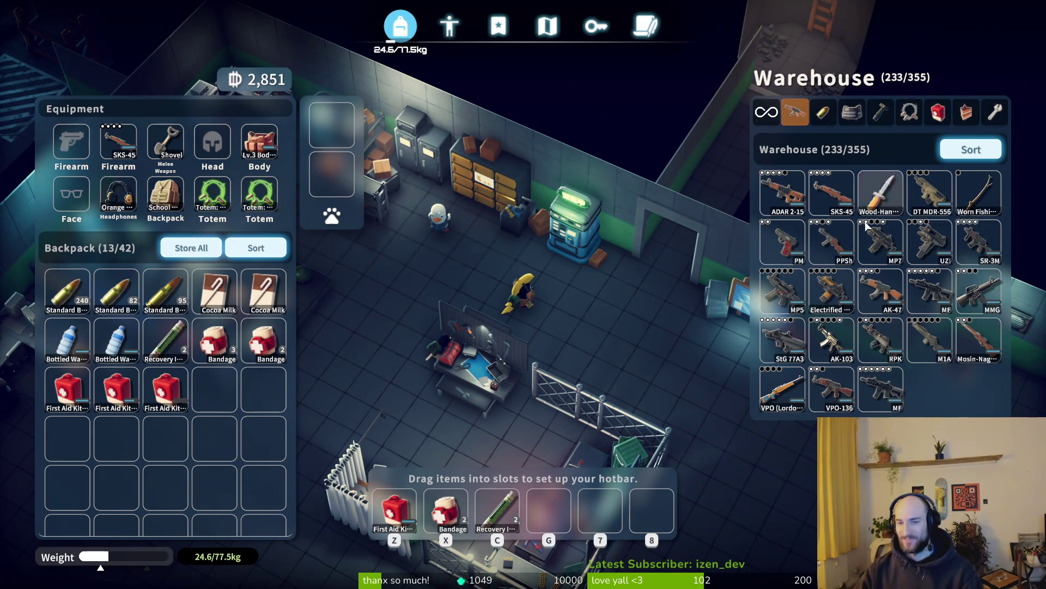
pyautogui.moveTo(927, 196)
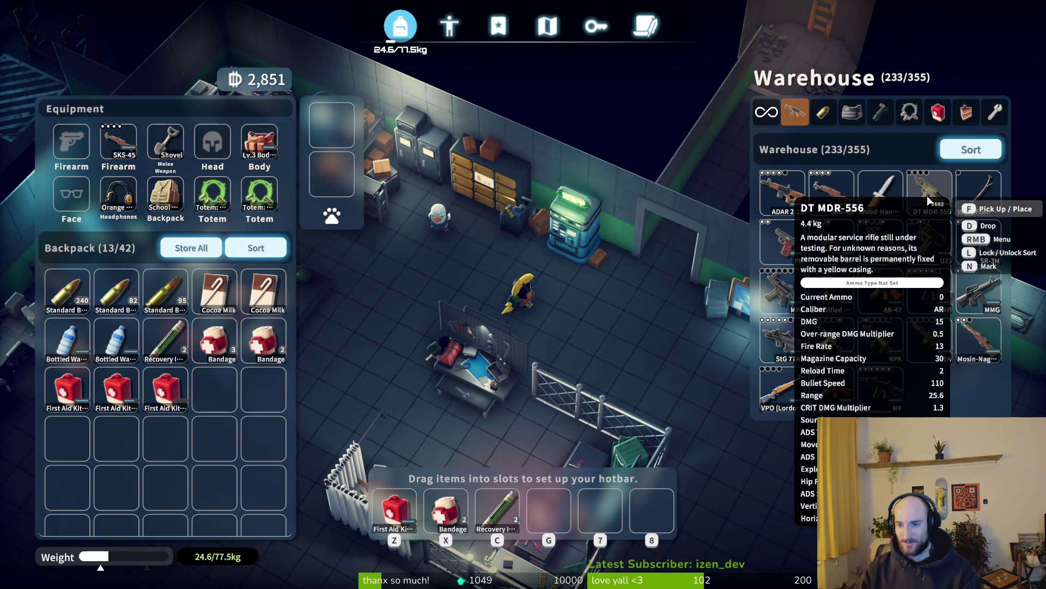
pyautogui.moveTo(927, 195); pyautogui.dragTo(360, 335)
pyautogui.moveTo(218, 399); pyautogui.dragTo(218, 400)
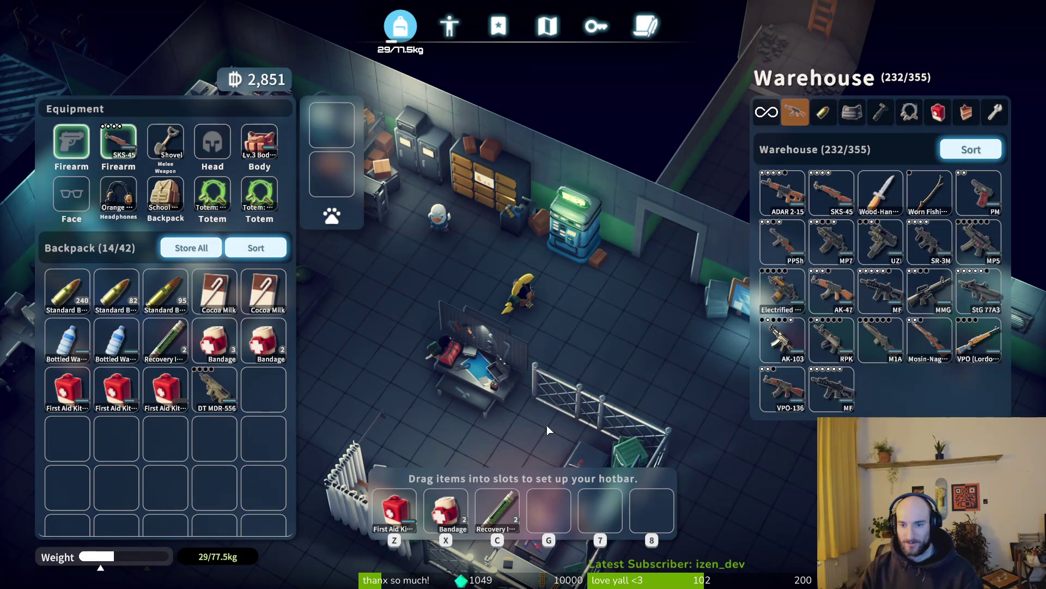
pyautogui.moveTo(782, 339); pyautogui.dragTo(335, 413)
pyautogui.moveTo(249, 397); pyautogui.dragTo(252, 397)
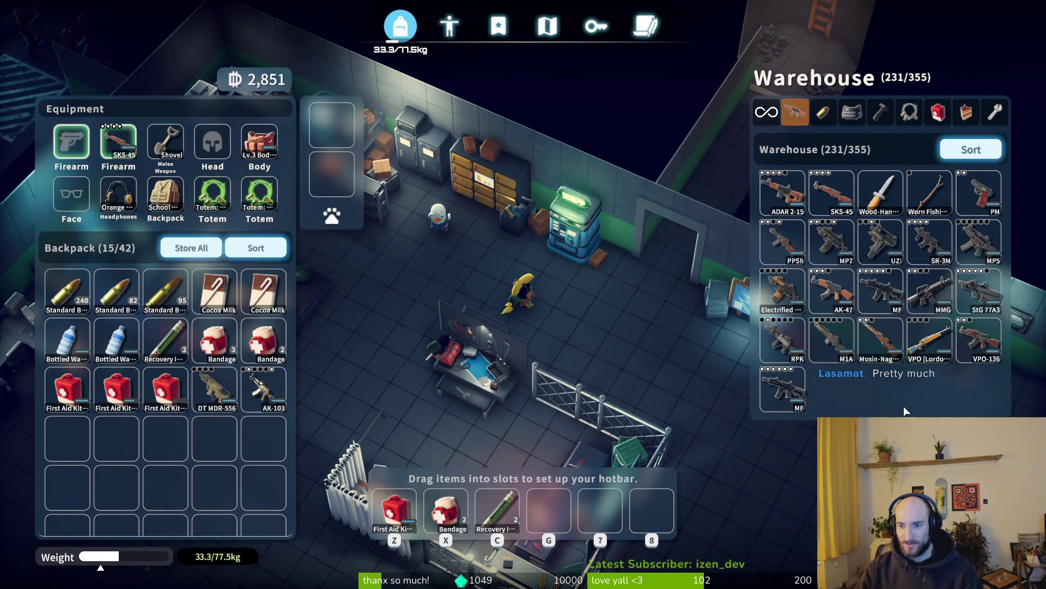
# Step: Move the VPO, MP5, M1A, RPK, Electrified gun and MP7 into the backpack
pyautogui.moveTo(930, 341)
pyautogui.mouseDown()
pyautogui.moveTo(467, 434)
pyautogui.moveTo(218, 441)
pyautogui.mouseUp()
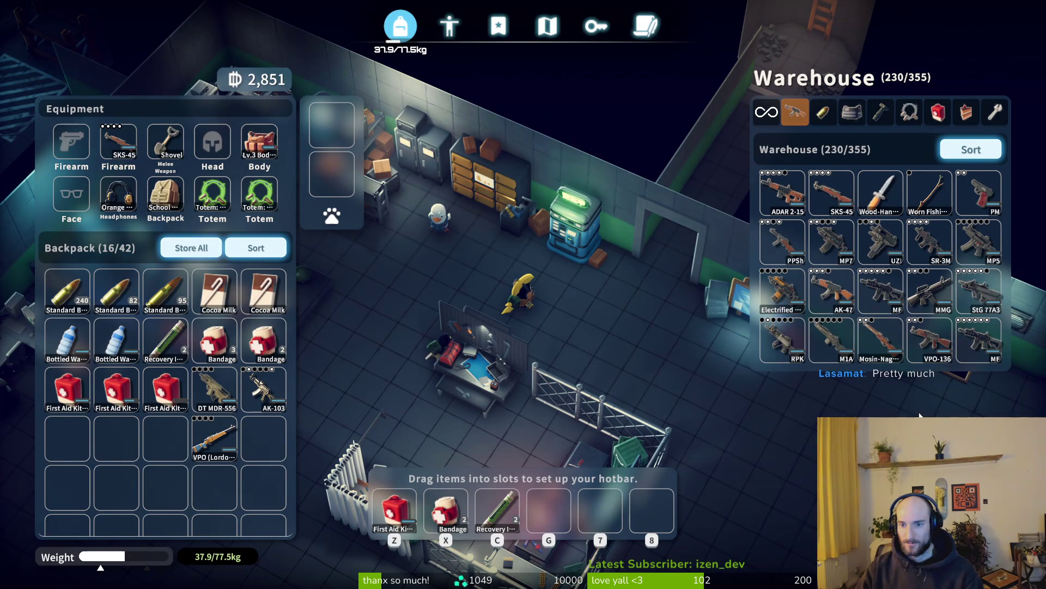
pyautogui.moveTo(983, 238); pyautogui.dragTo(187, 443)
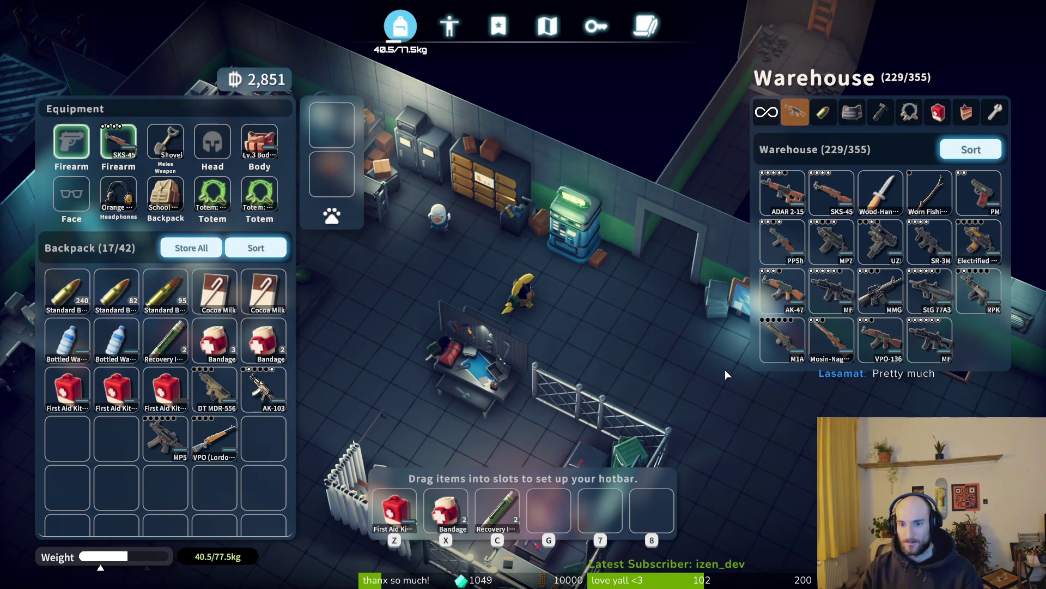
pyautogui.moveTo(781, 345); pyautogui.dragTo(248, 436)
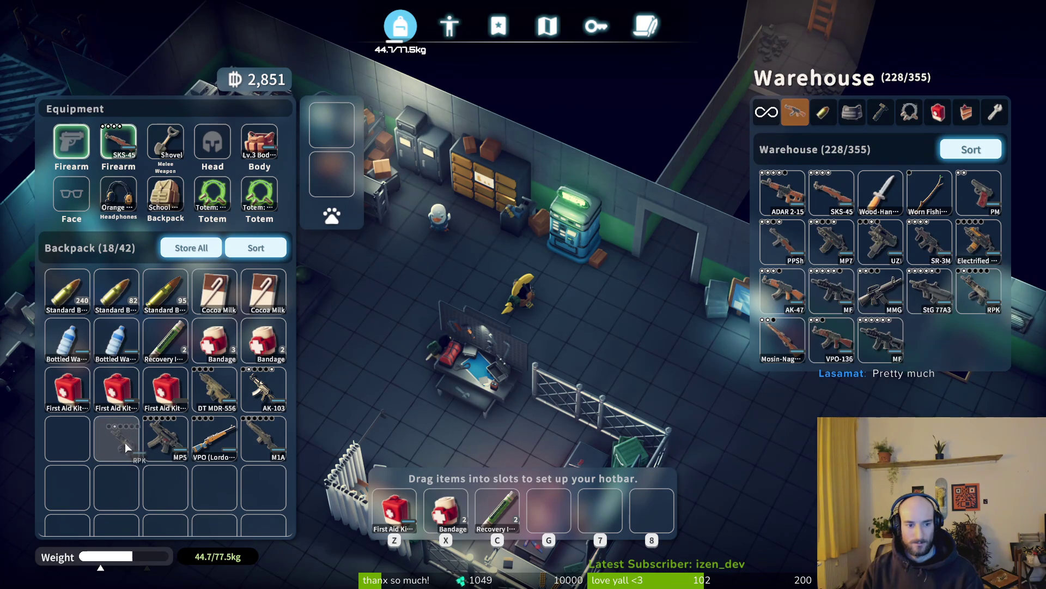
pyautogui.moveTo(125, 442); pyautogui.dragTo(126, 443)
pyautogui.moveTo(978, 242); pyautogui.dragTo(164, 487)
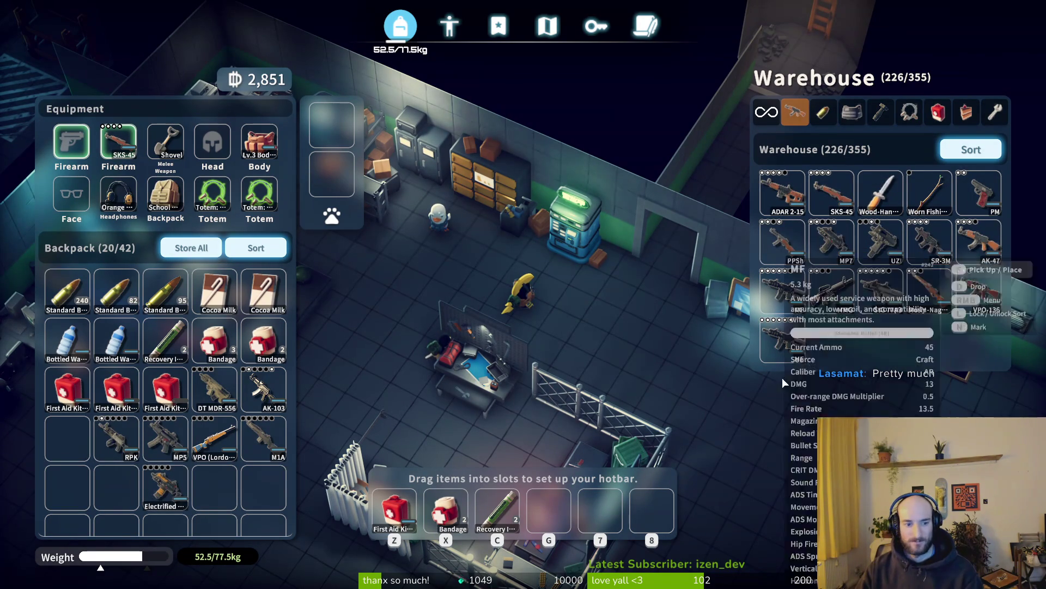
pyautogui.click(829, 252)
pyautogui.moveTo(829, 251)
pyautogui.mouseDown()
pyautogui.moveTo(662, 319)
pyautogui.moveTo(57, 438)
pyautogui.mouseUp()
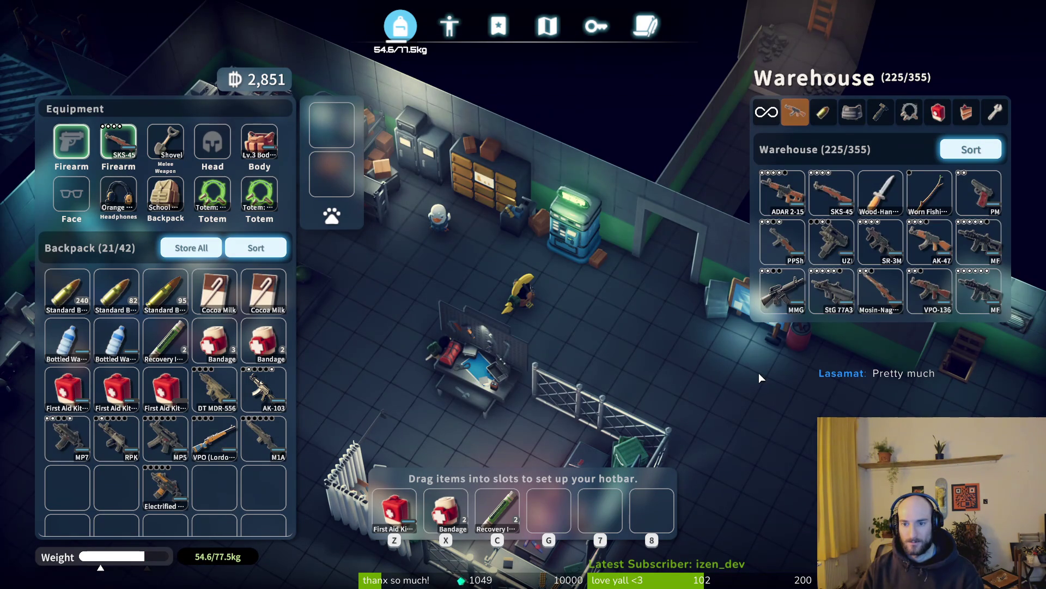
pyautogui.click(782, 297)
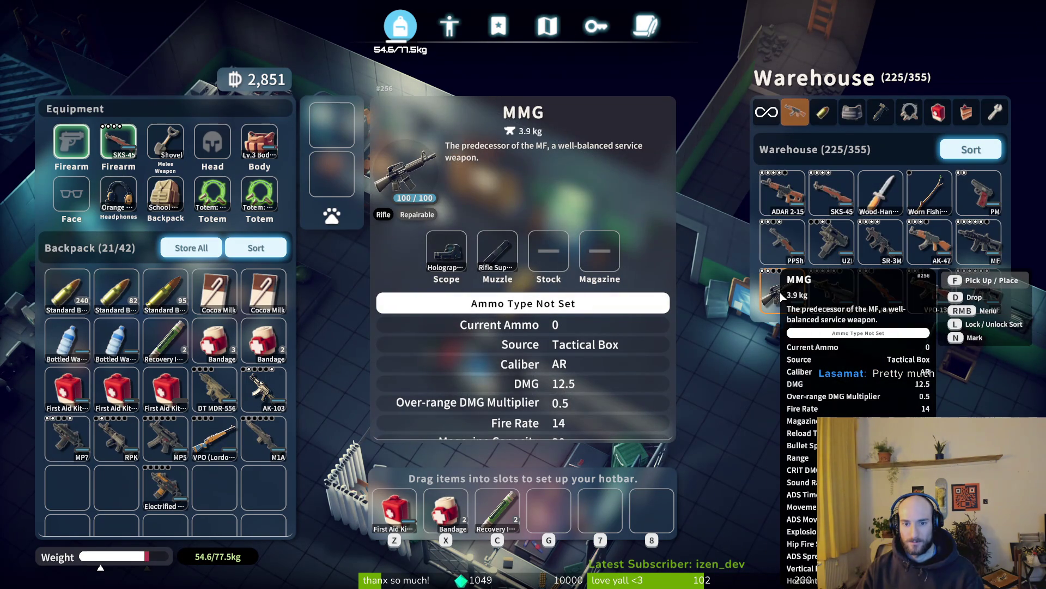
# Step: Reopen the inventory, filter to weapons and move the MMG into the backpack
pyautogui.press('Escape')
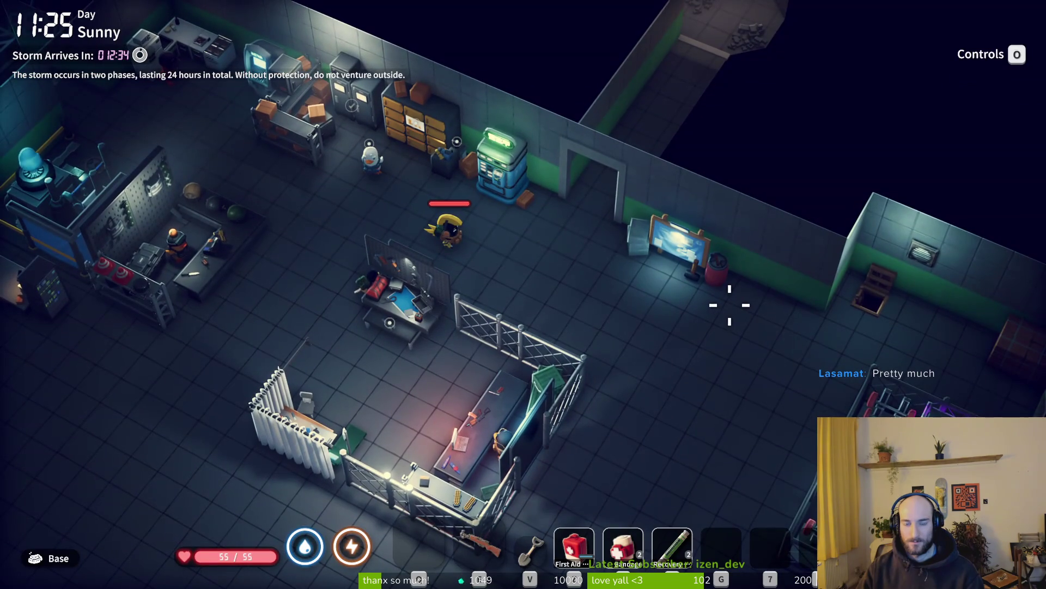
pyautogui.press('Tab')
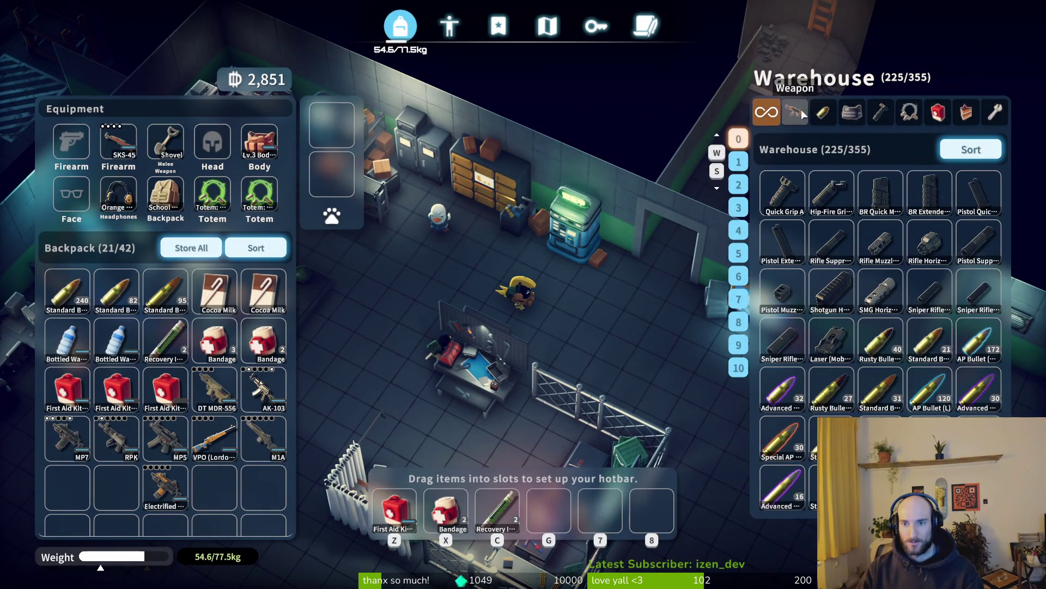
pyautogui.click(795, 112)
pyautogui.moveTo(978, 289)
pyautogui.mouseDown()
pyautogui.moveTo(290, 484)
pyautogui.moveTo(122, 492)
pyautogui.mouseUp()
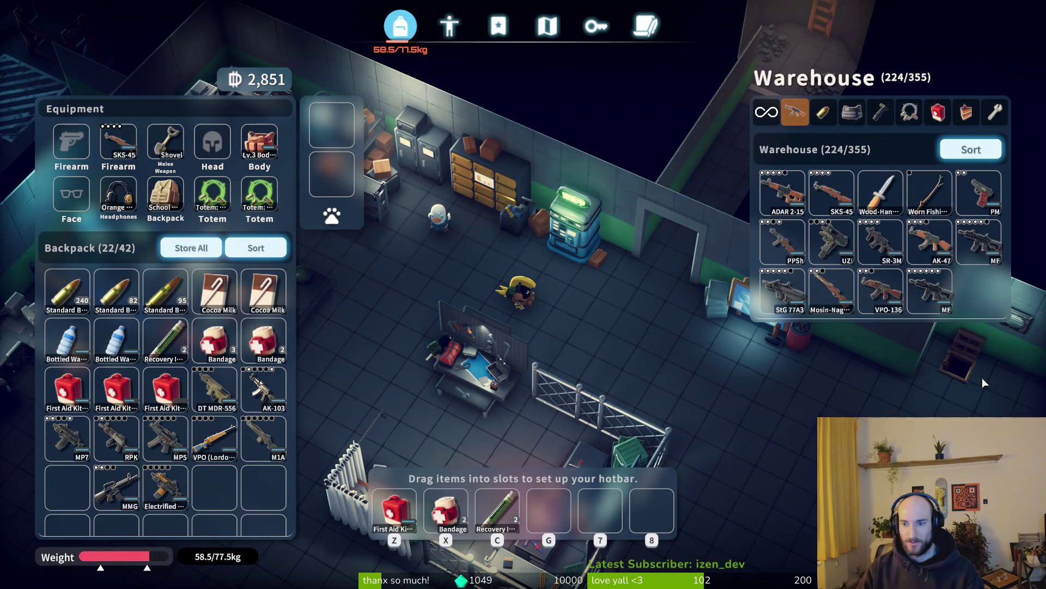
# Step: Compare the VPO-136, UZI and SR-3M stats, then close the inventory
pyautogui.click(881, 282)
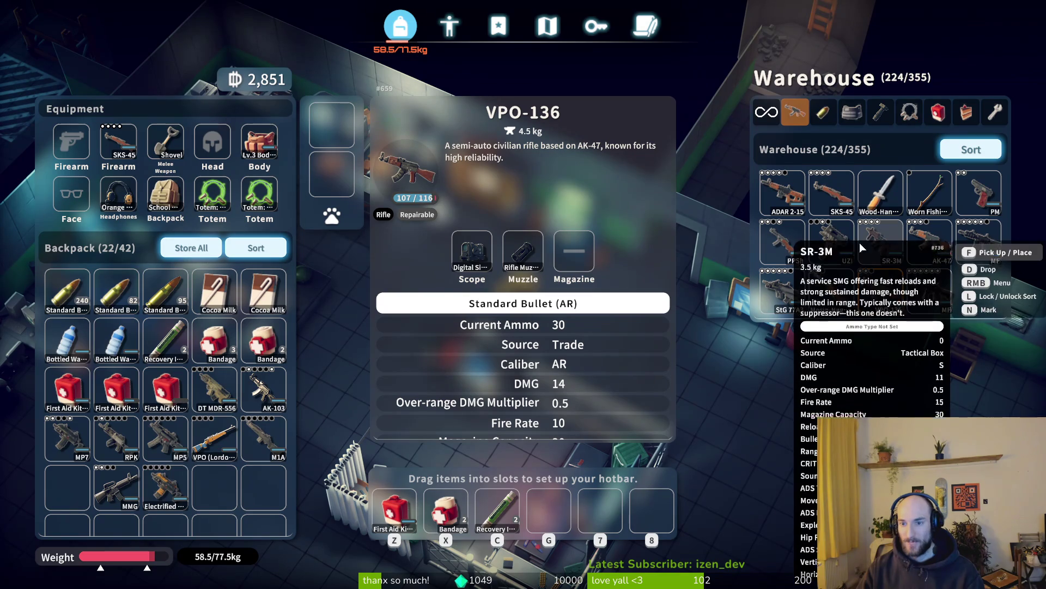
pyautogui.click(839, 243)
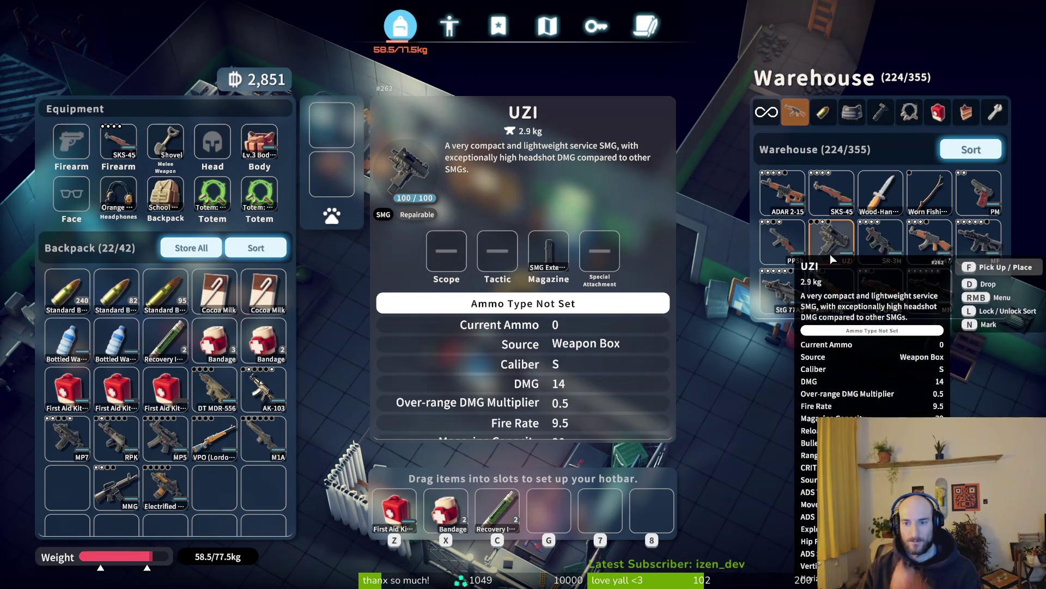
pyautogui.click(863, 248)
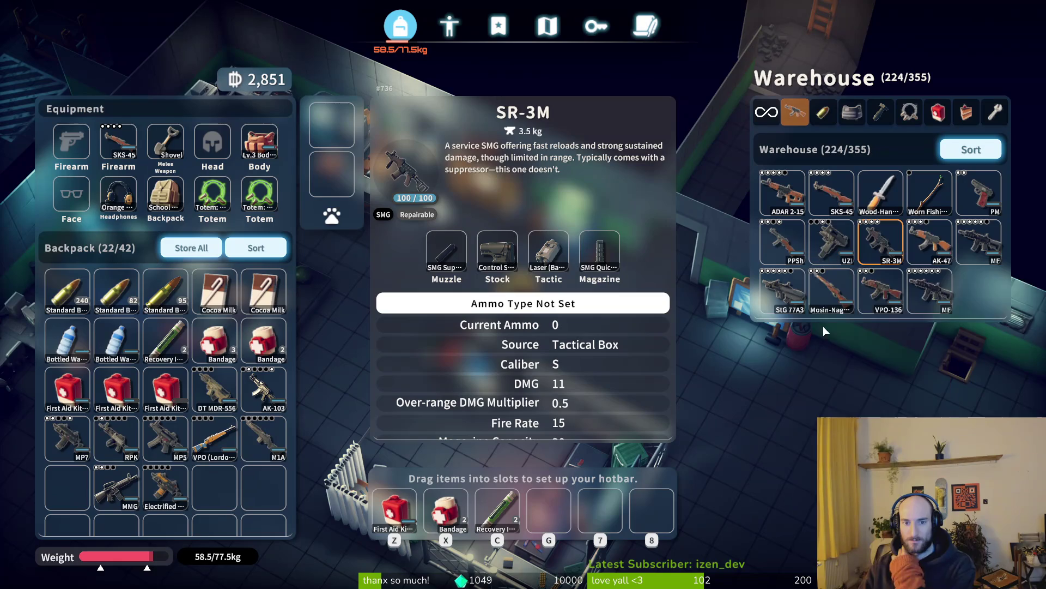
pyautogui.click(825, 239)
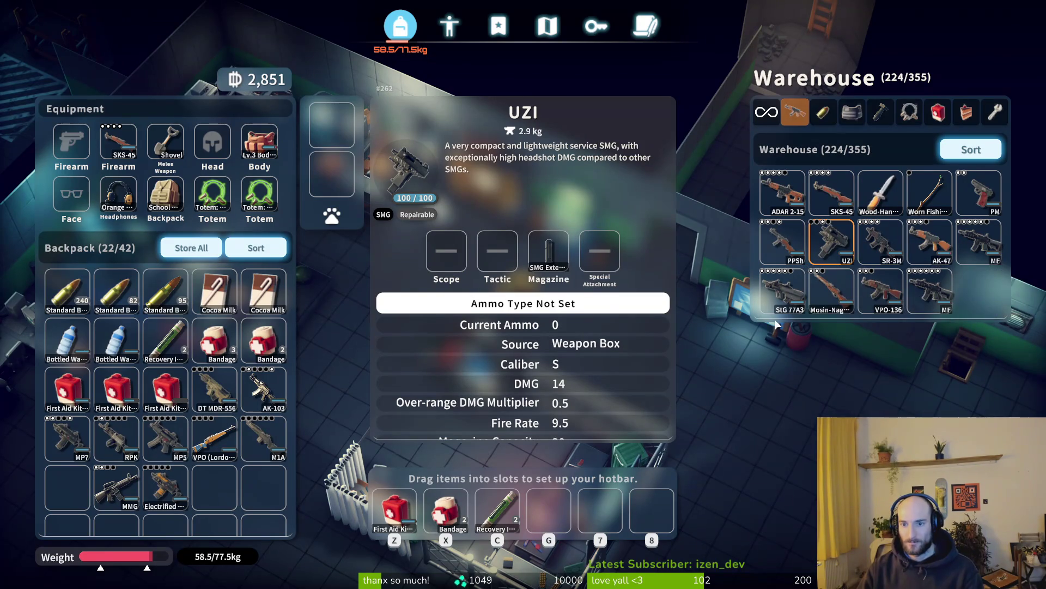
pyautogui.press('Tab')
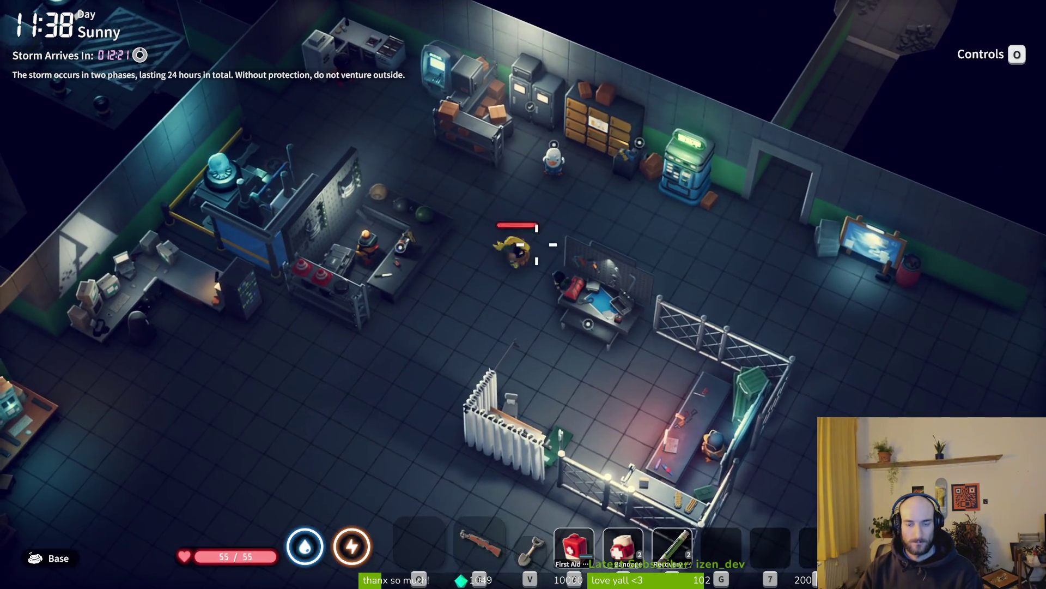
# Step: Walk to Xavier and buy Quick Grip A, Rifle Muzzle Brake, SMG Muzzle Brake and Control Stock
pyautogui.press('Tab')
pyautogui.press('Tab')
pyautogui.press('s')
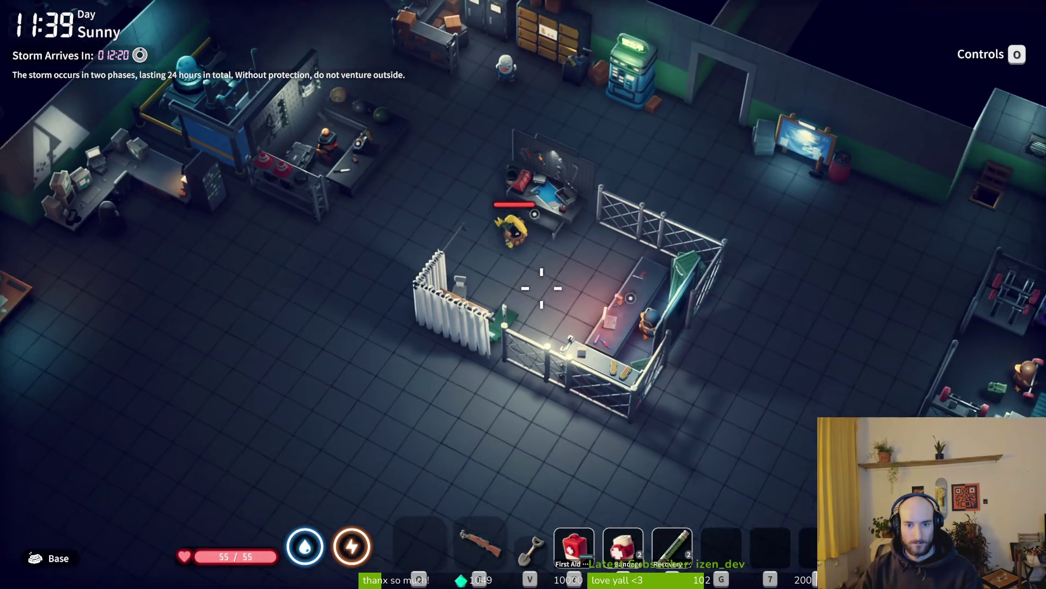
pyautogui.press('f')
pyautogui.click(786, 255)
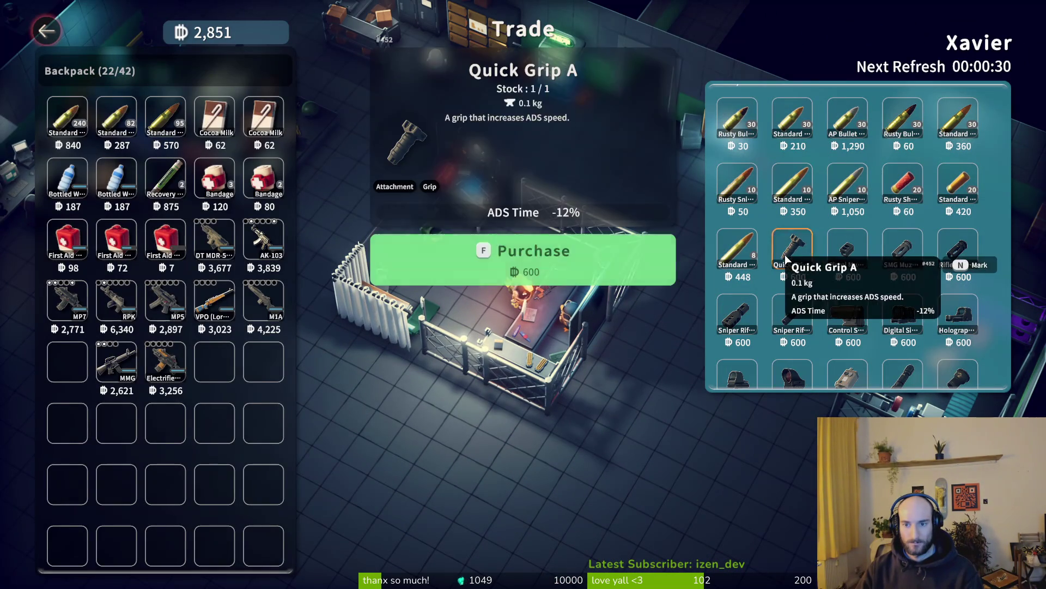
pyautogui.press('f')
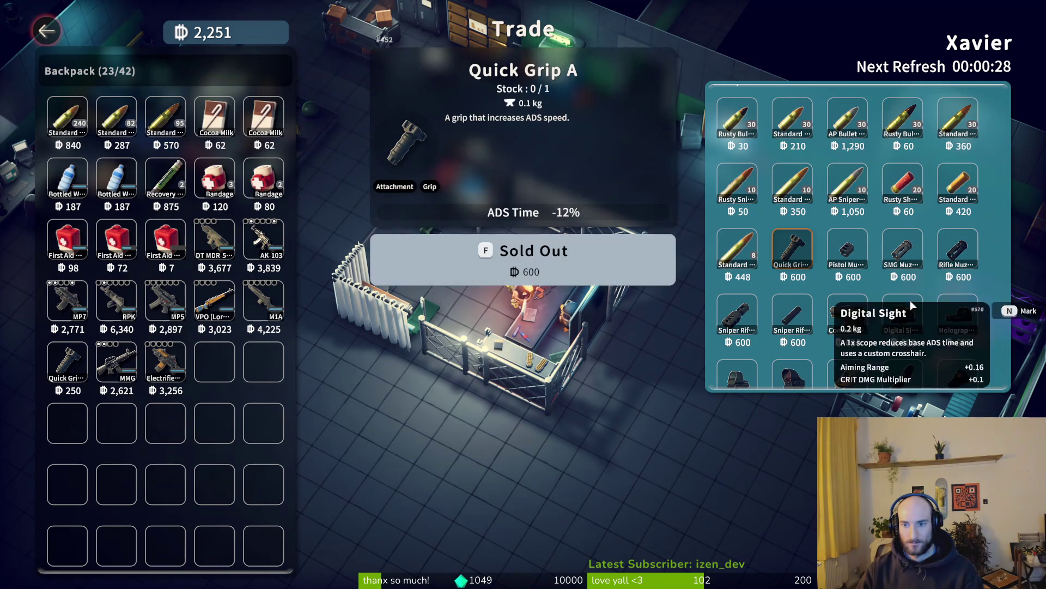
pyautogui.click(956, 251)
pyautogui.press('f')
pyautogui.click(905, 256)
pyautogui.press('f')
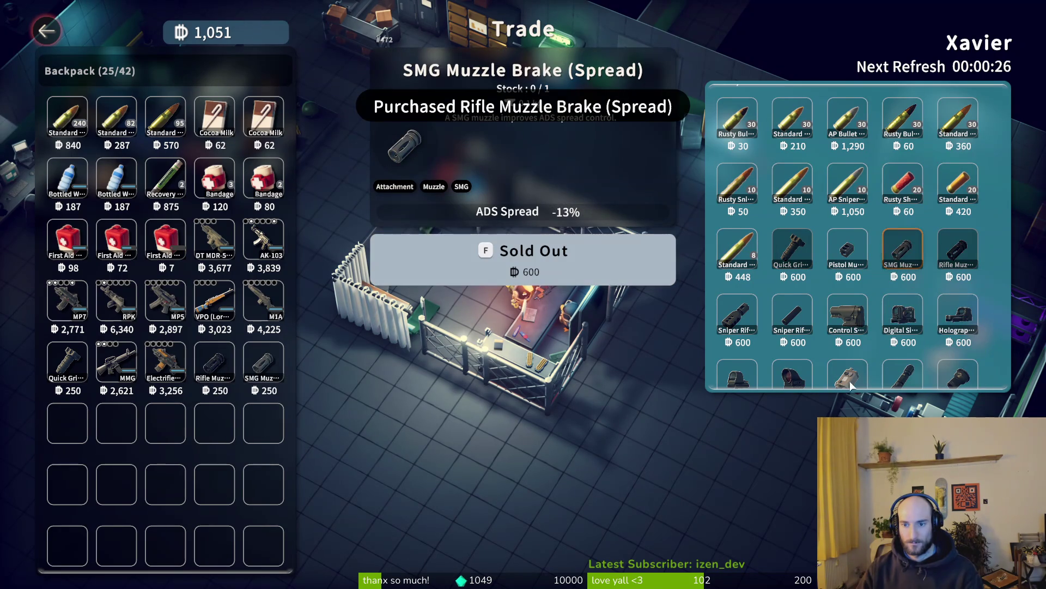
pyautogui.click(847, 316)
pyautogui.press('f')
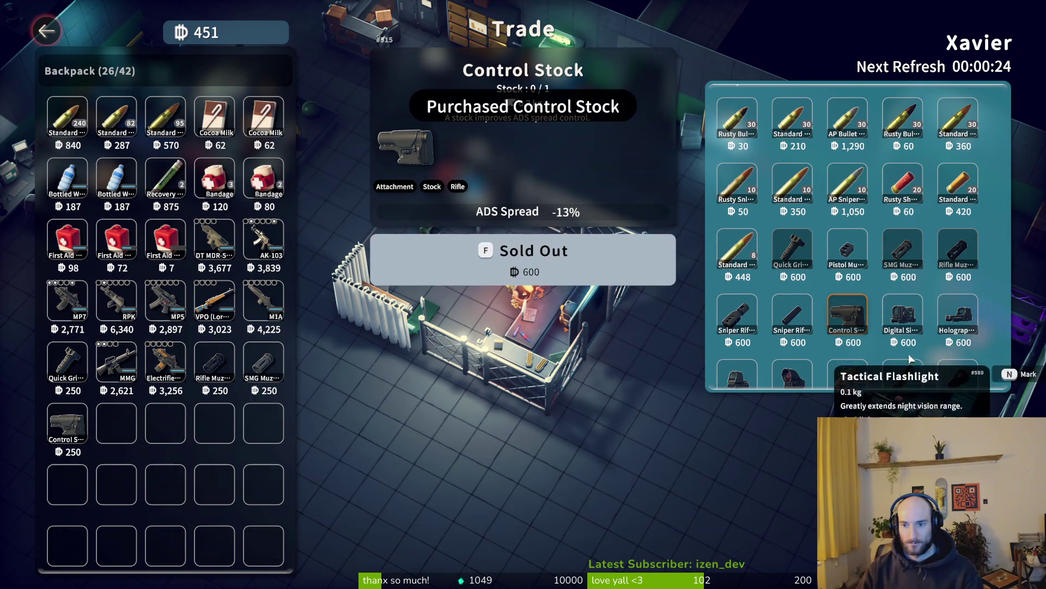
# Step: Check the Holographic Sight, then buy the Quick Sight
pyautogui.click(949, 322)
pyautogui.scroll(-1, 949, 319)
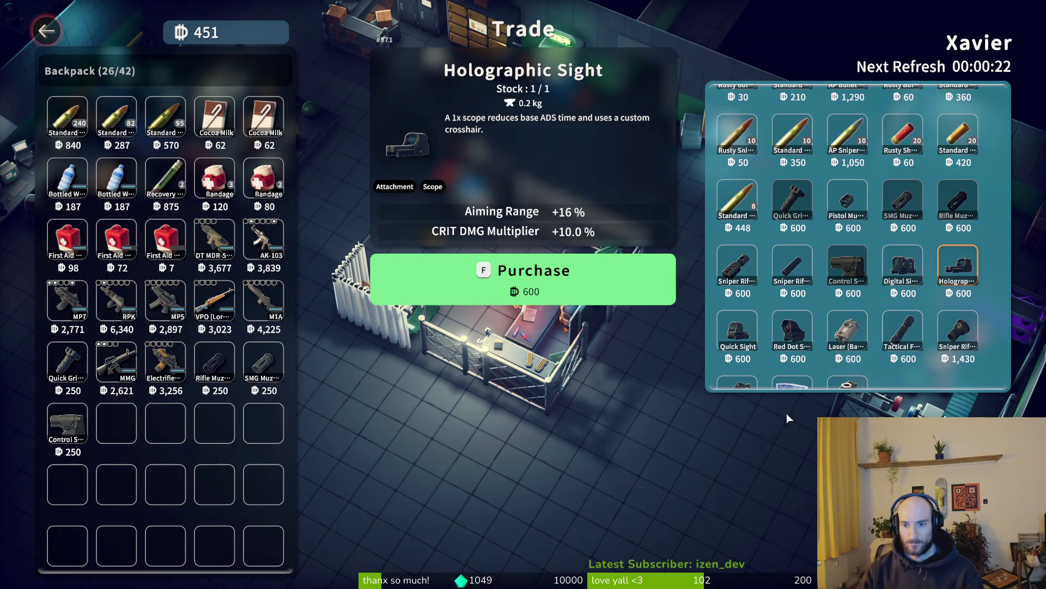
pyautogui.click(740, 341)
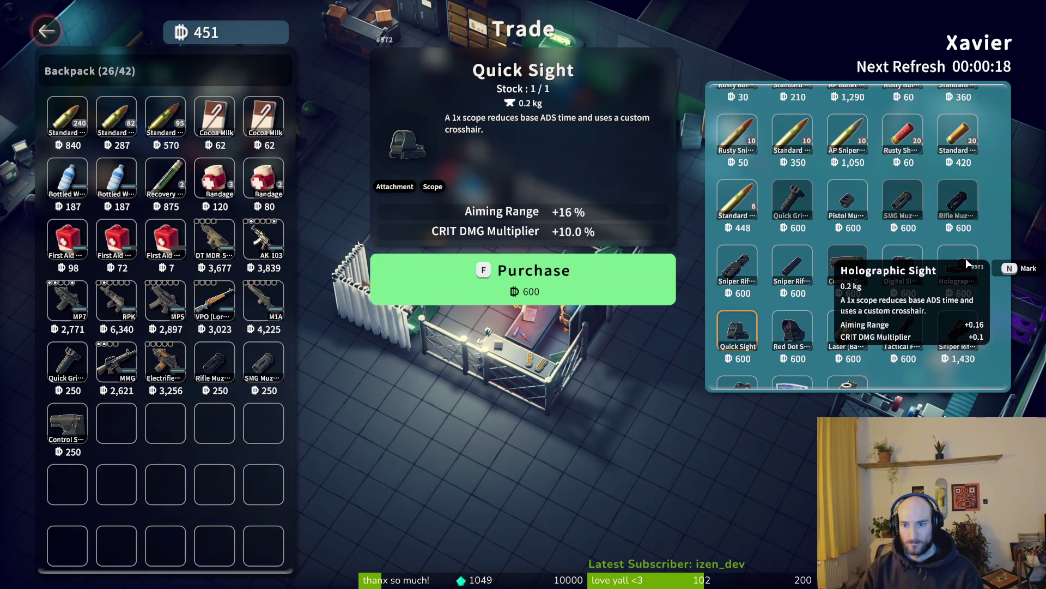
pyautogui.click(750, 338)
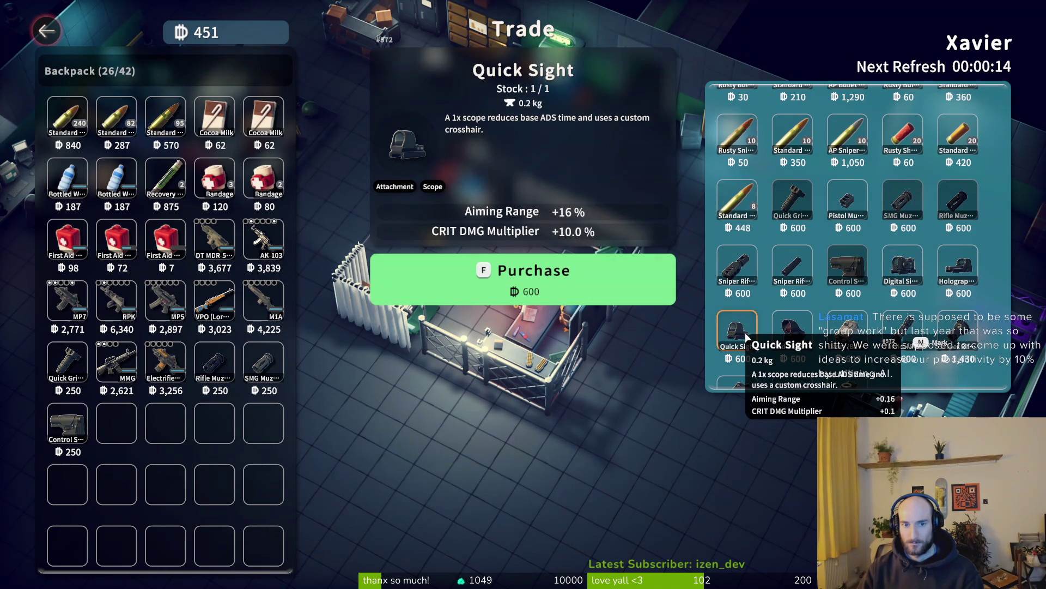
pyautogui.press('f')
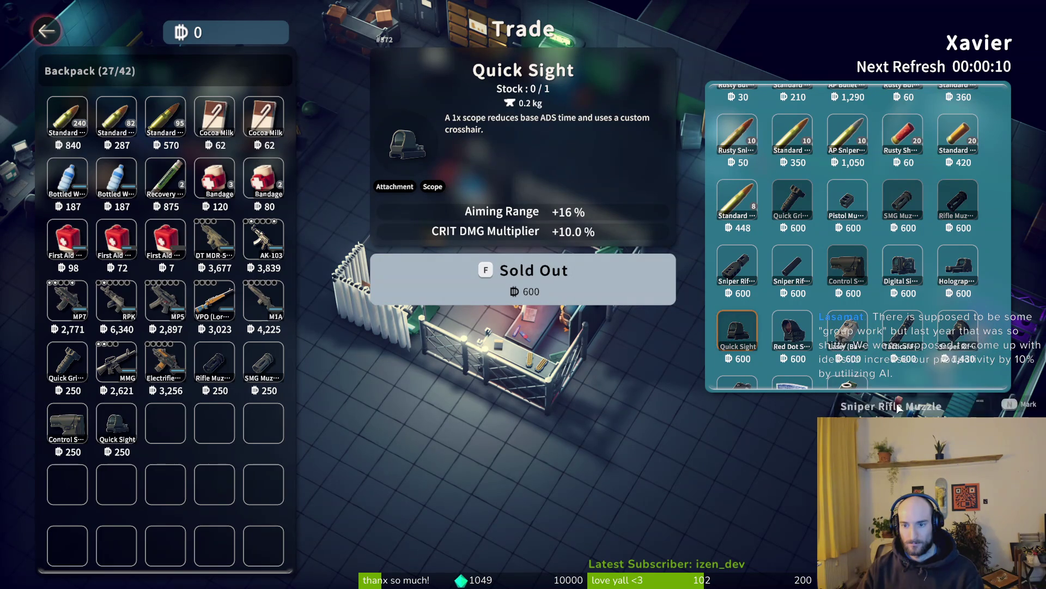
# Step: Compare the basic and rapid response lasers and buy the Laser (Rapid Response)
pyautogui.scroll(-1, 856, 357)
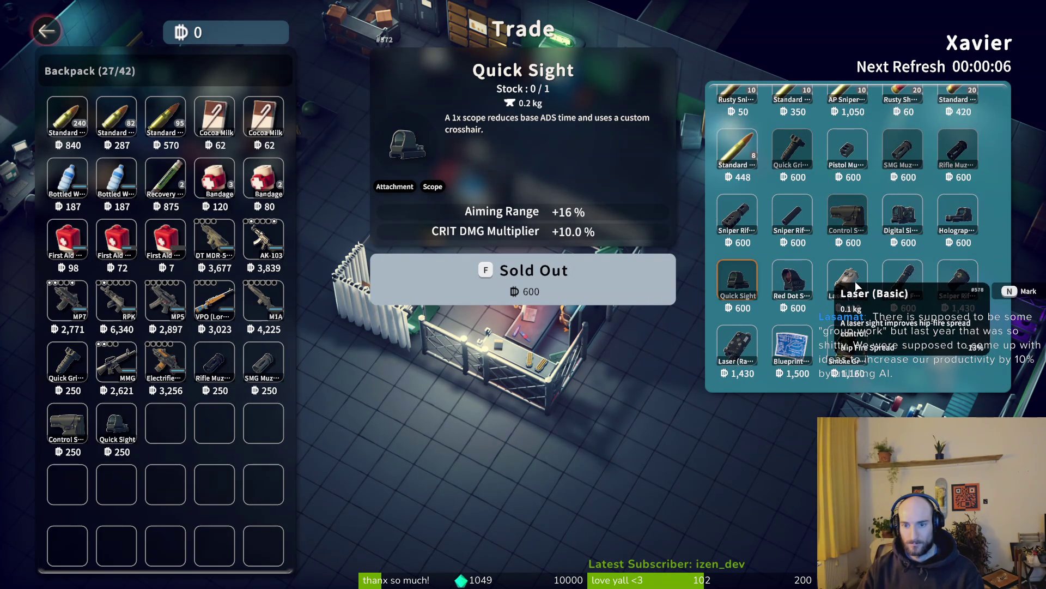
pyautogui.click(737, 341)
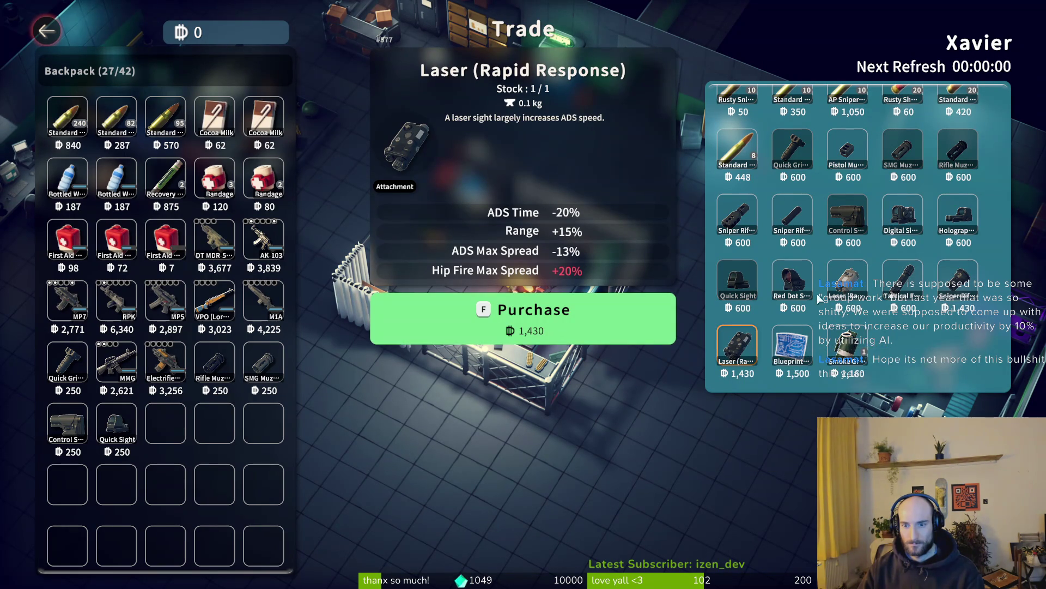
pyautogui.click(847, 289)
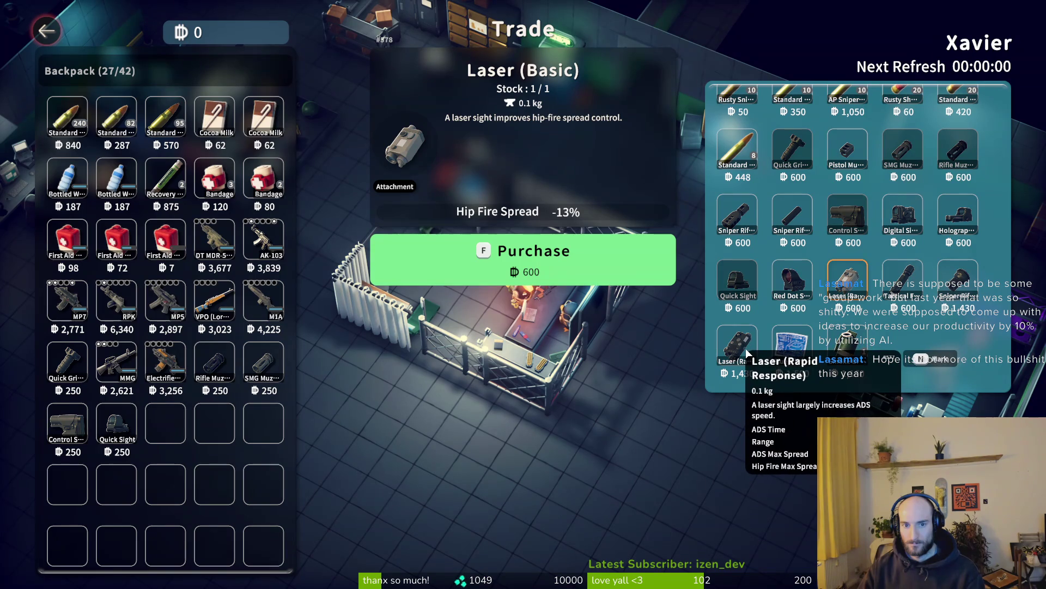
pyautogui.click(746, 349)
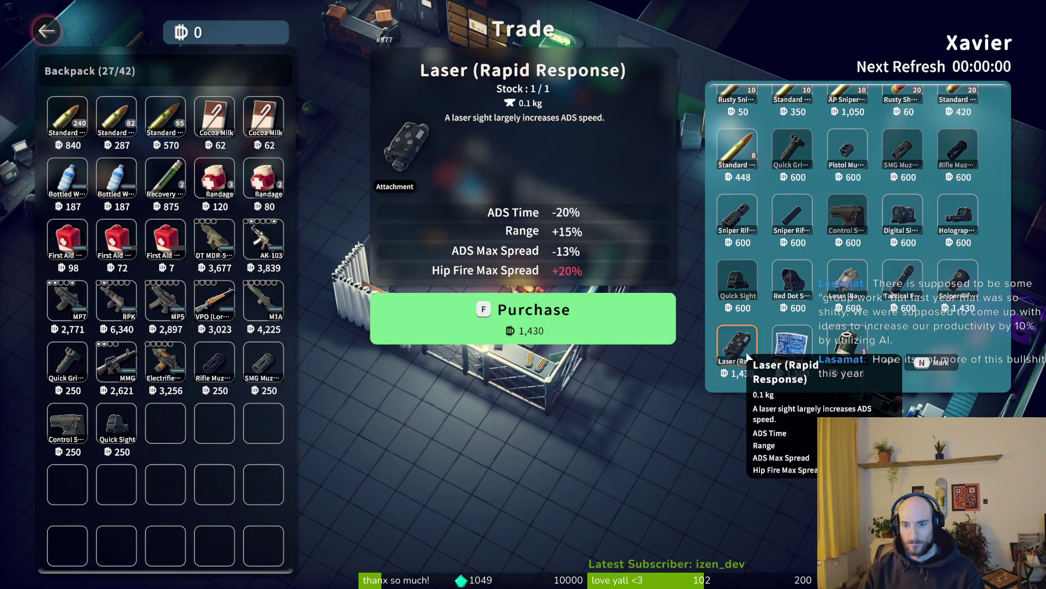
pyautogui.press('f')
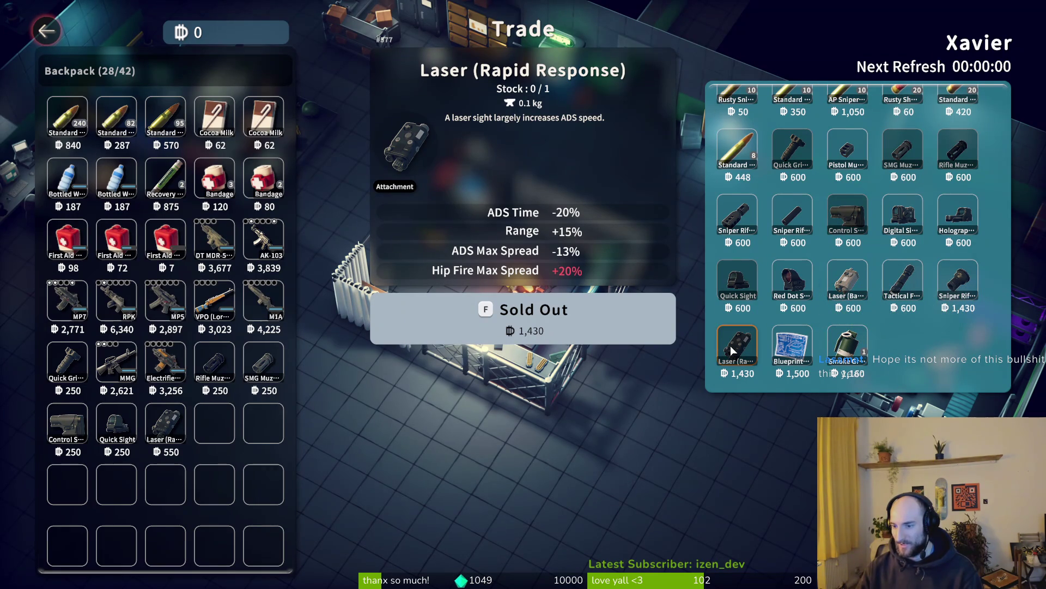
# Step: Close Xavier's trade screen, walk to the warehouse and open its 224/355 storage
pyautogui.press('Escape')
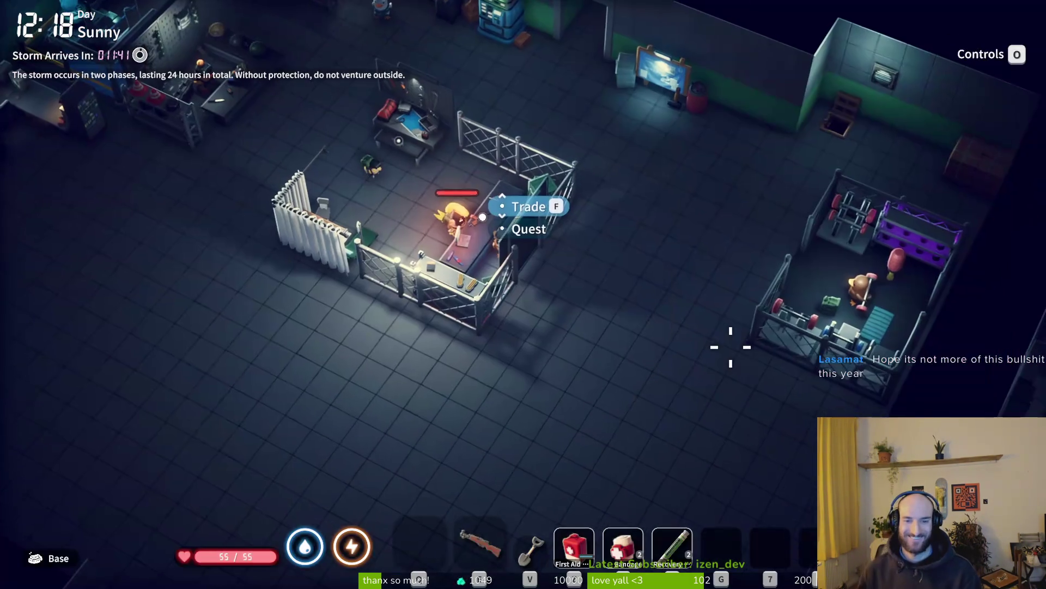
pyautogui.press('w')
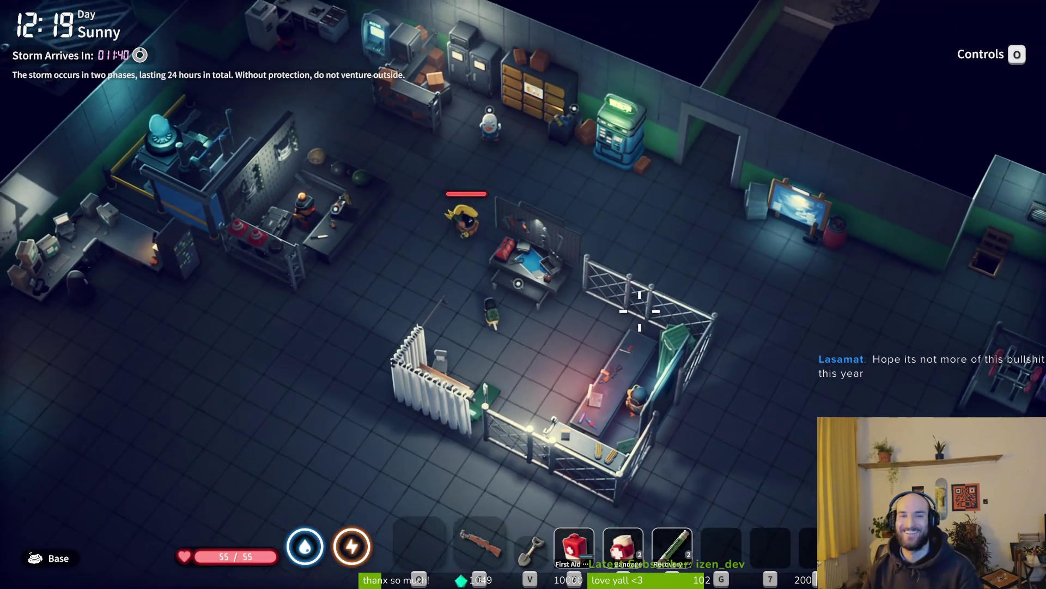
pyautogui.press('d')
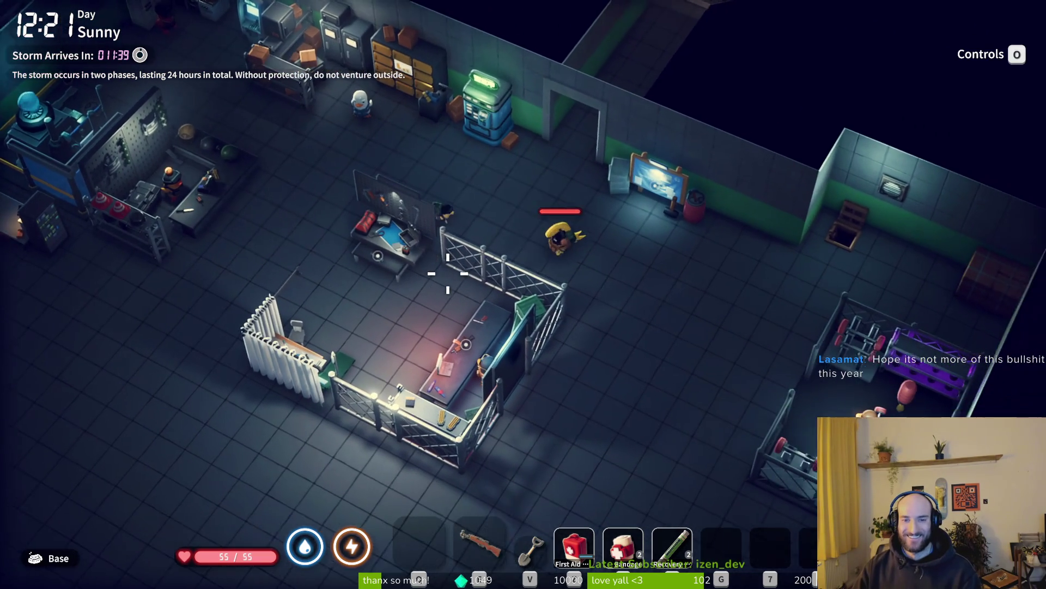
pyautogui.press('f')
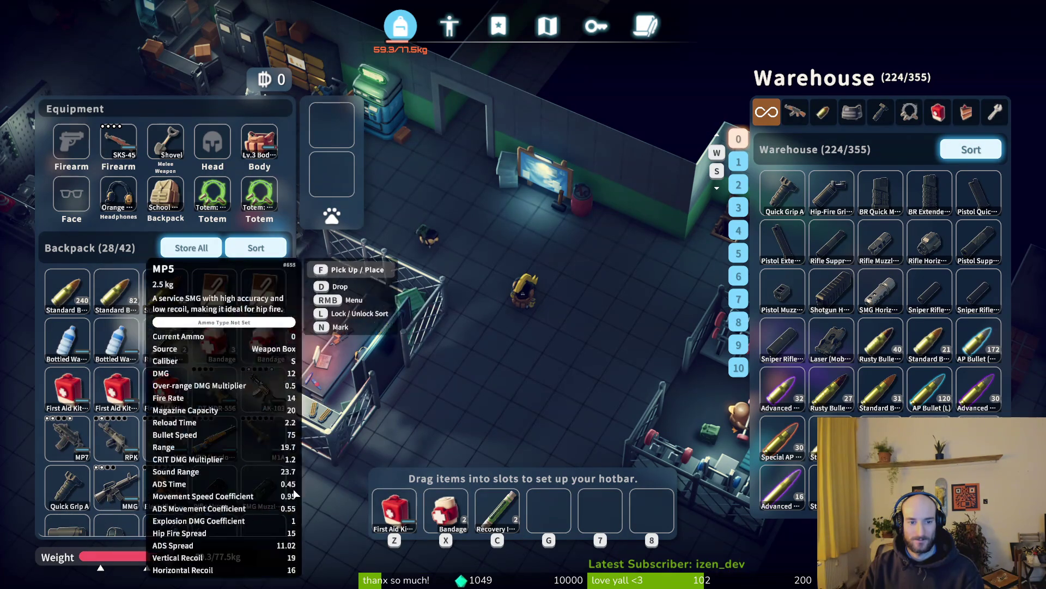
# Step: Mount Quick Grip A and the Control Stock on the AK-103, and try fitting the rapid response laser
pyautogui.click(271, 399)
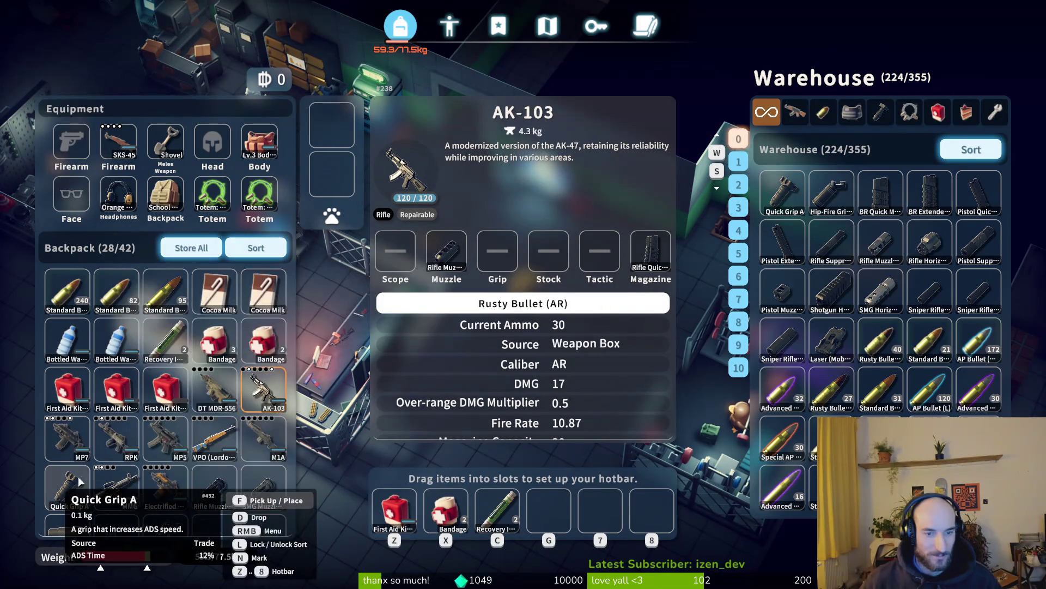
pyautogui.moveTo(79, 480); pyautogui.dragTo(493, 254)
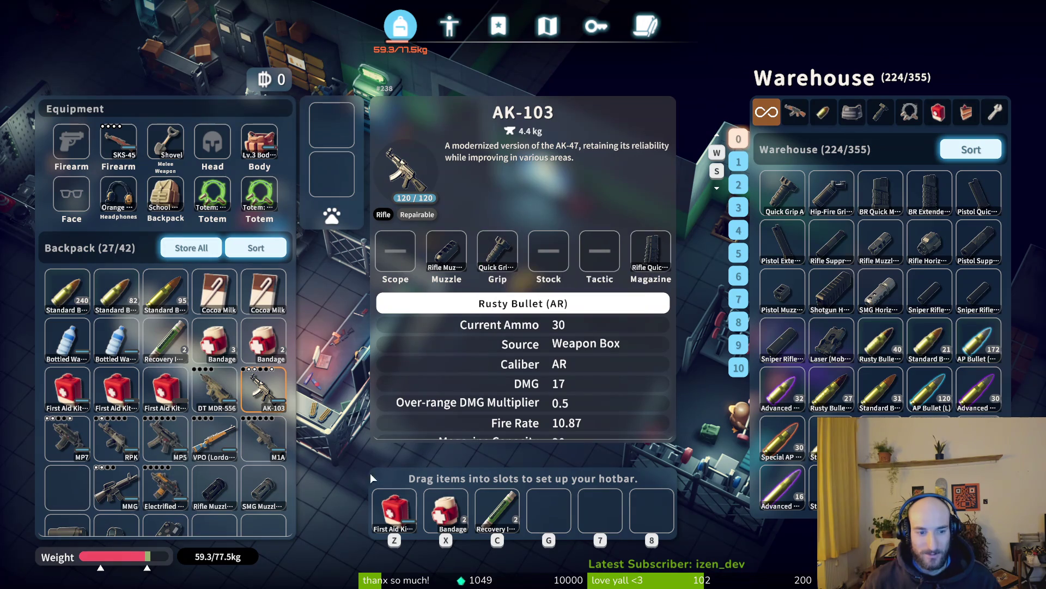
pyautogui.scroll(-1, 164, 479)
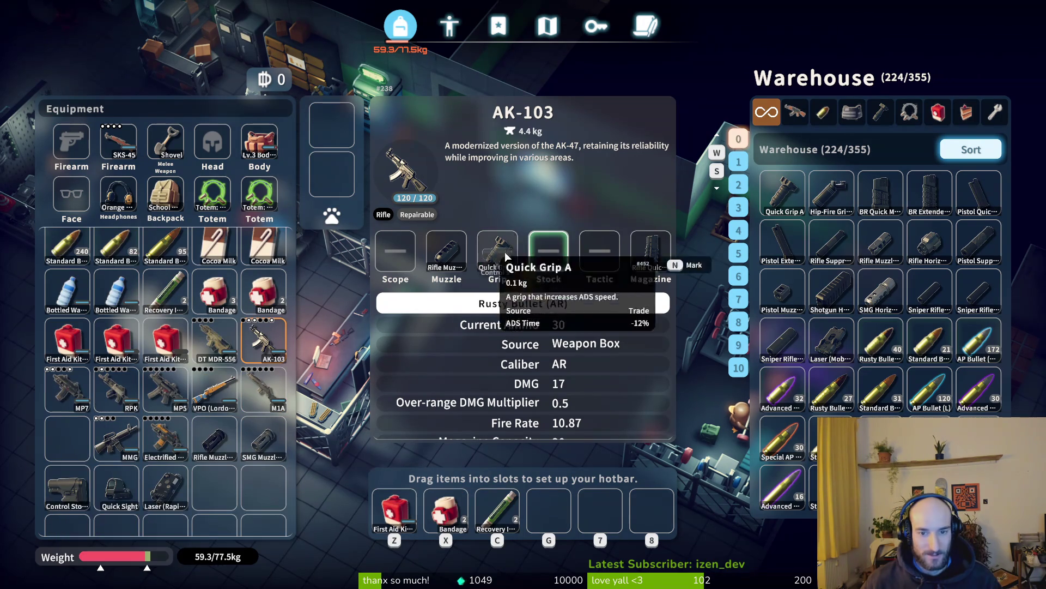
pyautogui.moveTo(506, 255); pyautogui.dragTo(544, 246)
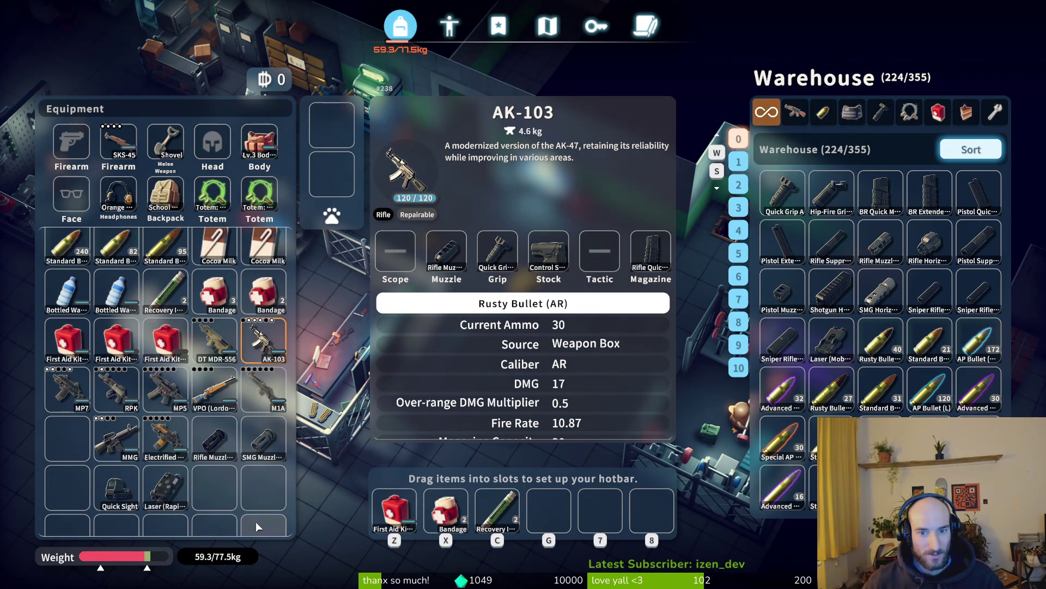
pyautogui.moveTo(163, 490)
pyautogui.mouseDown()
pyautogui.moveTo(212, 496)
pyautogui.moveTo(489, 353)
pyautogui.moveTo(603, 251)
pyautogui.moveTo(515, 336)
pyautogui.moveTo(239, 475)
pyautogui.moveTo(606, 275)
pyautogui.moveTo(163, 488)
pyautogui.mouseUp()
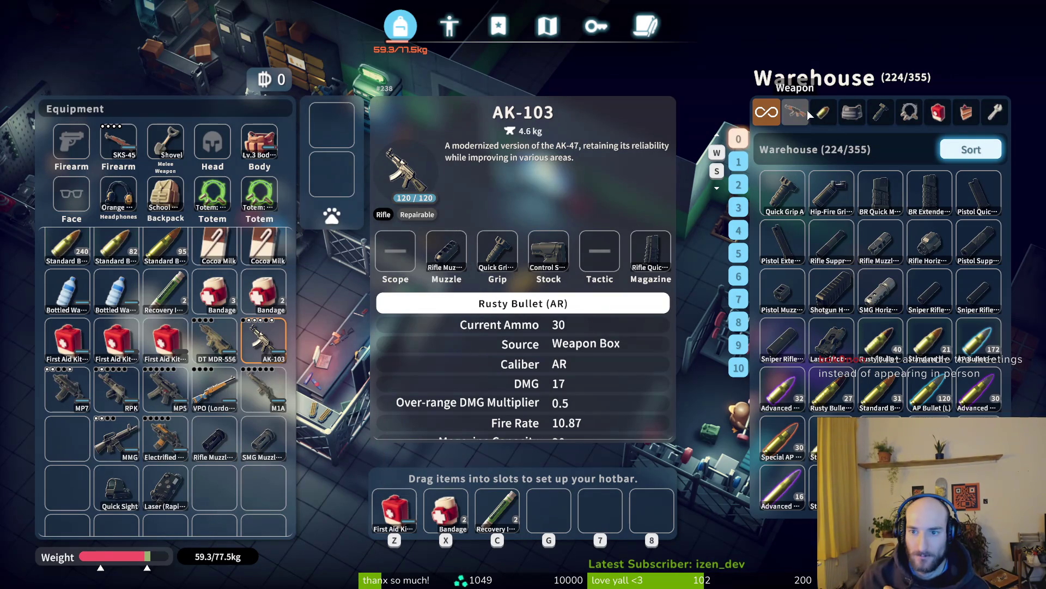
# Step: Compare the Mosin-Nagant, VPO (Lordon Mod) and M1A details, ending on the M1A
pyautogui.click(805, 111)
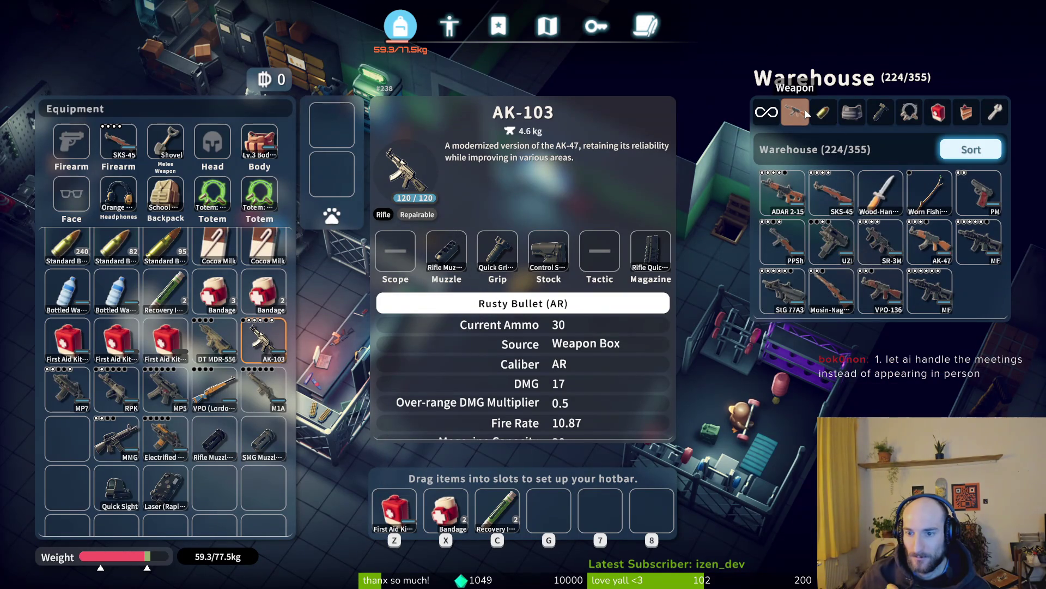
pyautogui.click(821, 296)
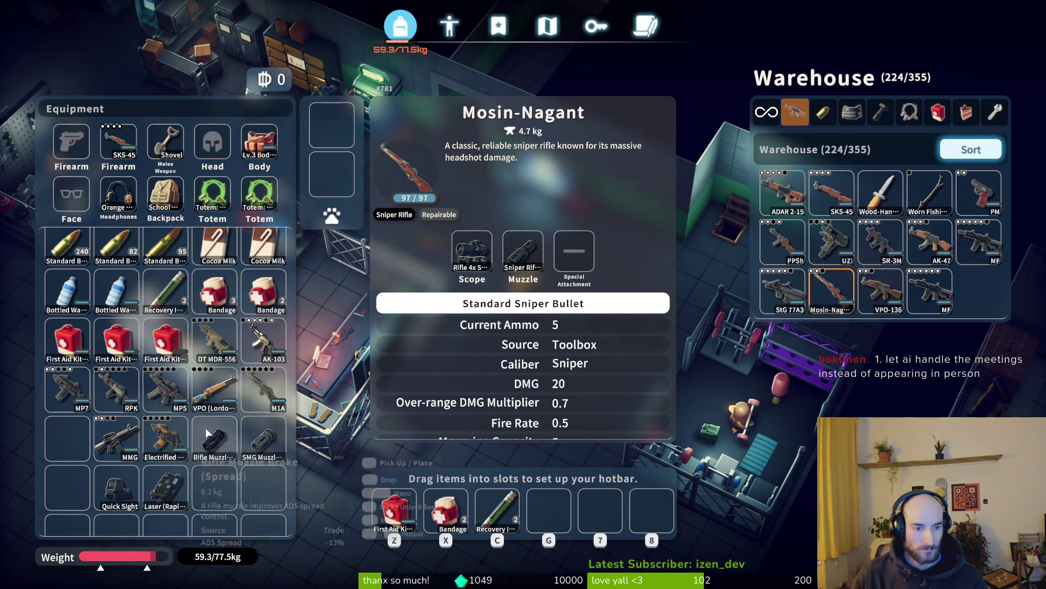
pyautogui.click(216, 391)
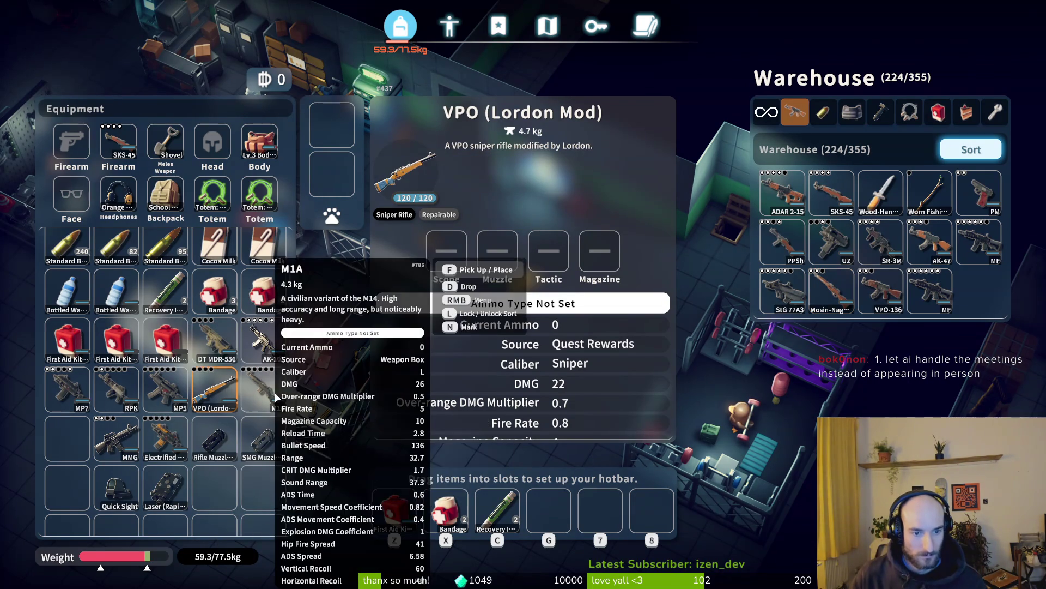
pyautogui.click(263, 390)
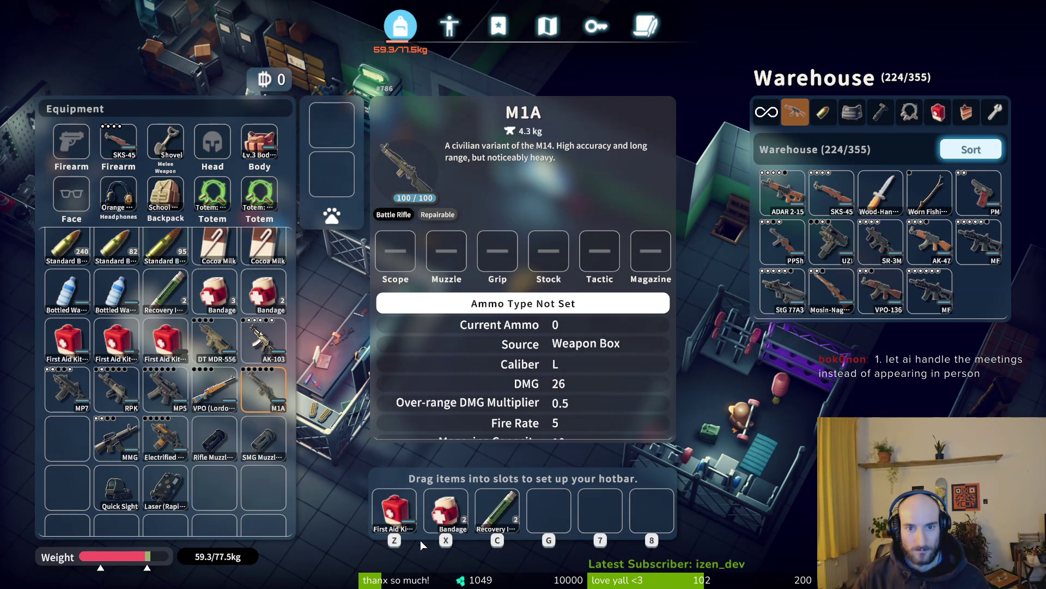
pyautogui.click(215, 394)
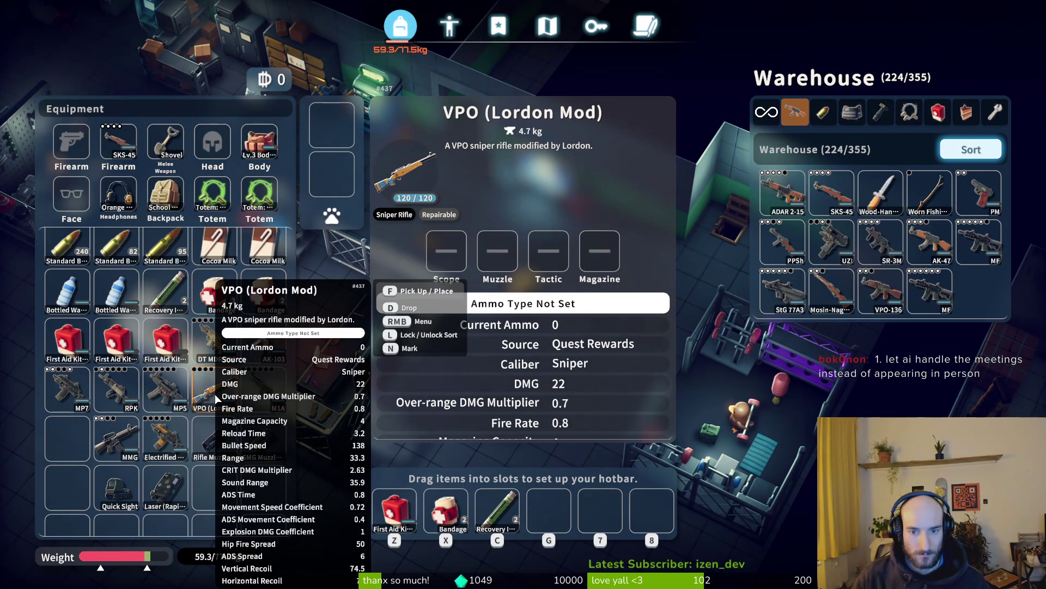
pyautogui.click(248, 391)
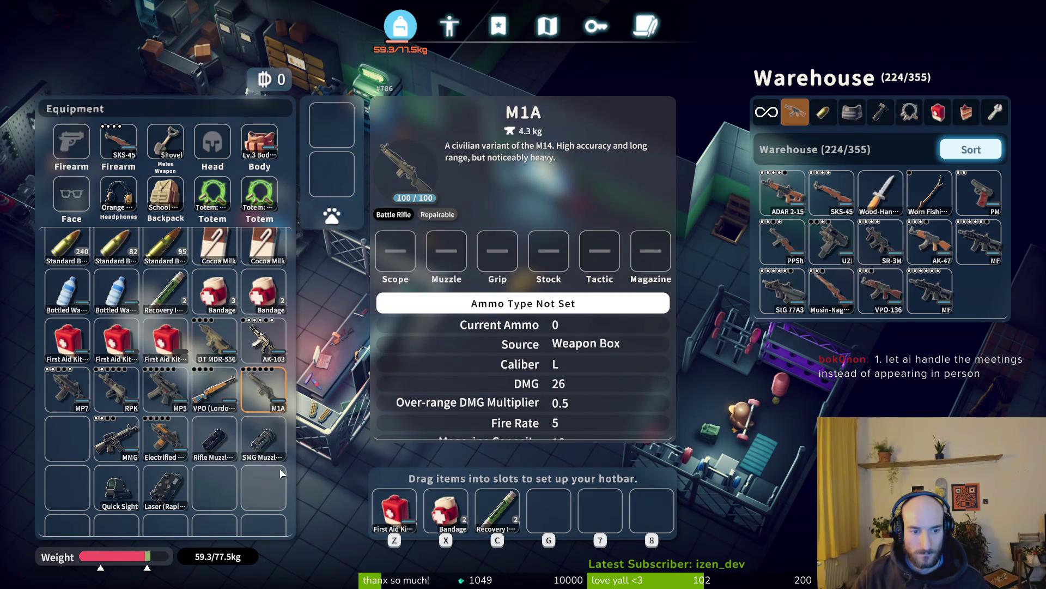
# Step: Mount a sniper rifle muzzle and a Quick Grip from warehouse attachments onto the M1A
pyautogui.click(826, 114)
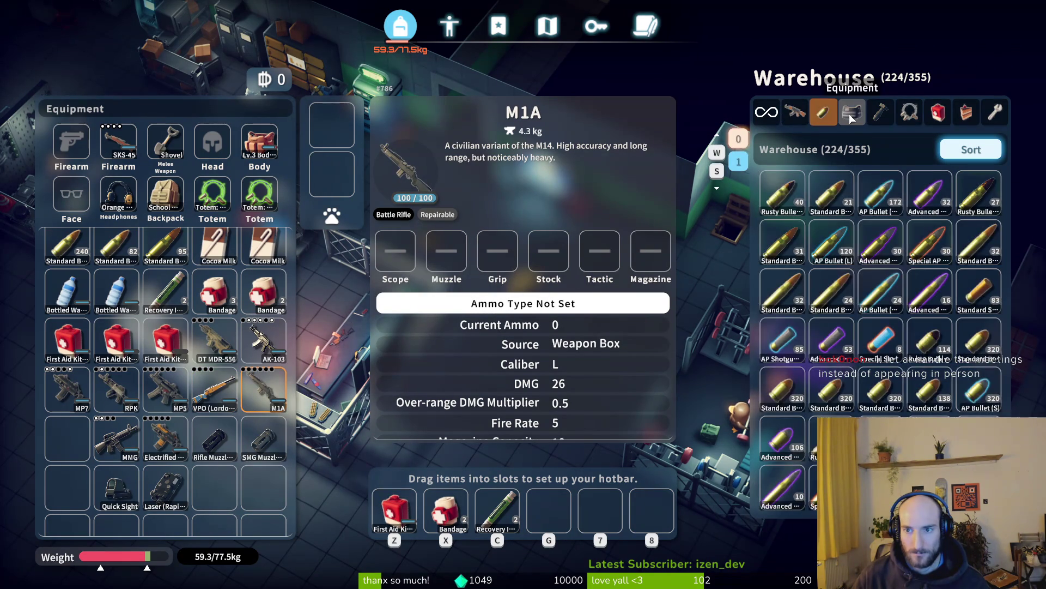
pyautogui.click(879, 114)
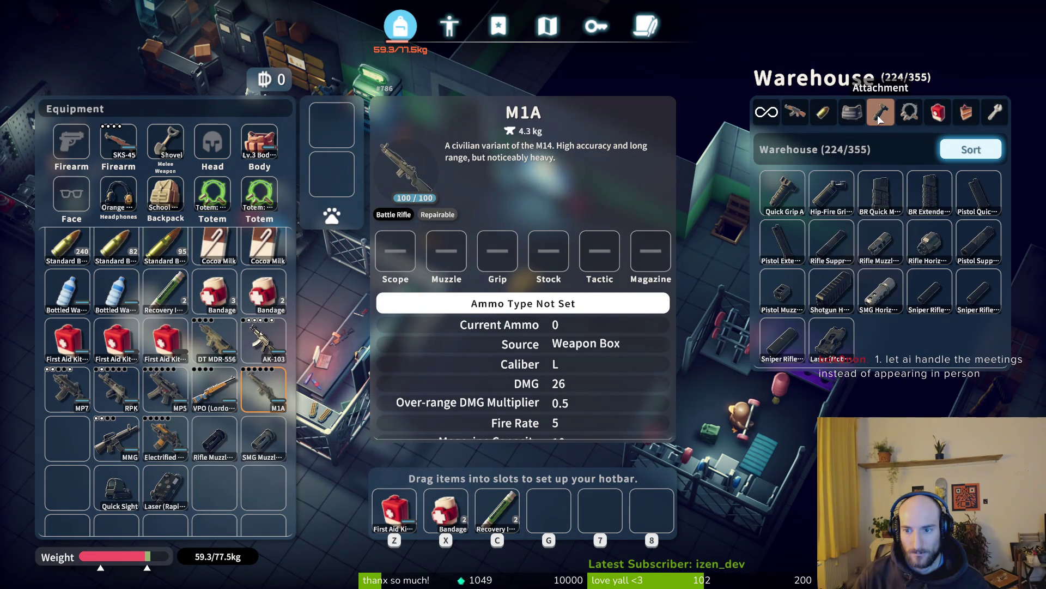
pyautogui.moveTo(930, 292); pyautogui.dragTo(449, 359)
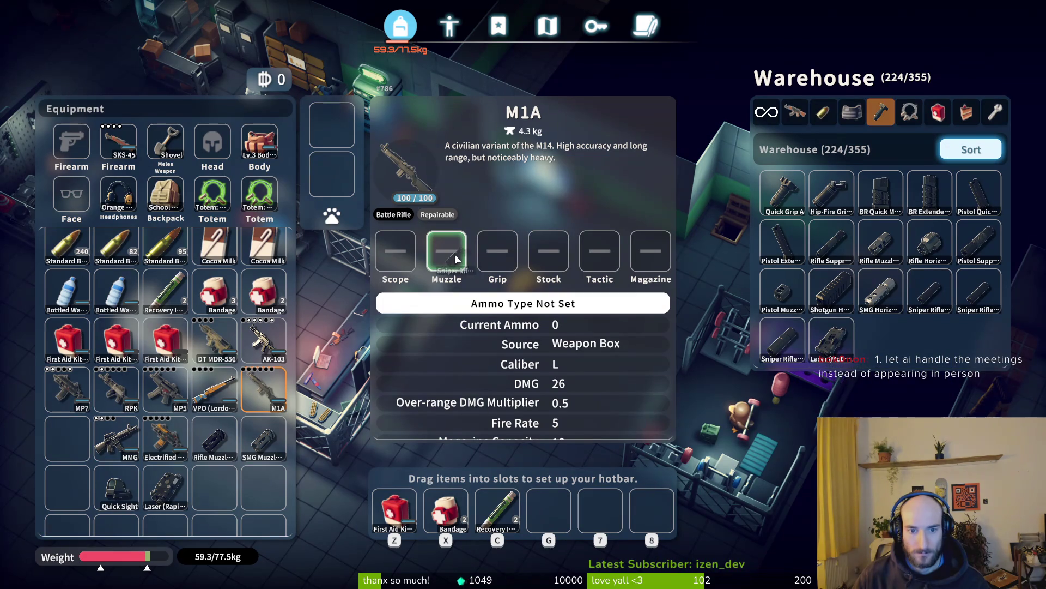
pyautogui.moveTo(449, 253); pyautogui.dragTo(449, 254)
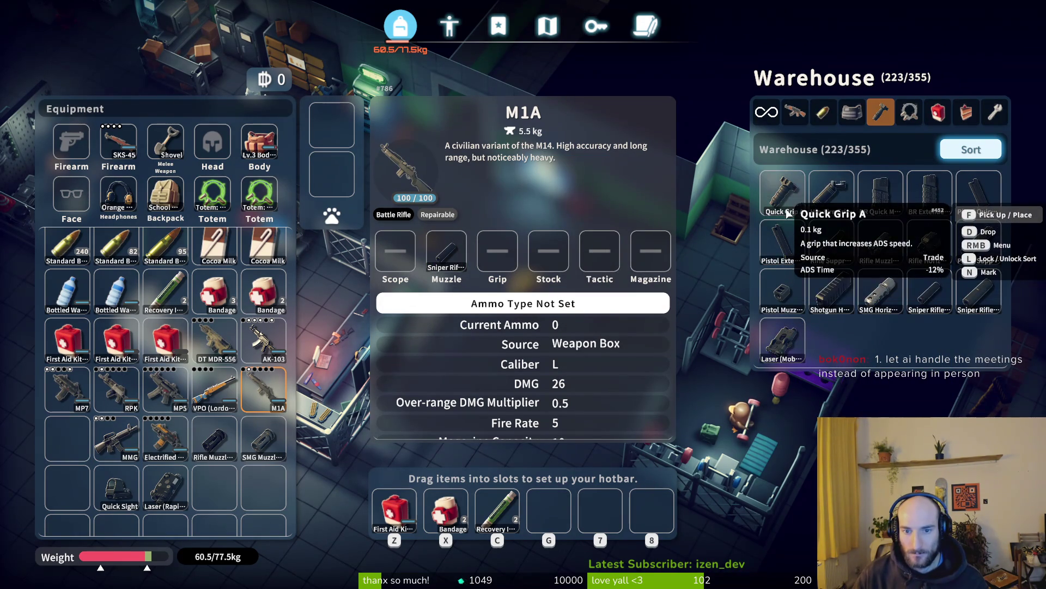
pyautogui.moveTo(783, 196); pyautogui.dragTo(495, 256)
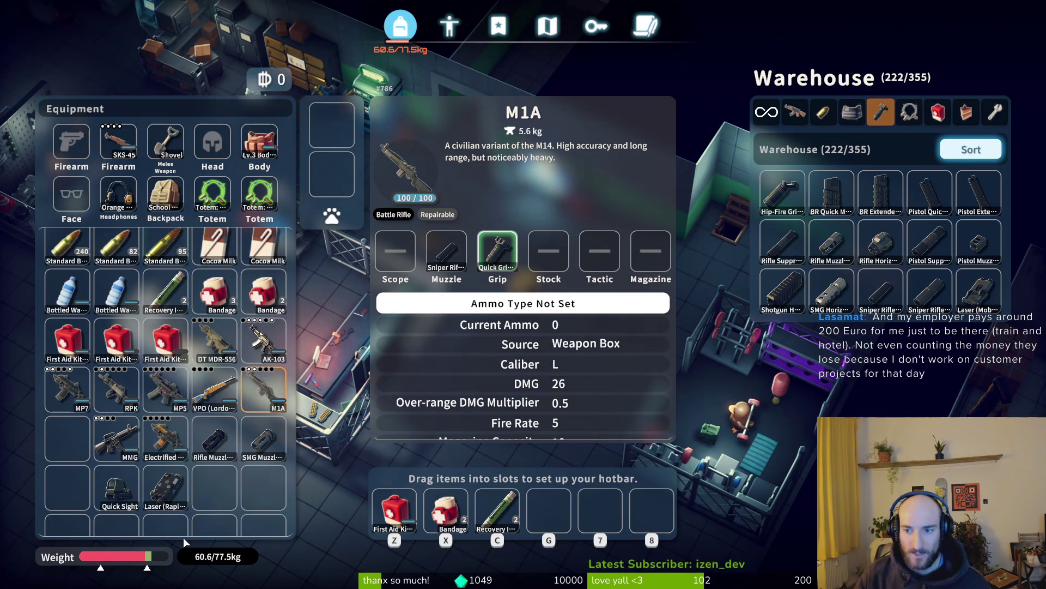
# Step: Close the inventory, walk around the fence to Xavier and open his shop
pyautogui.press('Tab')
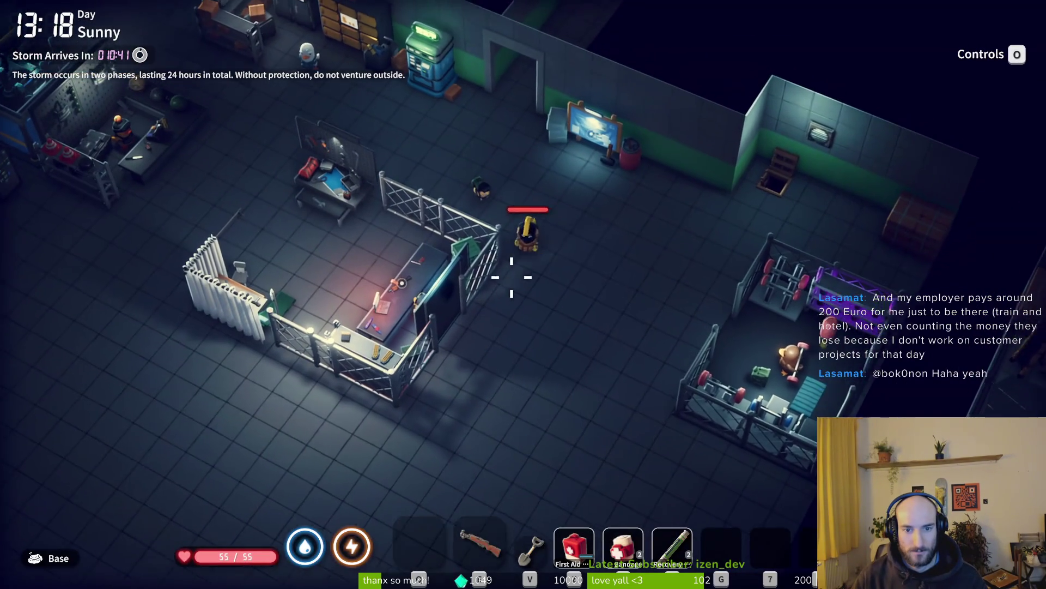
pyautogui.press('s')
pyautogui.press('a')
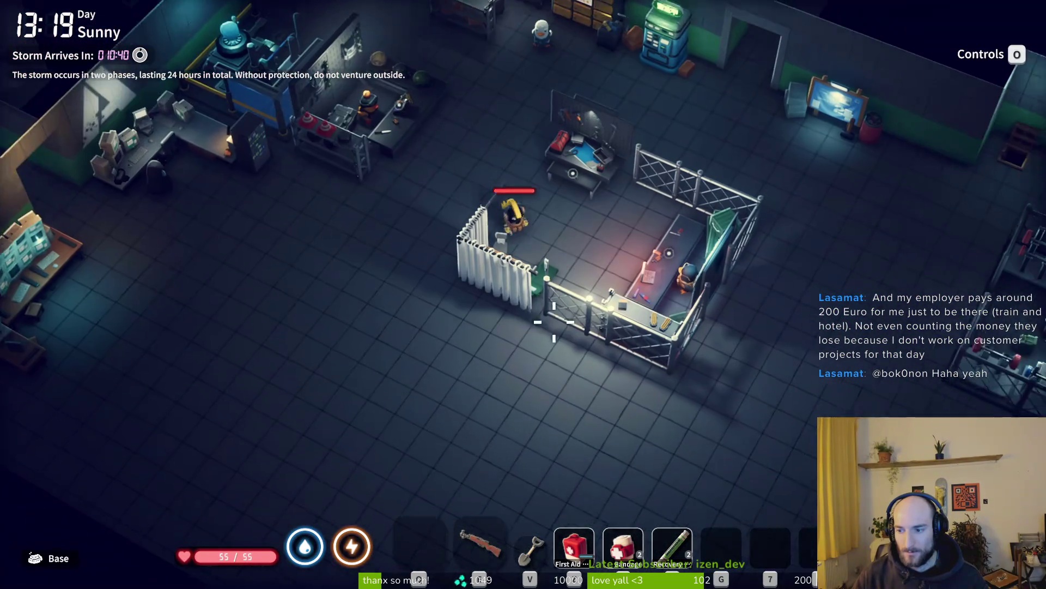
pyautogui.press('w')
pyautogui.press('d')
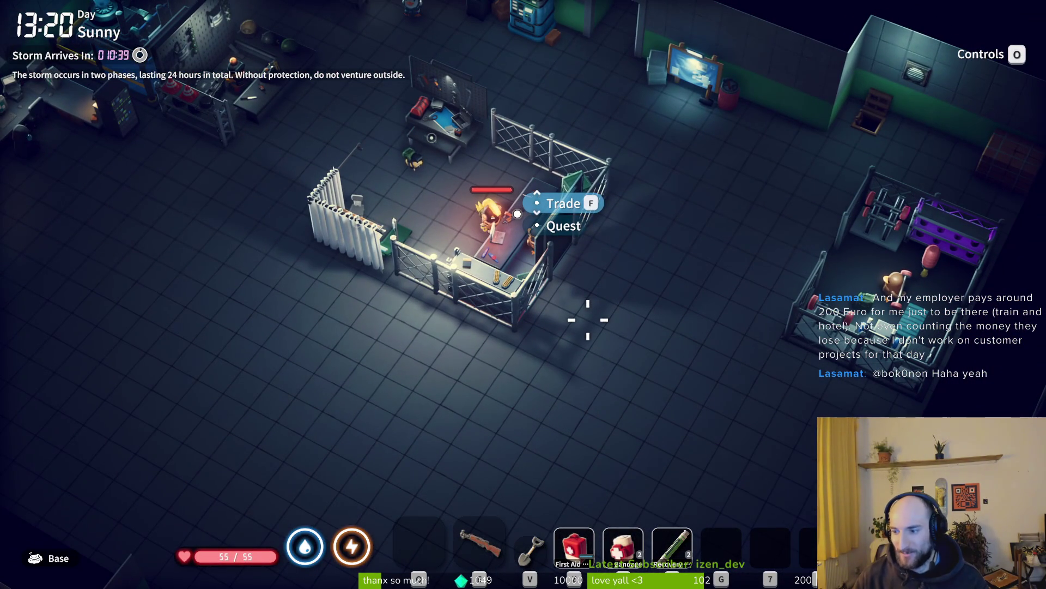
pyautogui.press('f')
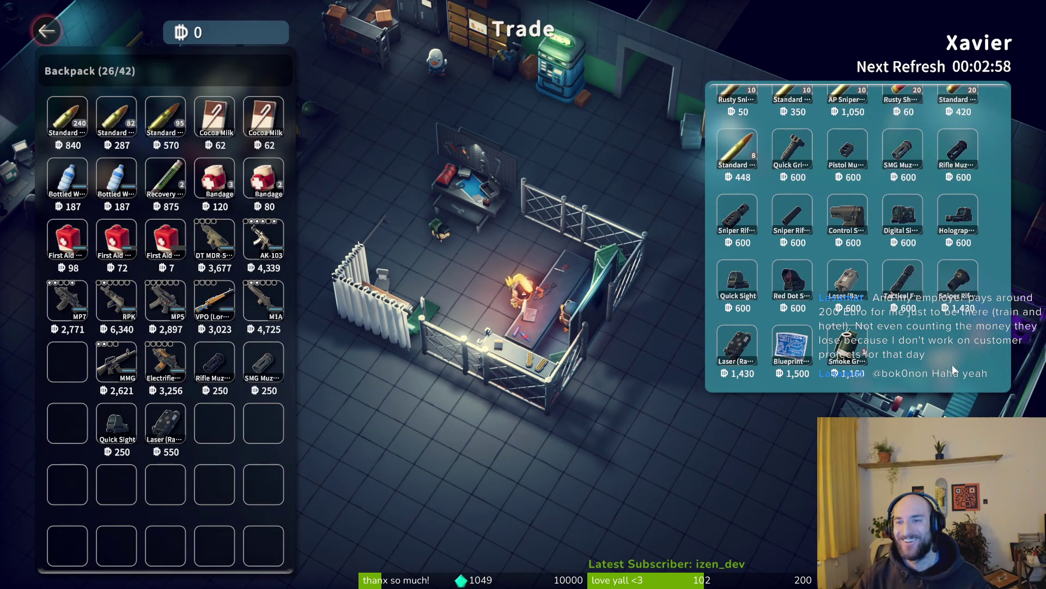
# Step: Buy the Control Stock and Quick Grip A from Xavier's stock
pyautogui.scroll(1, 951, 349)
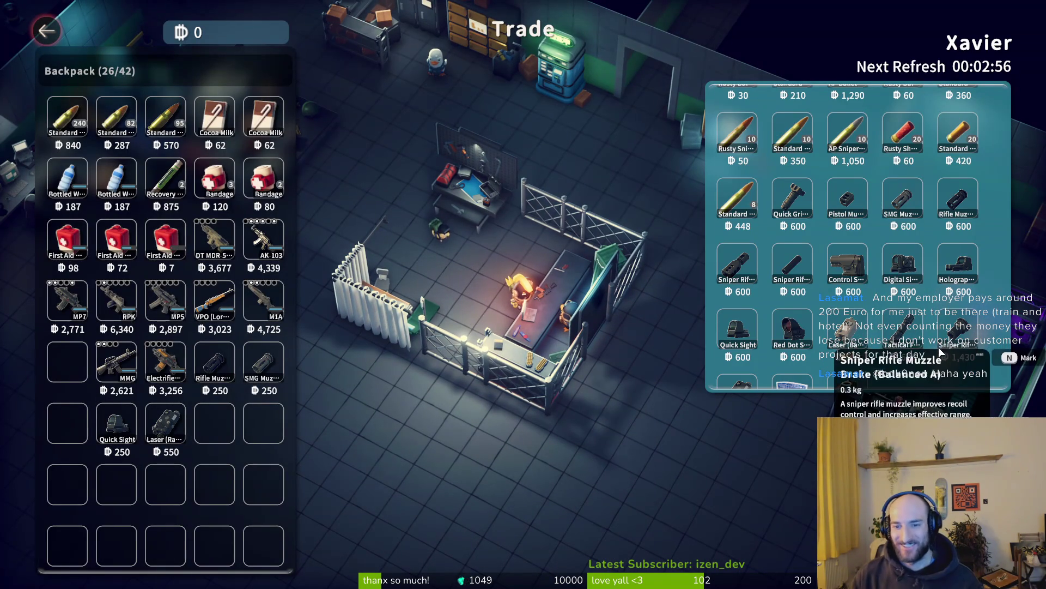
pyautogui.scroll(-1, 939, 347)
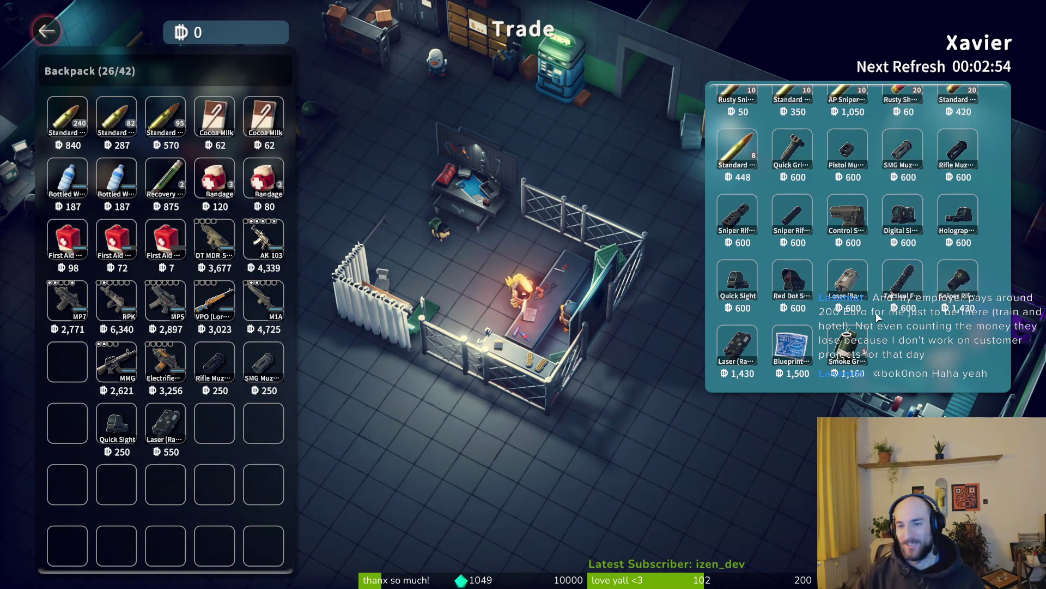
pyautogui.scroll(3, 876, 313)
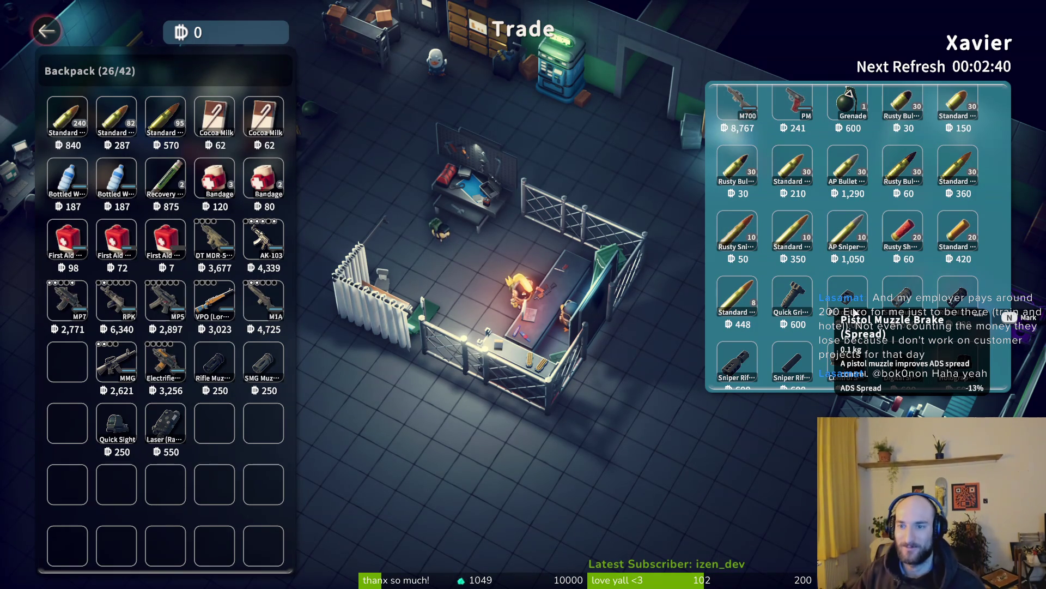
pyautogui.scroll(-3, 867, 327)
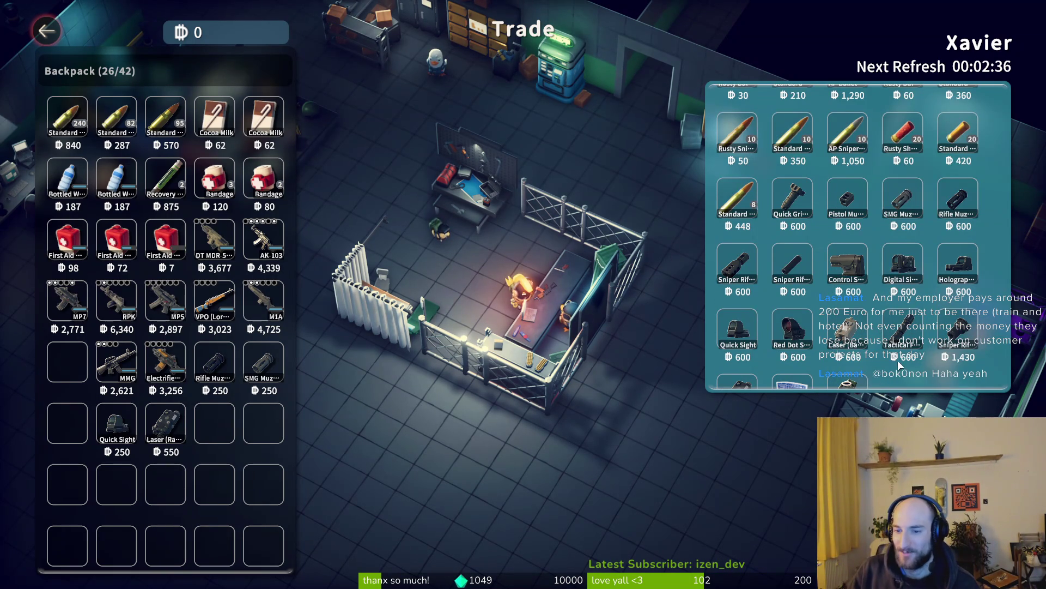
pyautogui.scroll(-2, 898, 361)
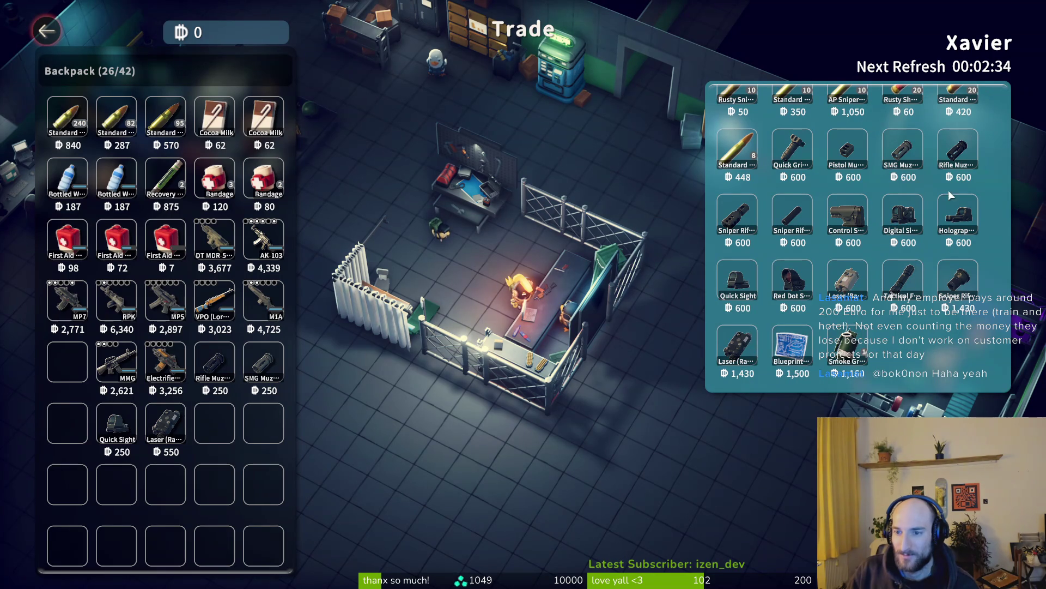
pyautogui.click(848, 221)
pyautogui.press('f')
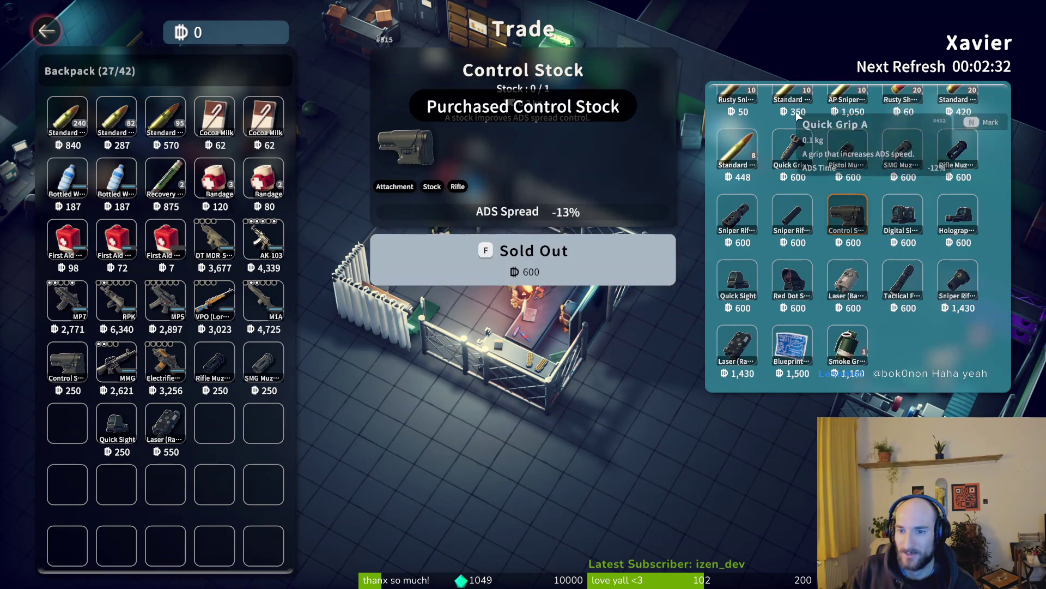
pyautogui.click(792, 151)
pyautogui.press('f')
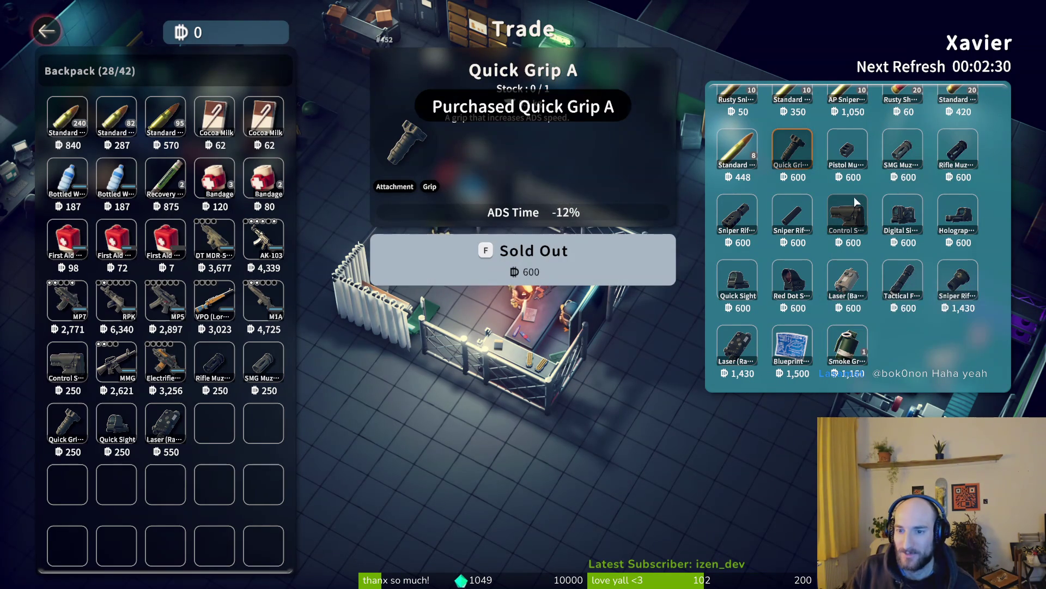
pyautogui.click(848, 224)
# Step: Buy the Sniper Rifle Muzzle Brake (Spread), then bring up the inventory and warehouse
pyautogui.press('Escape')
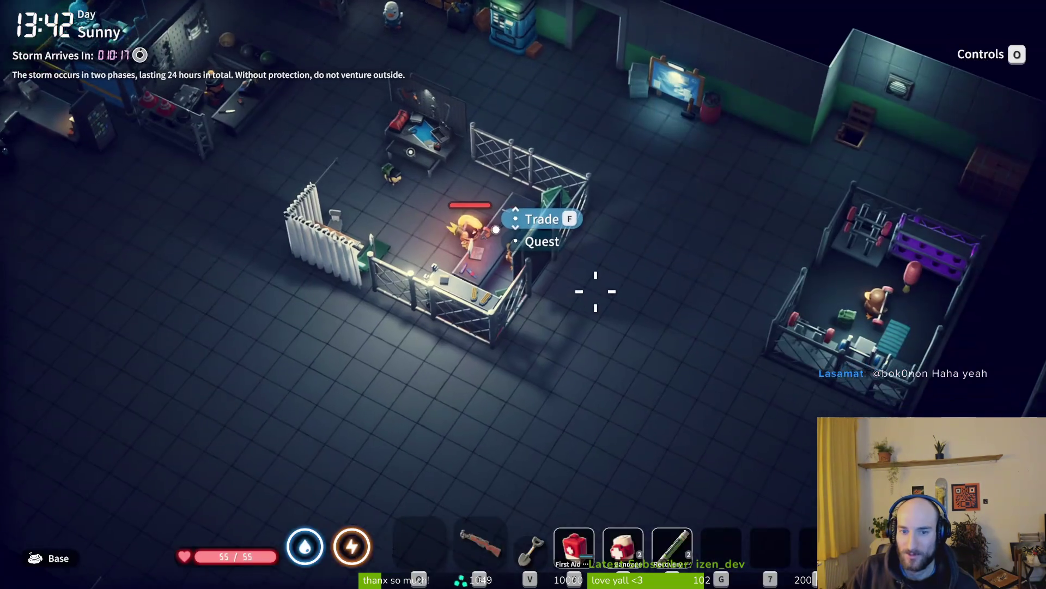
pyautogui.press('f')
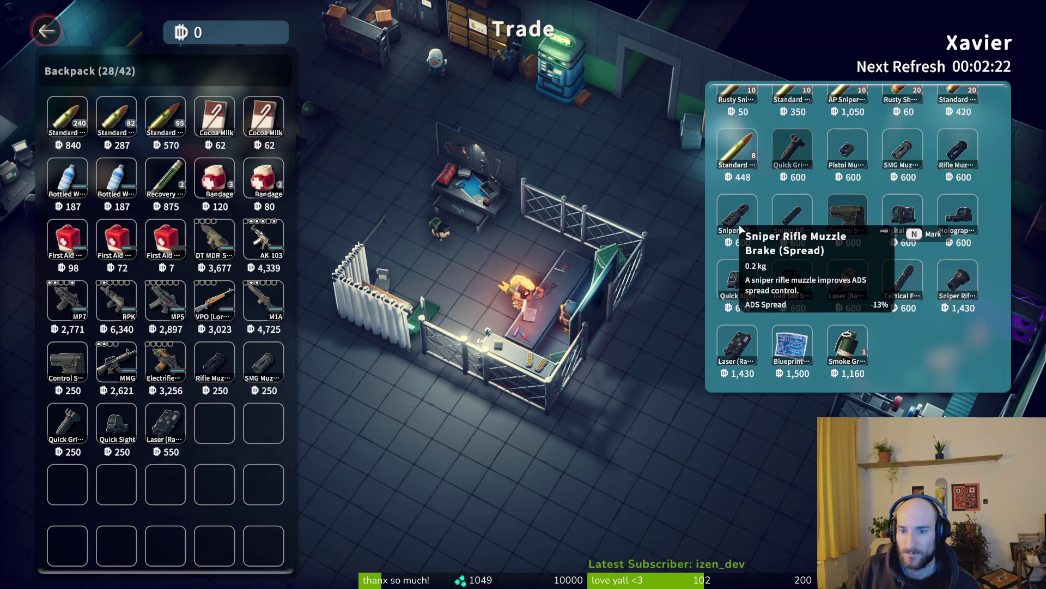
pyautogui.press('Escape')
pyautogui.press('Tab')
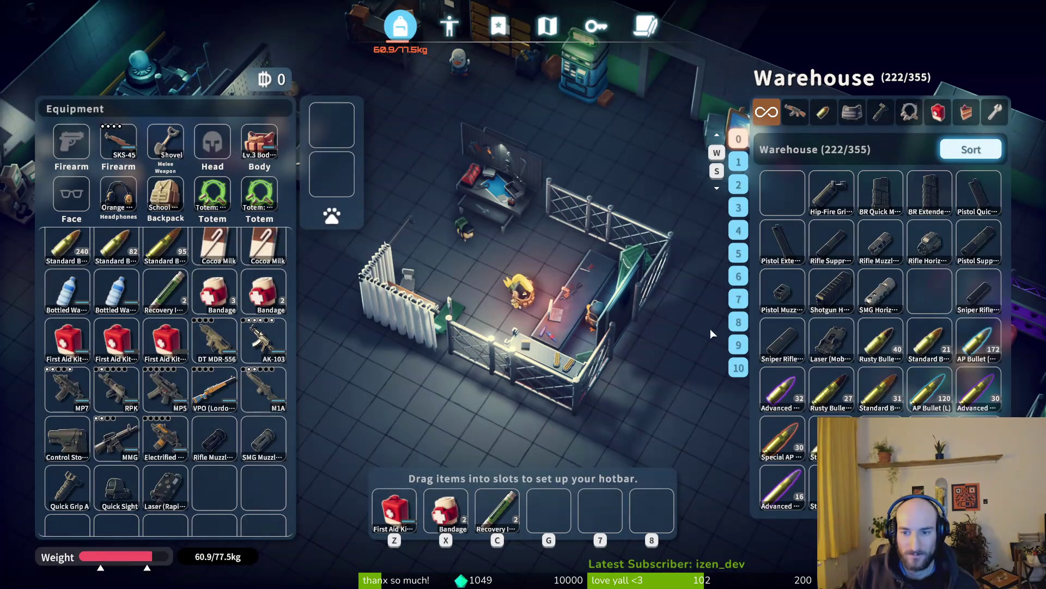
pyautogui.press('Tab')
pyautogui.press('e')
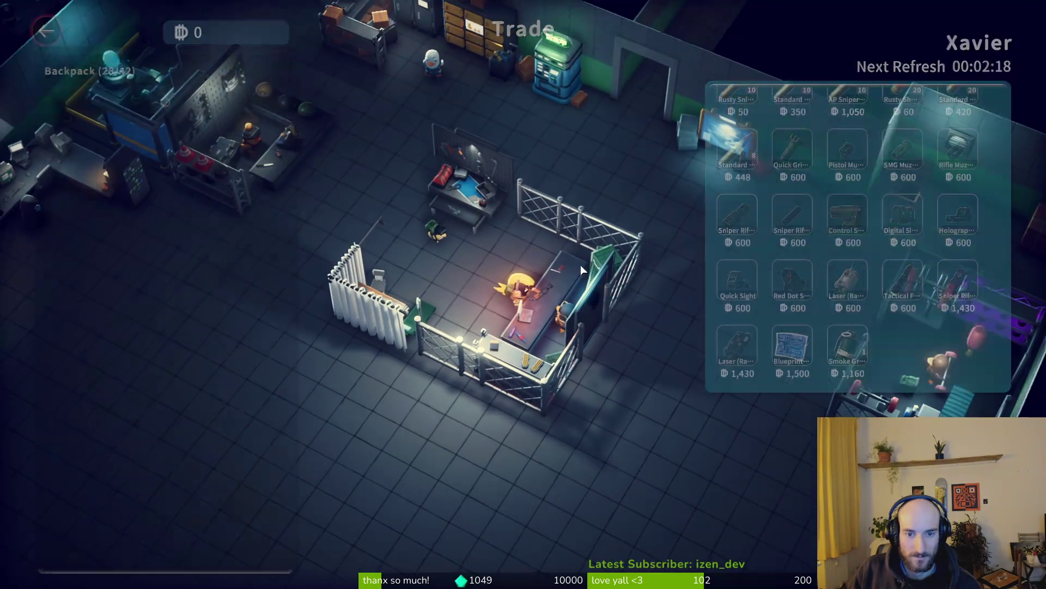
pyautogui.click(741, 211)
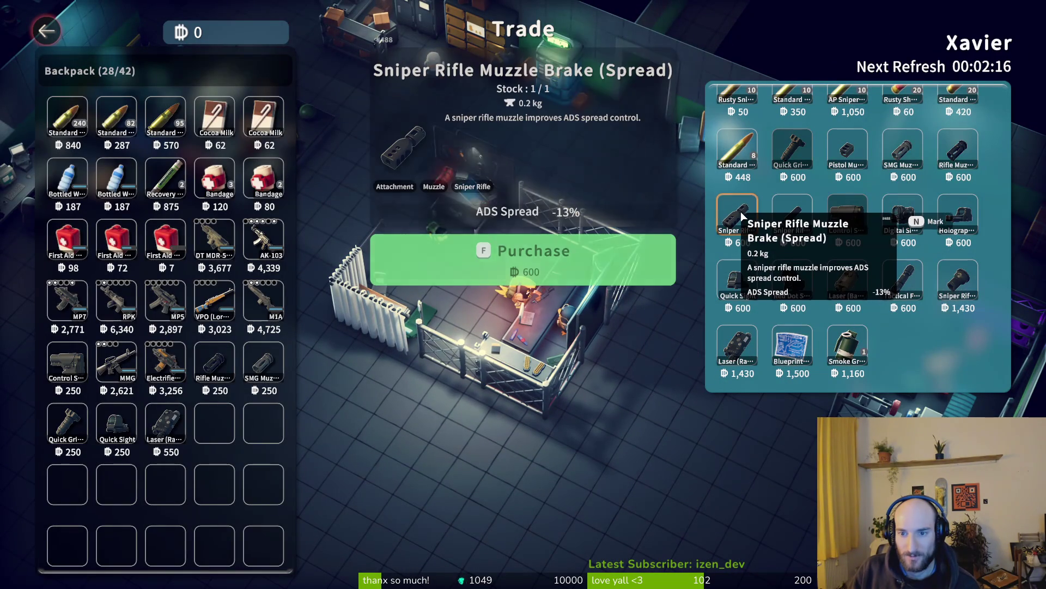
pyautogui.click(741, 211)
pyautogui.press('Escape')
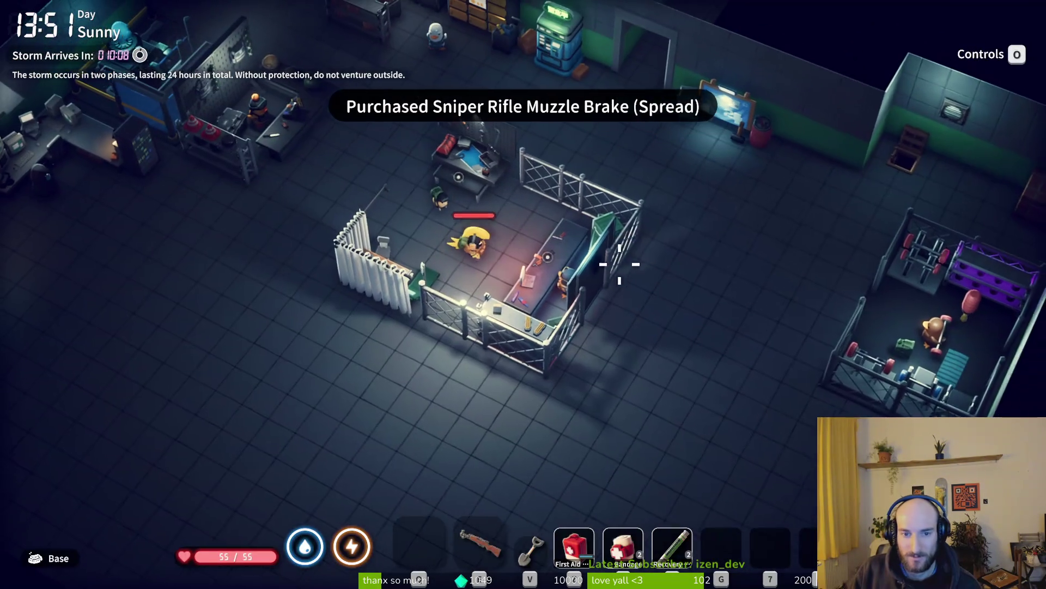
pyautogui.press('Tab')
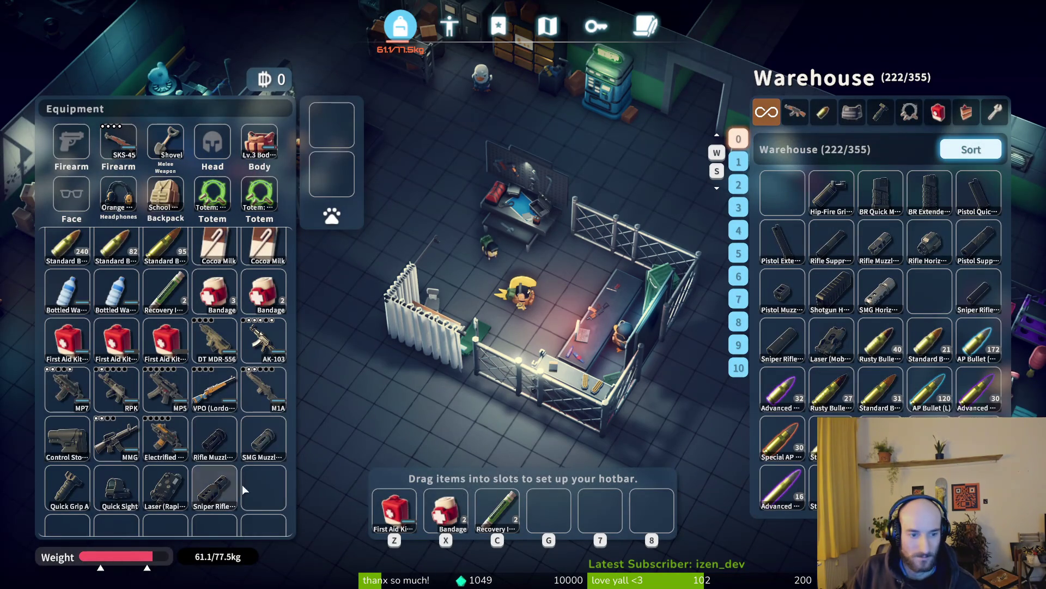
# Step: Fit the sniper muzzle and Laser (Rapid) onto the VPO, and store the DT MDR-556 in the warehouse
pyautogui.moveTo(214, 390); pyautogui.dragTo(214, 390)
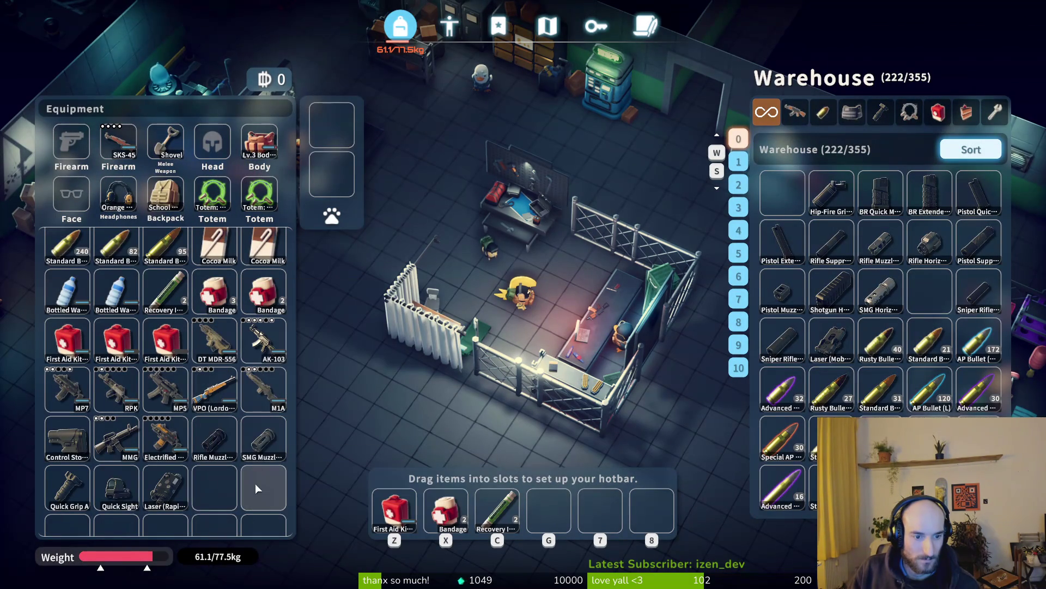
pyautogui.moveTo(168, 505); pyautogui.dragTo(217, 387)
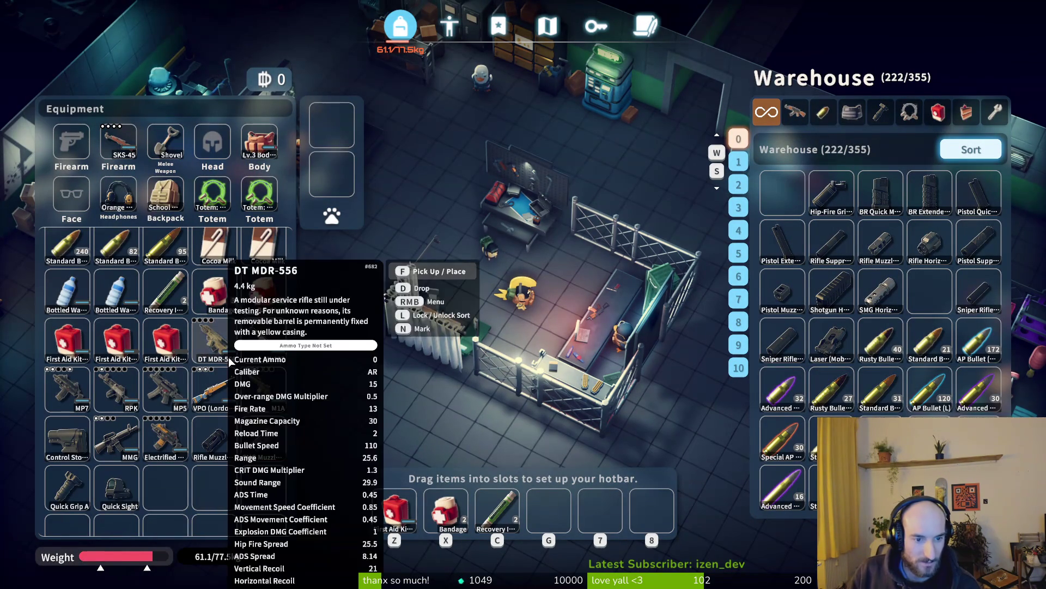
pyautogui.click(212, 397)
pyautogui.press('Tab')
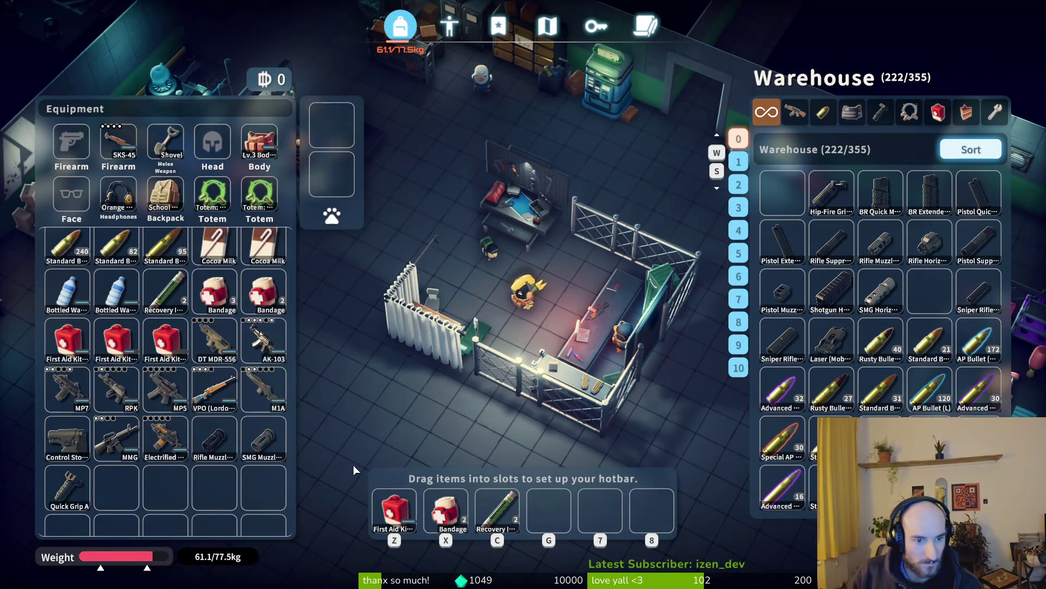
pyautogui.moveTo(214, 339); pyautogui.dragTo(172, 504)
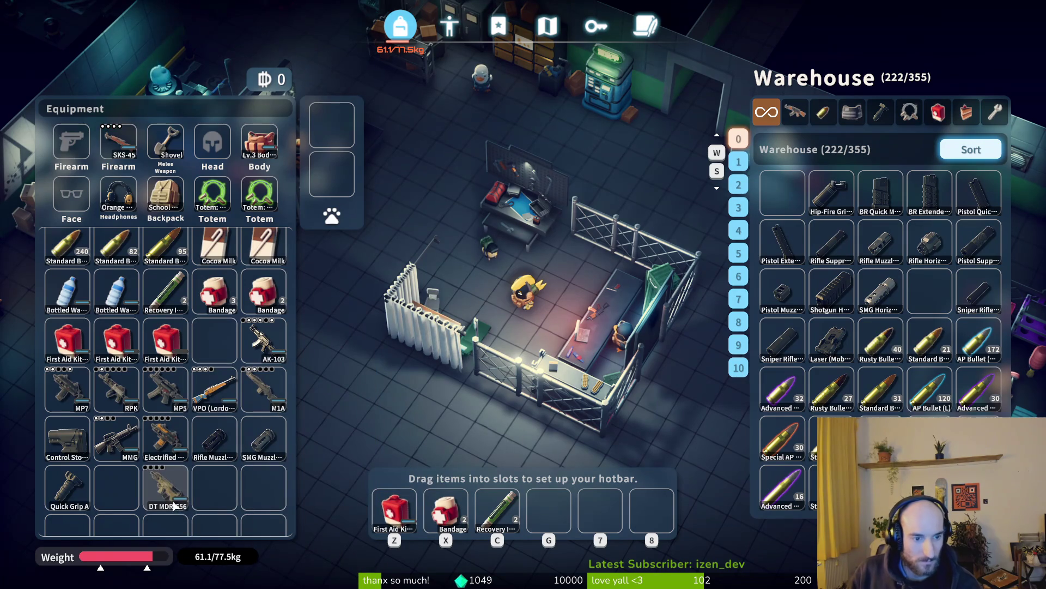
pyautogui.keyDown('shift'); pyautogui.click(172, 505); pyautogui.keyUp('shift')
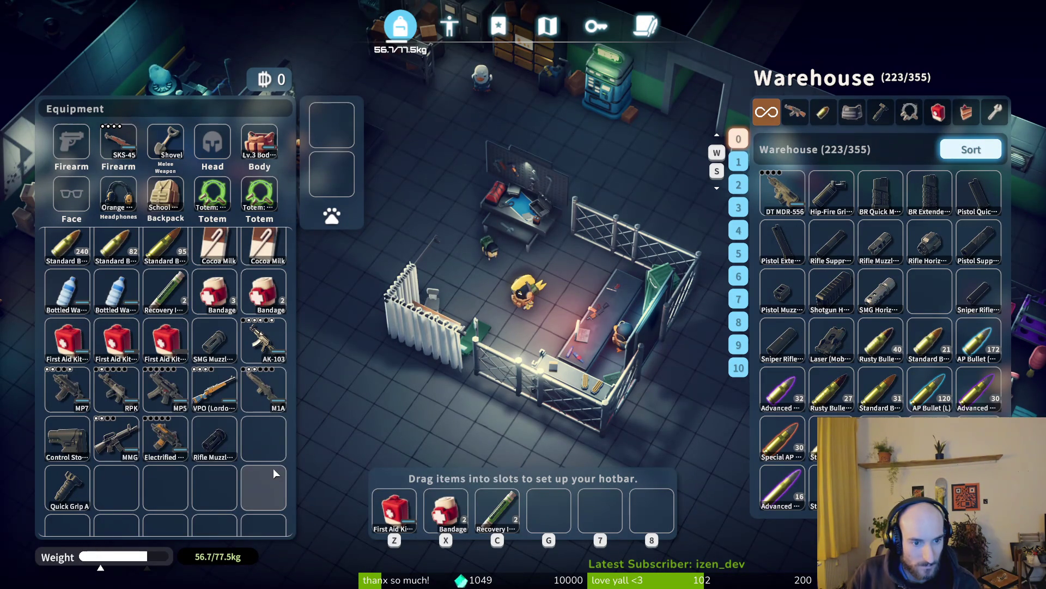
# Step: Fit the SMG muzzle on the MP5, plus Quick Grip A, Control Stock and spread muzzle brake on other guns
pyautogui.moveTo(231, 359)
pyautogui.mouseDown()
pyautogui.moveTo(171, 408)
pyautogui.moveTo(159, 387)
pyautogui.mouseUp()
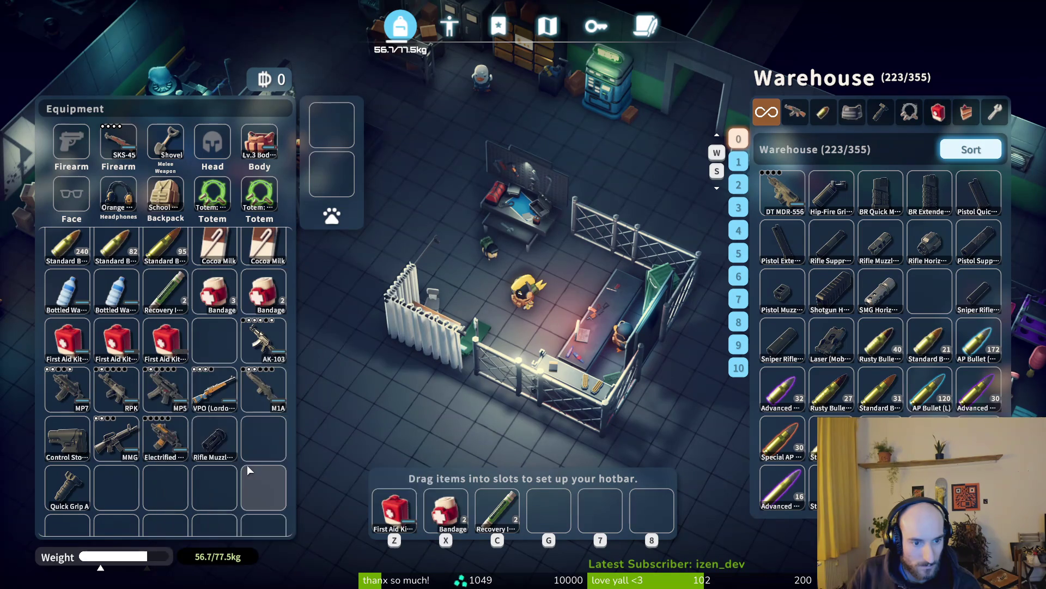
pyautogui.moveTo(67, 487); pyautogui.dragTo(173, 423)
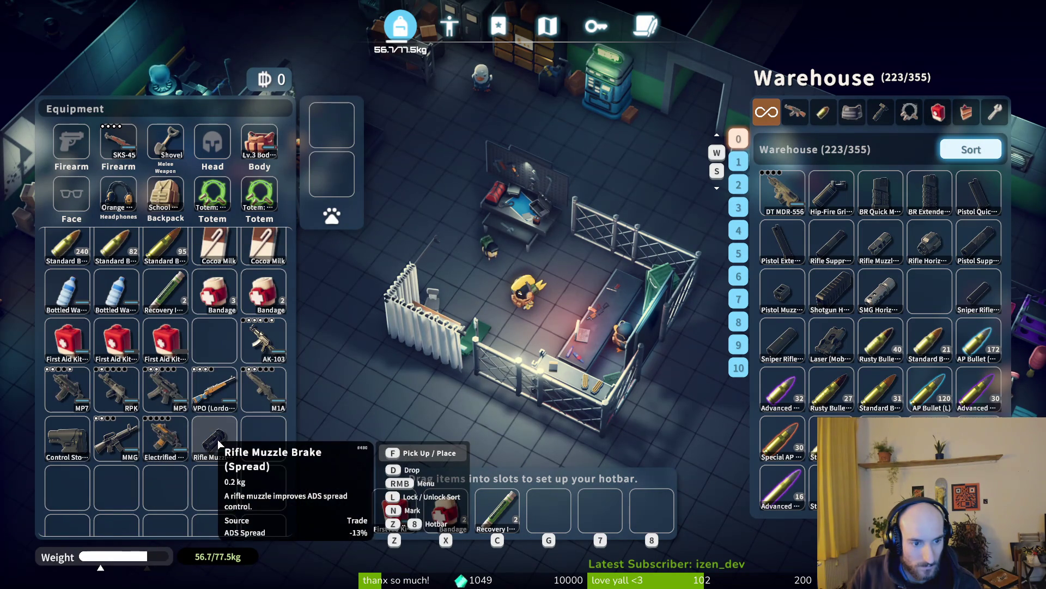
pyautogui.moveTo(67, 439); pyautogui.dragTo(162, 397)
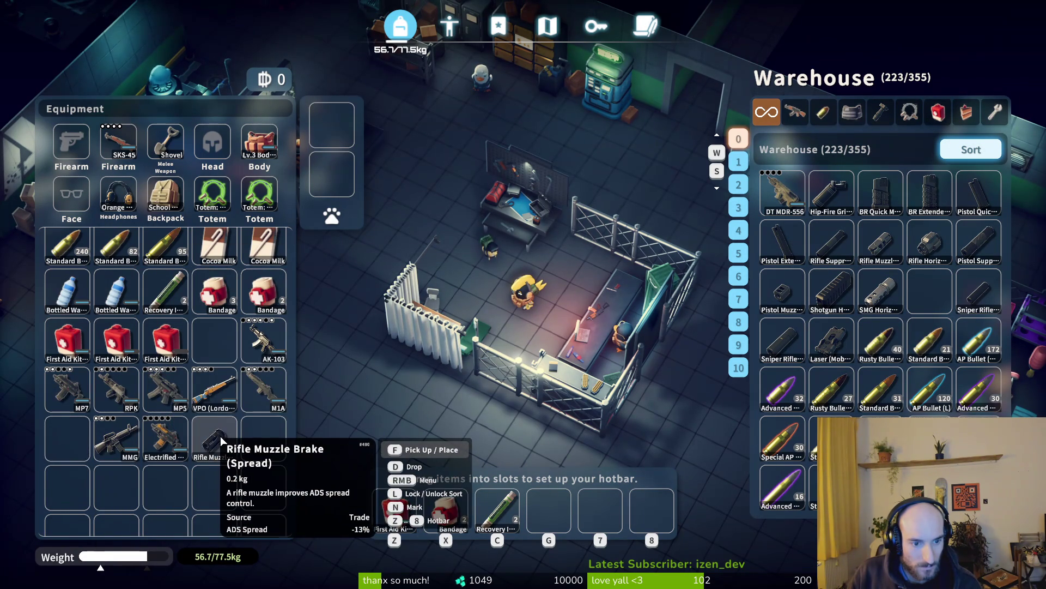
pyautogui.moveTo(221, 436)
pyautogui.mouseDown()
pyautogui.moveTo(260, 388)
pyautogui.moveTo(257, 343)
pyautogui.mouseUp()
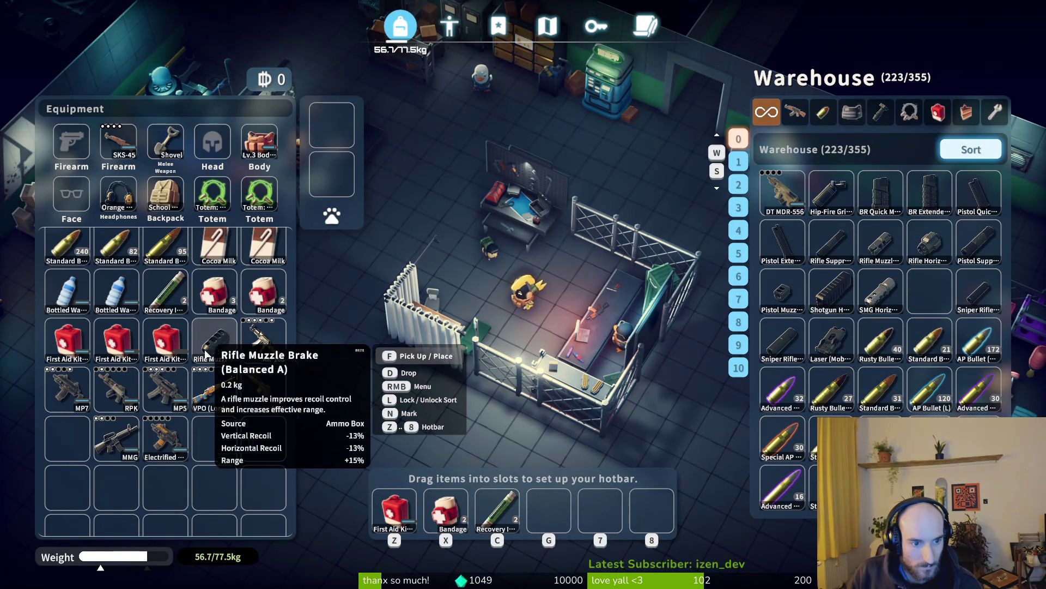
pyautogui.click(112, 393)
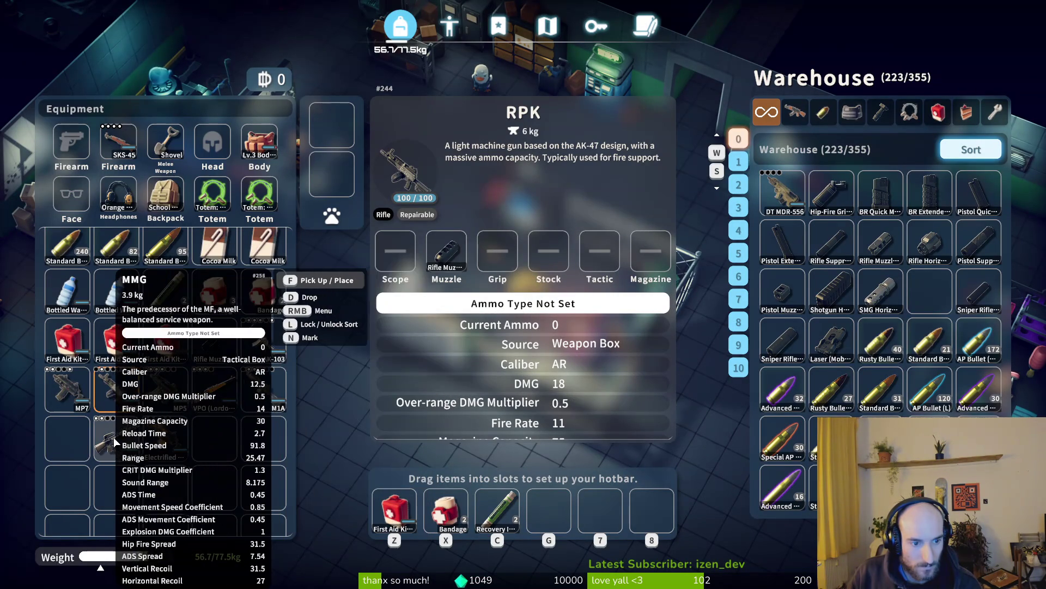
# Step: Swap the M1A's muzzle brake for the Sniper Rifle Suppressor
pyautogui.click(112, 437)
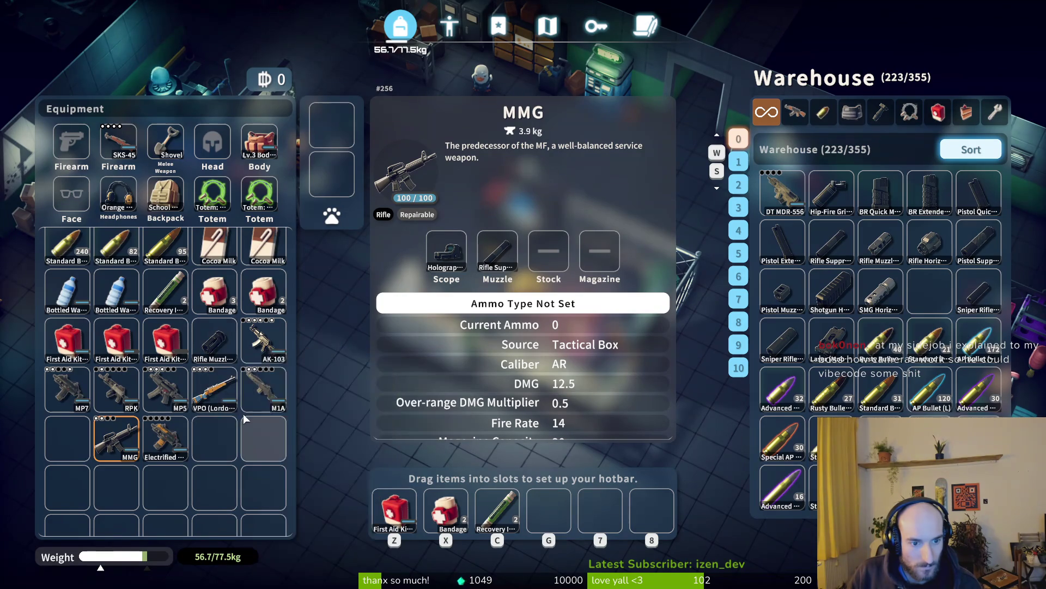
pyautogui.click(266, 402)
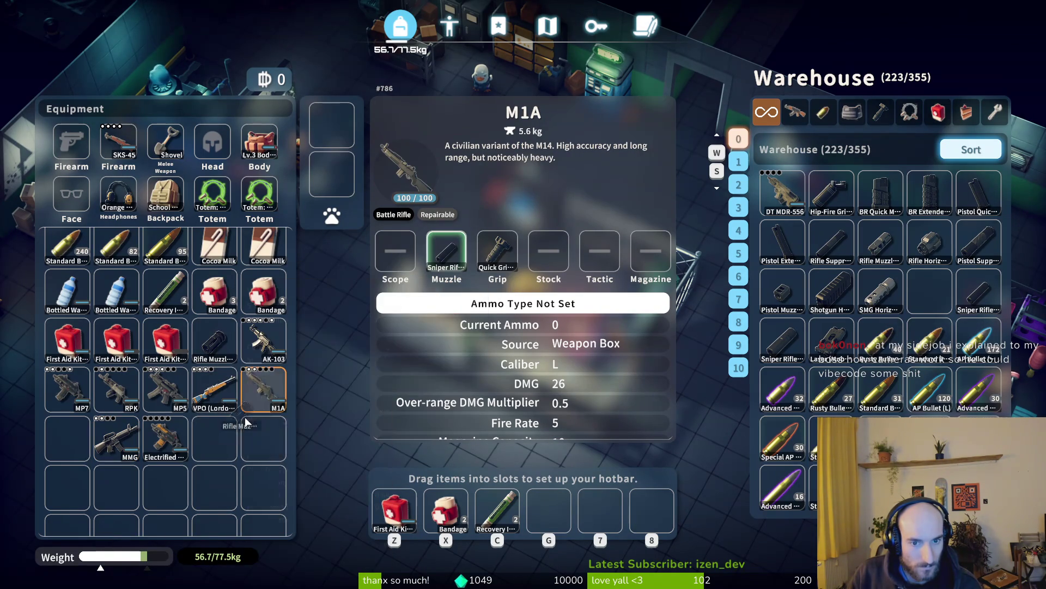
pyautogui.moveTo(214, 342)
pyautogui.mouseDown()
pyautogui.moveTo(250, 430)
pyautogui.moveTo(459, 244)
pyautogui.moveTo(453, 259)
pyautogui.mouseUp()
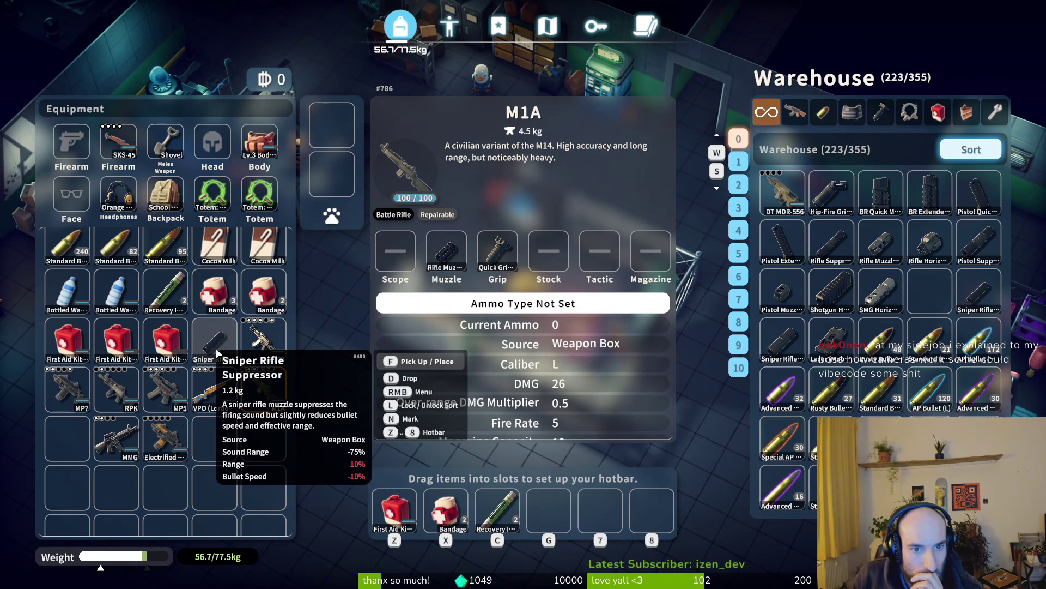
pyautogui.moveTo(216, 348); pyautogui.dragTo(445, 248)
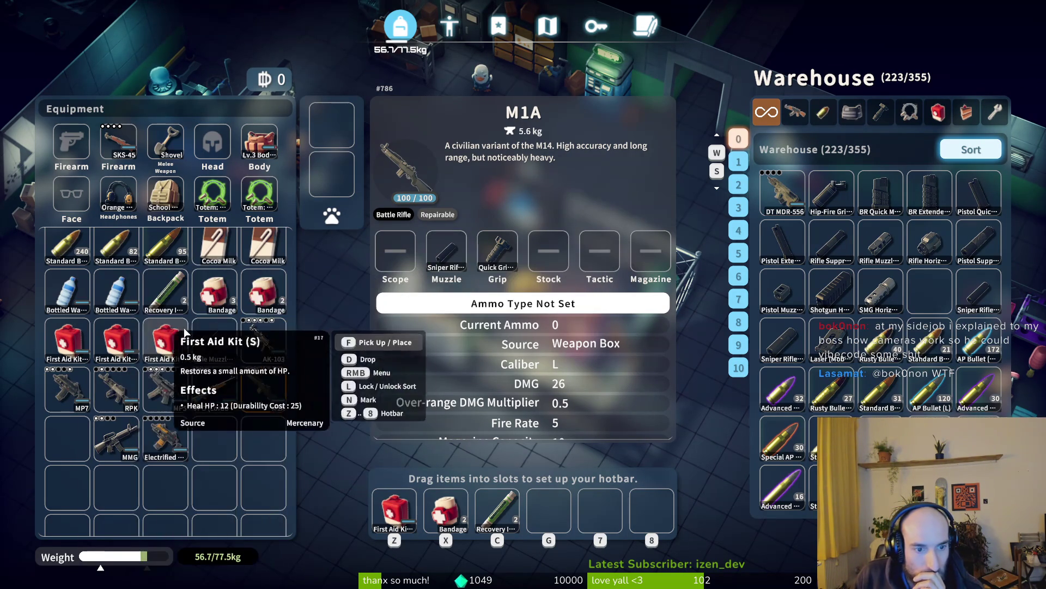
pyautogui.click(215, 388)
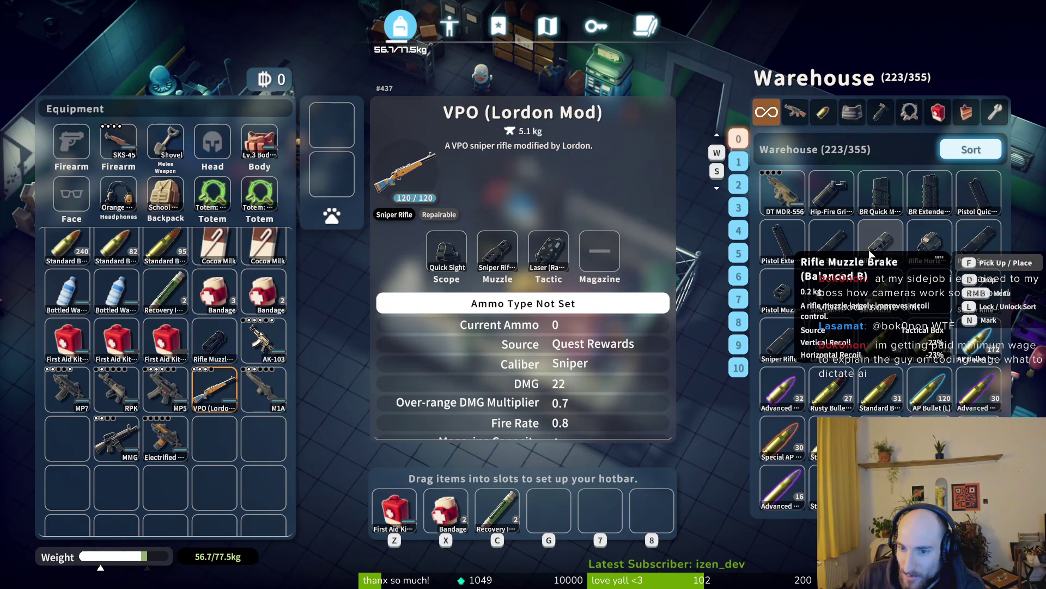
# Step: Review the RPK, MMG and M1A, then fit a warehouse suppressor onto the AK-103's muzzle
pyautogui.click(131, 394)
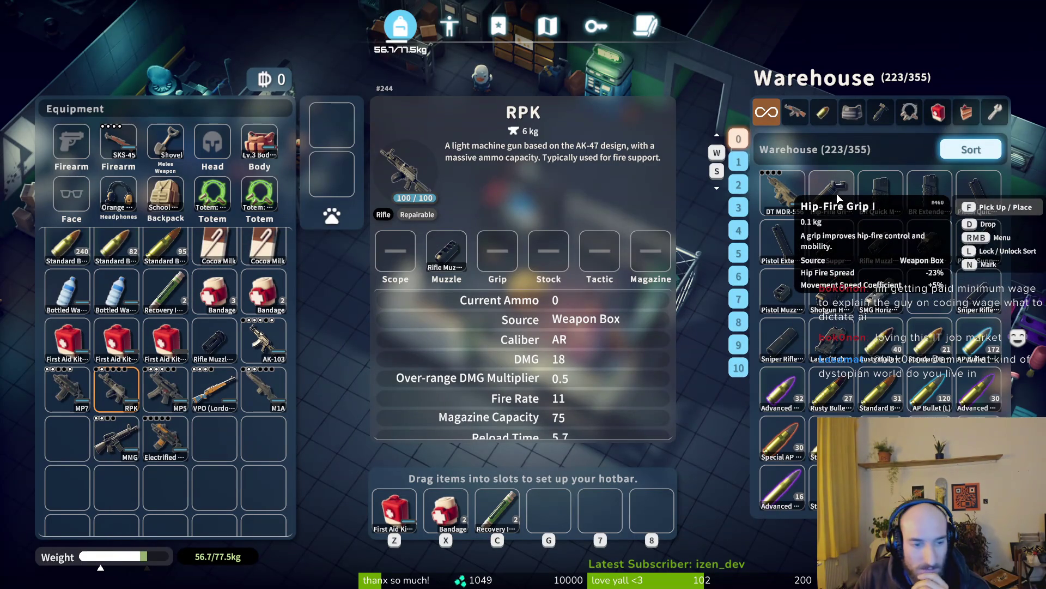
pyautogui.click(117, 436)
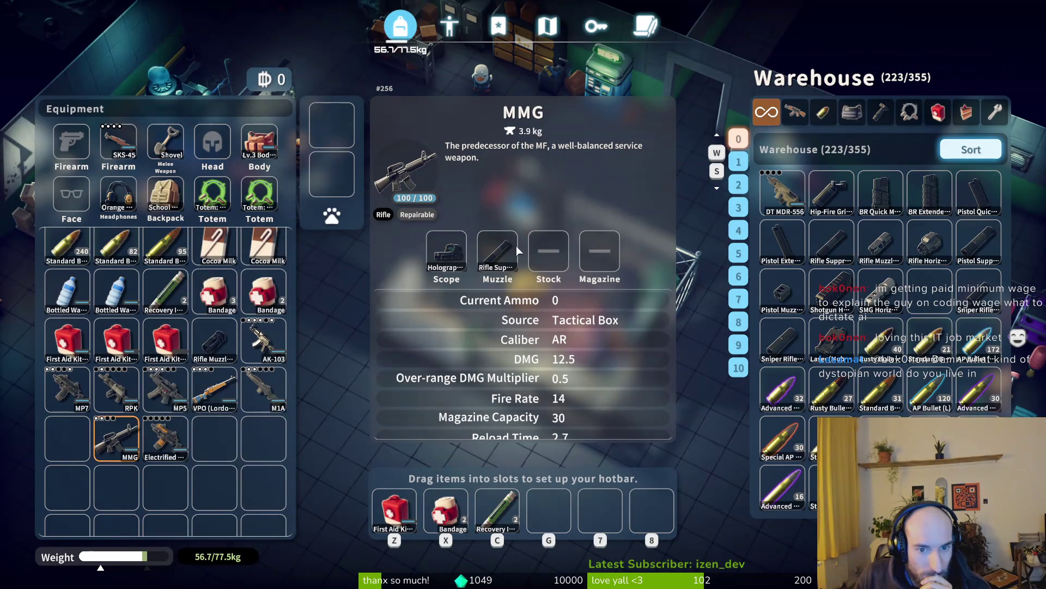
pyautogui.click(116, 384)
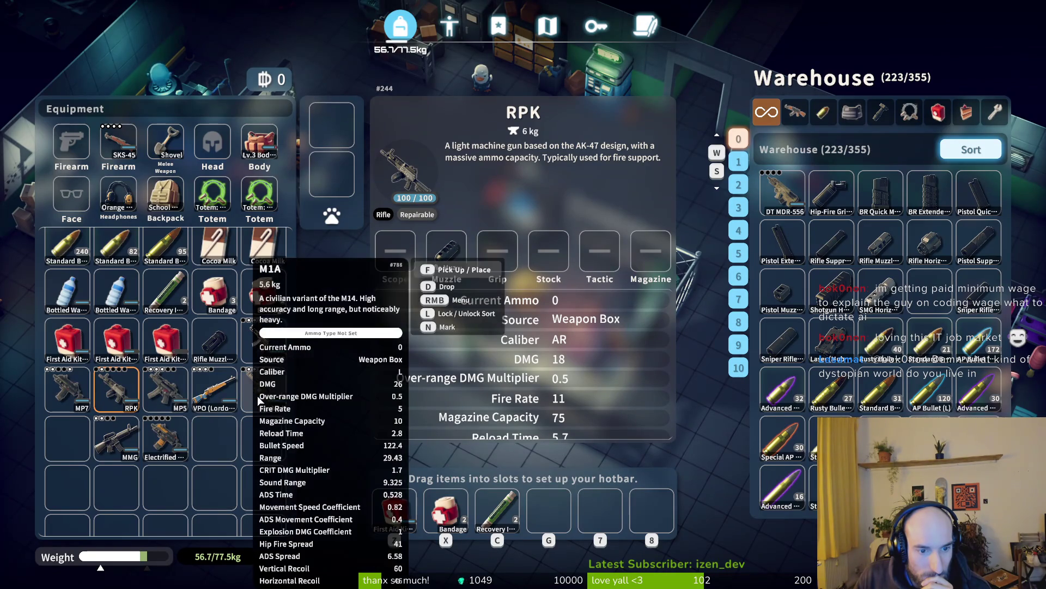
pyautogui.click(261, 396)
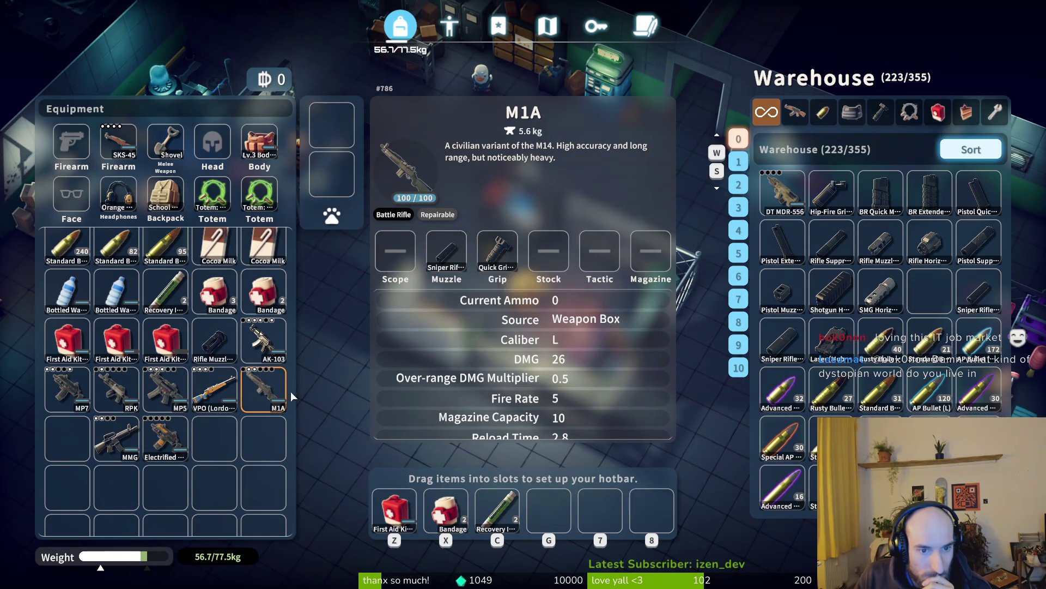
pyautogui.click(267, 350)
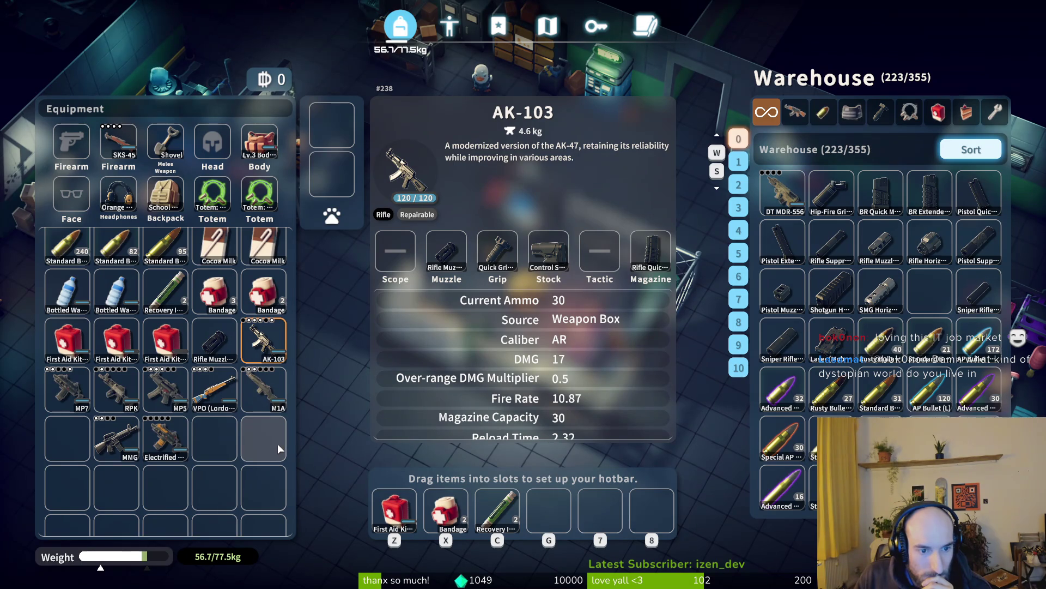
pyautogui.moveTo(975, 294); pyautogui.dragTo(431, 262)
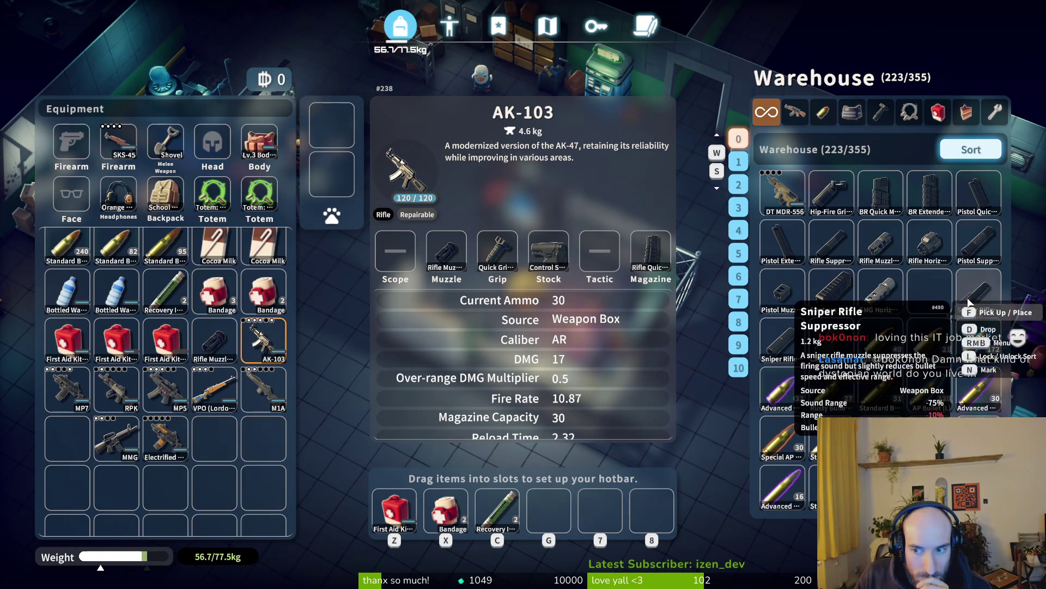
pyautogui.click(441, 254)
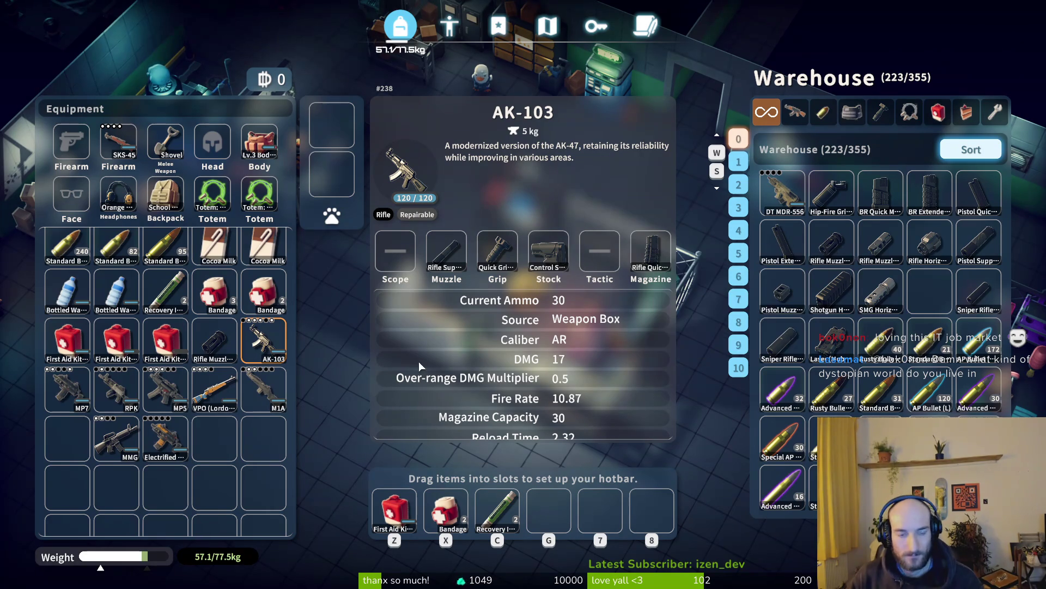
# Step: Show the MP5's stats and attachments: SMG muzzle, quick grip, control stock, 3 kg
pyautogui.click(160, 390)
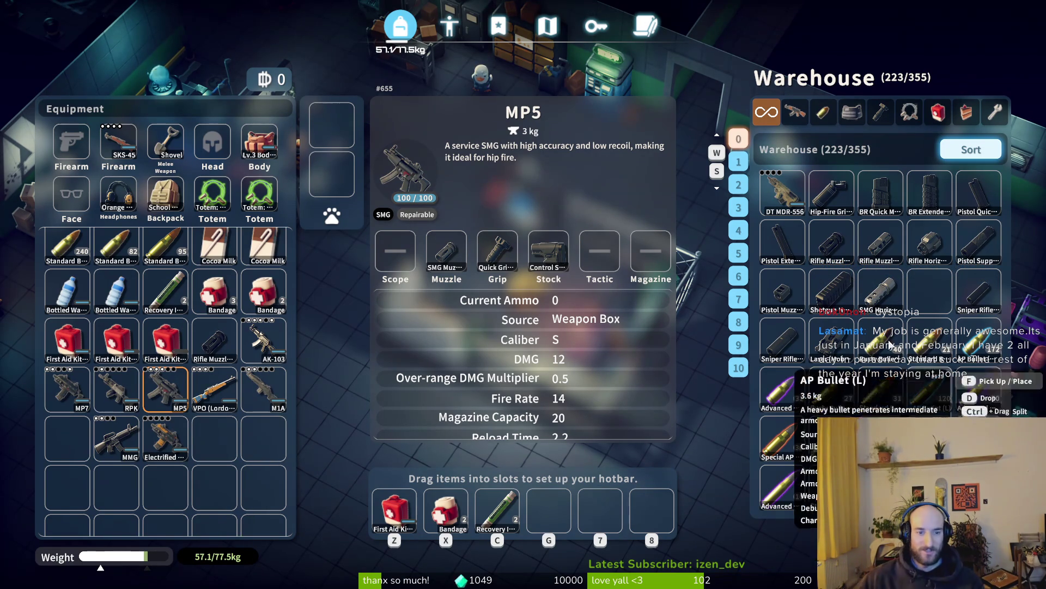
# Step: Store the spare Rifle Muzzle Brake in the warehouse and move a laser attachment into the backpack
pyautogui.moveTo(228, 352)
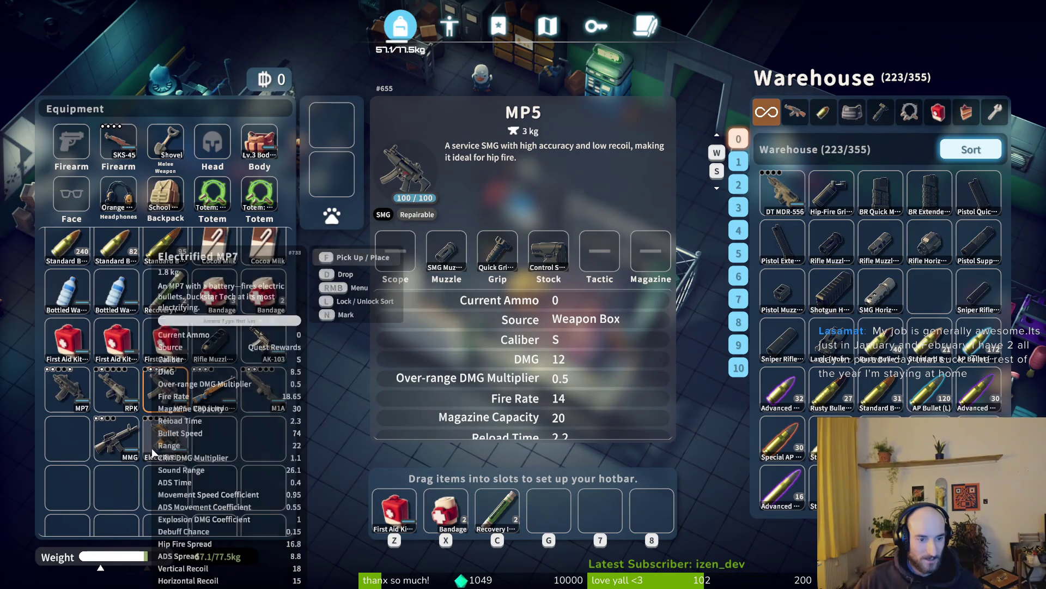
pyautogui.click(161, 437)
pyautogui.moveTo(215, 337)
pyautogui.mouseDown()
pyautogui.moveTo(169, 435)
pyautogui.moveTo(782, 436)
pyautogui.moveTo(787, 193)
pyautogui.mouseUp()
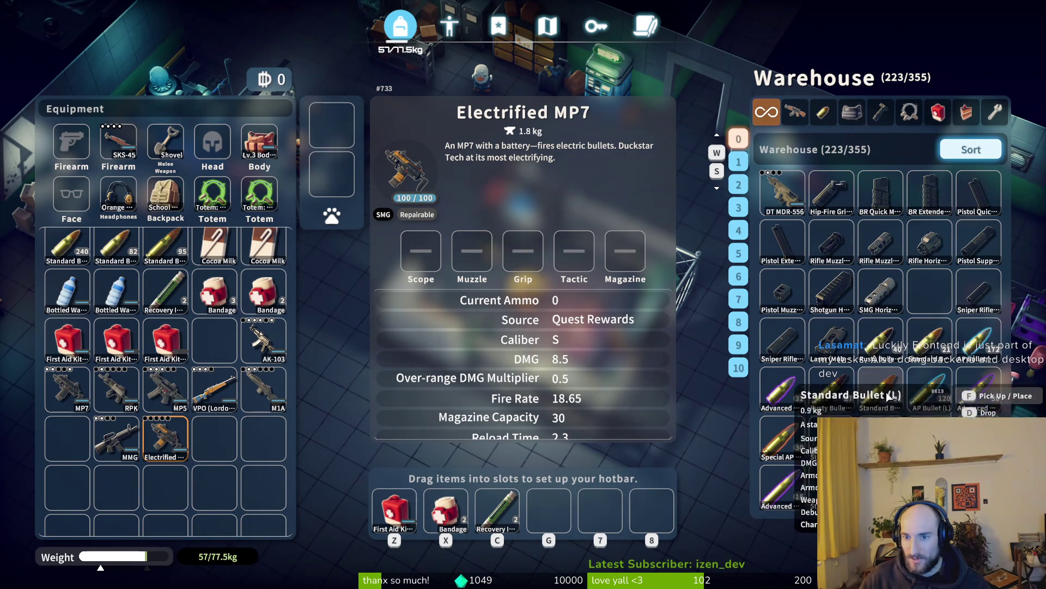
pyautogui.moveTo(832, 349)
pyautogui.mouseDown()
pyautogui.moveTo(203, 411)
pyautogui.moveTo(238, 445)
pyautogui.moveTo(182, 452)
pyautogui.moveTo(192, 486)
pyautogui.moveTo(113, 437)
pyautogui.moveTo(237, 440)
pyautogui.mouseUp()
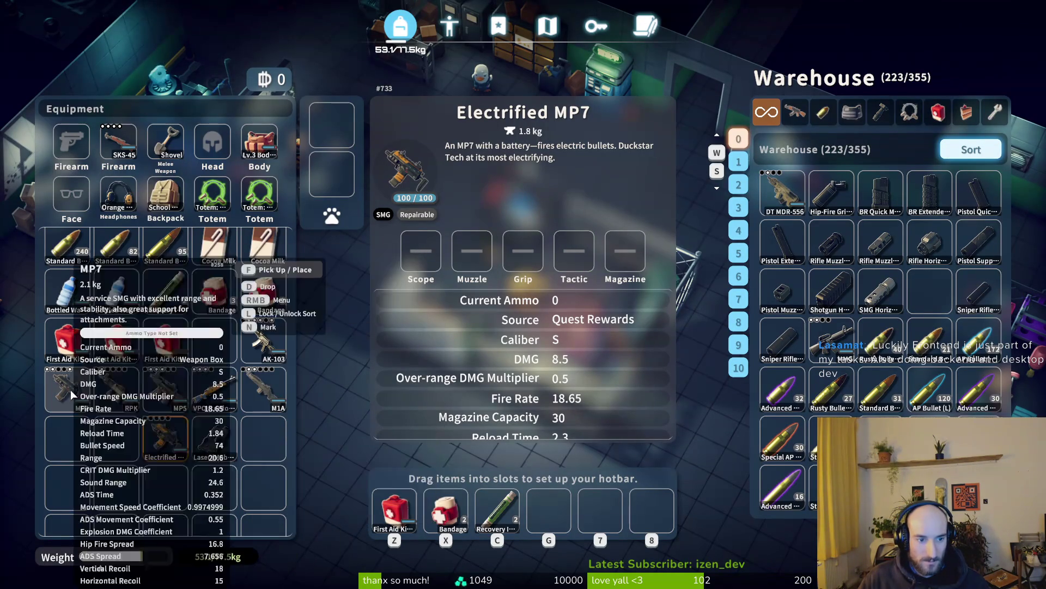
pyautogui.click(271, 387)
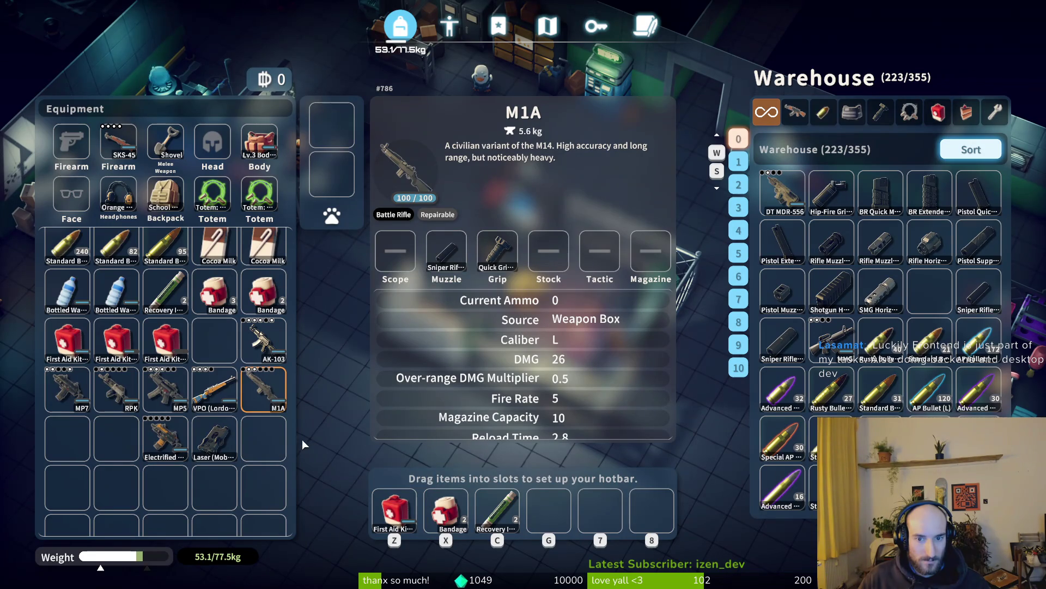
# Step: Mount the mobility laser on the M1A's Tactic slot and compare the MP7, VPO and M1A details
pyautogui.moveTo(225, 442)
pyautogui.mouseDown()
pyautogui.moveTo(470, 384)
pyautogui.moveTo(599, 243)
pyautogui.mouseUp()
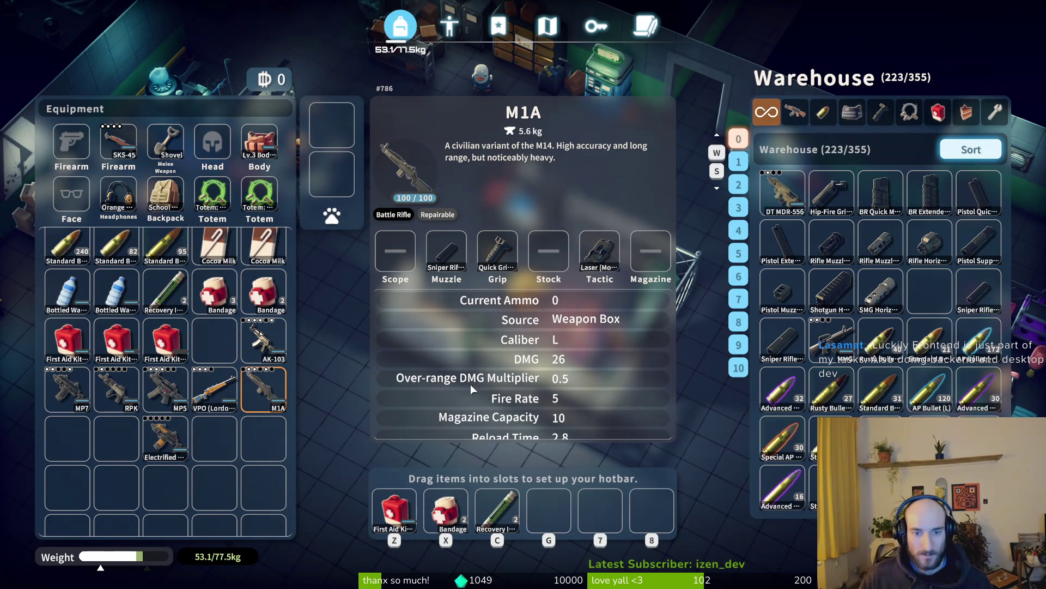
pyautogui.click(177, 436)
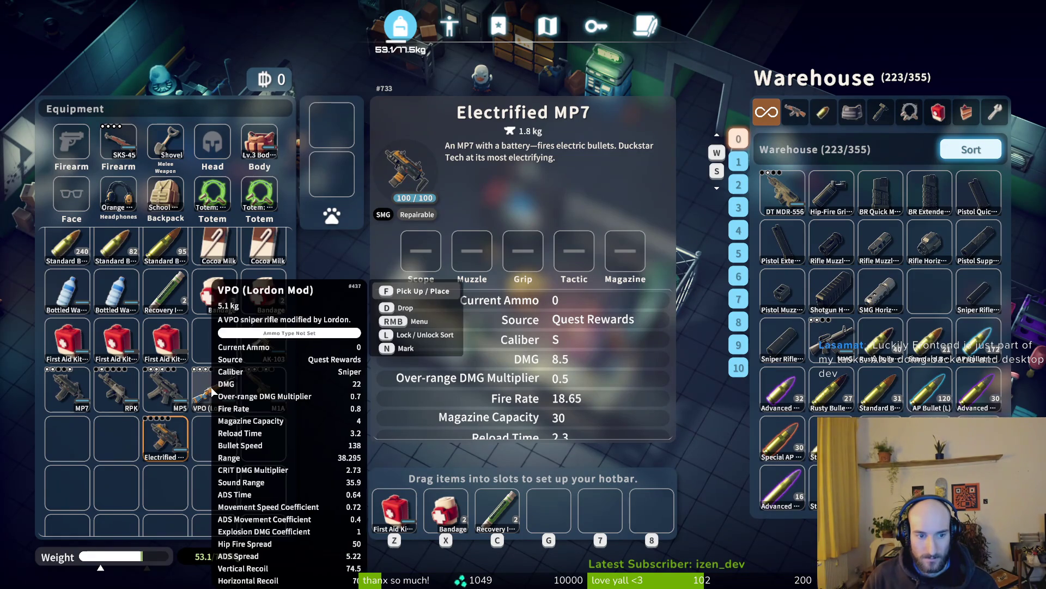
pyautogui.click(211, 387)
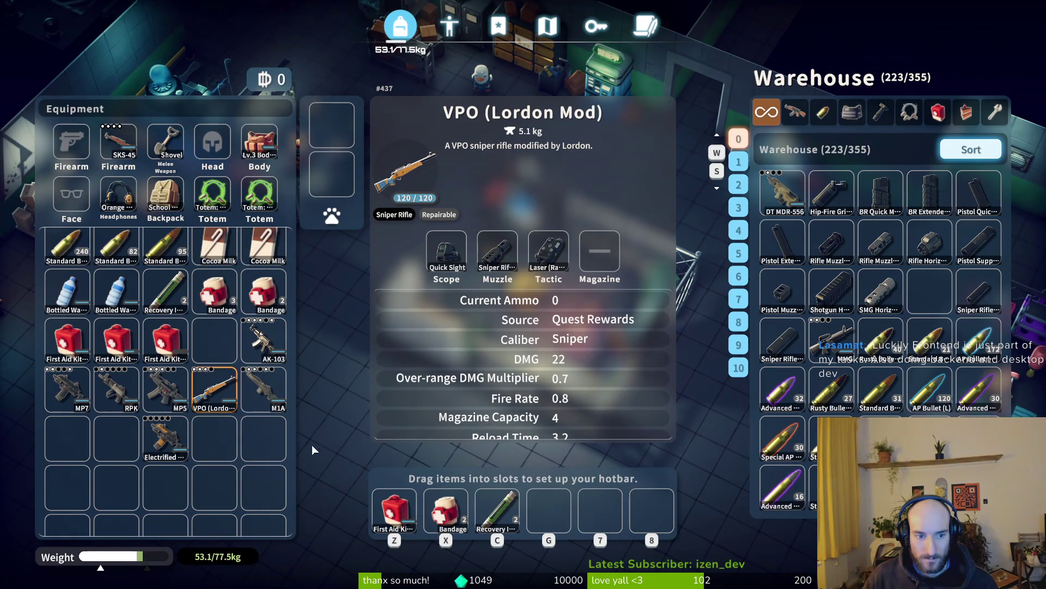
pyautogui.click(267, 396)
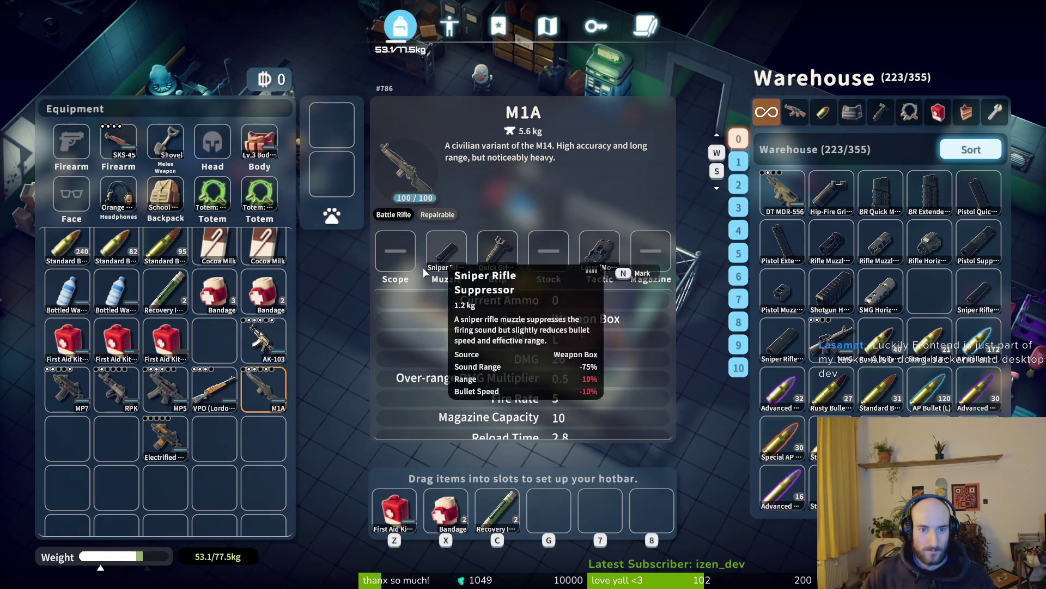
# Step: Transfer all seven backpack guns, including the AK-103 and RPK, to the warehouse
pyautogui.keyDown('shift'); pyautogui.click(267, 395); pyautogui.keyUp('shift')
pyautogui.keyDown('shift'); pyautogui.click(215, 390); pyautogui.keyUp('shift')
pyautogui.keyDown('shift'); pyautogui.click(166, 390); pyautogui.keyUp('shift')
pyautogui.keyDown('shift'); pyautogui.click(163, 436); pyautogui.keyUp('shift')
pyautogui.keyDown('shift'); pyautogui.click(76, 393); pyautogui.keyUp('shift')
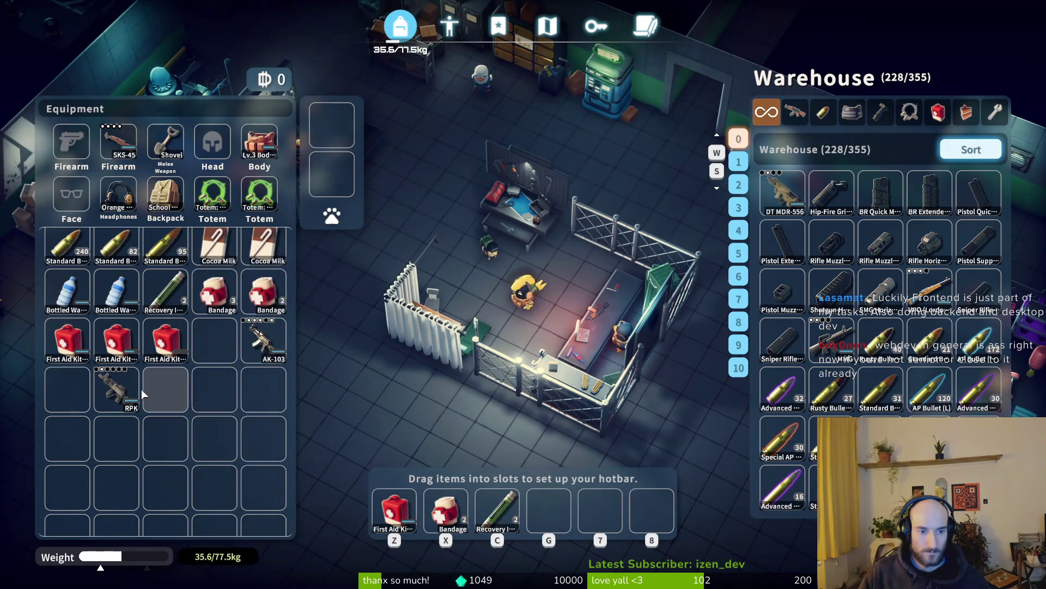
pyautogui.keyDown('shift'); pyautogui.click(255, 338); pyautogui.keyUp('shift')
pyautogui.keyDown('shift'); pyautogui.click(126, 384); pyautogui.keyUp('shift')
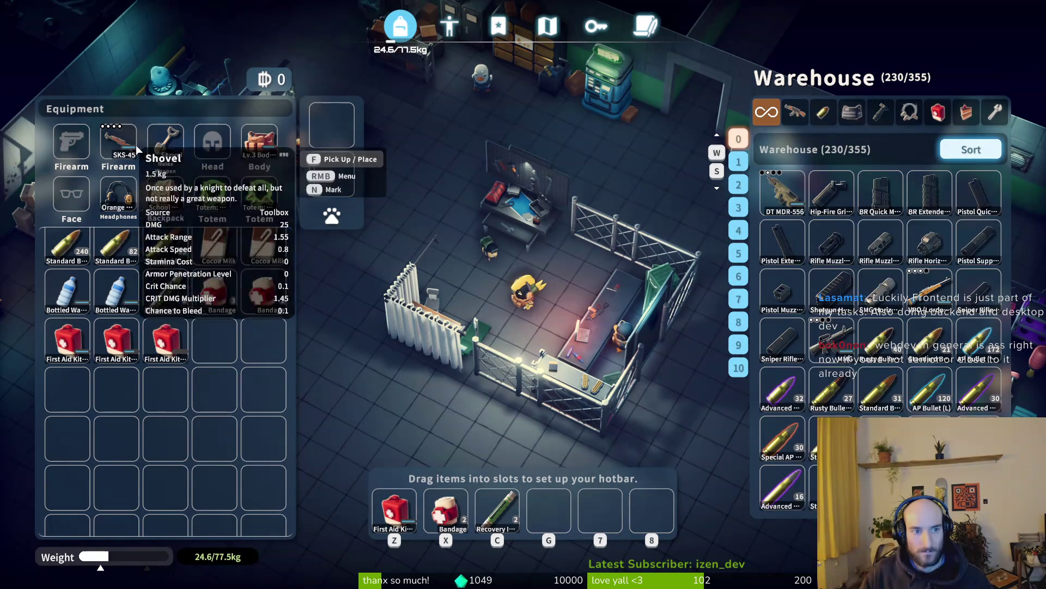
# Step: Store the equipped SKS-45 and three Standard Bullet stacks in the warehouse, then filter to firearms
pyautogui.keyDown('shift'); pyautogui.click(128, 145); pyautogui.keyUp('shift')
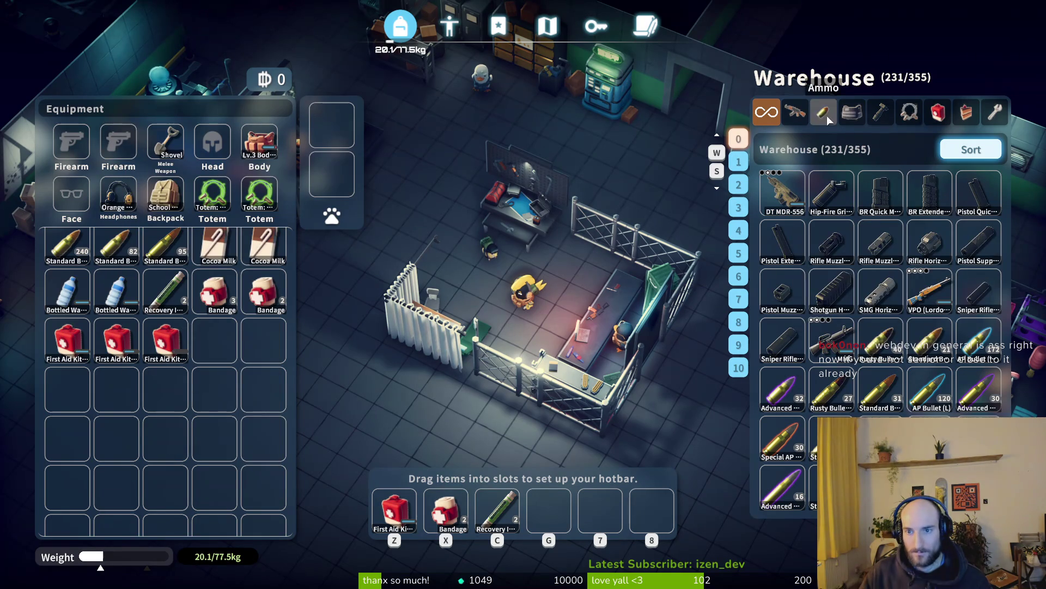
pyautogui.scroll(1, 251, 349)
pyautogui.keyDown('shift'); pyautogui.click(179, 307); pyautogui.keyUp('shift')
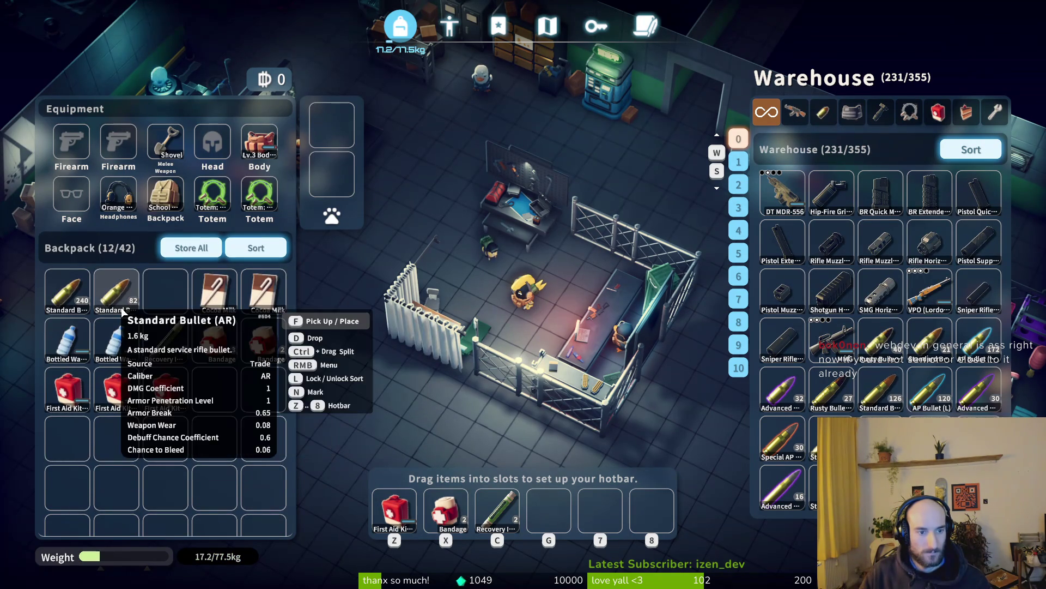
pyautogui.keyDown('shift'); pyautogui.click(124, 310); pyautogui.keyUp('shift')
pyautogui.keyDown('shift'); pyautogui.click(67, 291); pyautogui.keyUp('shift')
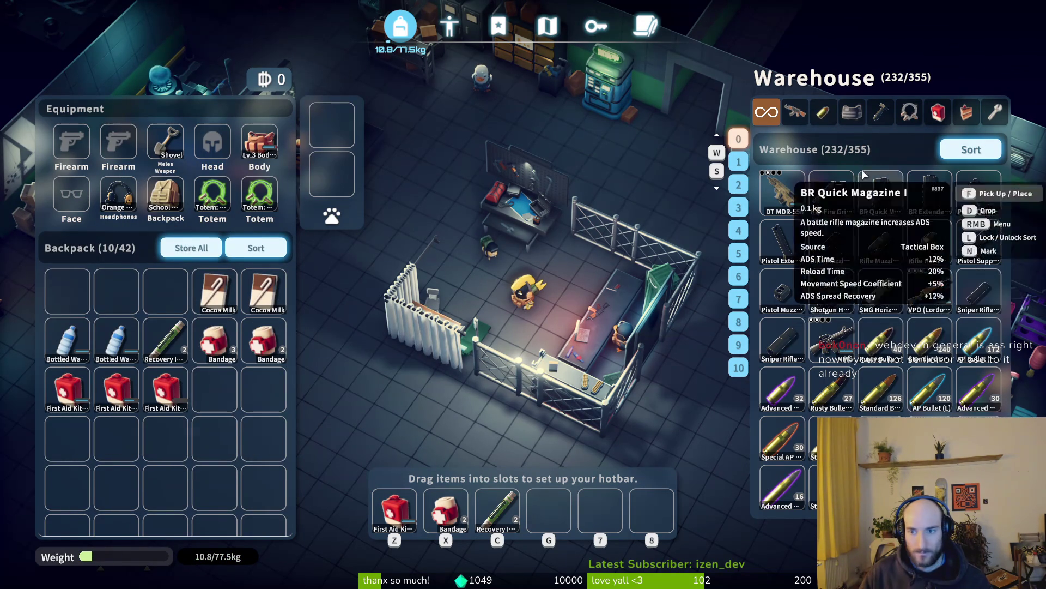
pyautogui.press('e')
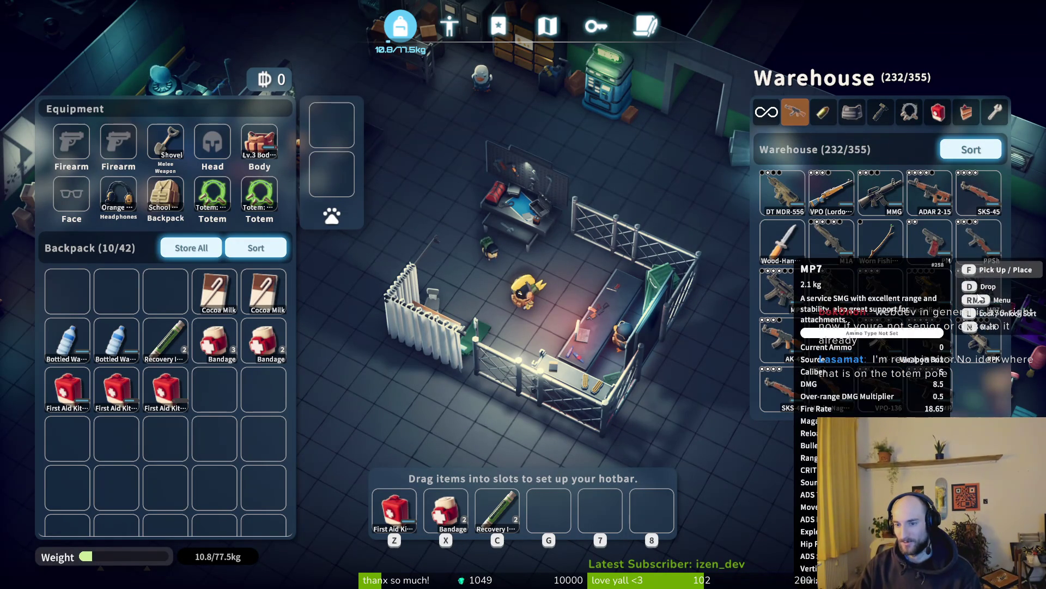
# Step: Equip the warehouse M1A as the main firearm after checking the MP7 and VPO
pyautogui.click(977, 297)
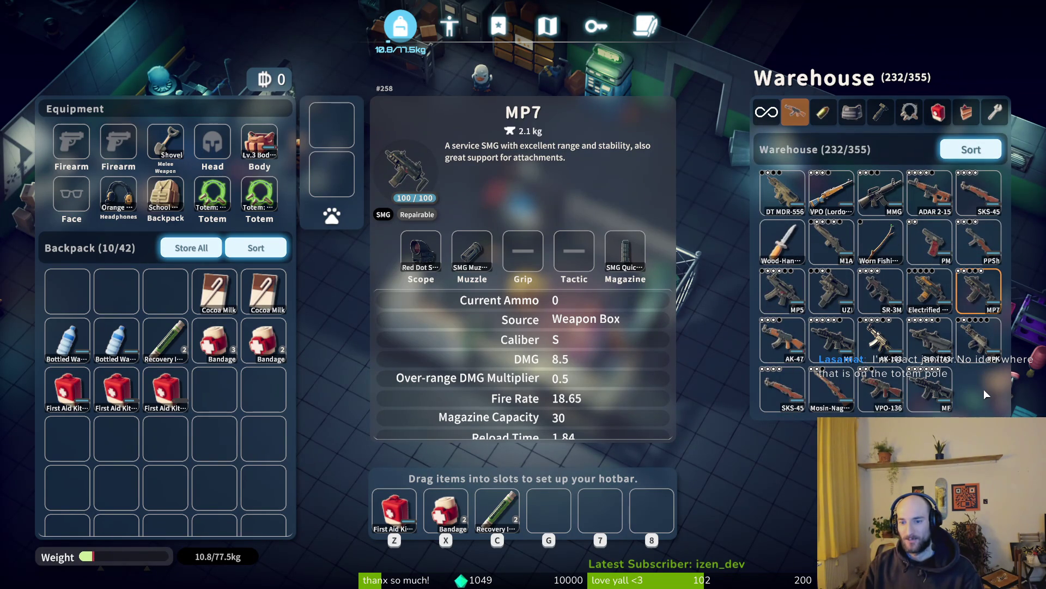
pyautogui.click(831, 193)
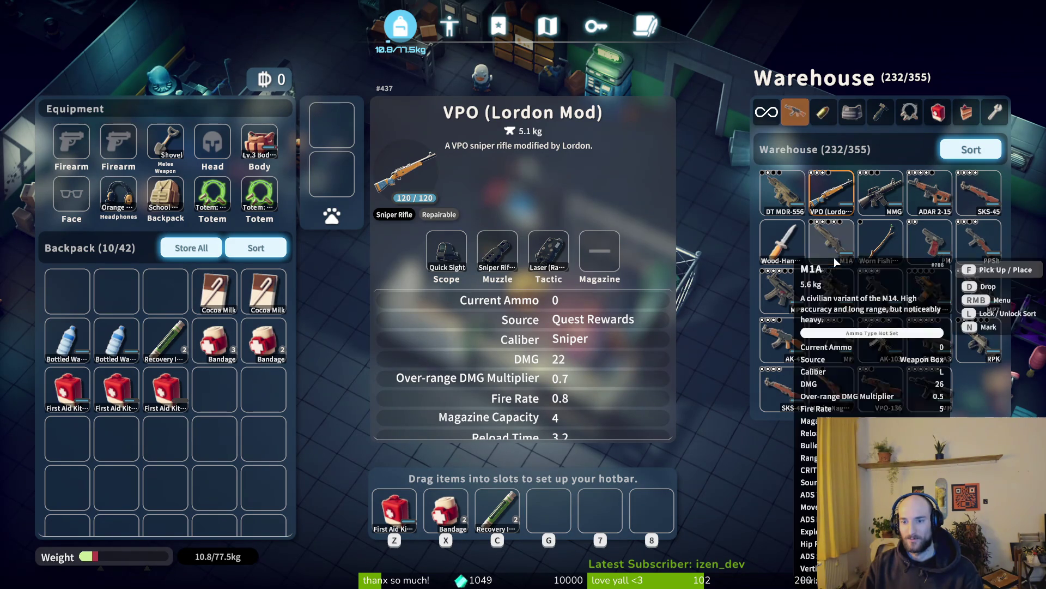
pyautogui.click(838, 245)
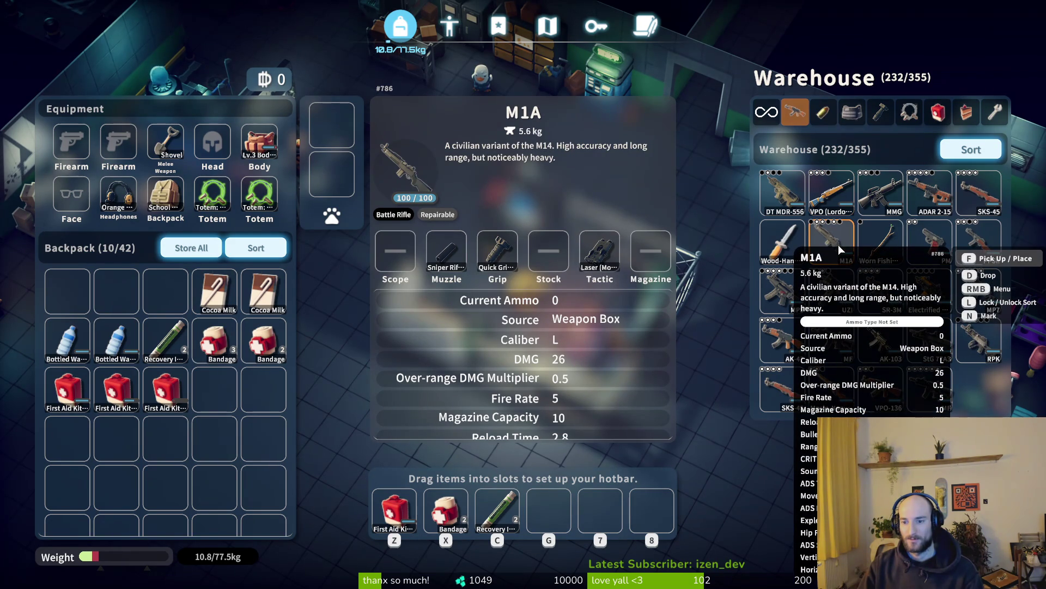
pyautogui.doubleClick(838, 245)
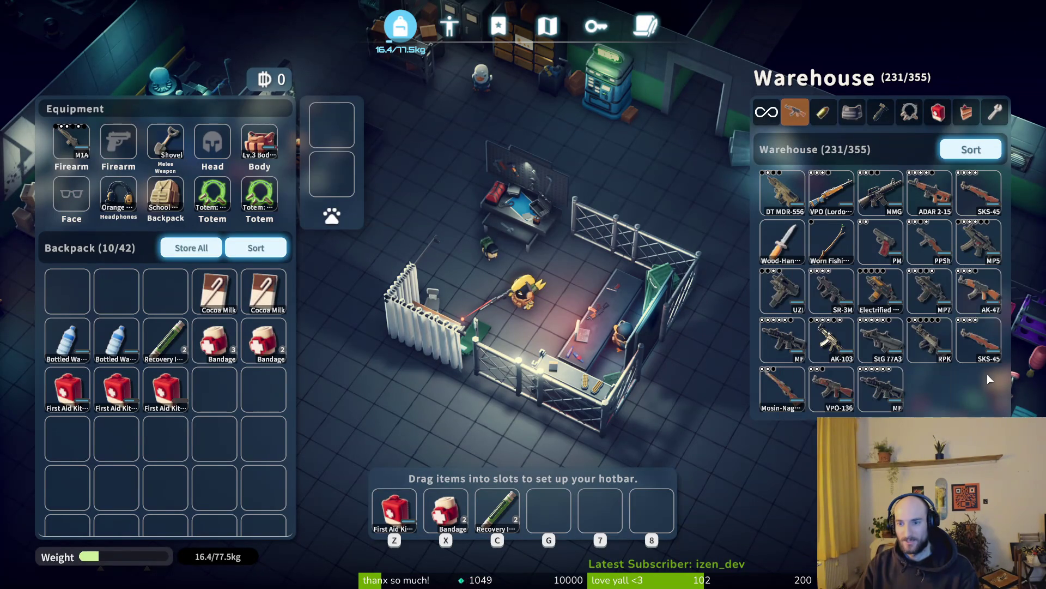
# Step: Equip the PPSh as the second firearm and leave the inventory screen
pyautogui.click(940, 243)
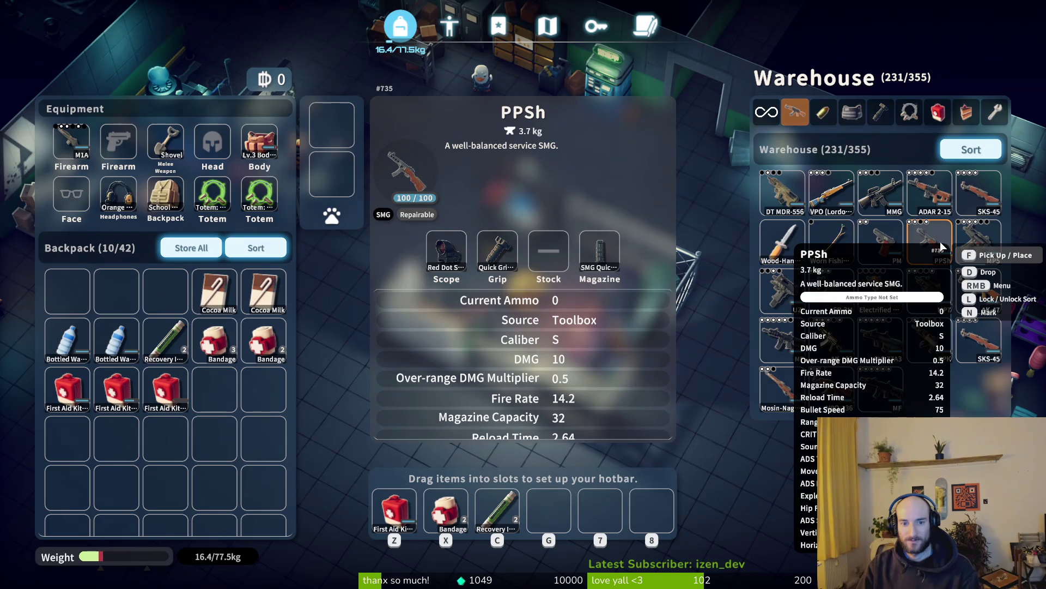
pyautogui.doubleClick(940, 241)
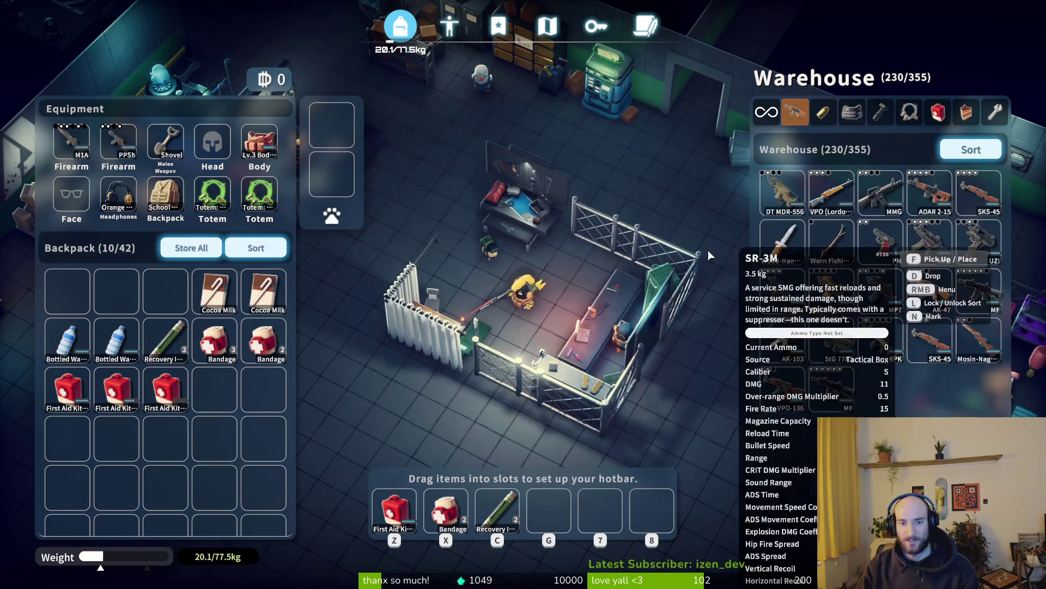
pyautogui.press('Tab')
# Step: Buy the Control Stock from the nearby merchant
pyautogui.press('f')
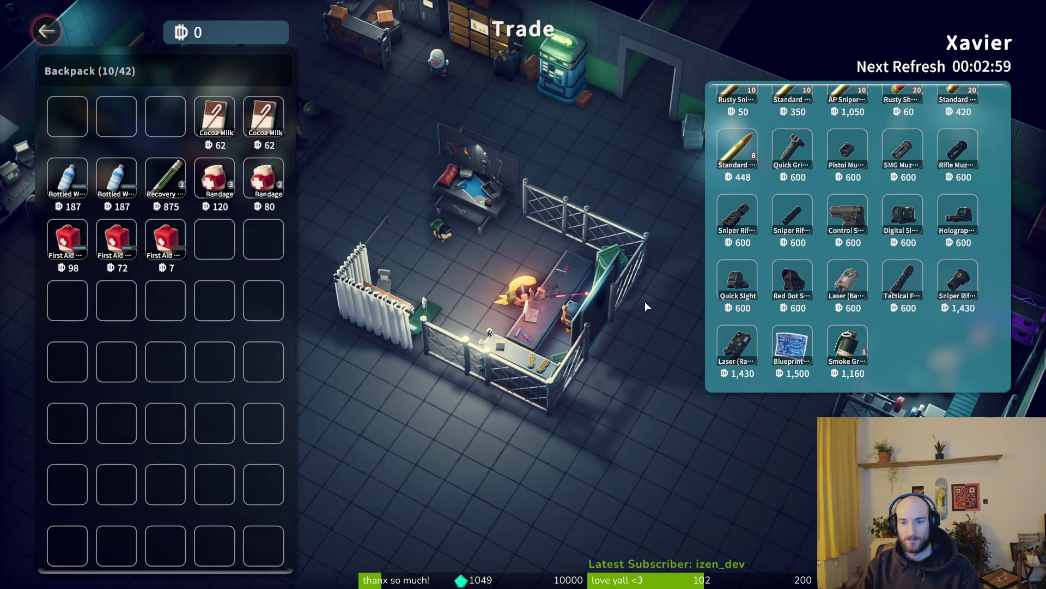
pyautogui.doubleClick(848, 218)
pyautogui.press('Escape')
# Step: Attach the Control Stock to the PPSh and review the M1A's stats
pyautogui.press('Tab')
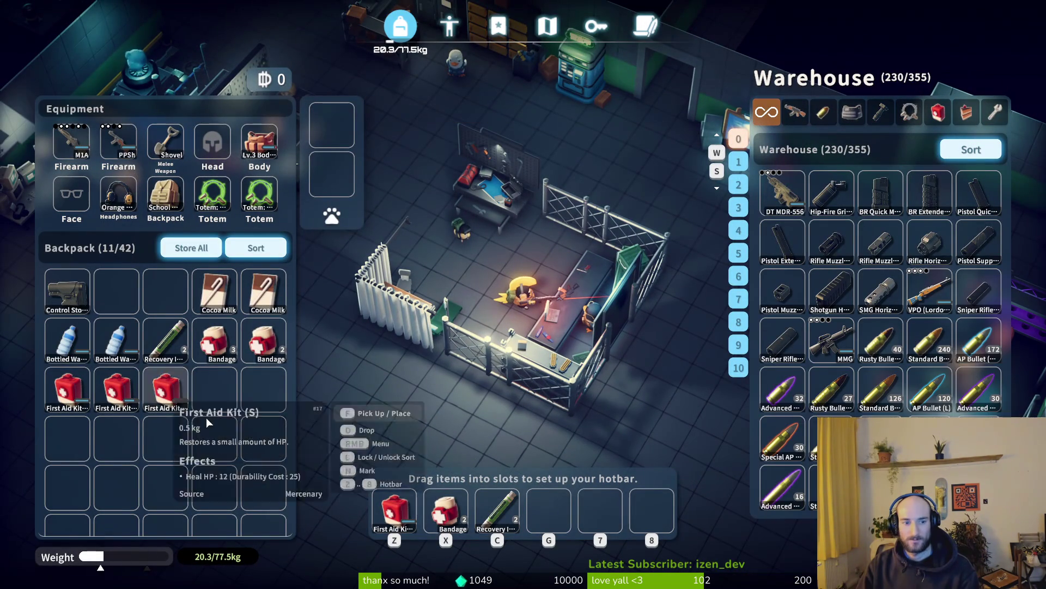
pyautogui.moveTo(98, 170); pyautogui.dragTo(115, 143)
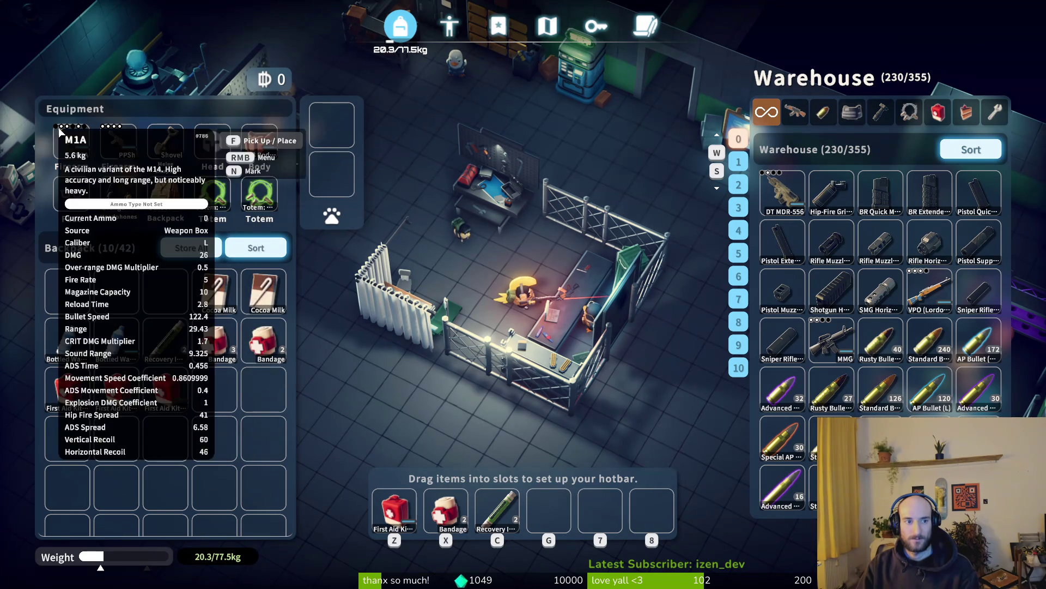
pyautogui.click(65, 136)
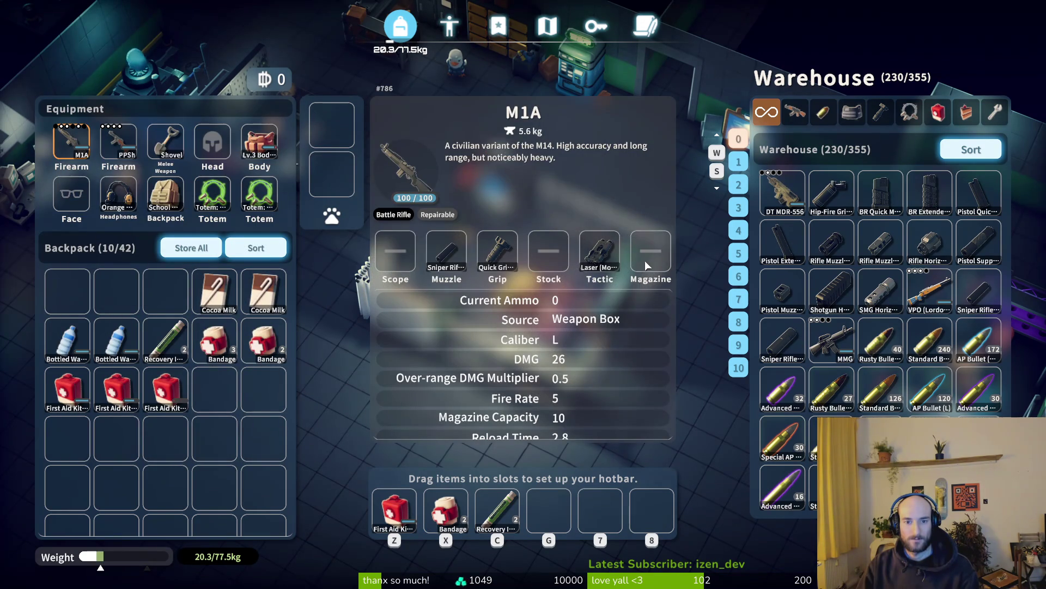
pyautogui.press('Tab')
# Step: Browse the trader's Control Stock listing, then close the shop
pyautogui.press('f')
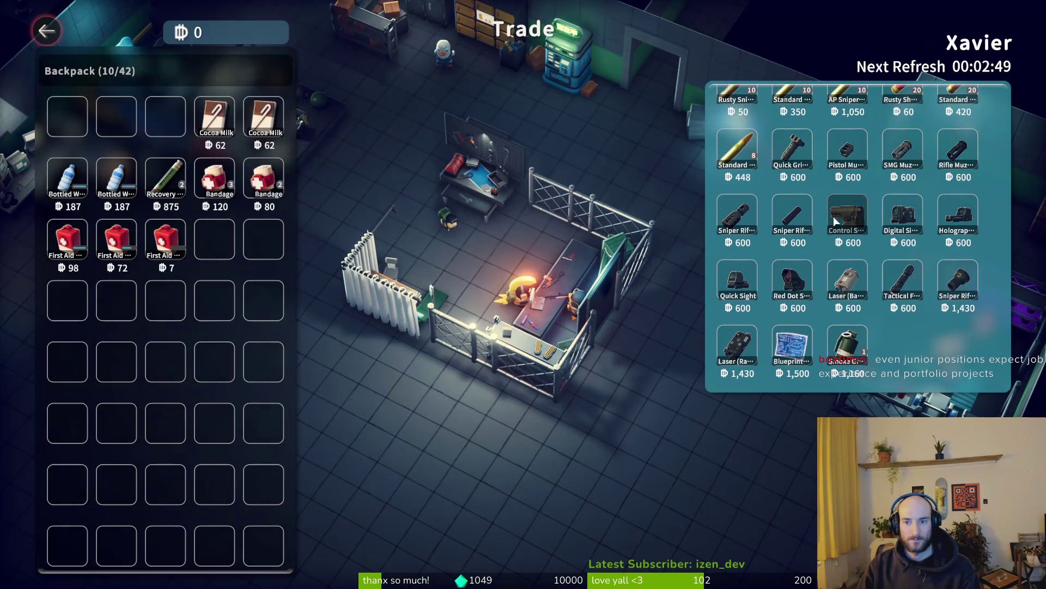
pyautogui.moveTo(833, 217)
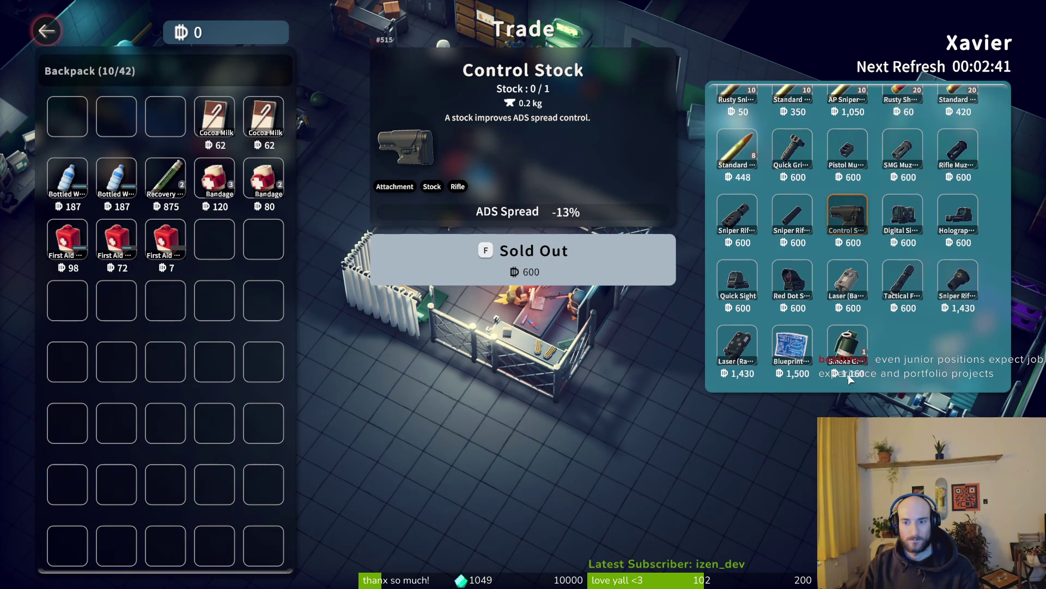
pyautogui.press('Escape')
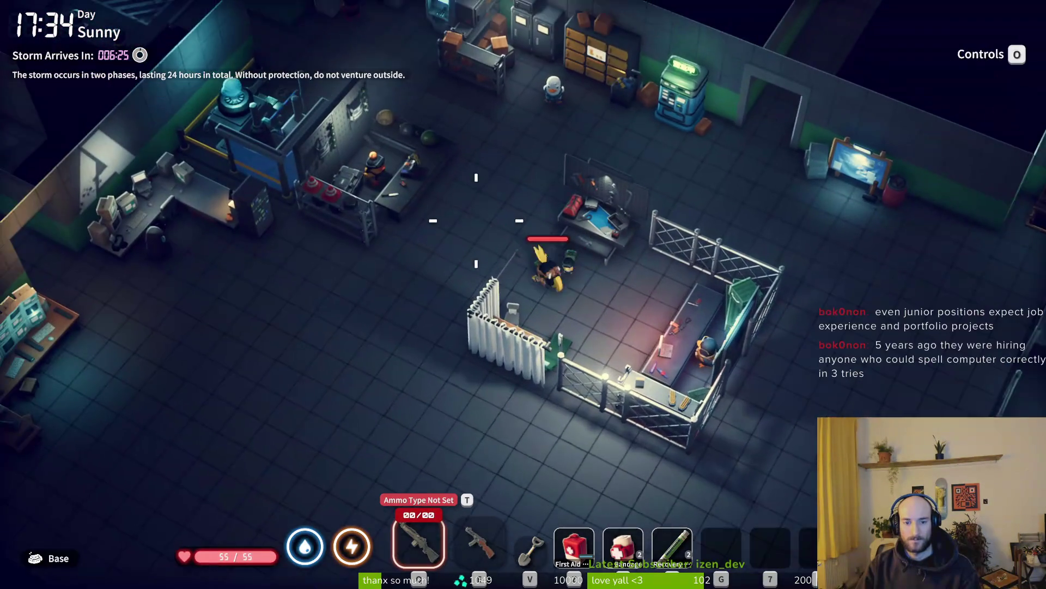
# Step: Filter the warehouse to ammo and move the AP Sniper Bullet and AP Bullet (S) stacks into the backpack
pyautogui.press('f')
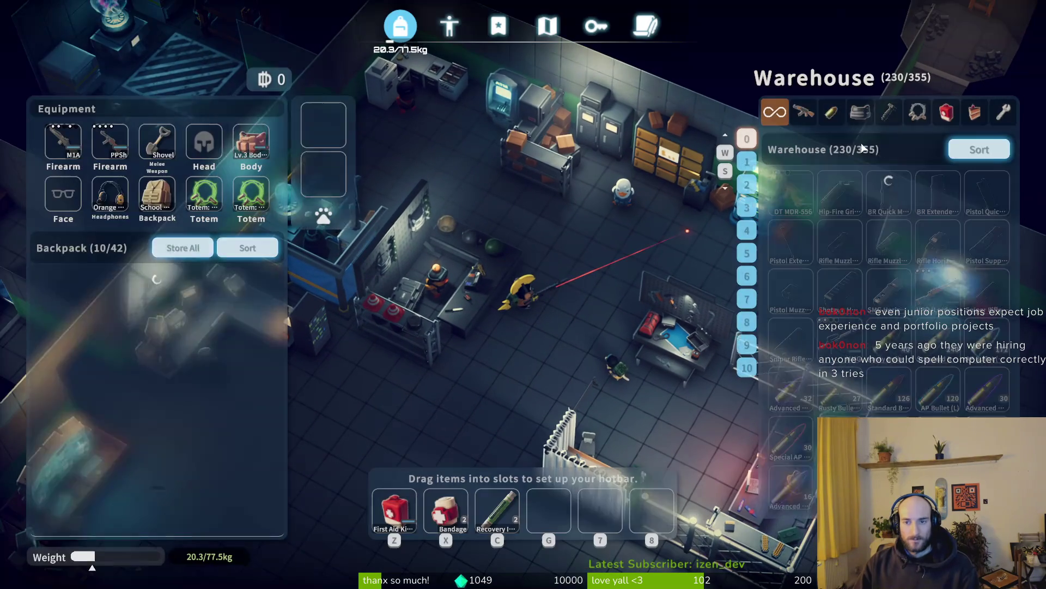
pyautogui.click(822, 112)
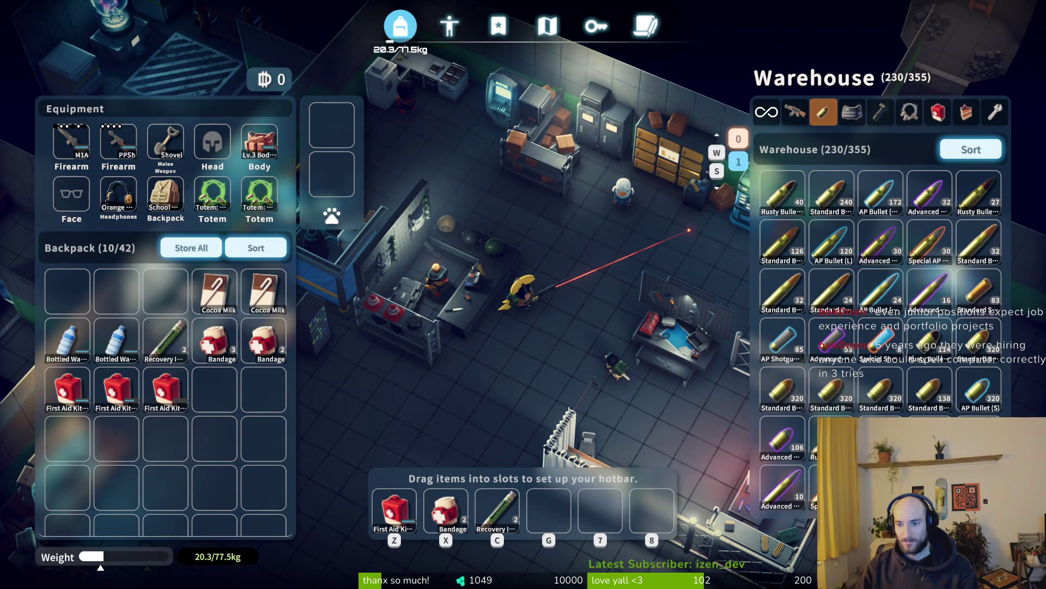
pyautogui.moveTo(790, 439)
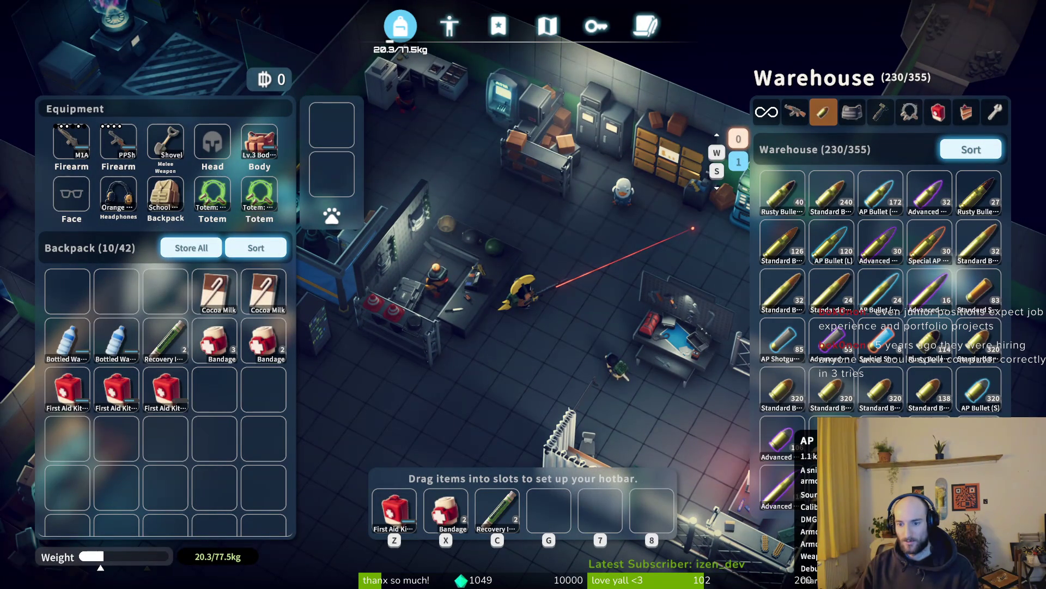
pyautogui.click(979, 439)
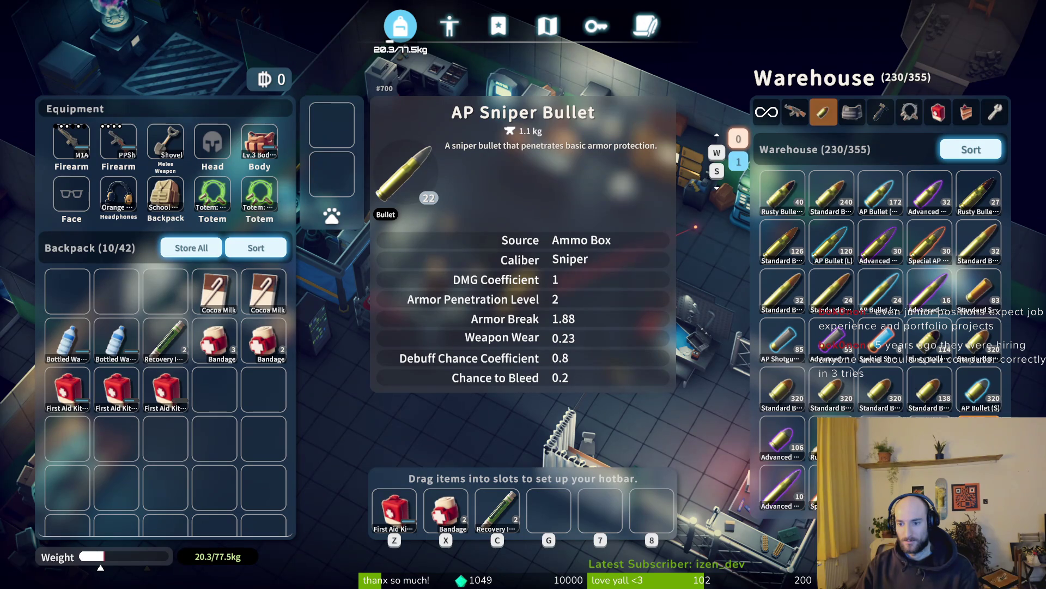
pyautogui.doubleClick(979, 438)
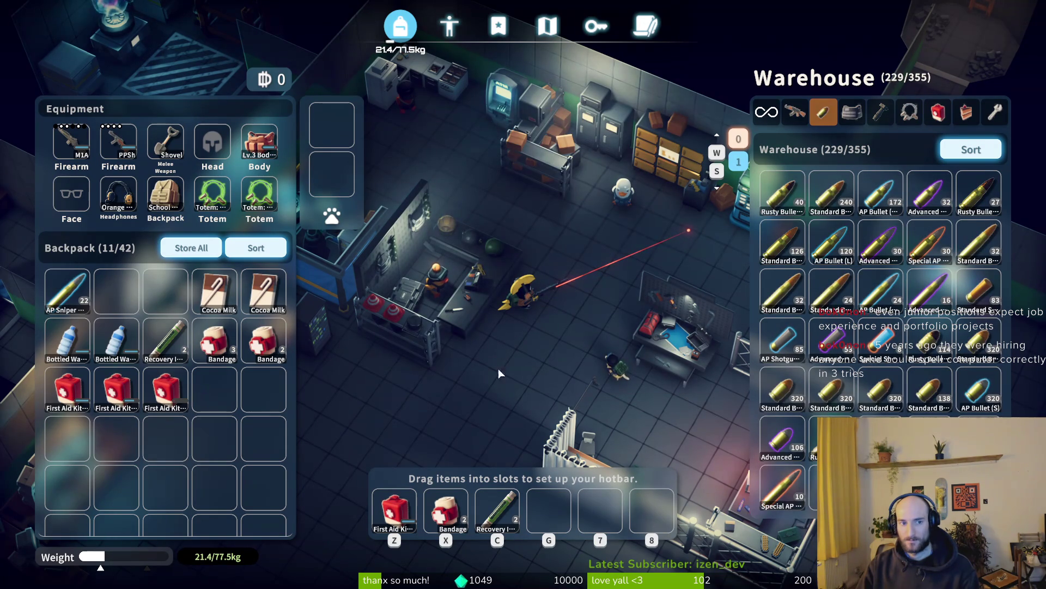
pyautogui.doubleClick(979, 390)
pyautogui.press('Tab')
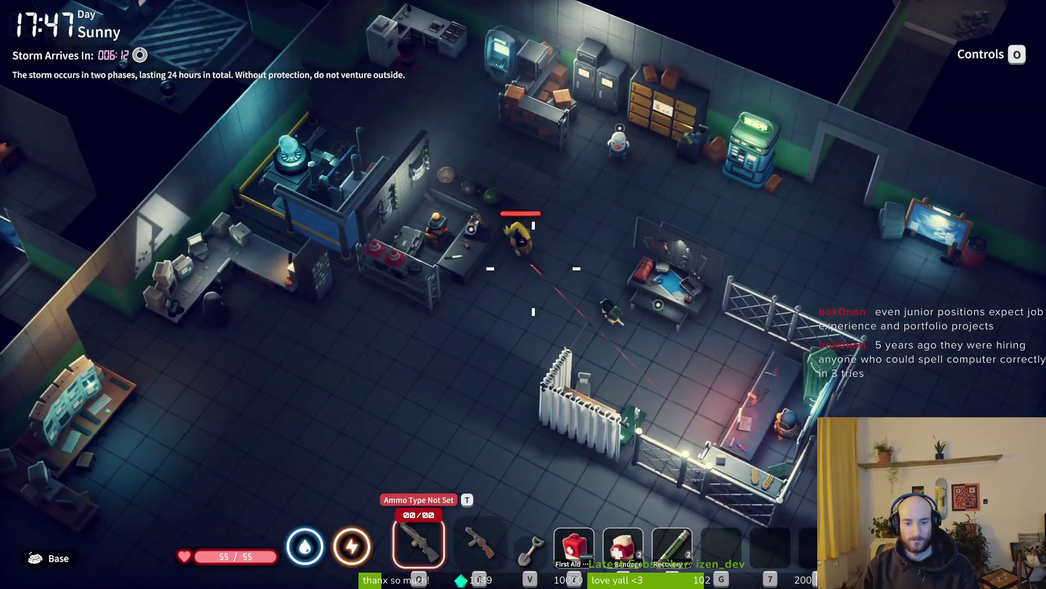
# Step: Swap the AP Sniper Bullet stack back to the warehouse for the AP Bullet (L) stack
pyautogui.press('t')
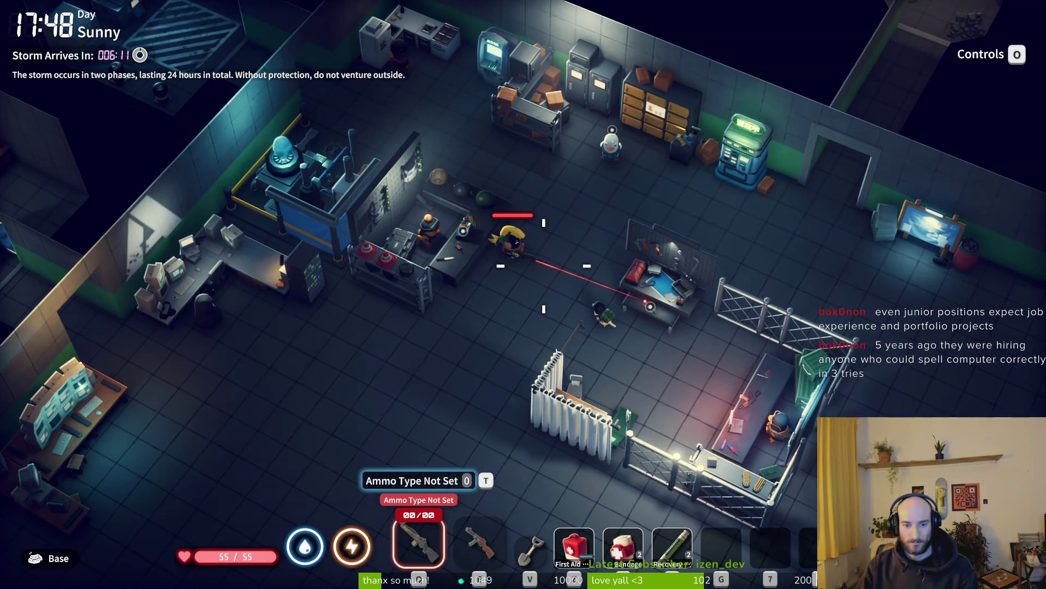
pyautogui.press('Tab')
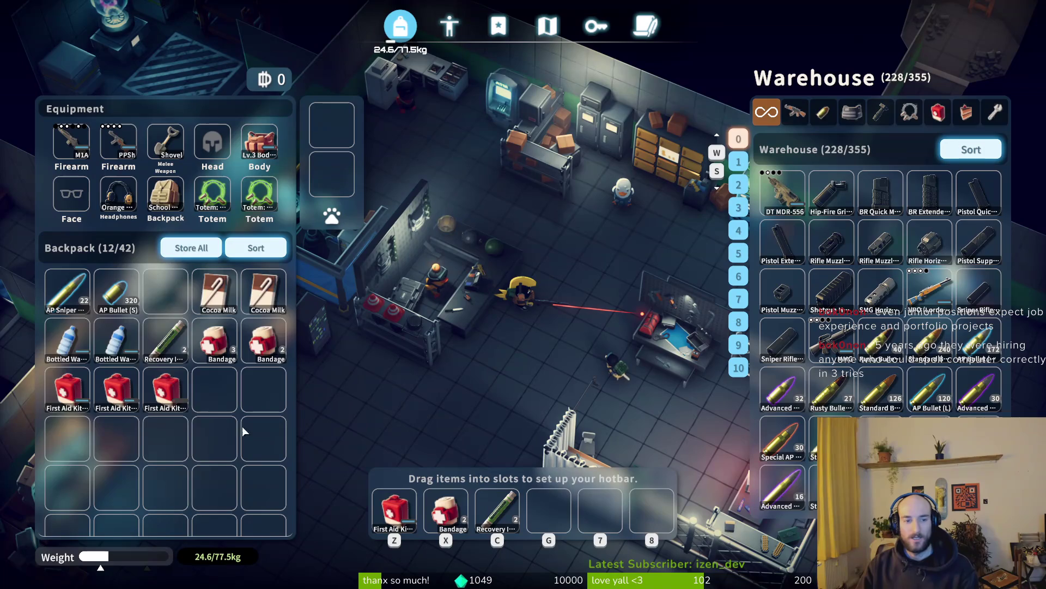
pyautogui.keyDown('shift'); pyautogui.click(67, 292); pyautogui.keyUp('shift')
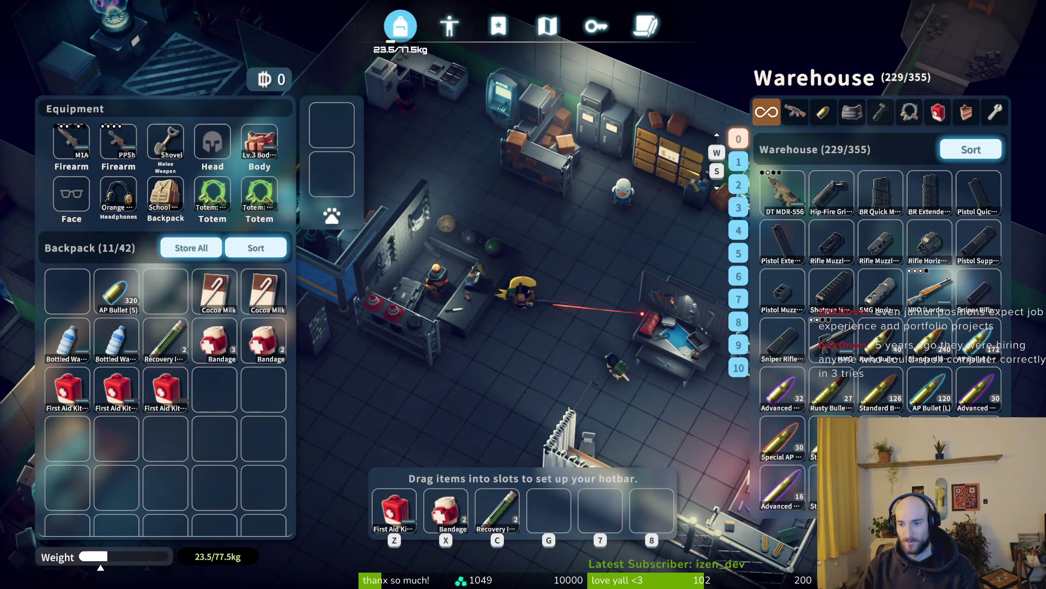
pyautogui.keyDown('shift'); pyautogui.click(929, 389); pyautogui.keyUp('shift')
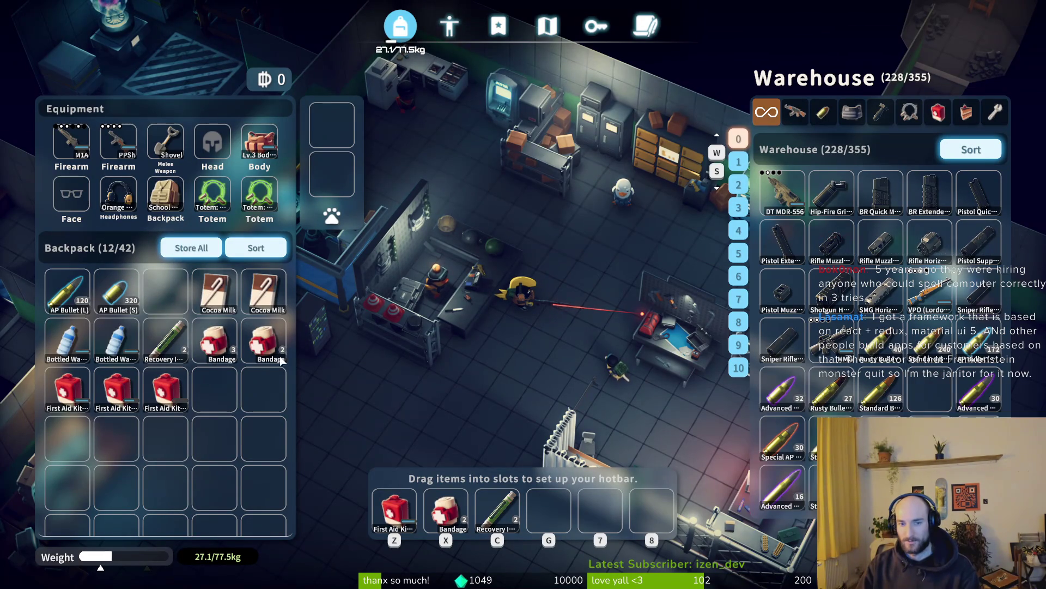
pyautogui.press('Tab')
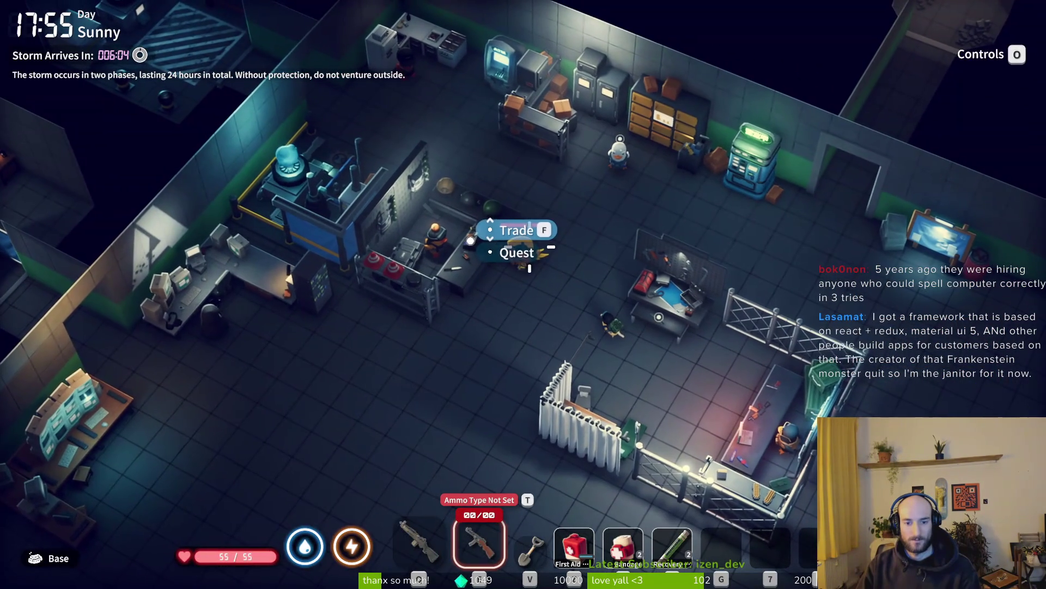
# Step: Reload the M1A with AP Bullet (L) and the PPSh with AP Bullet (S), then re-select the rifle
pyautogui.press('1')
pyautogui.press('r')
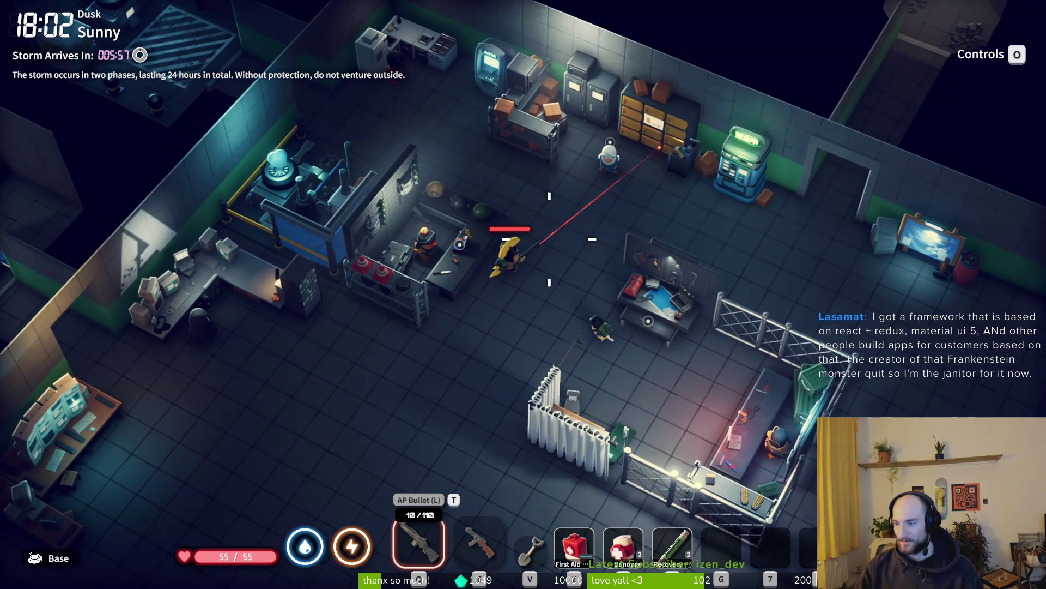
pyautogui.press('d')
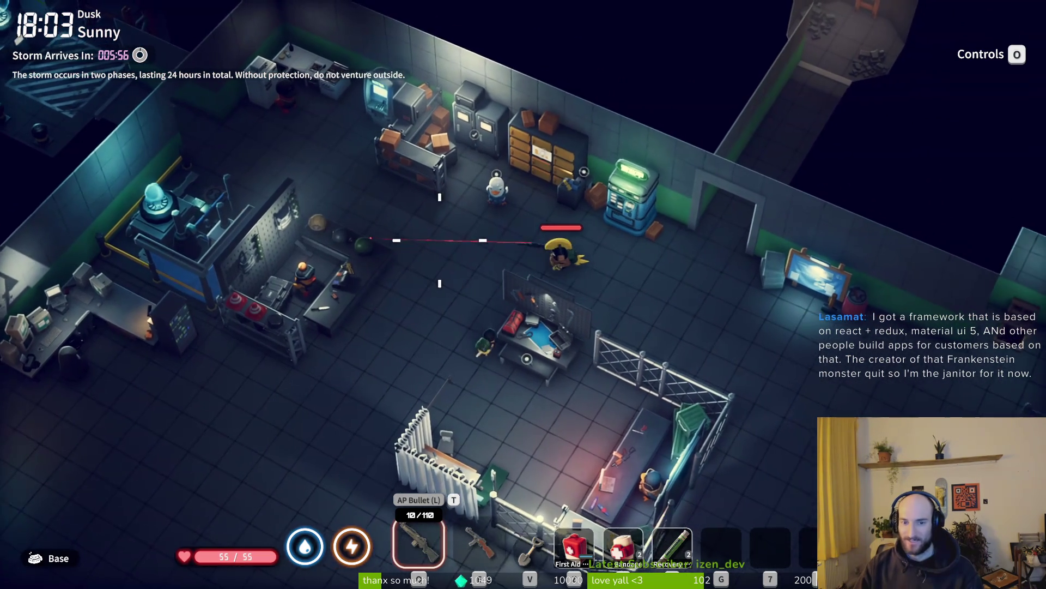
pyautogui.press('2')
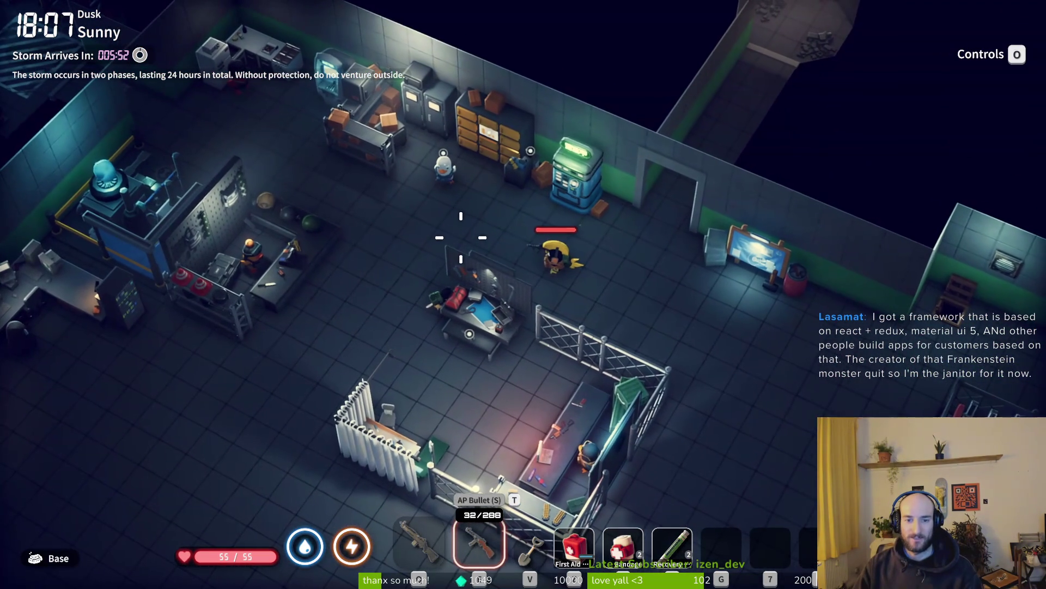
pyautogui.press('d')
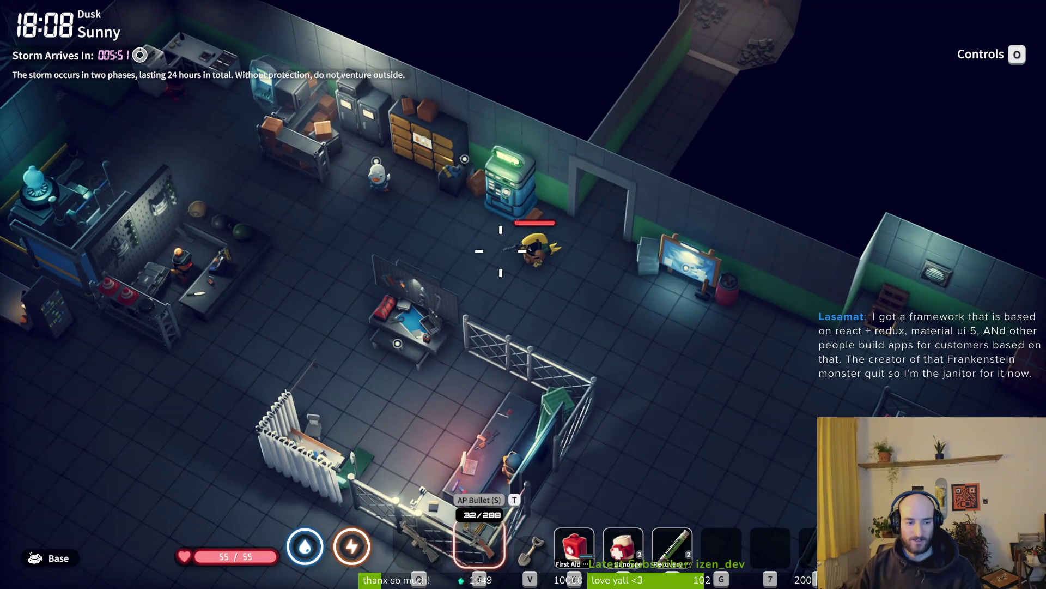
pyautogui.press('1')
# Step: Walk through the base hub to the gym room and back out
pyautogui.press('s')
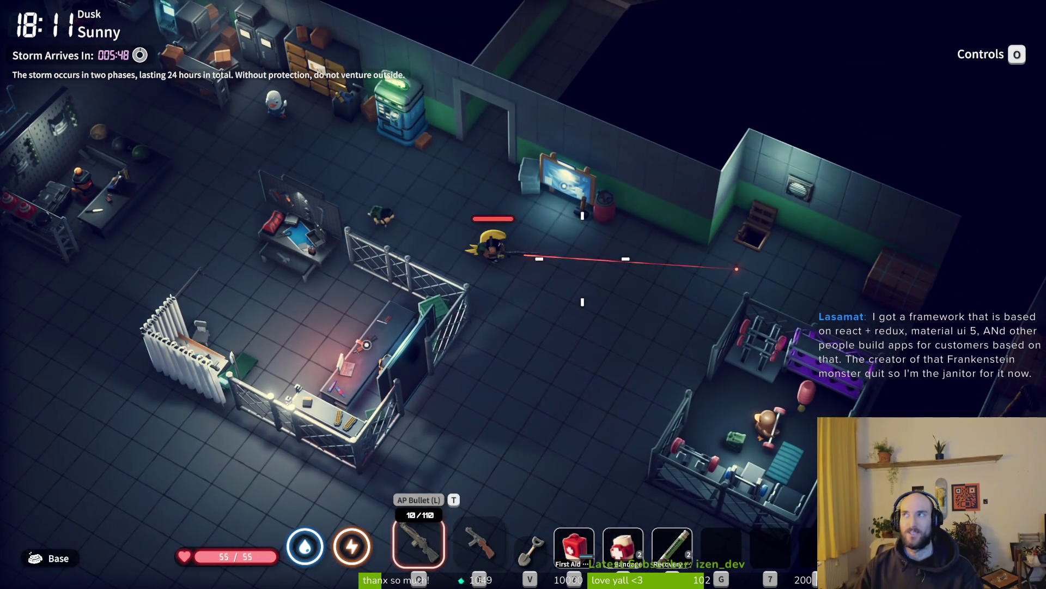
pyautogui.press('s')
pyautogui.press('s')
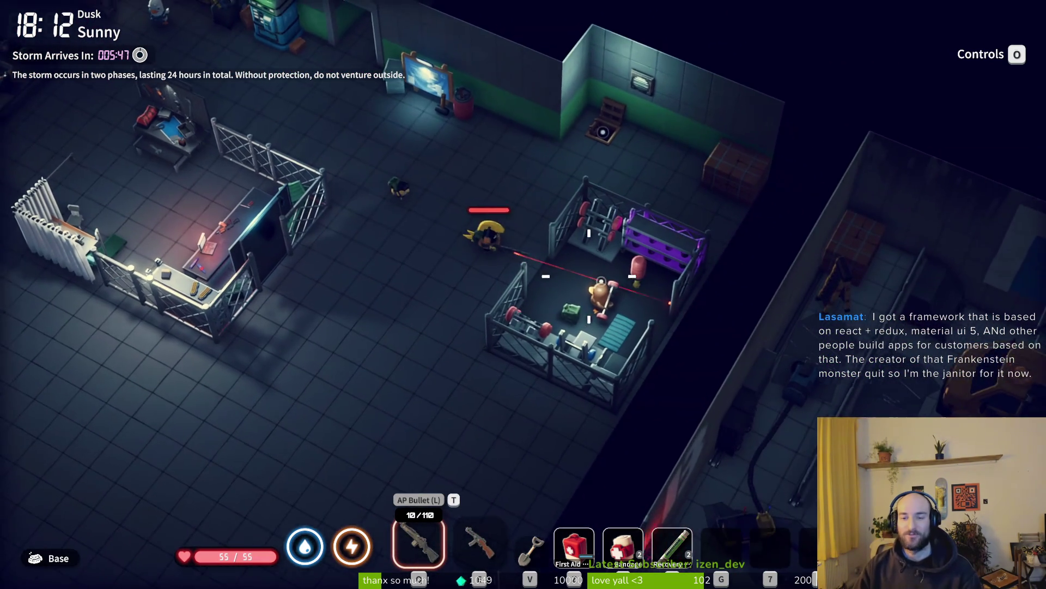
pyautogui.press('s')
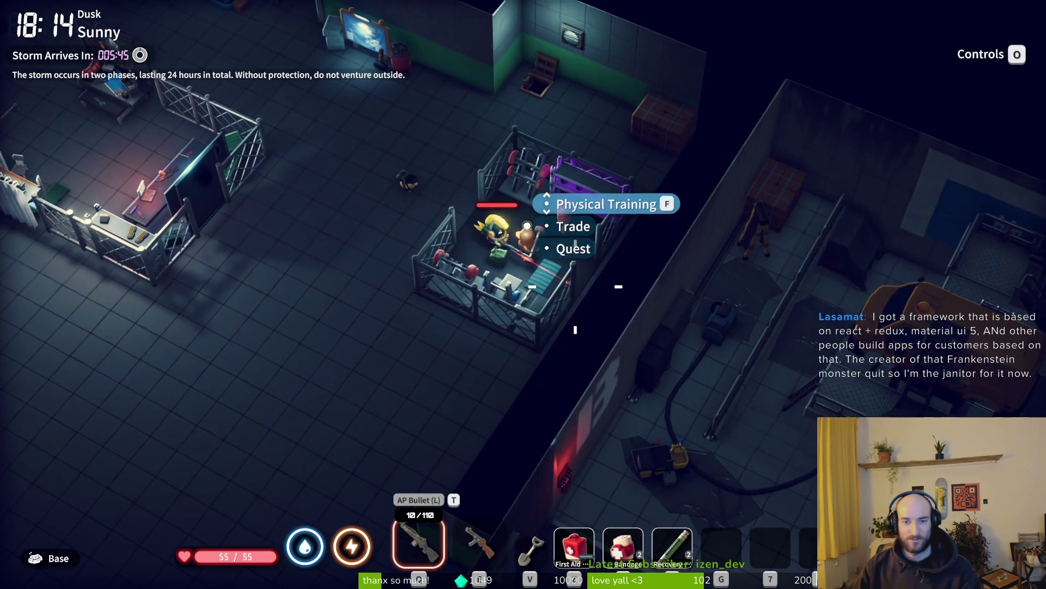
pyautogui.press('w')
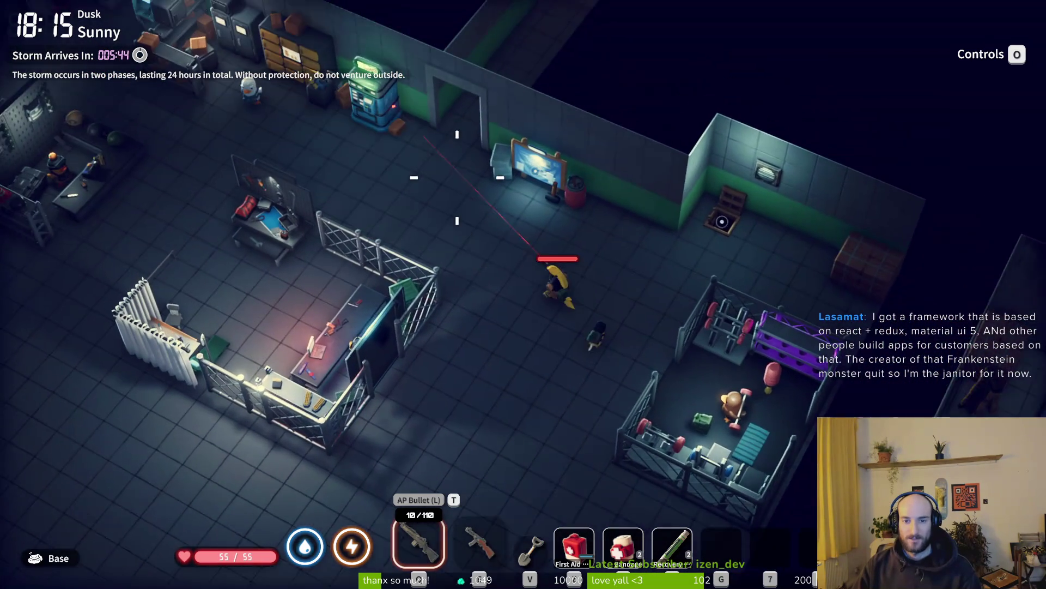
pyautogui.press('a')
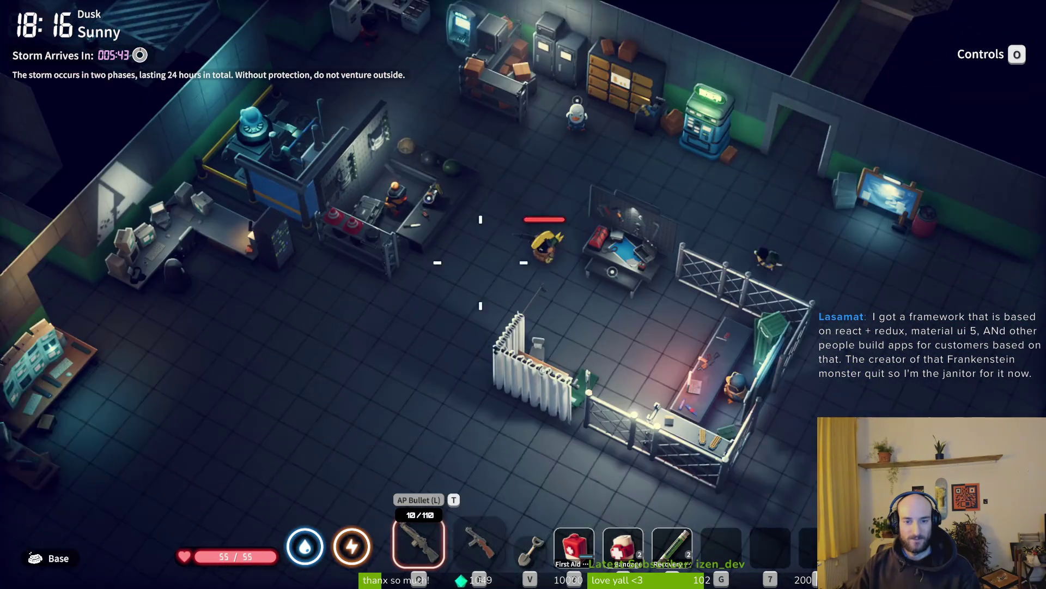
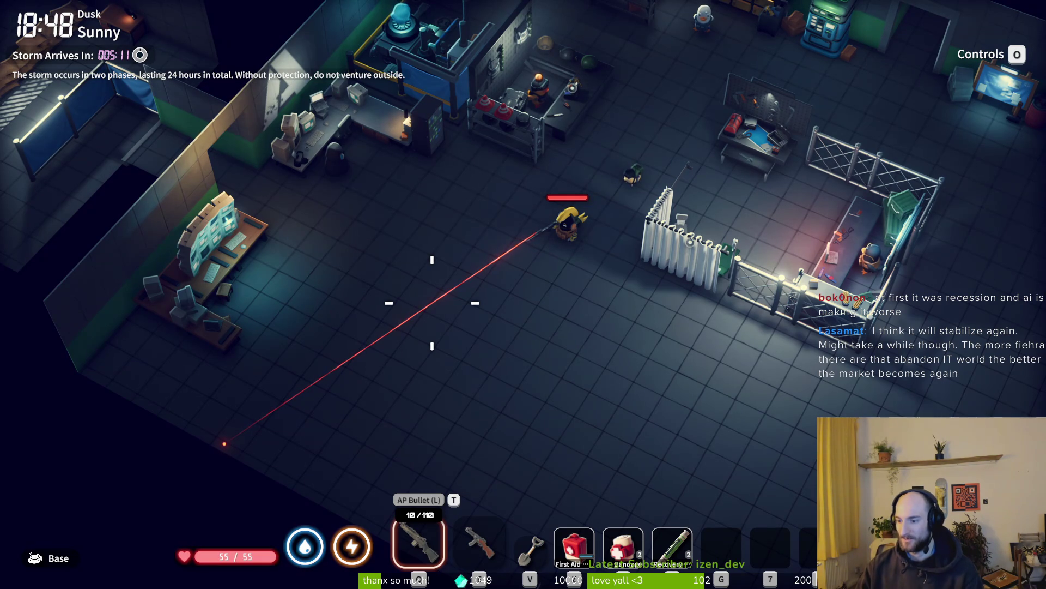
# Step: Walk the duck up-right across the base to the fence corner and around the workbench
pyautogui.press('w')
pyautogui.press('d')
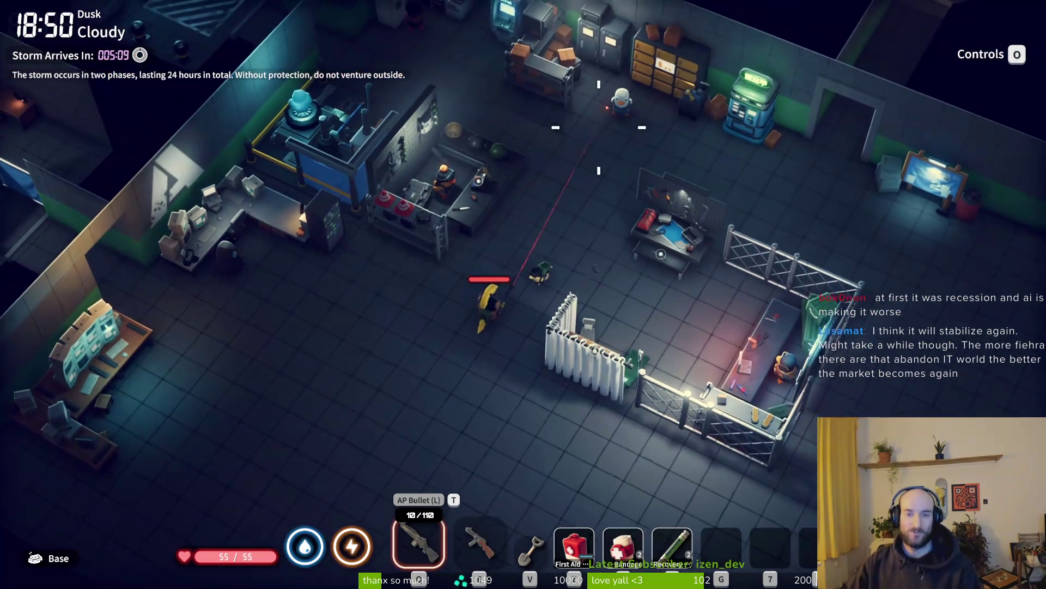
pyautogui.press('w')
pyautogui.press('d')
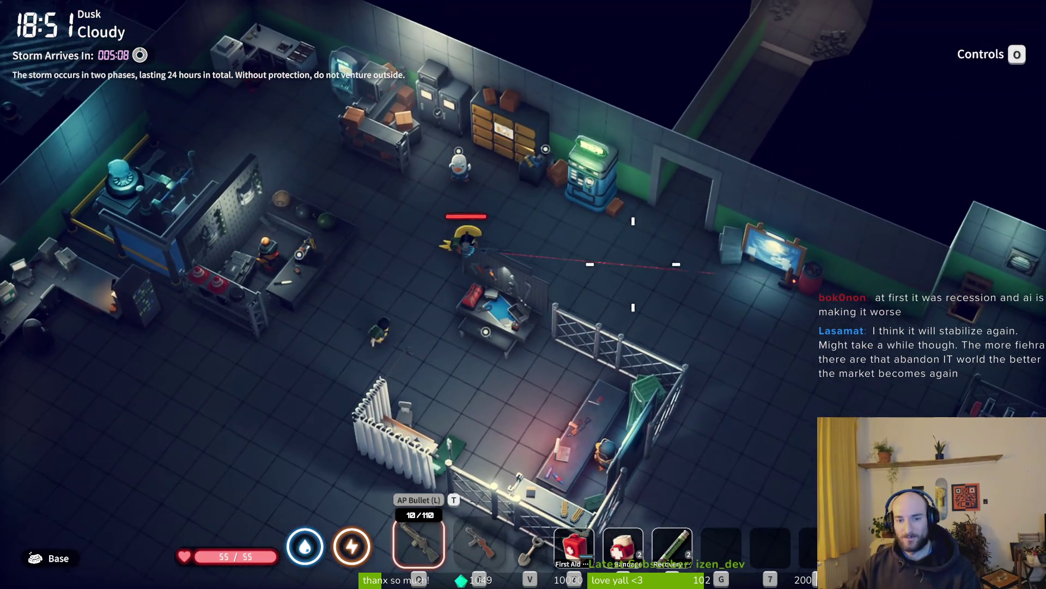
pyautogui.press('s')
pyautogui.press('d')
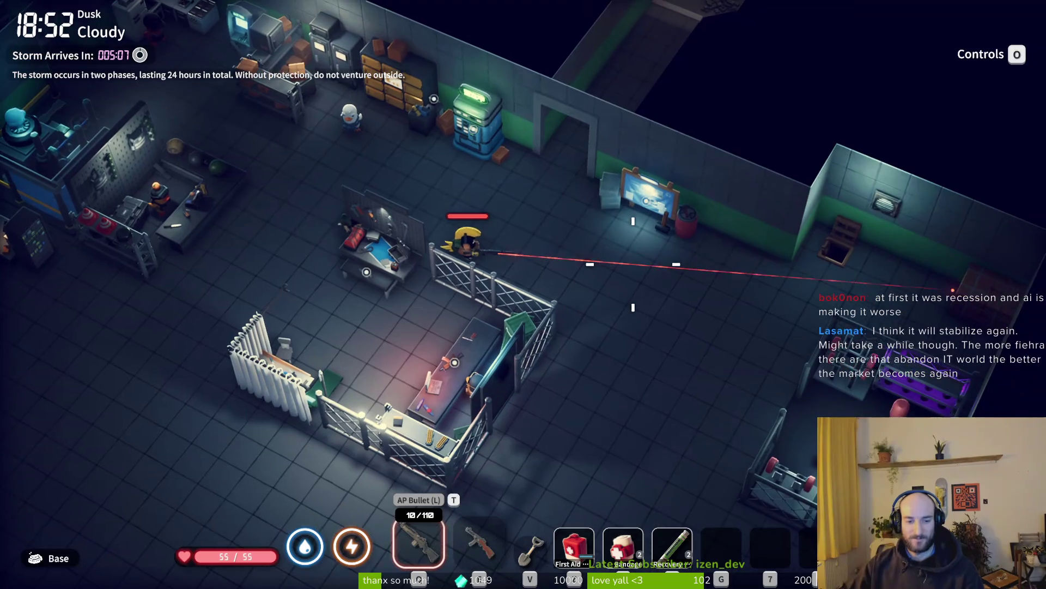
pyautogui.press('d')
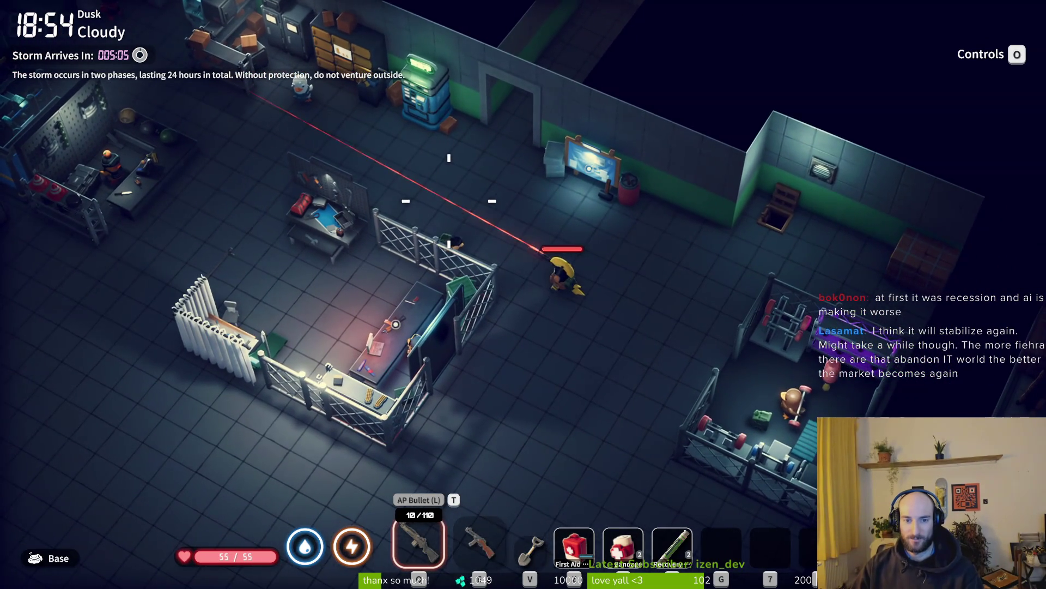
pyautogui.press('a')
pyautogui.press('w')
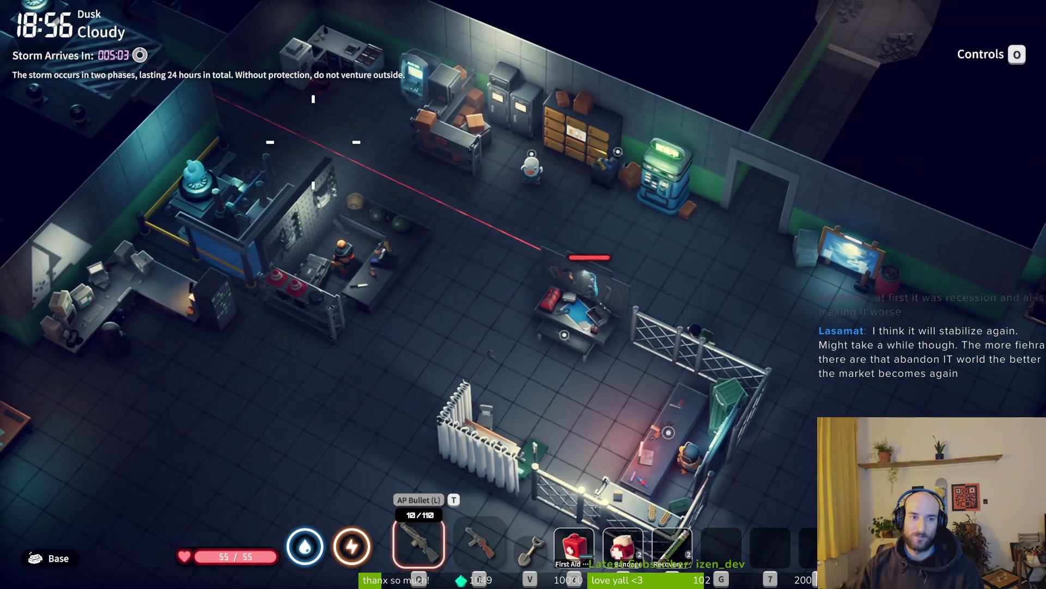
pyautogui.press('w')
pyautogui.press('a')
pyautogui.press('a')
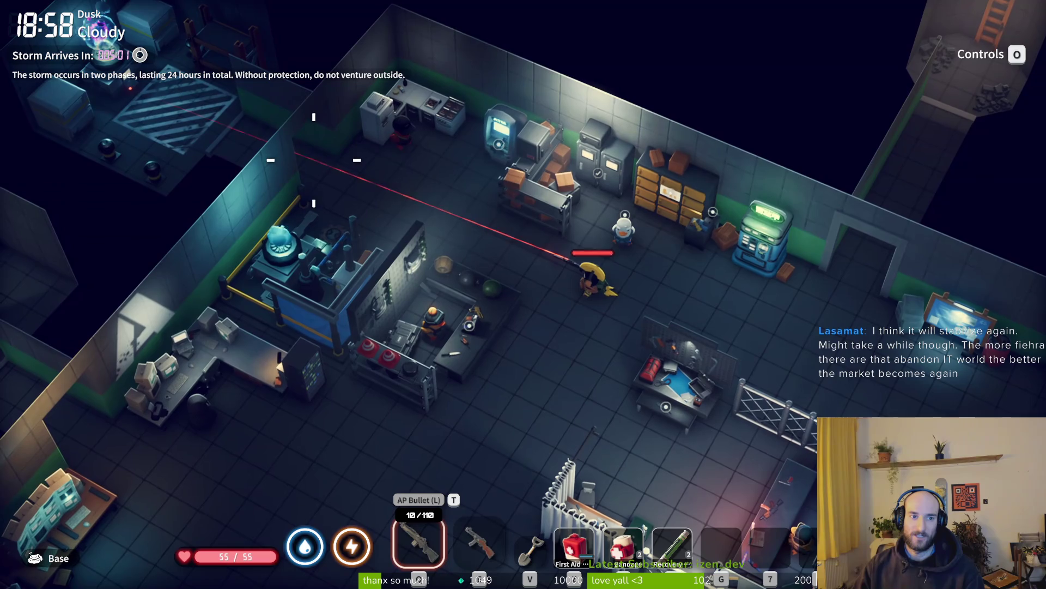
pyautogui.press('d')
pyautogui.press('s')
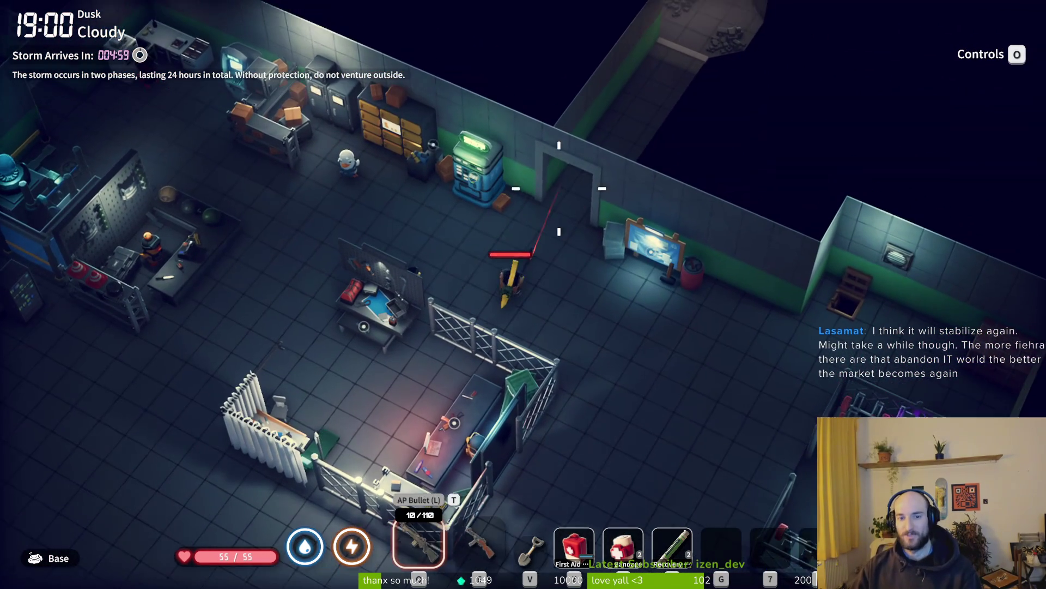
# Step: Walk up to the back wall, then down past the fence and desk into the wooden bedroom and out
pyautogui.press('w')
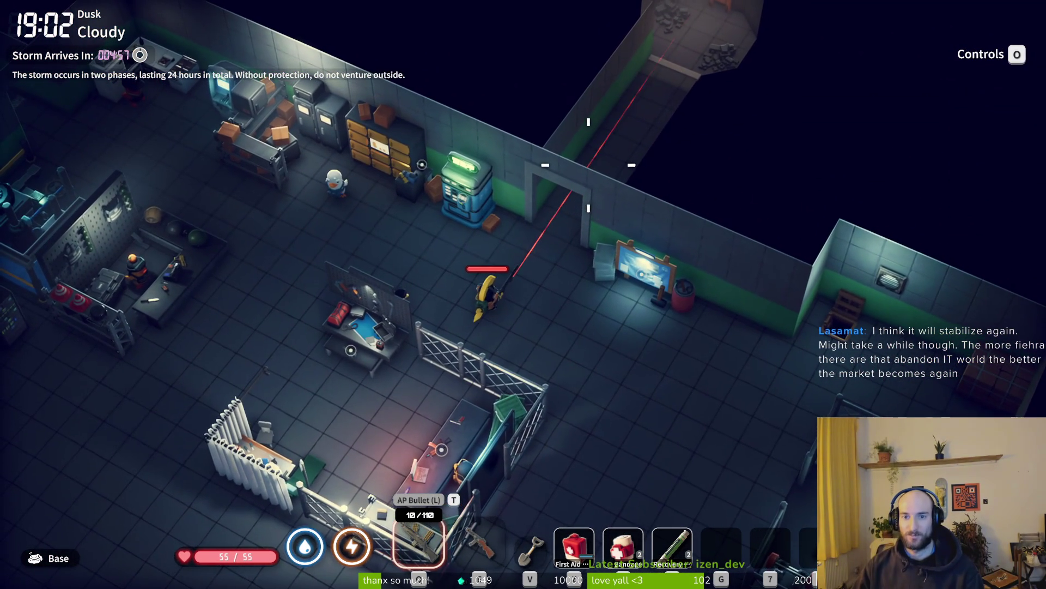
pyautogui.press('d')
pyautogui.press('s')
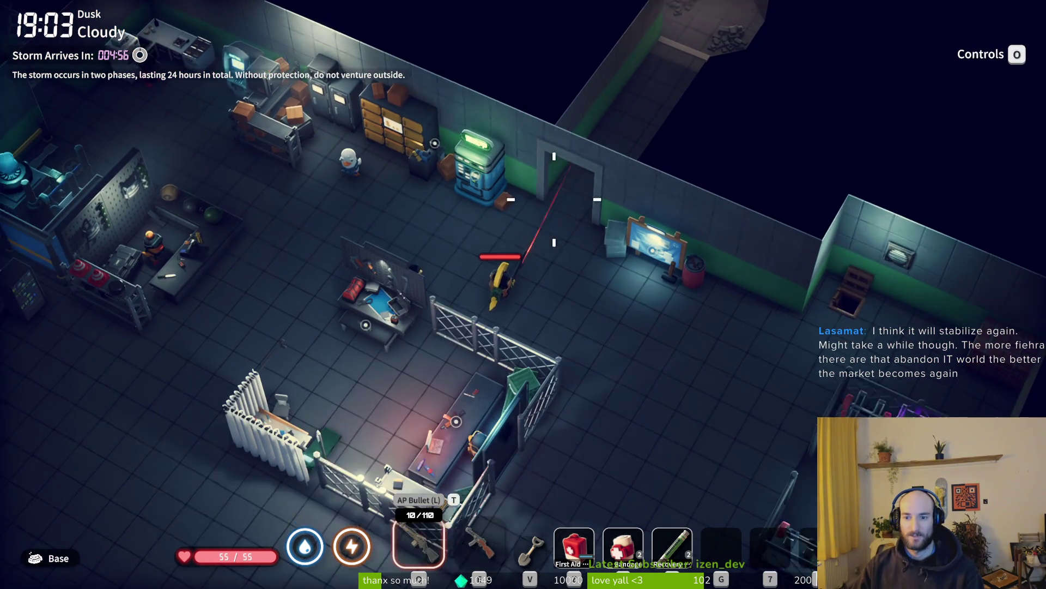
pyautogui.press('a')
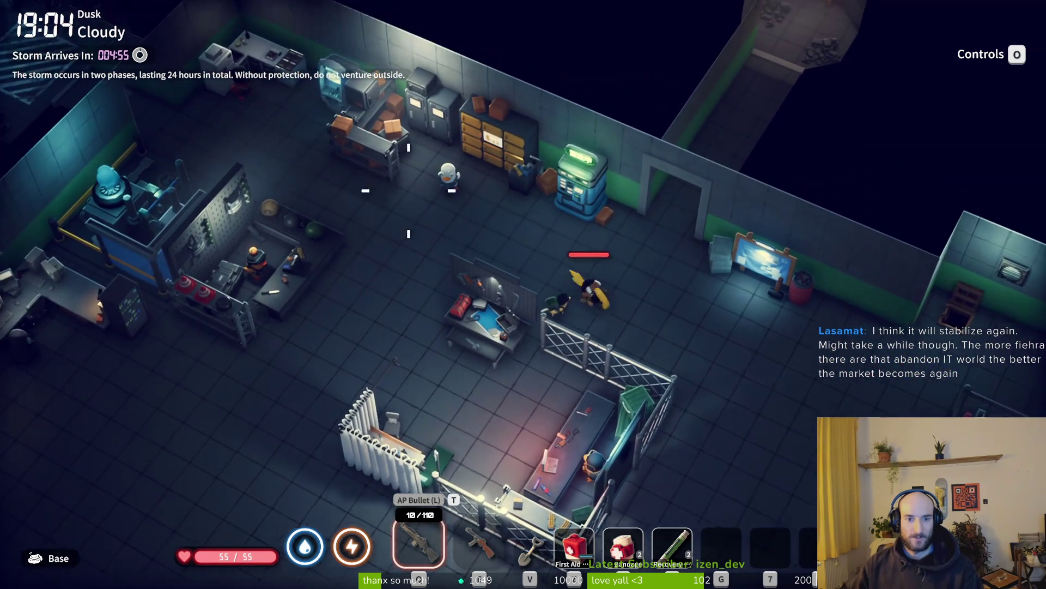
pyautogui.press('s')
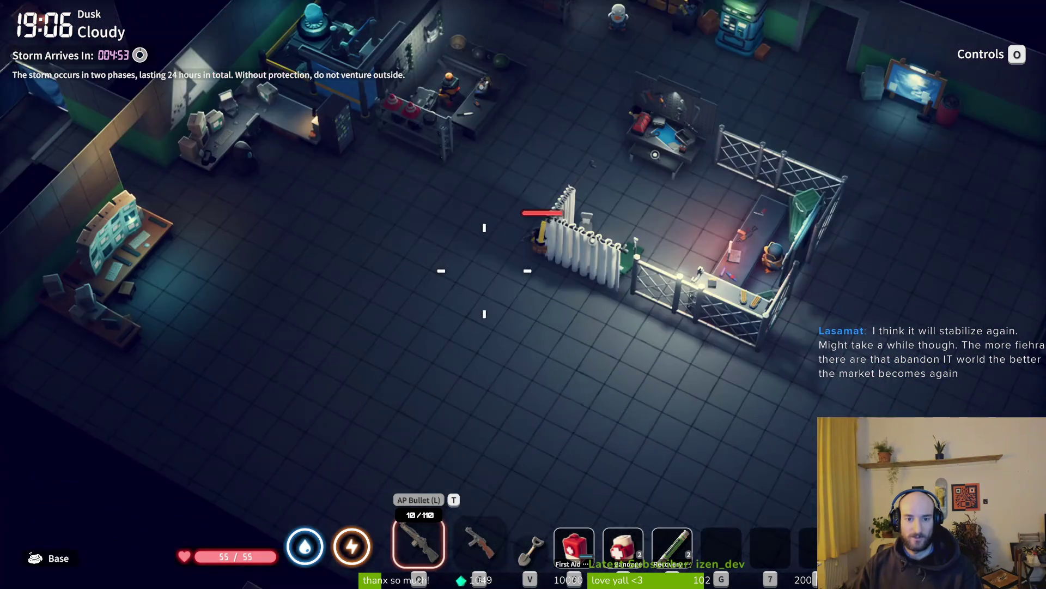
pyautogui.press('s')
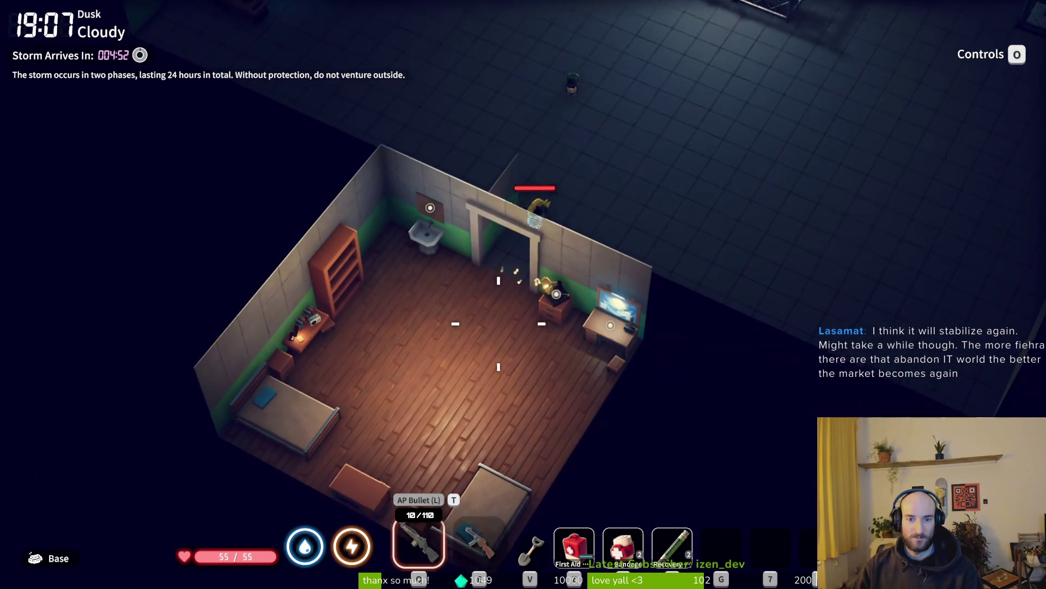
pyautogui.press('a')
pyautogui.press('w')
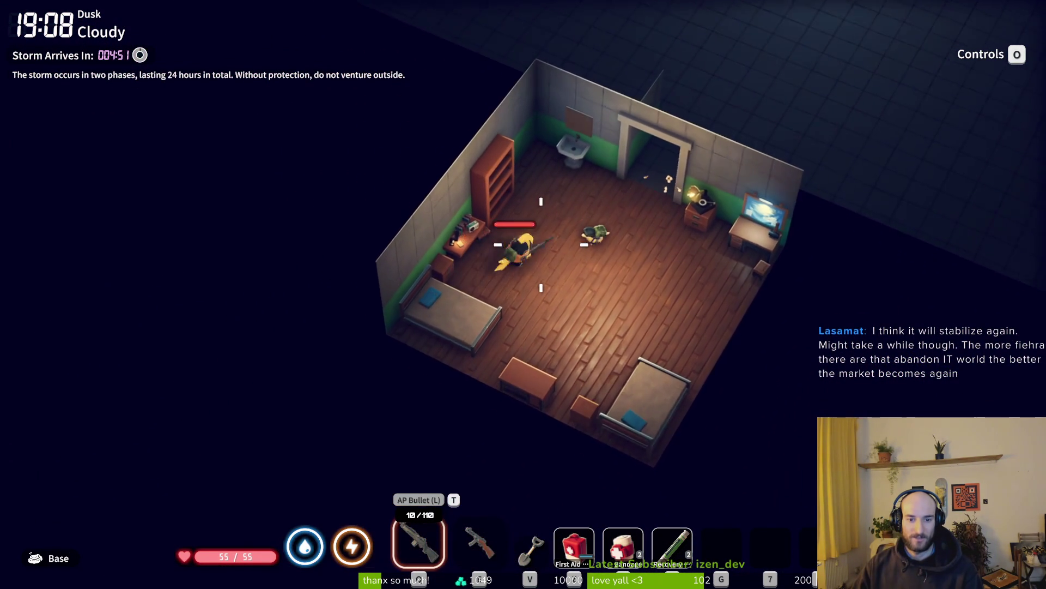
# Step: Walk back up toward the shelves and open the inventory beside the warehouse storage
pyautogui.press('w')
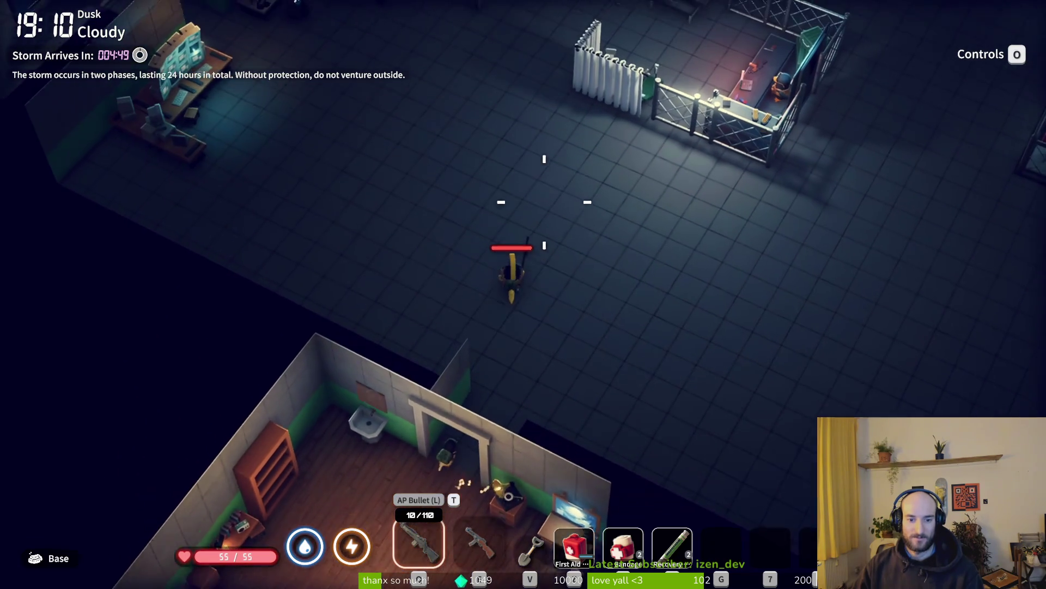
pyautogui.press('w')
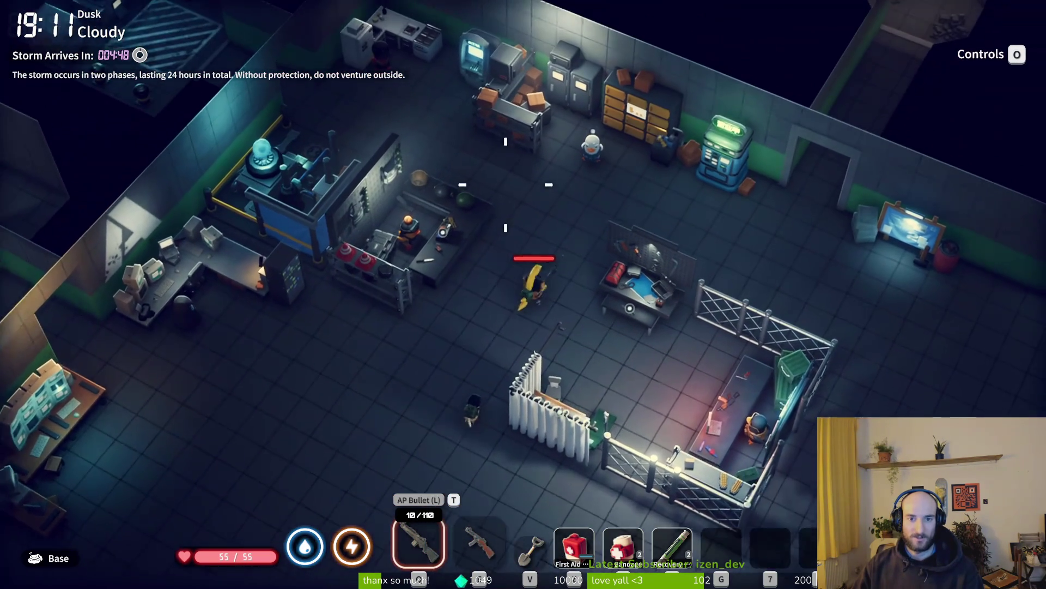
pyautogui.press('Tab')
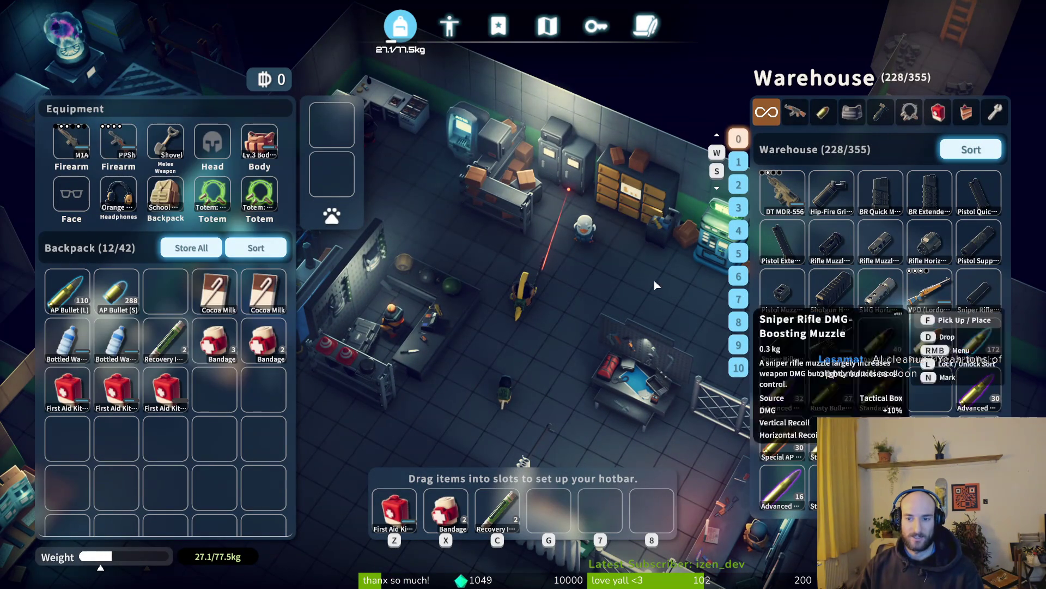
# Step: Store both AP Bullet stacks from the backpack in the warehouse
pyautogui.press('Tab')
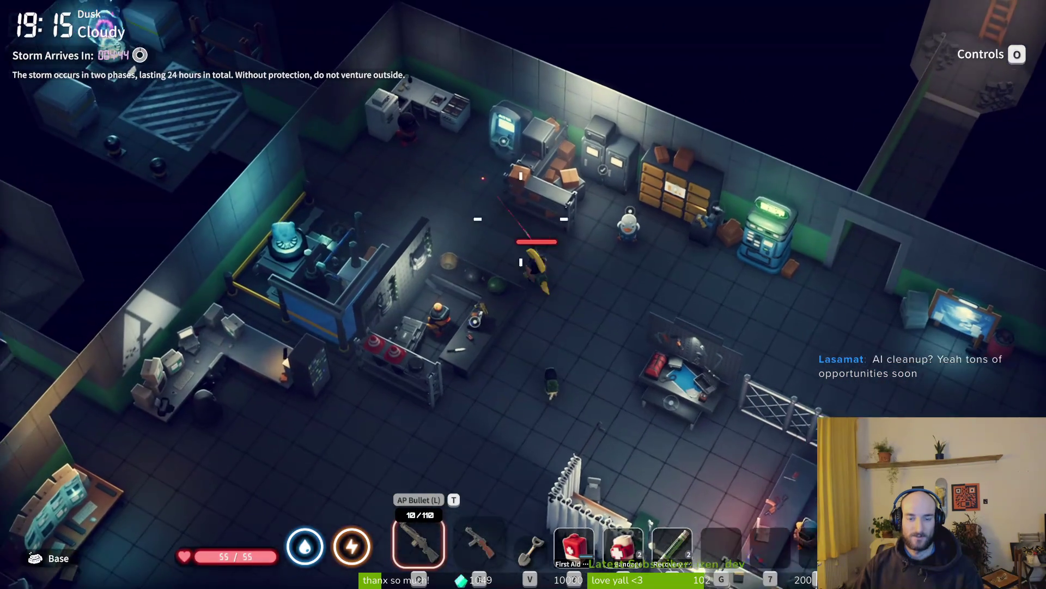
pyautogui.press('Tab')
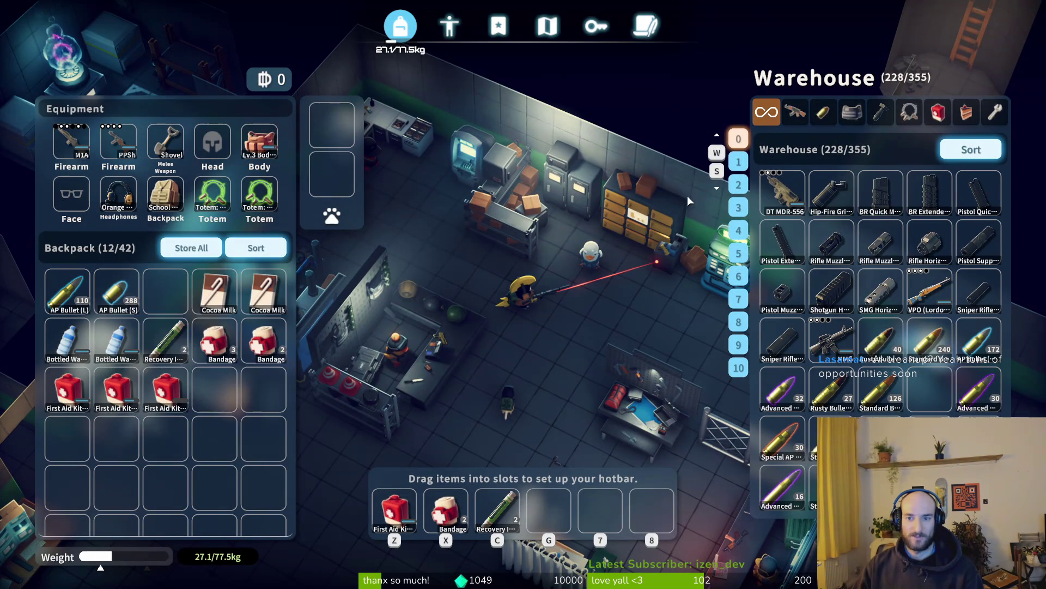
pyautogui.keyDown('shift'); pyautogui.click(122, 299); pyautogui.keyUp('shift')
pyautogui.keyDown('shift'); pyautogui.click(66, 294); pyautogui.keyUp('shift')
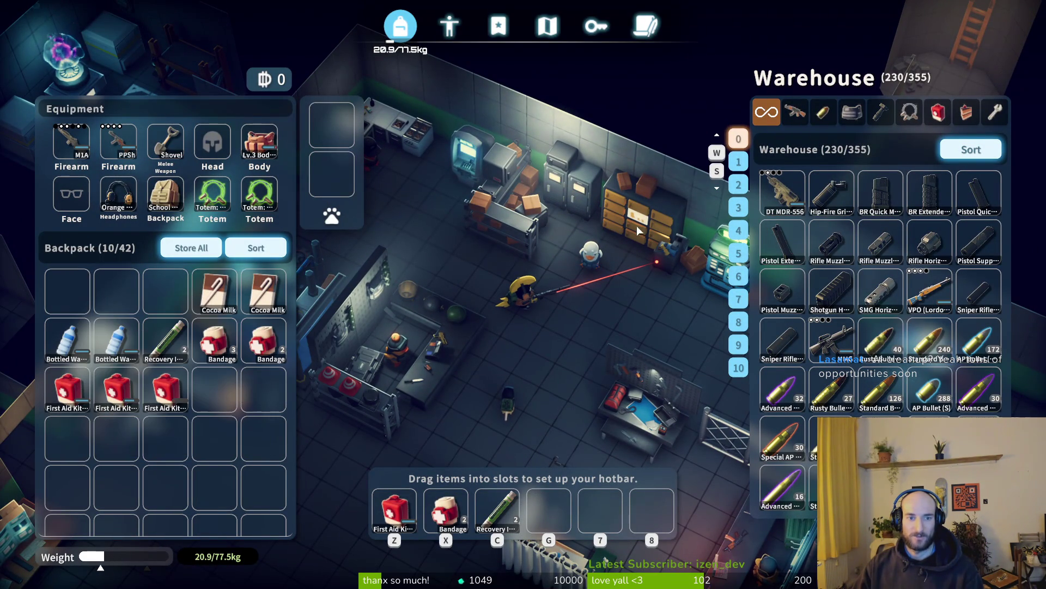
# Step: Take the 320 Standard Bullet stack from the warehouse Ammo list into the backpack
pyautogui.click(824, 117)
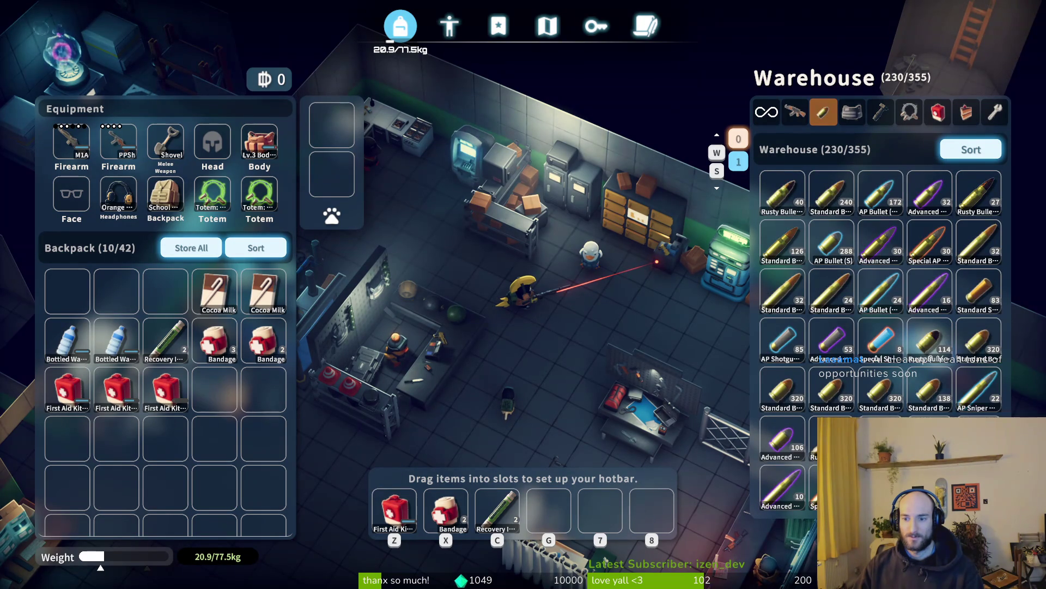
pyautogui.keyDown('shift'); pyautogui.click(880, 390); pyautogui.keyUp('shift')
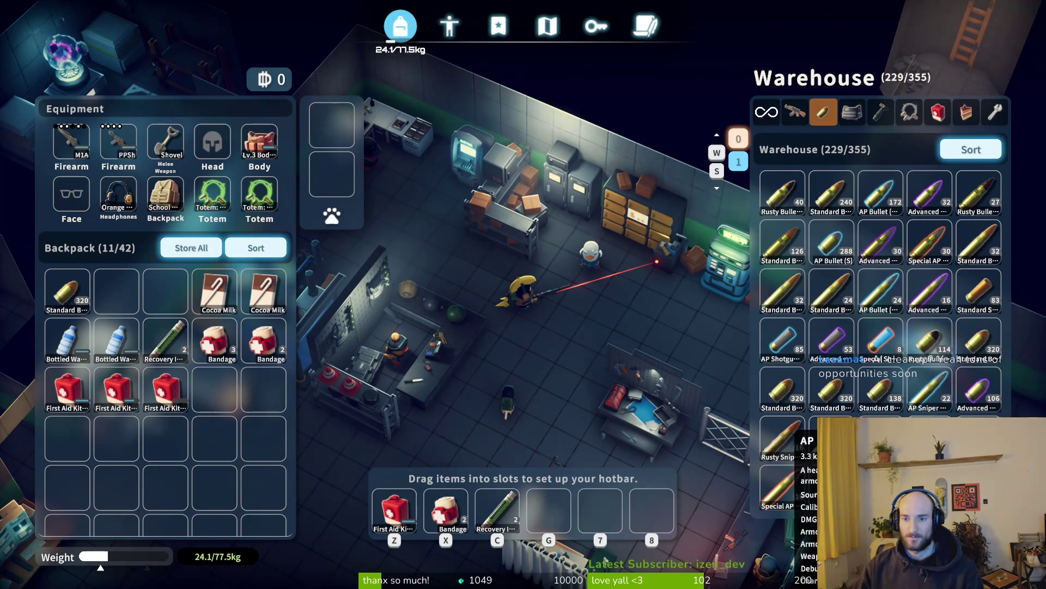
pyautogui.press('Tab')
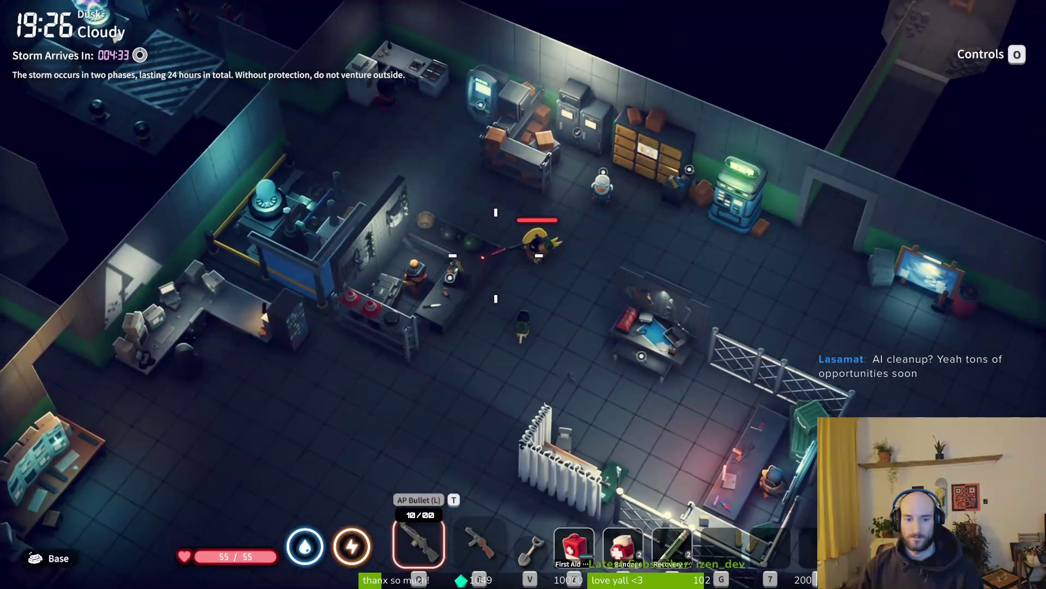
# Step: Reload the rifle with Standard Bullet and load Standard Bullet (S) into the second gun
pyautogui.press('t')
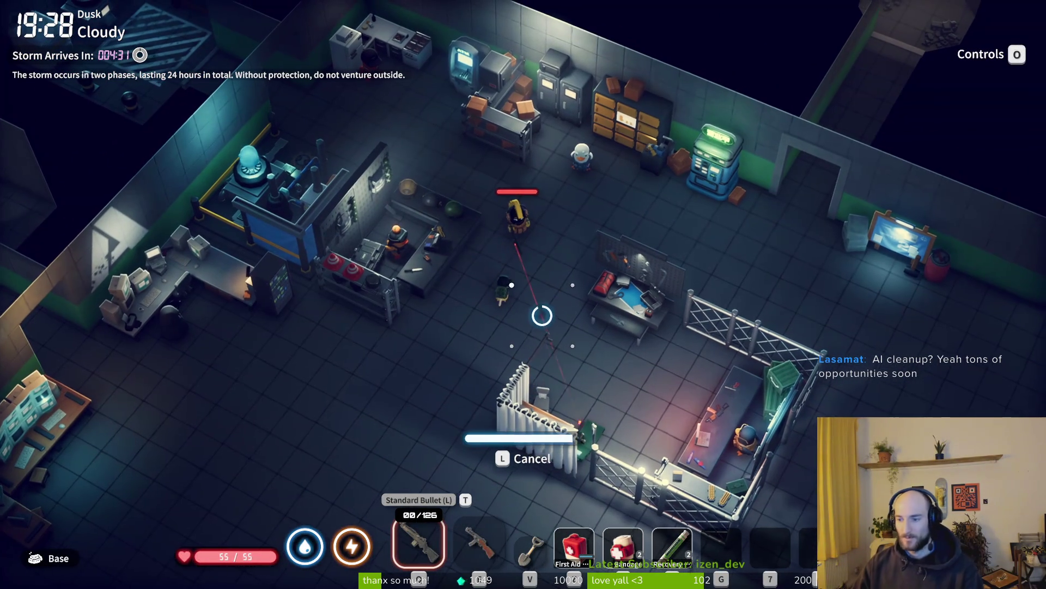
pyautogui.press('2')
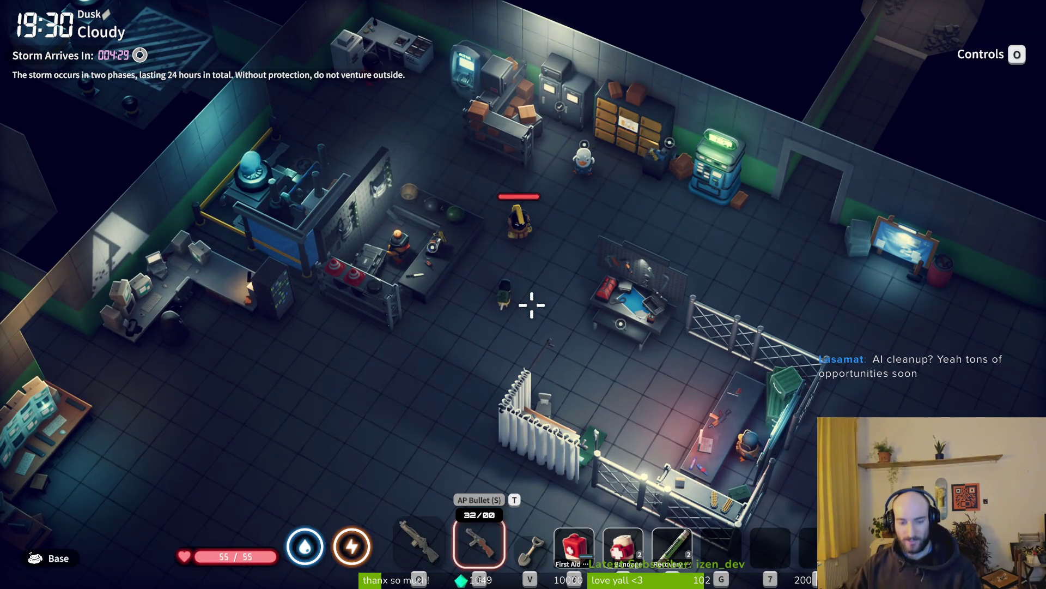
pyautogui.press('t')
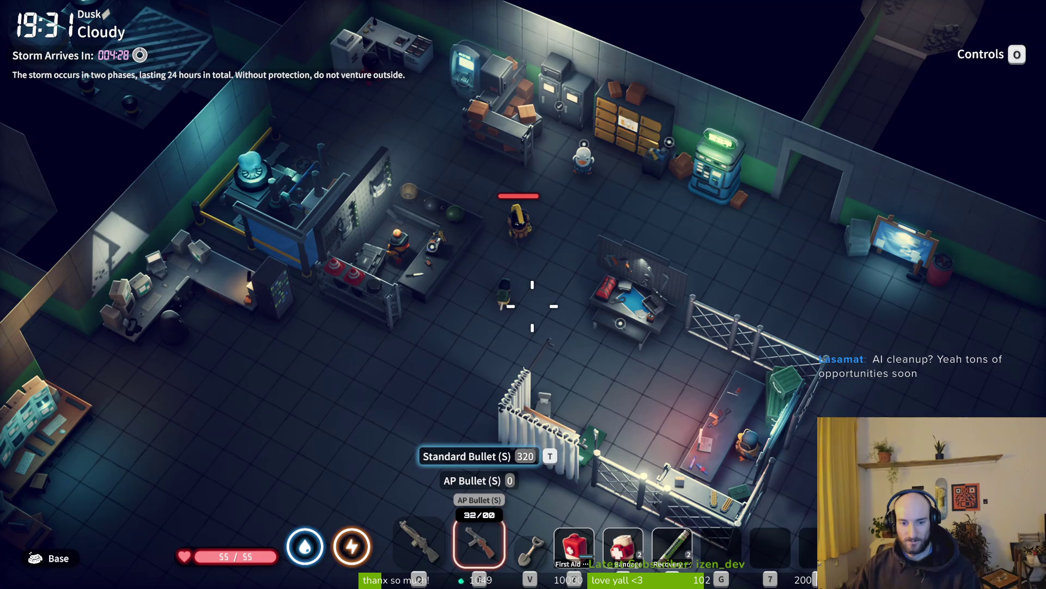
pyautogui.press('t')
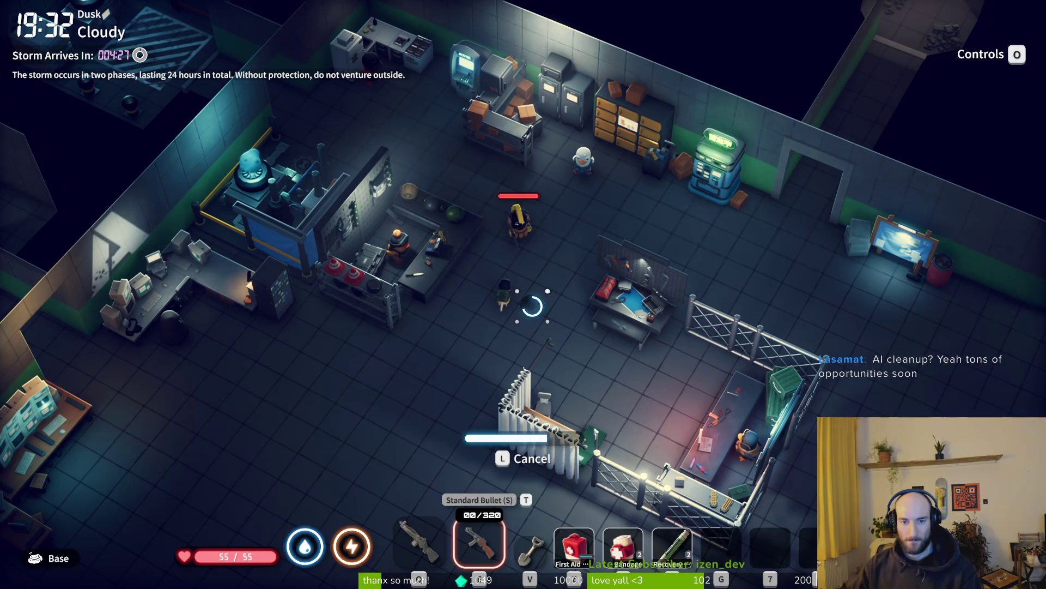
# Step: Walk across the room and open the inventory with the warehouse
pyautogui.press('d')
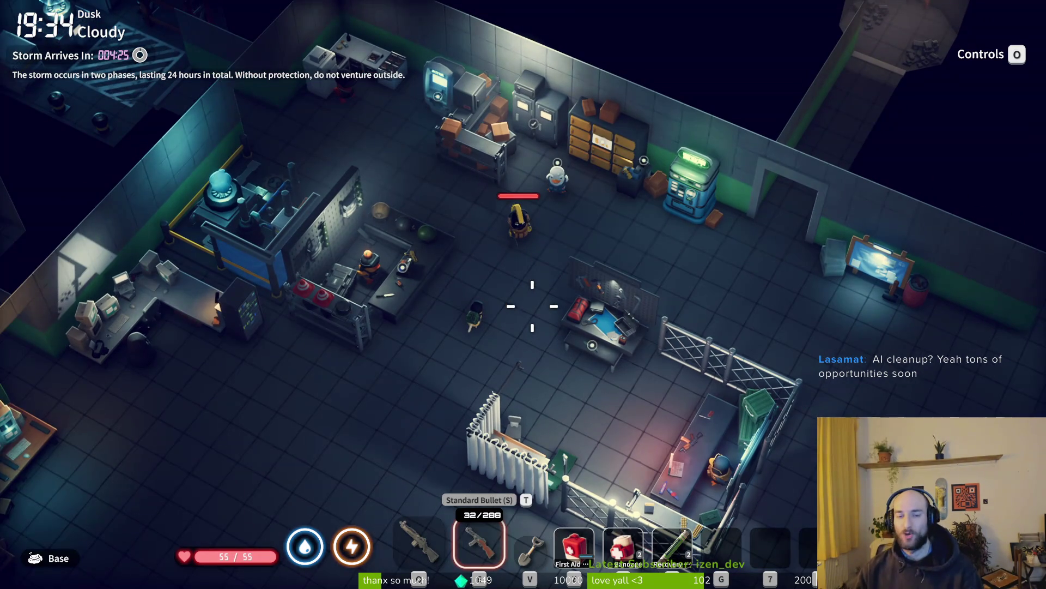
pyautogui.press('a')
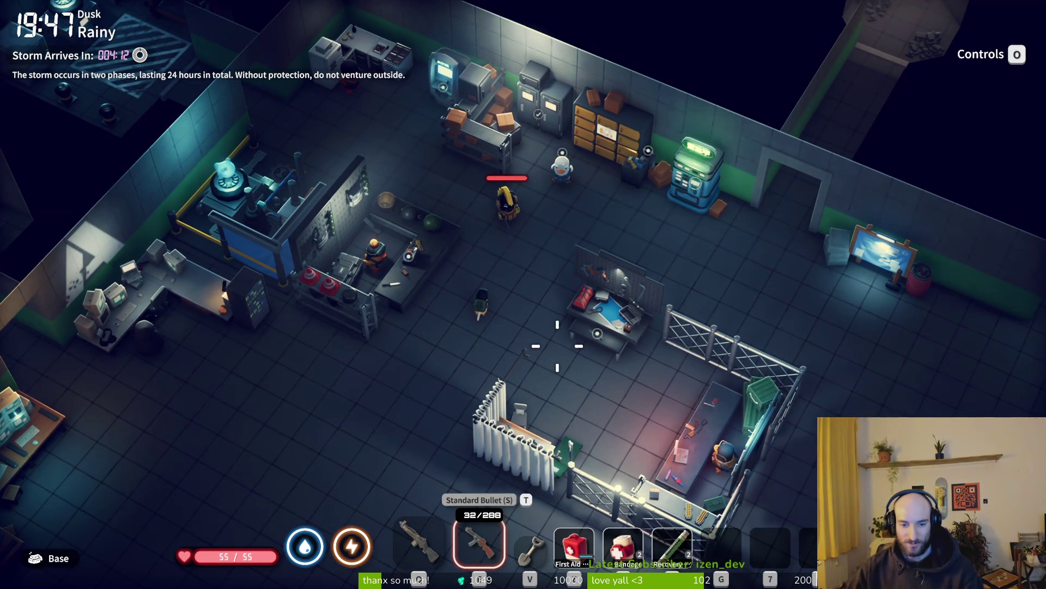
pyautogui.press('Tab')
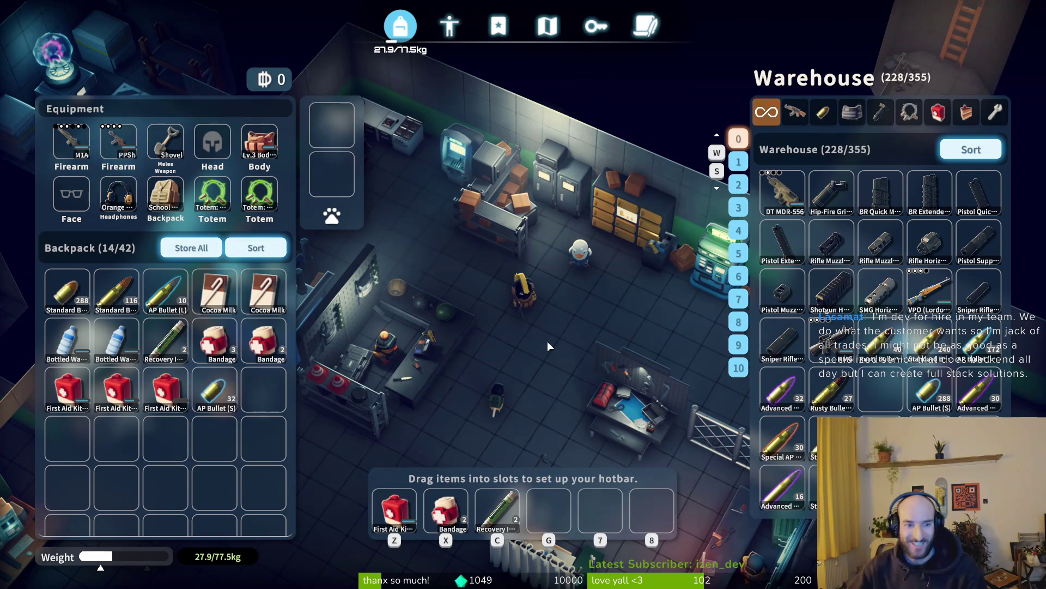
# Step: Store the AP Bullet (L) and AP Bullet (S) stacks in the warehouse
pyautogui.keyDown('shift'); pyautogui.click(173, 301); pyautogui.keyUp('shift')
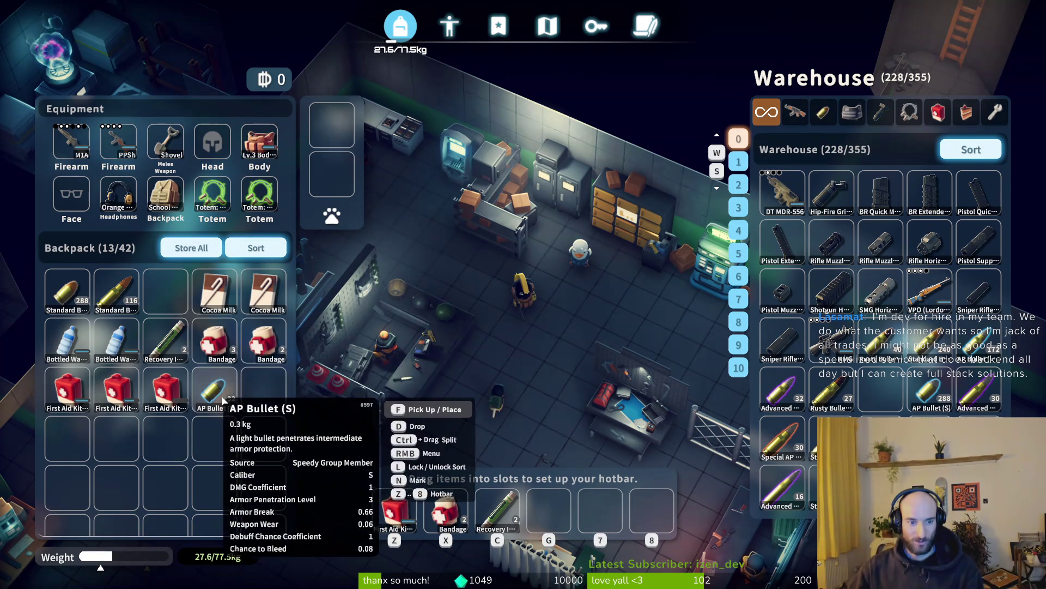
pyautogui.keyDown('shift'); pyautogui.click(214, 389); pyautogui.keyUp('shift')
pyautogui.press('Tab')
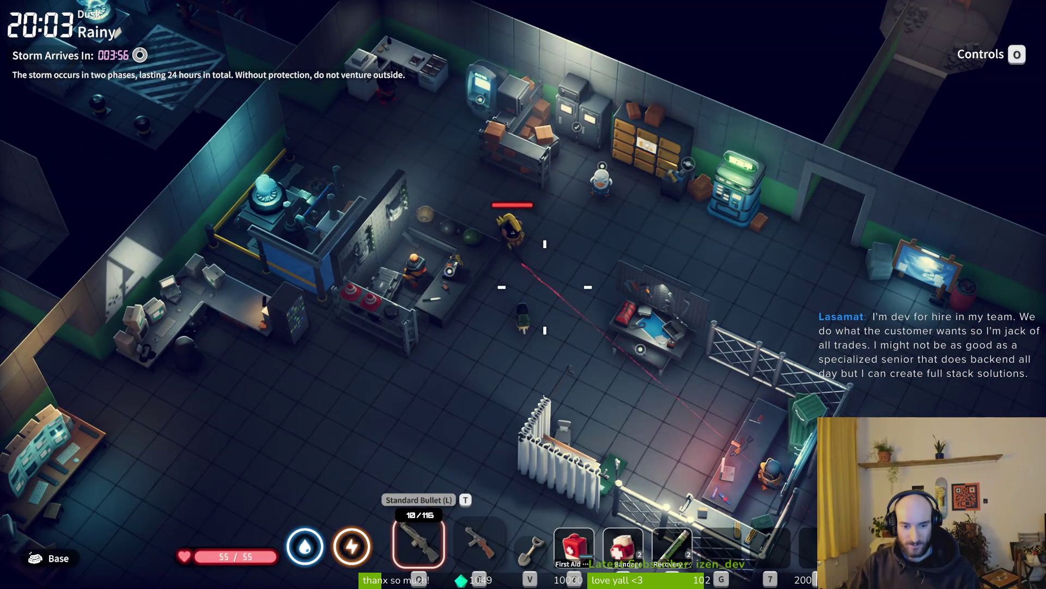
pyautogui.press('Tab')
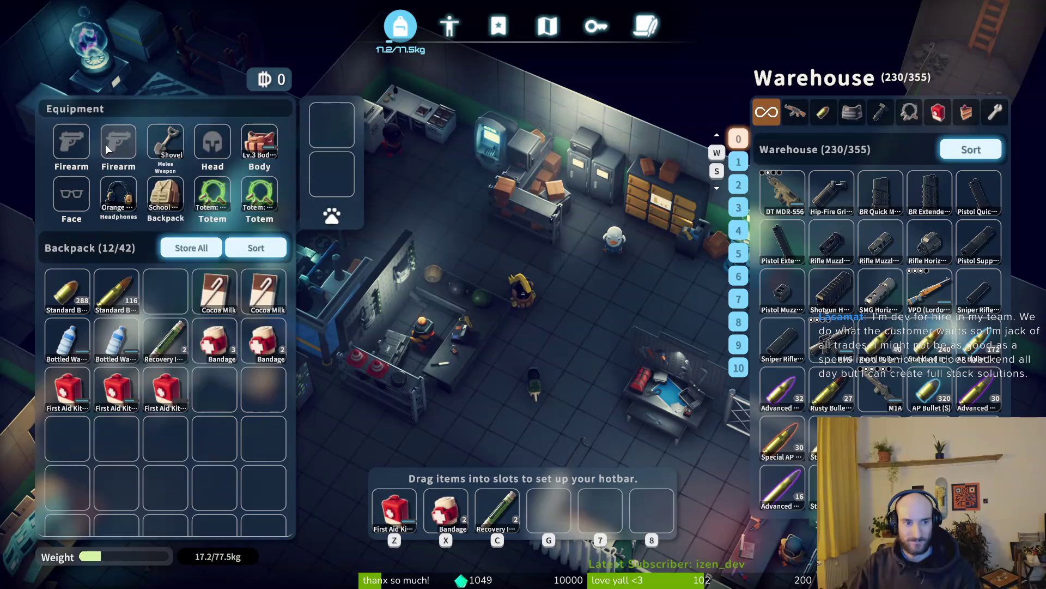
# Step: Equip the VPO sniper rifle and the PPSh from the warehouse firearms, then walk to the workbench
pyautogui.click(795, 112)
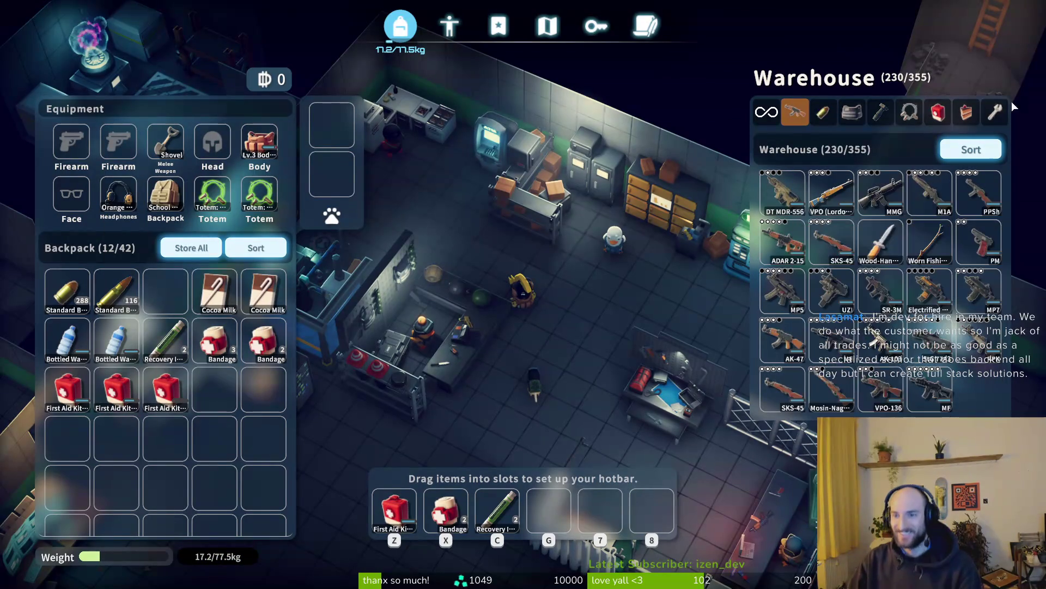
pyautogui.doubleClick(831, 193)
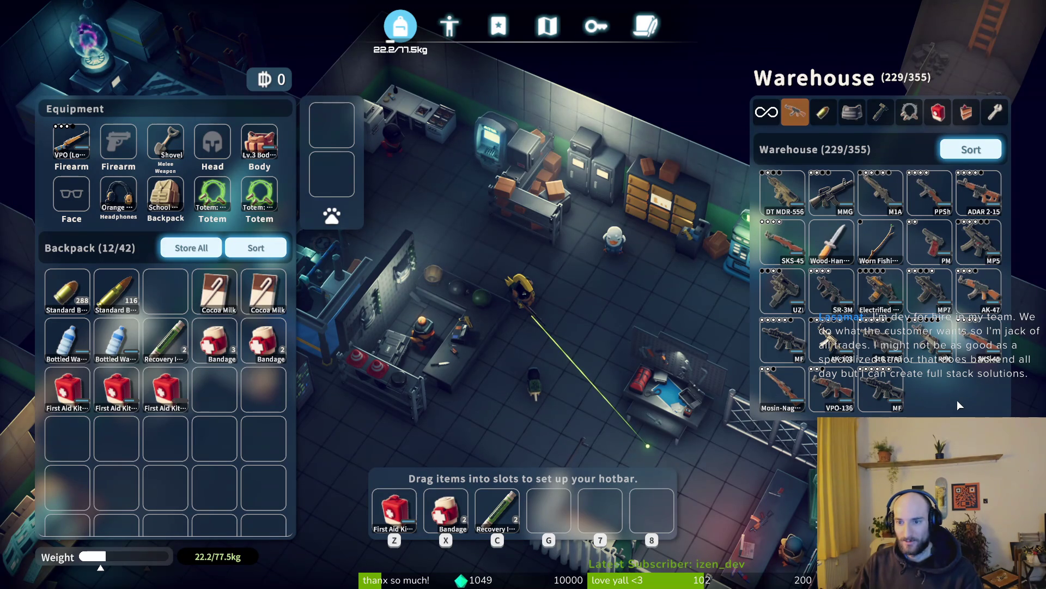
pyautogui.doubleClick(929, 197)
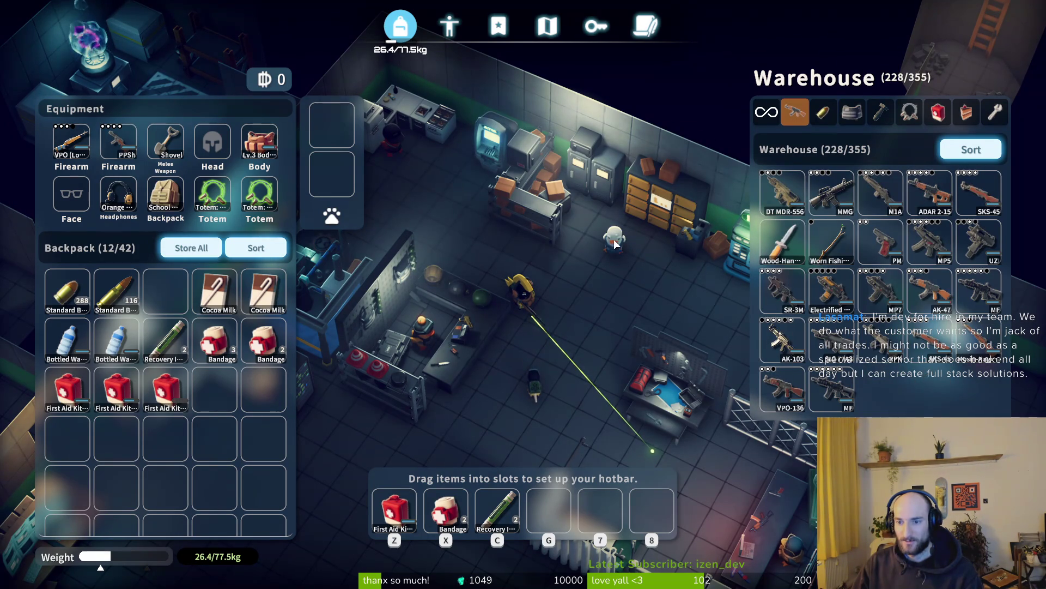
pyautogui.press('Tab')
pyautogui.press('s')
pyautogui.press('d')
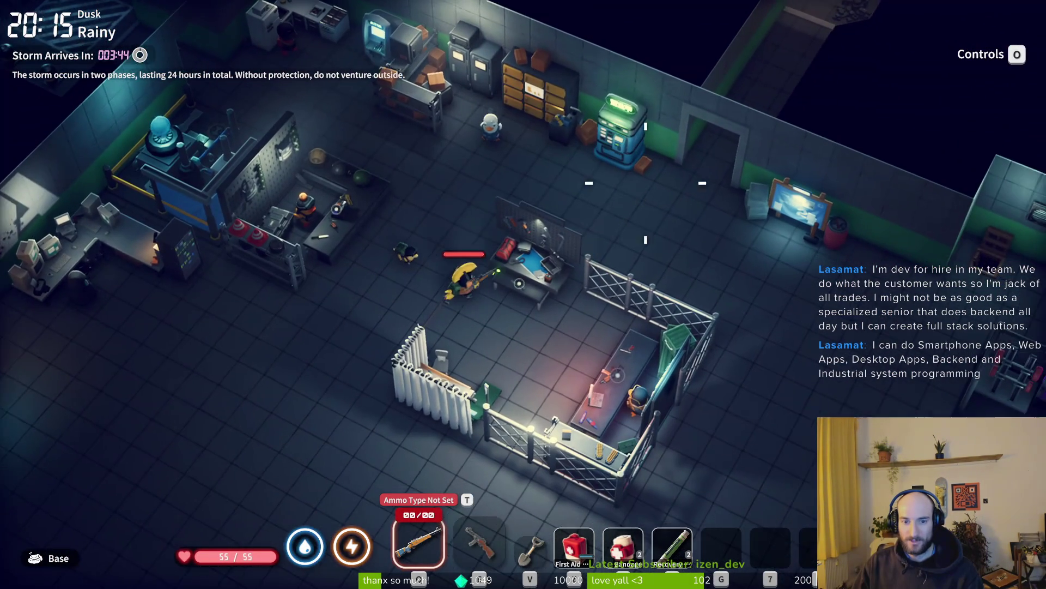
# Step: Craft a UP-45 and a Bizon-2 from the workbench's weapon recipes
pyautogui.press('e')
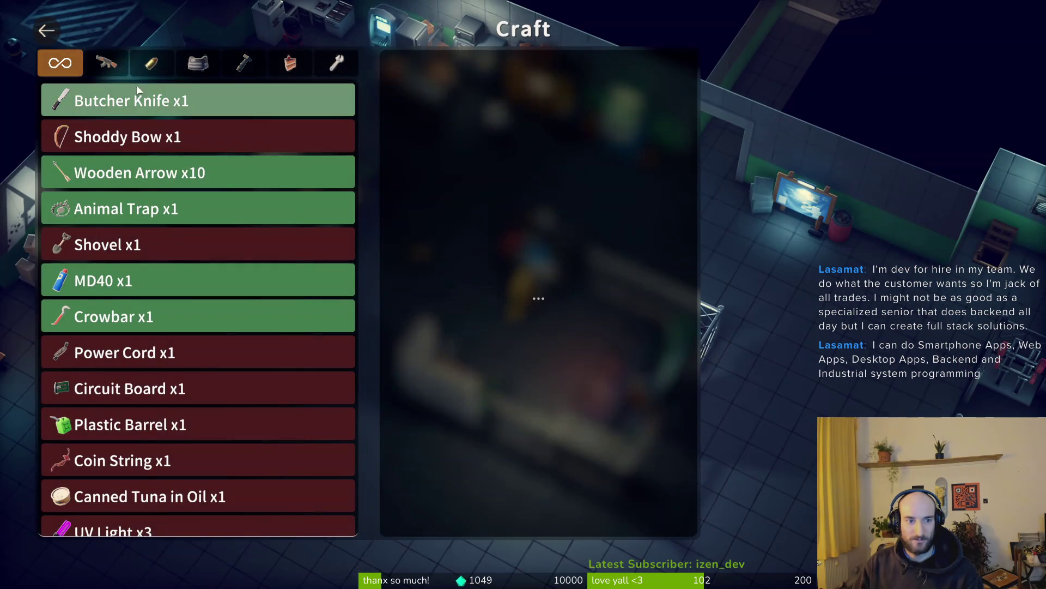
pyautogui.click(106, 62)
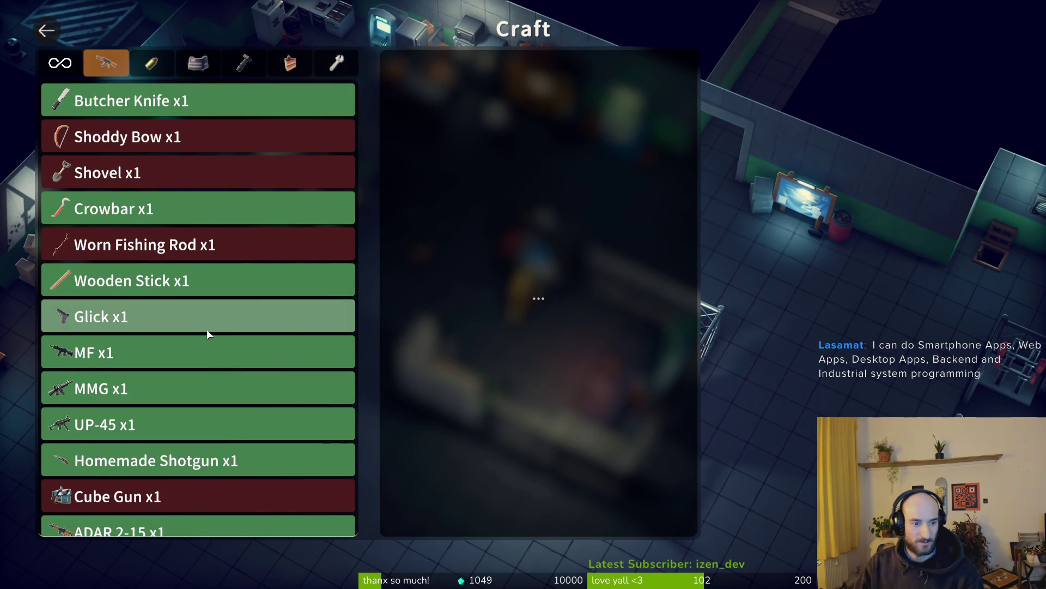
pyautogui.scroll(-3, 126, 426)
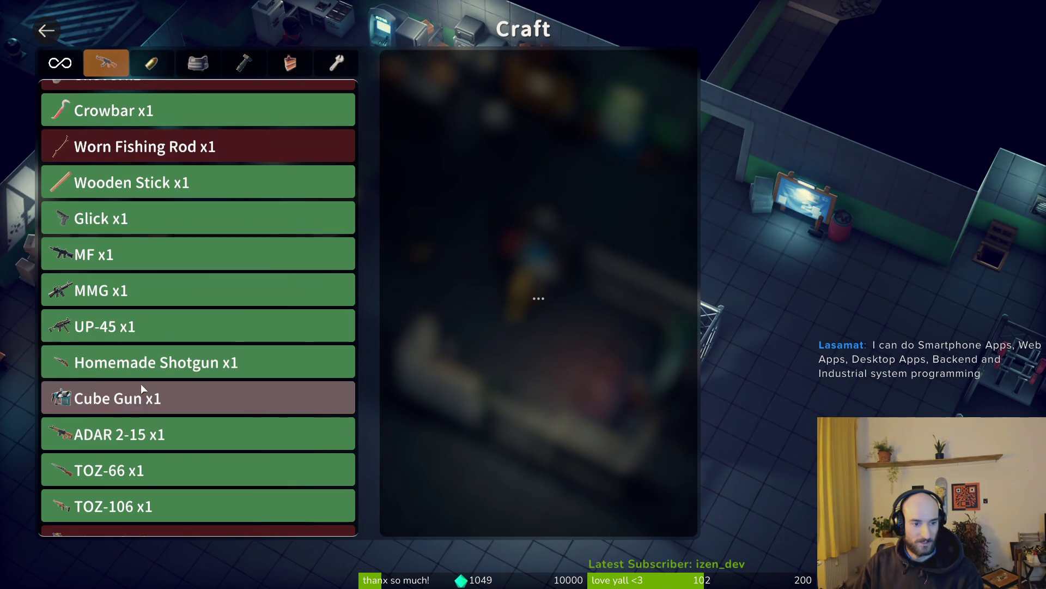
pyautogui.click(130, 326)
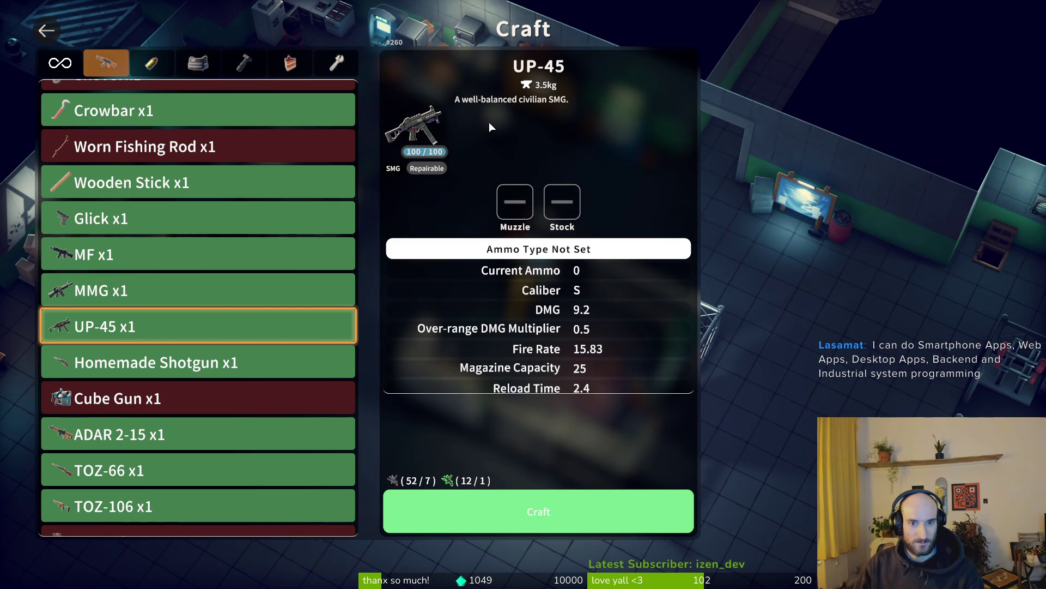
pyautogui.scroll(-3, 182, 391)
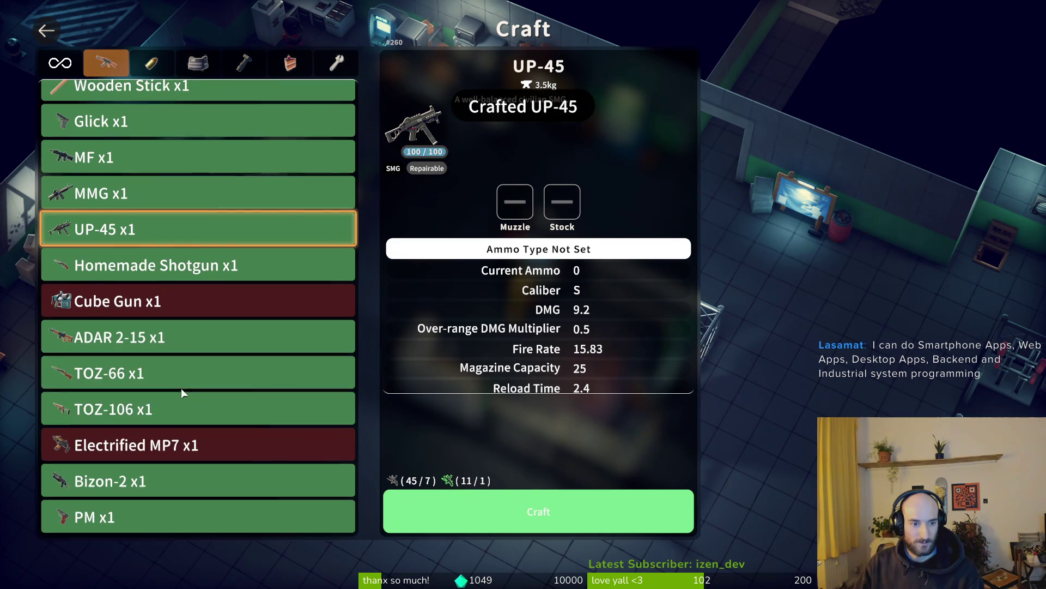
pyautogui.click(120, 489)
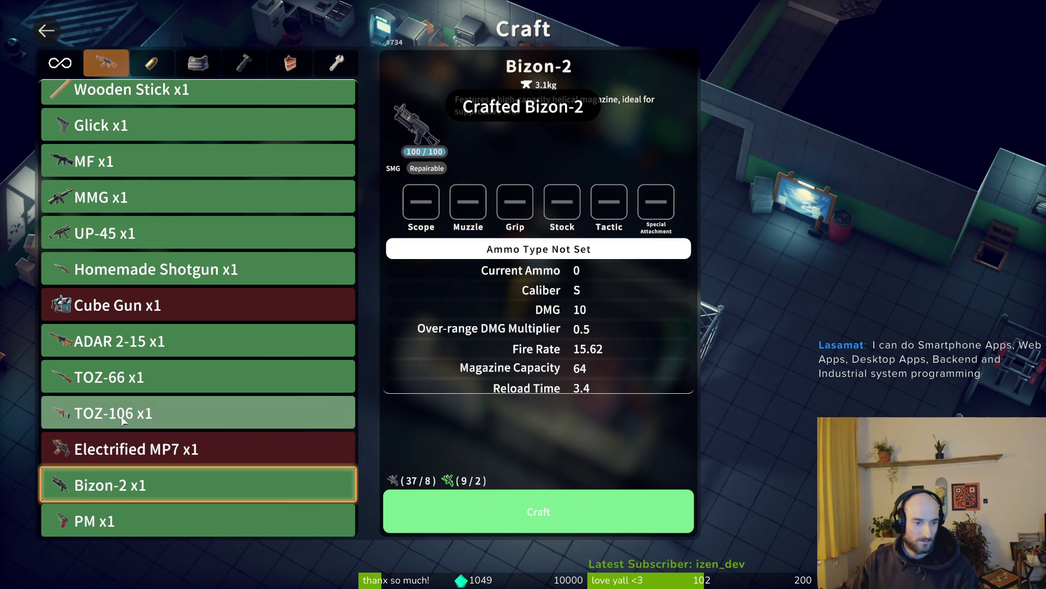
# Step: Browse the TOZ-106, Electrified MP7, TOZ-66 and ADAR 2-15 recipes
pyautogui.click(218, 413)
pyautogui.click(164, 449)
pyautogui.click(109, 376)
pyautogui.click(85, 352)
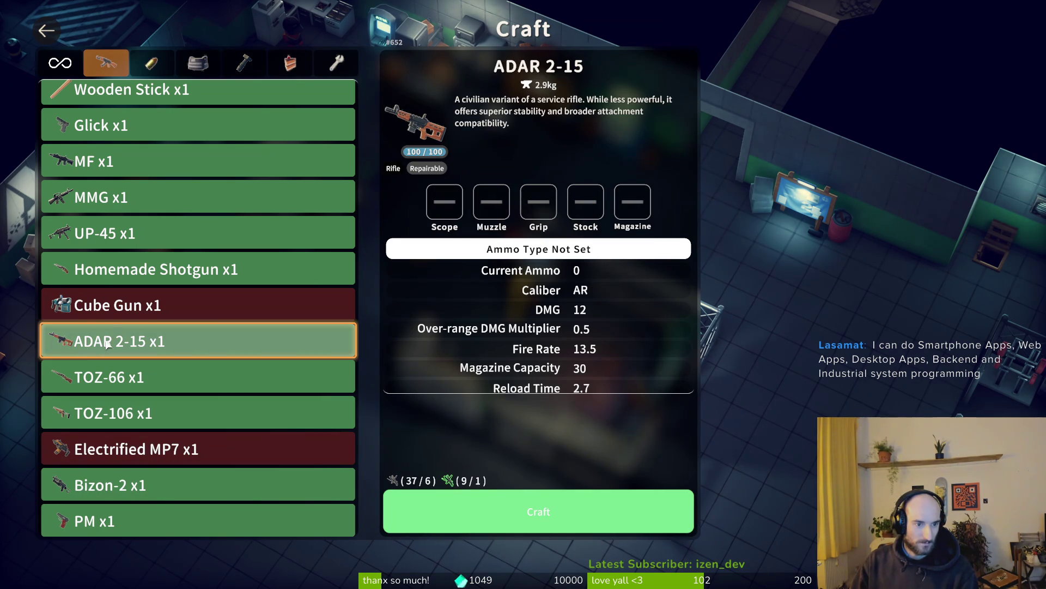
# Step: Put the UP-45 in the second firearm slot instead of the Bizon-2
pyautogui.press('Escape')
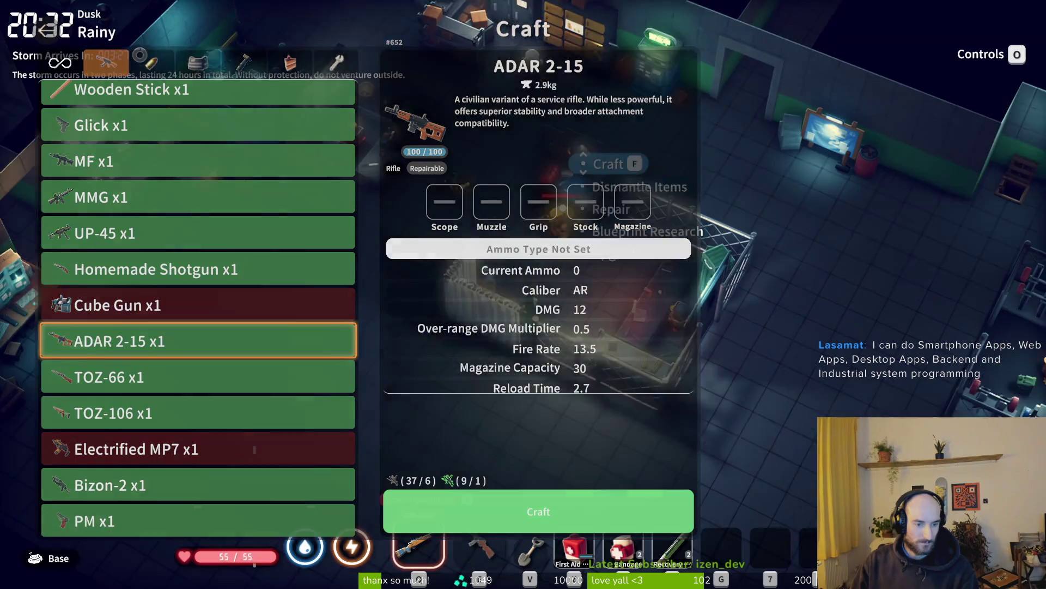
pyautogui.press('Tab')
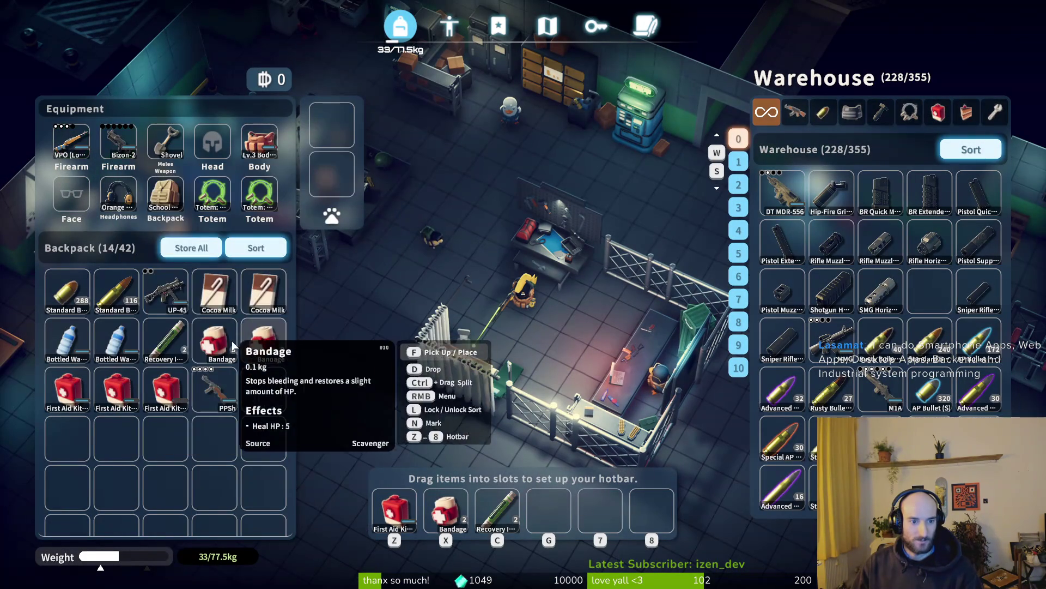
pyautogui.moveTo(214, 387); pyautogui.dragTo(123, 145)
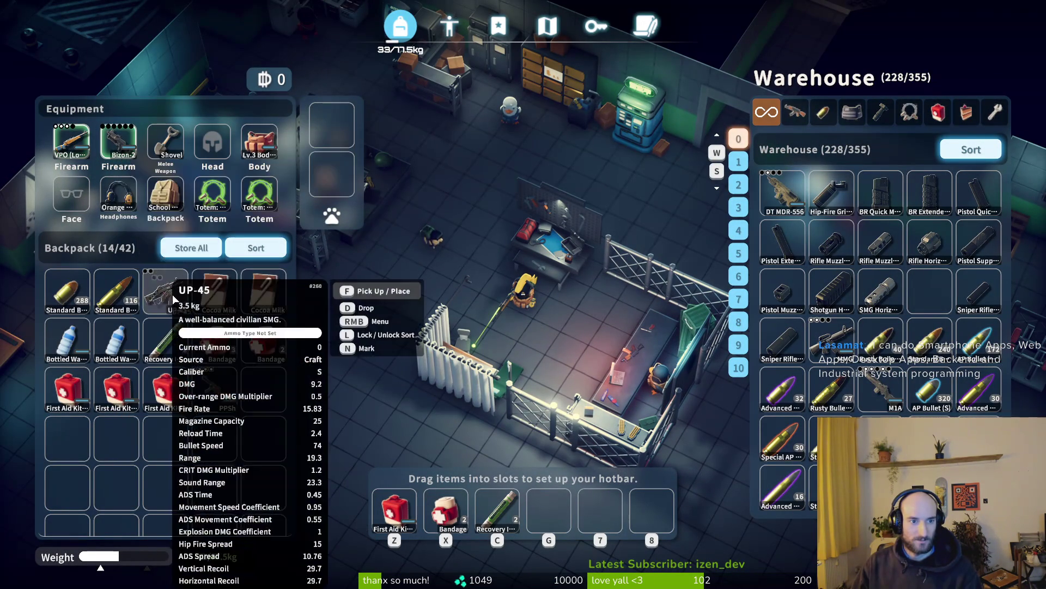
pyautogui.moveTo(165, 291); pyautogui.dragTo(118, 142)
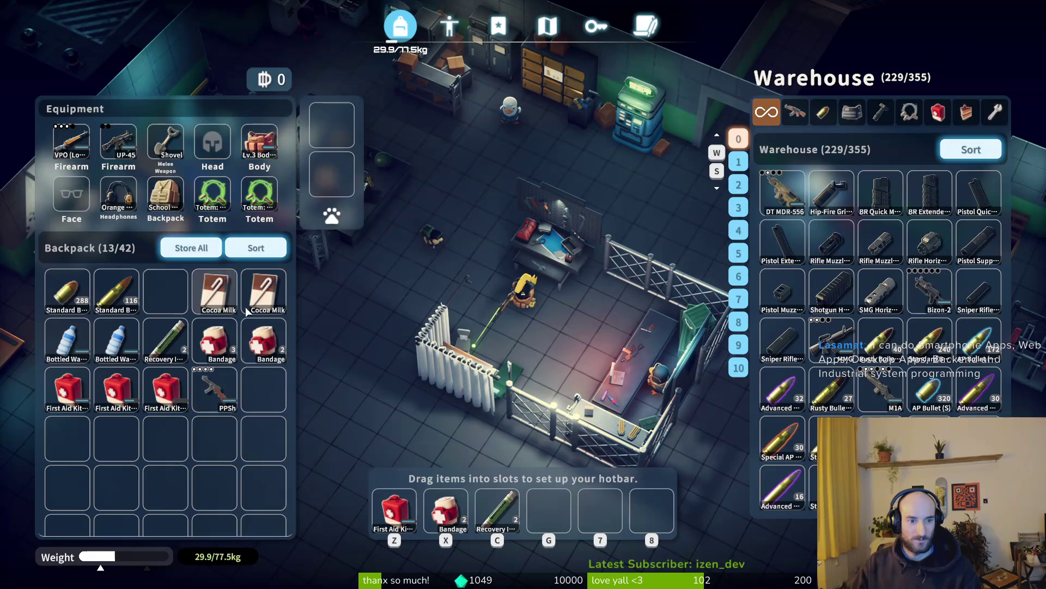
pyautogui.press('Tab')
# Step: Visit the trader's shop, then check the UP-45's attachment slots in the inventory
pyautogui.press('f')
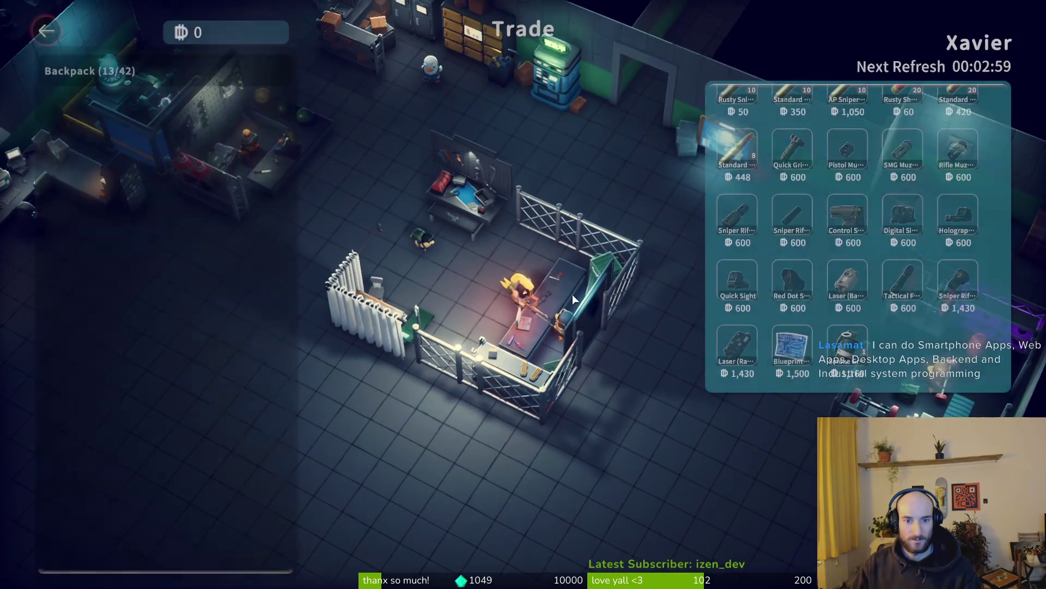
pyautogui.press('Escape')
pyautogui.press('Tab')
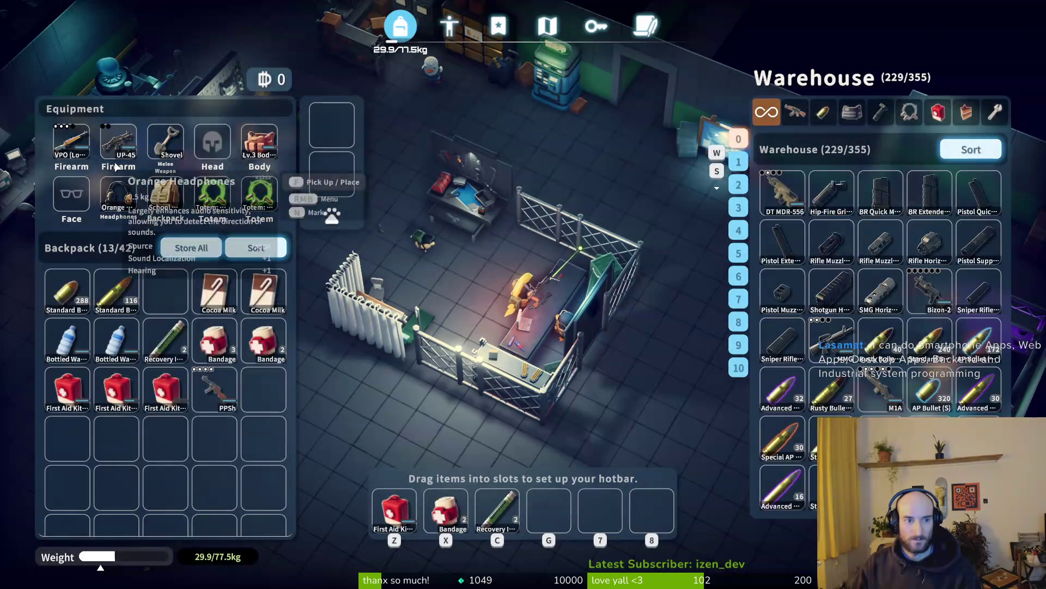
pyautogui.click(111, 143)
pyautogui.press('Tab')
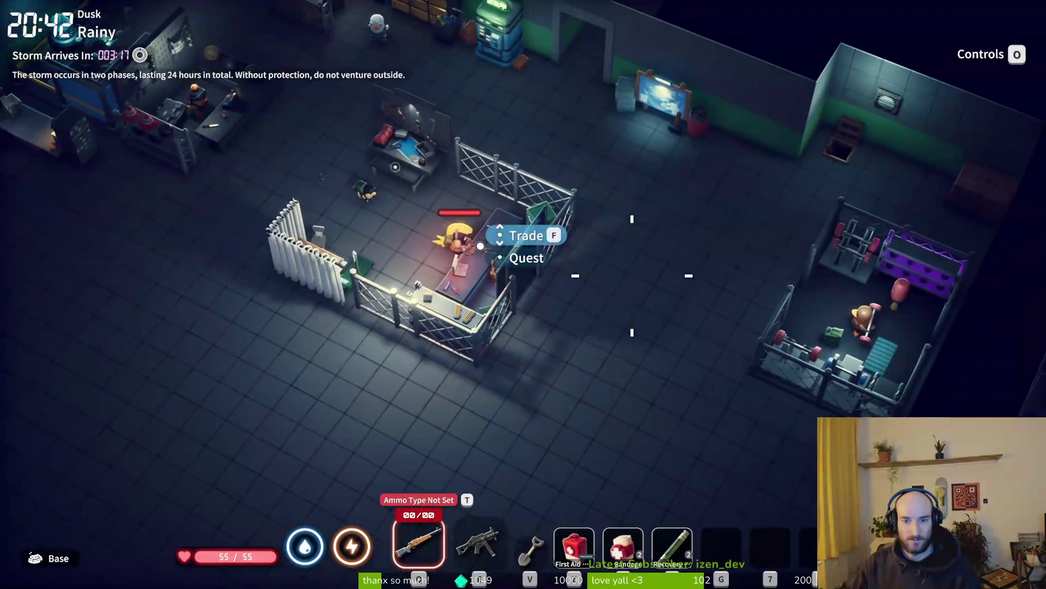
# Step: Buy a Control Stock and an SMG Muzzle Brake (Spread) from the trader
pyautogui.press('f')
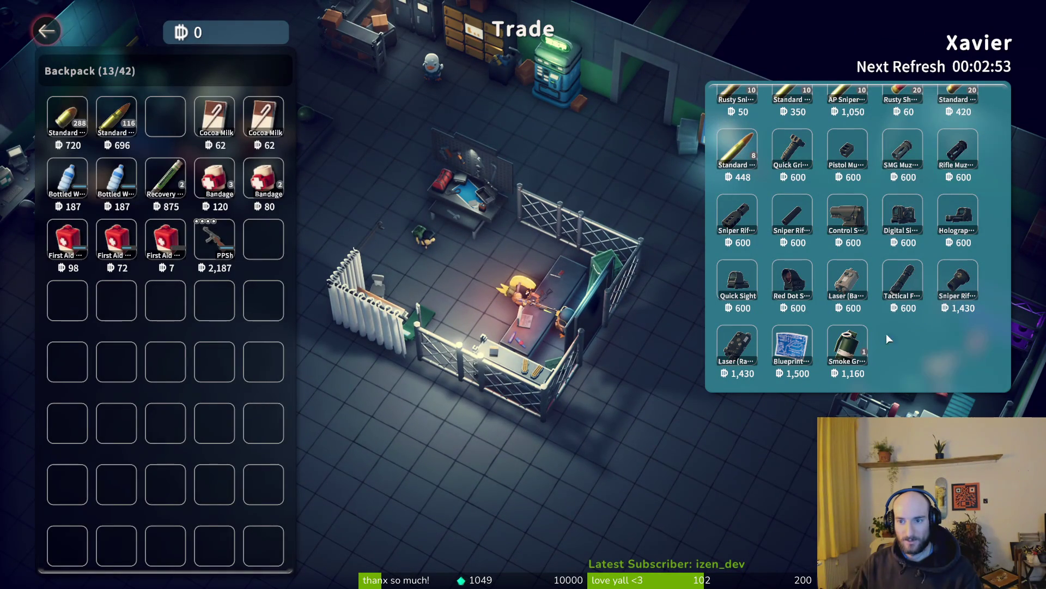
pyautogui.click(843, 231)
pyautogui.click(903, 152)
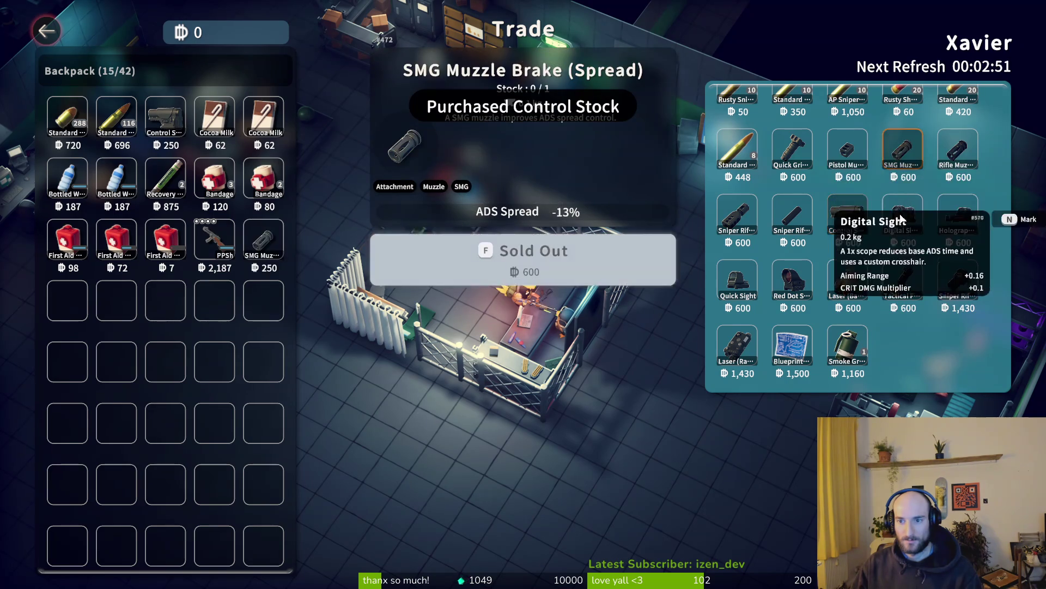
pyautogui.press('Escape')
# Step: Fit the Control Stock and SMG muzzle brake onto the UP-45 and store the PPSh
pyautogui.press('w')
pyautogui.press('Tab')
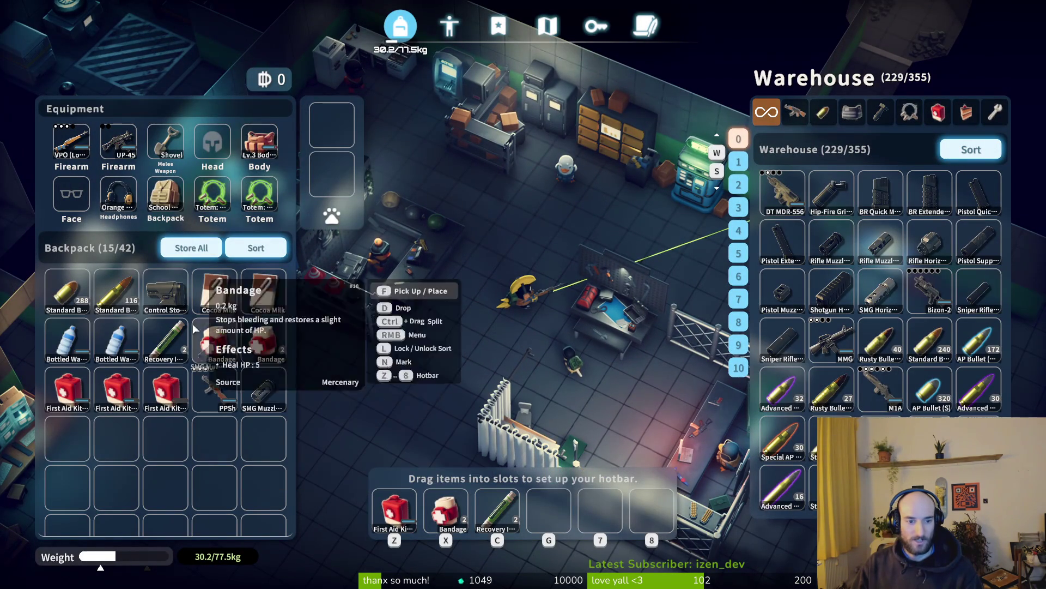
pyautogui.moveTo(125, 143)
pyautogui.moveTo(264, 390); pyautogui.dragTo(118, 143)
pyautogui.moveTo(166, 292); pyautogui.dragTo(118, 143)
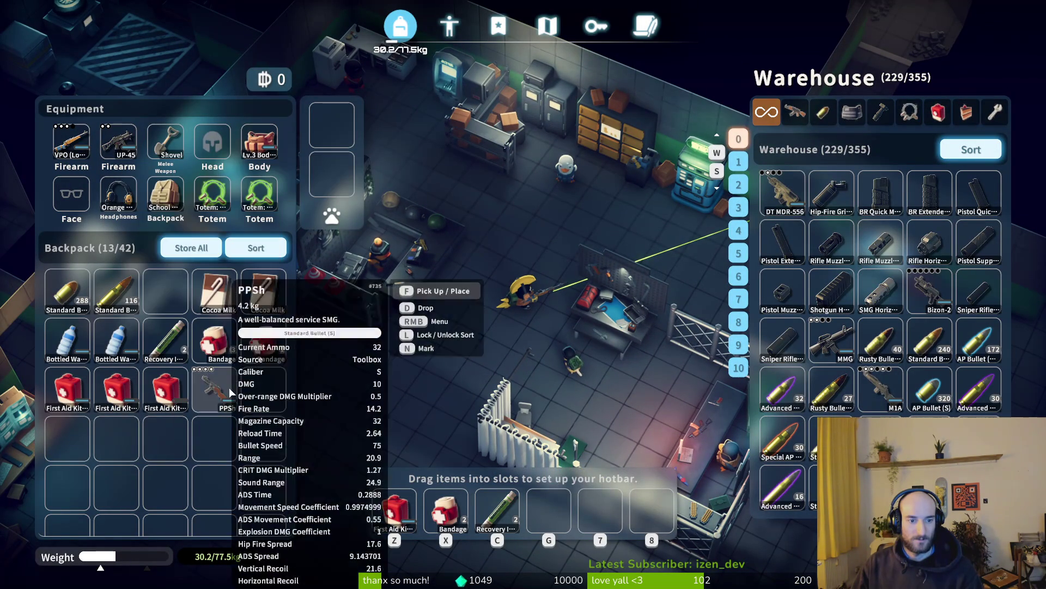
pyautogui.keyDown('shift'); pyautogui.click(214, 390); pyautogui.keyUp('shift')
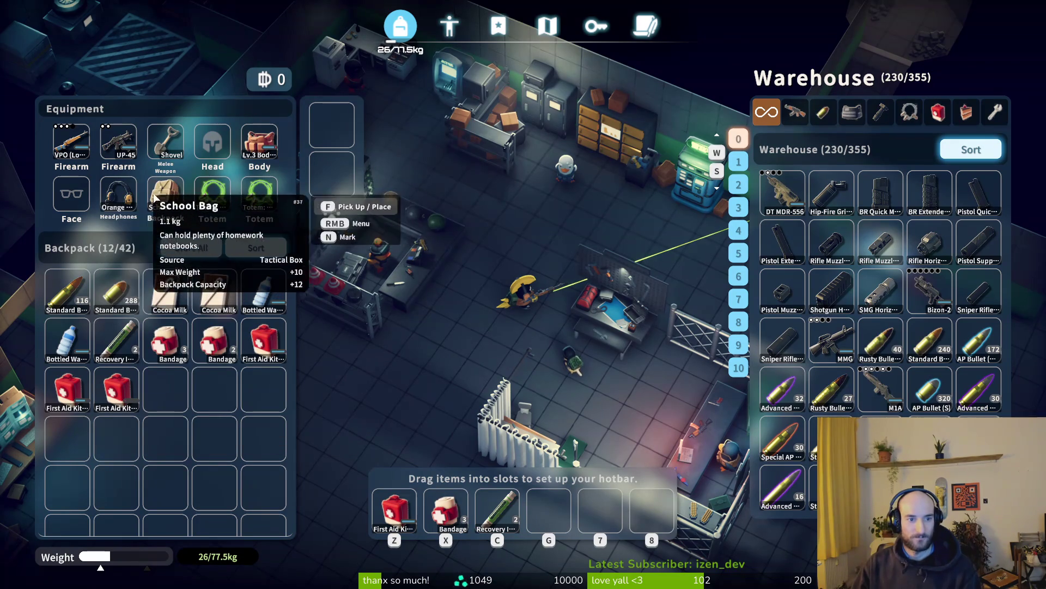
pyautogui.press('Tab')
pyautogui.press('Tab')
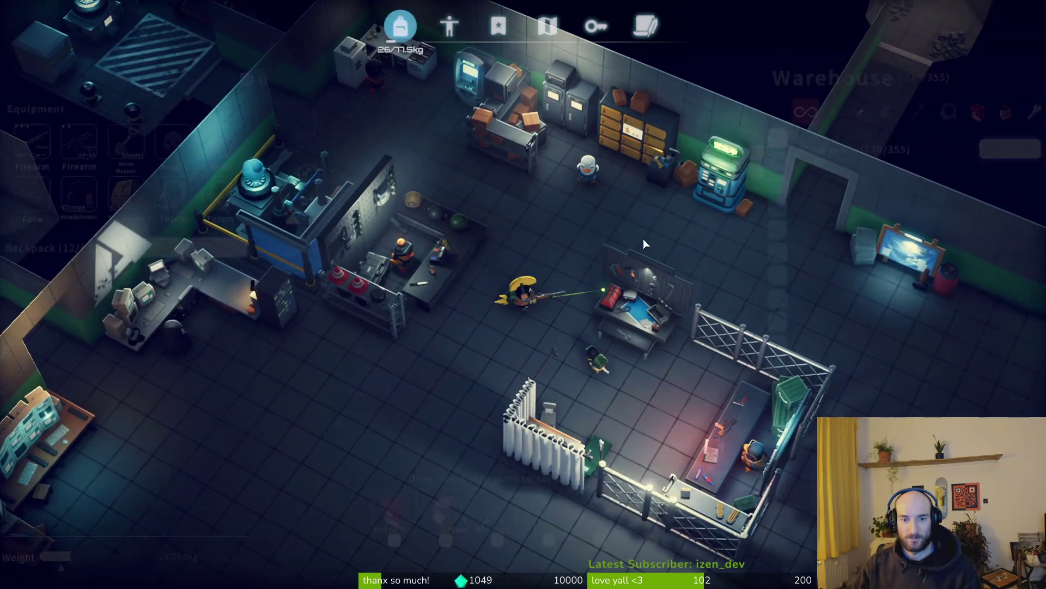
# Step: Filter the warehouse to armour, then check the vending machine's trade screen
pyautogui.click(863, 110)
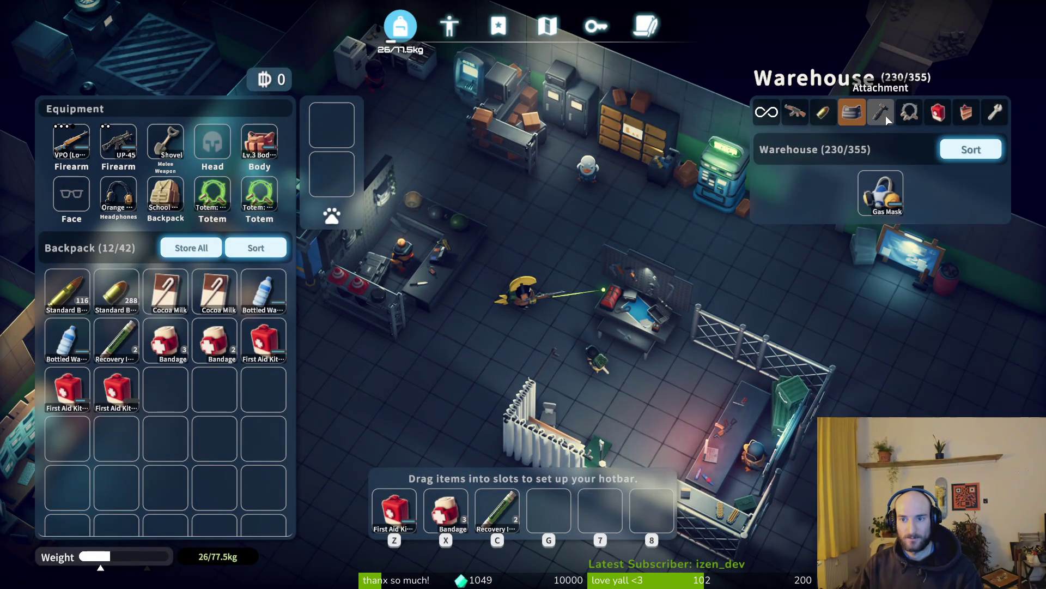
pyautogui.press('Tab')
pyautogui.press('w')
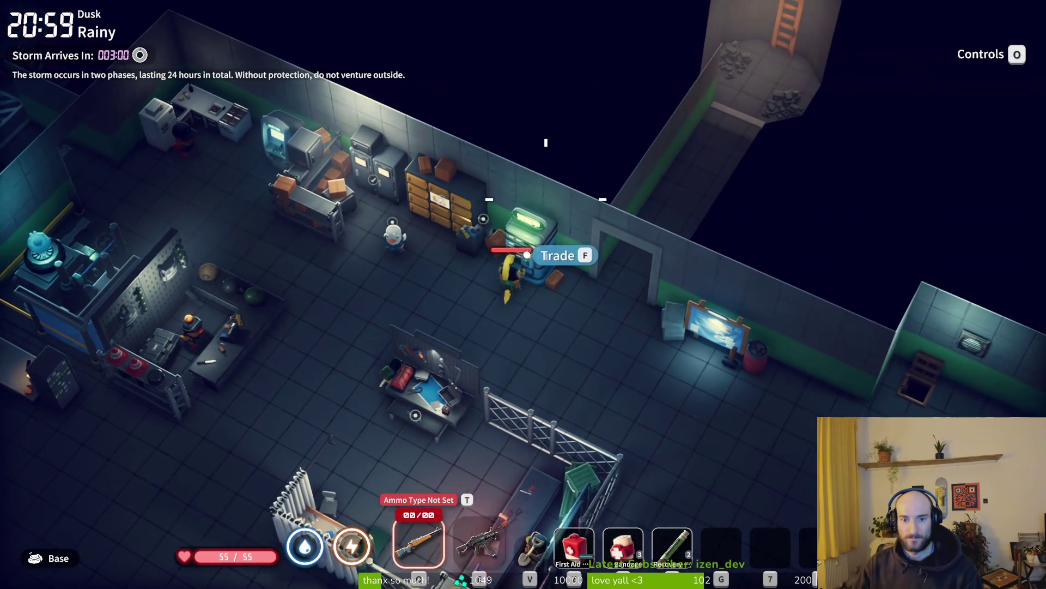
pyautogui.press('f')
pyautogui.press('Escape')
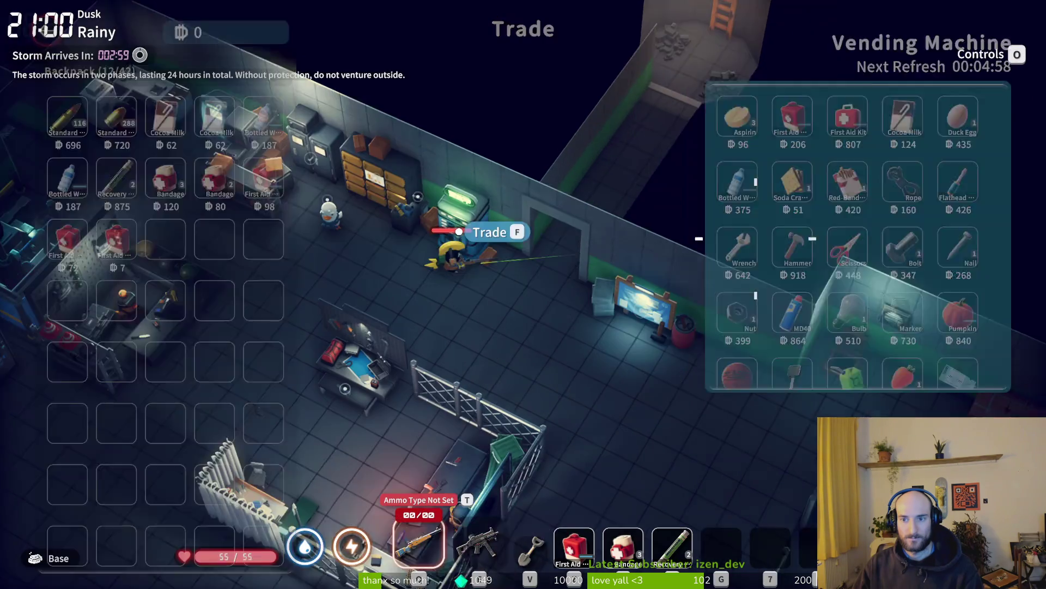
# Step: Buy a Travel Bag from the Orange vendor
pyautogui.press('a')
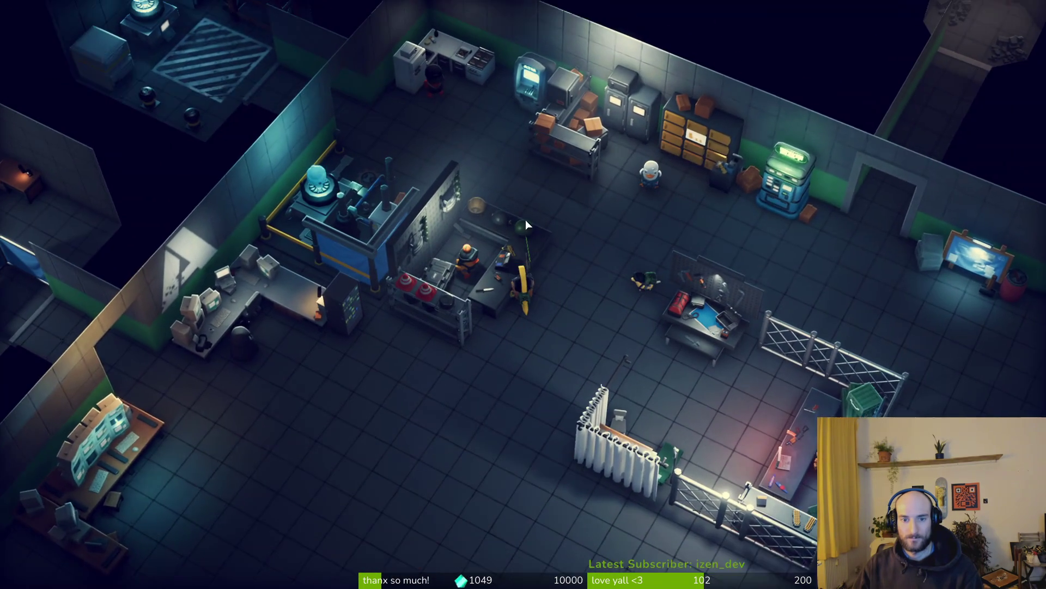
pyautogui.press('f')
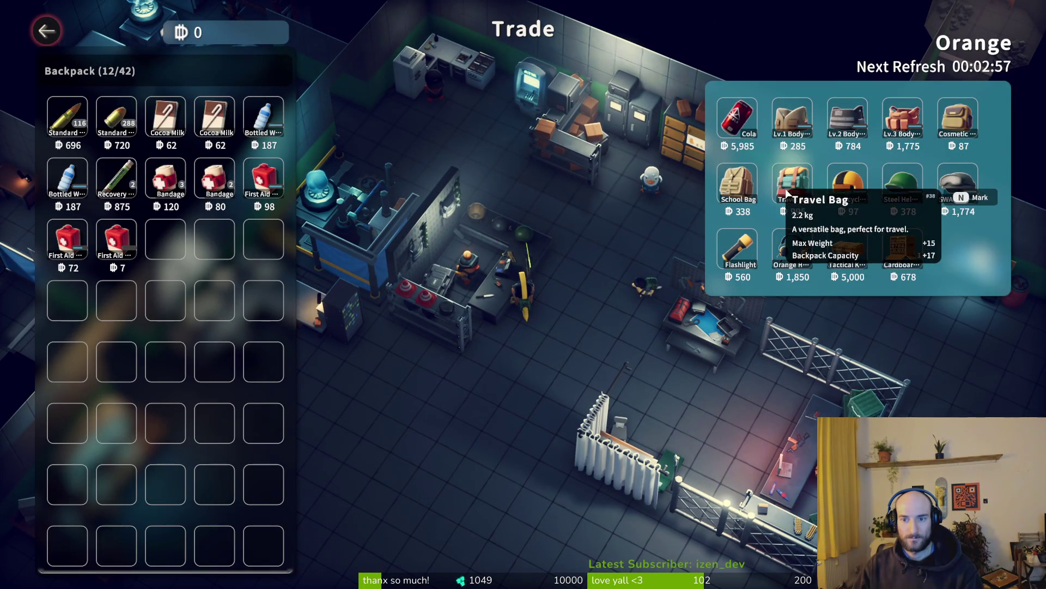
pyautogui.click(786, 193)
pyautogui.press('Escape')
pyautogui.press('Tab')
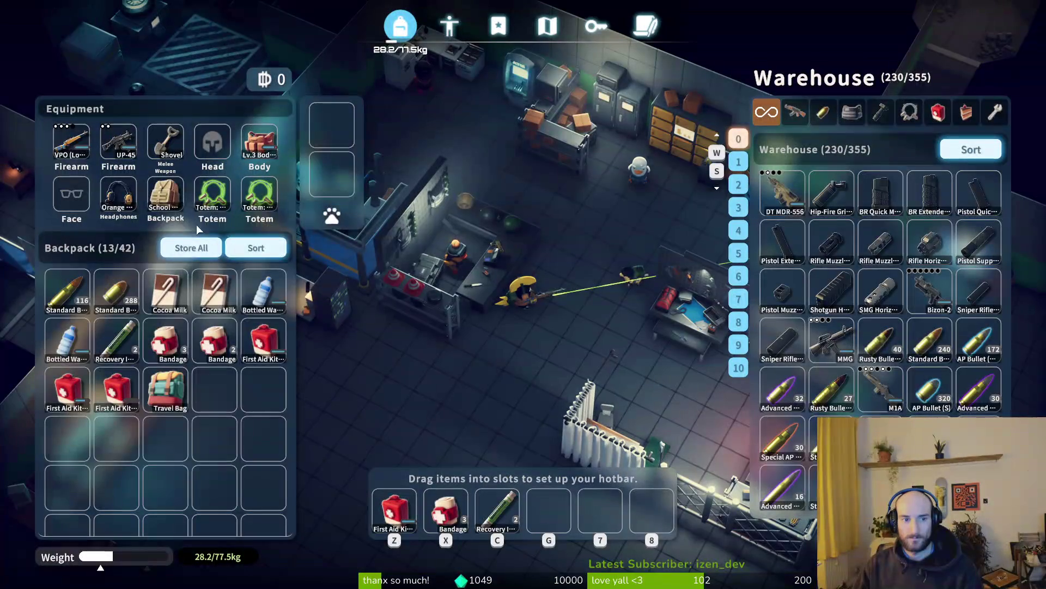
# Step: Swap out the School Bag for the Travel Bag, then check the vending machine again
pyautogui.moveTo(166, 195); pyautogui.dragTo(223, 325)
pyautogui.press('Tab')
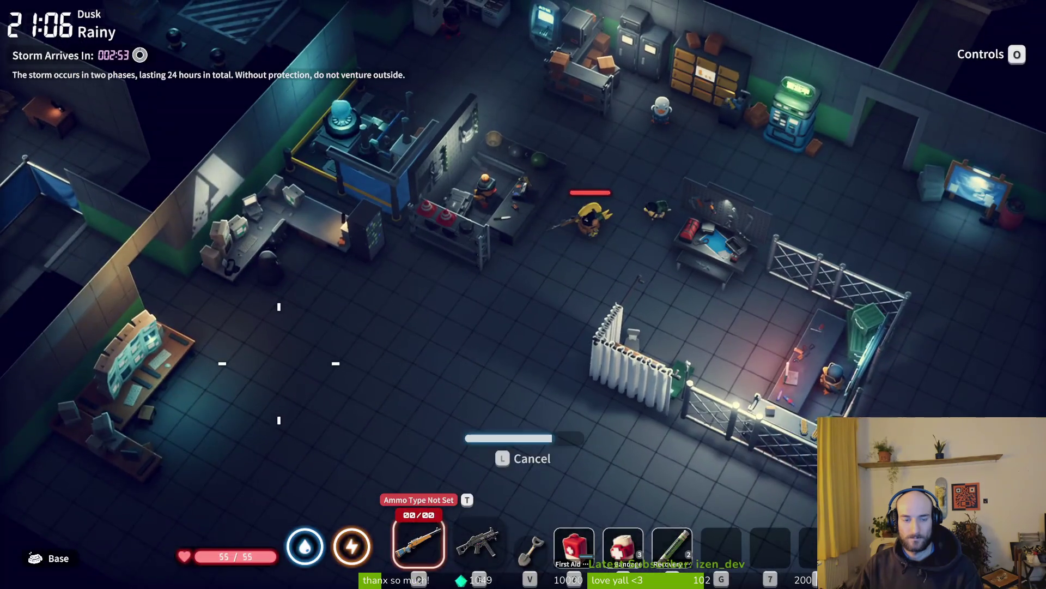
pyautogui.press('Tab')
pyautogui.press('Tab')
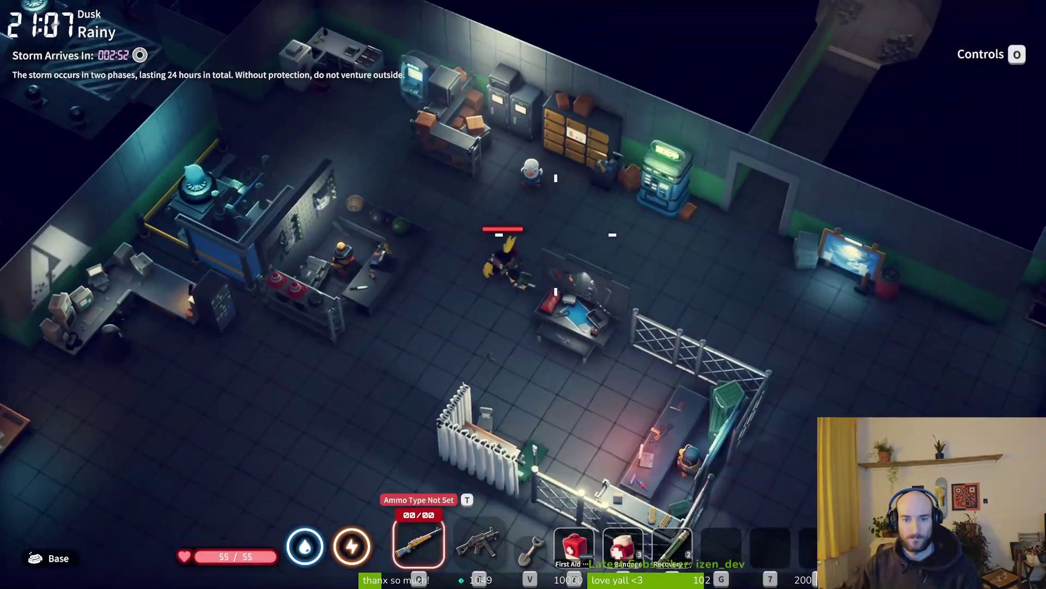
pyautogui.press('e')
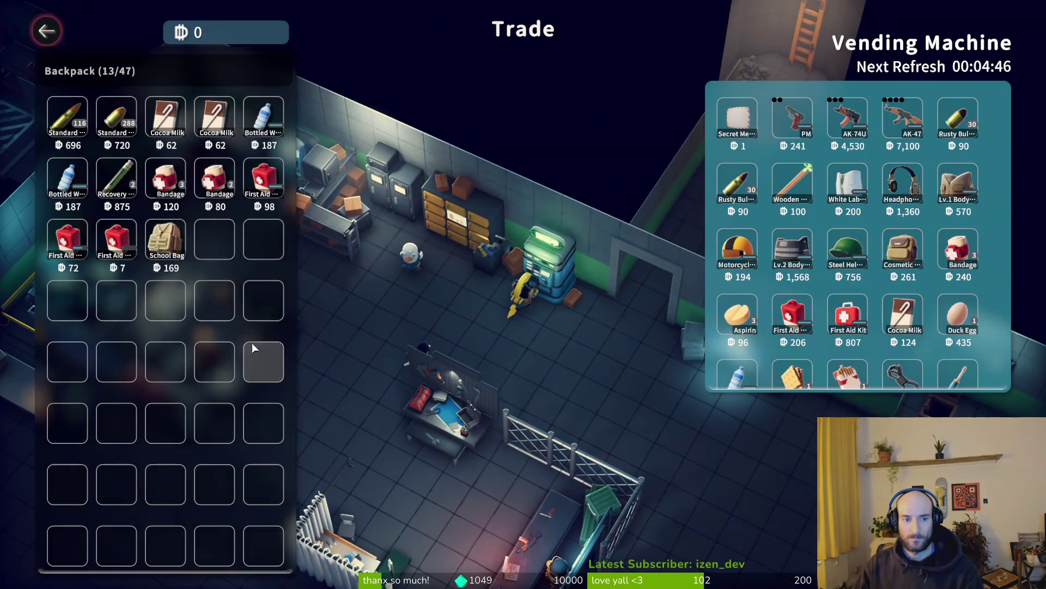
pyautogui.press('Escape')
# Step: Walk toward the bathroom area and view the warehouse's ammo stock
pyautogui.press('a')
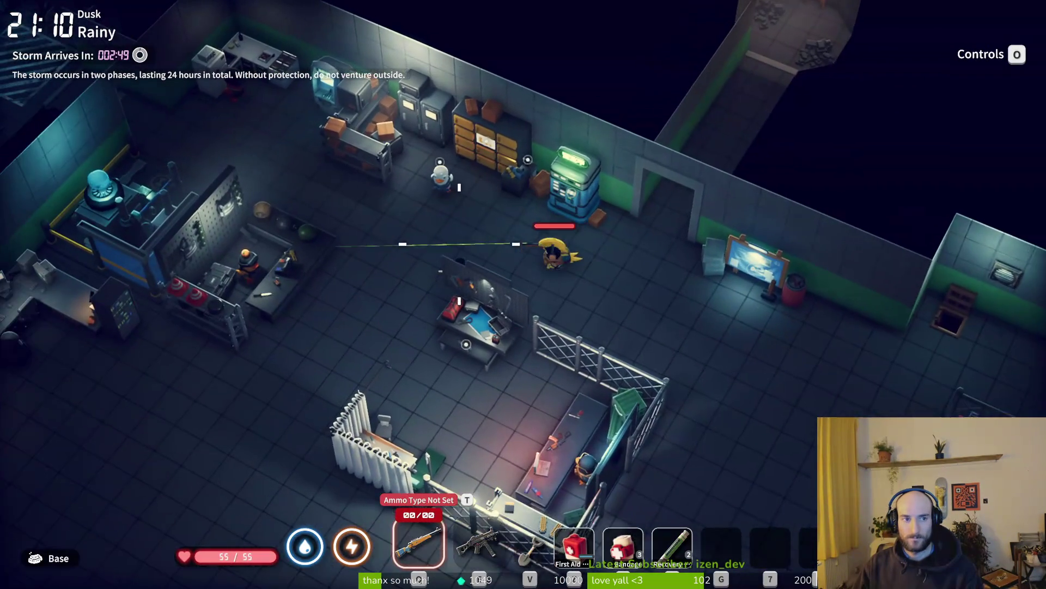
pyautogui.press('s')
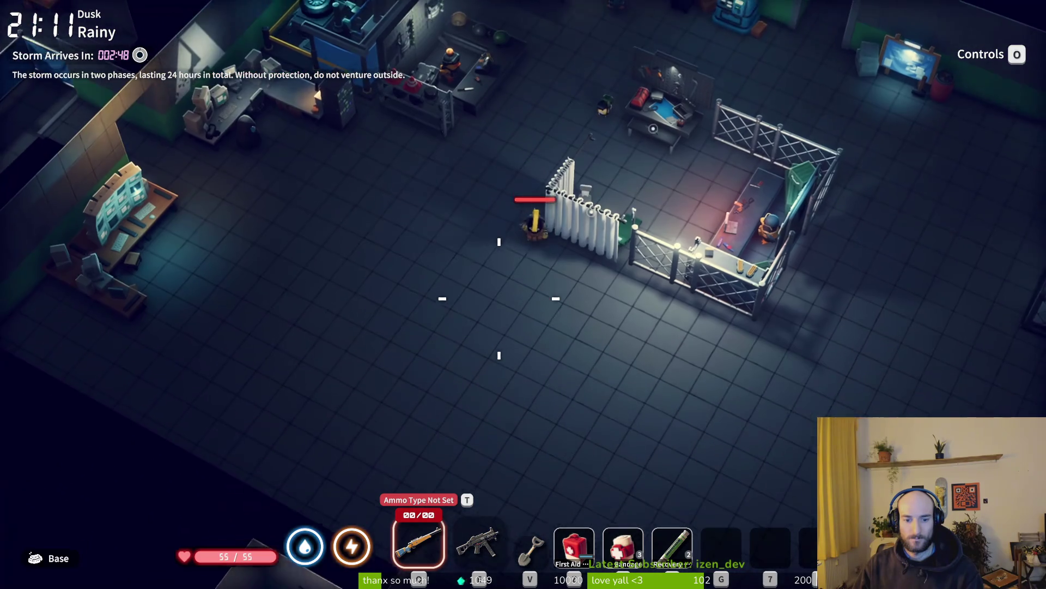
pyautogui.press('Tab')
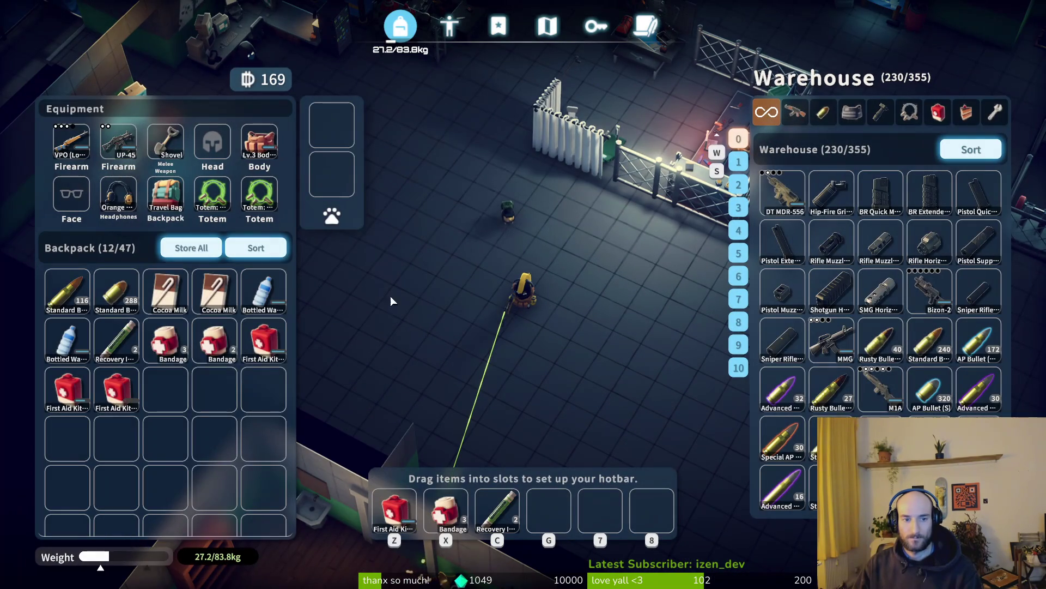
pyautogui.click(826, 115)
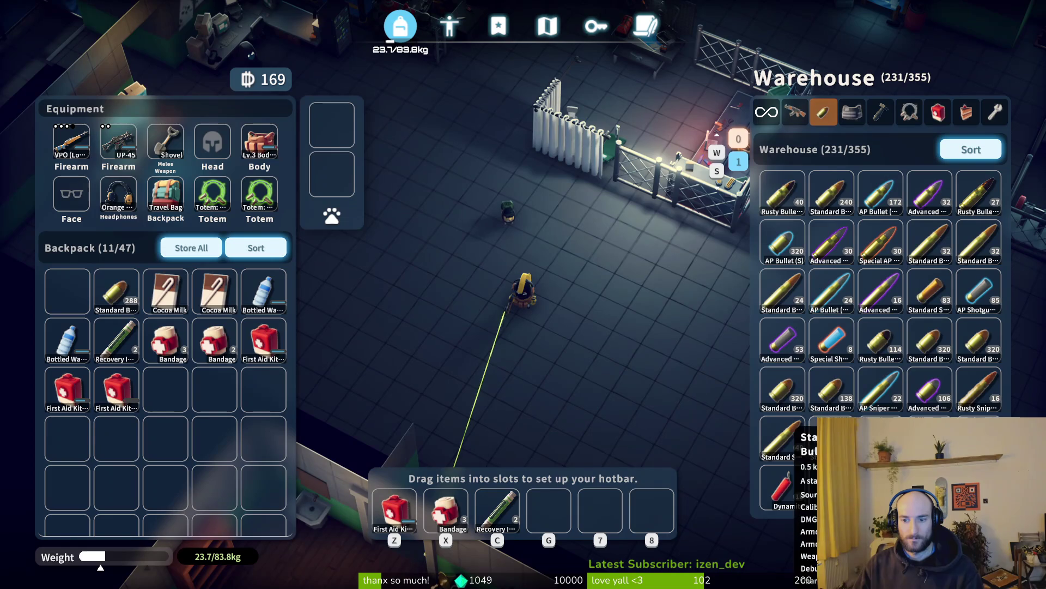
pyautogui.press('Tab')
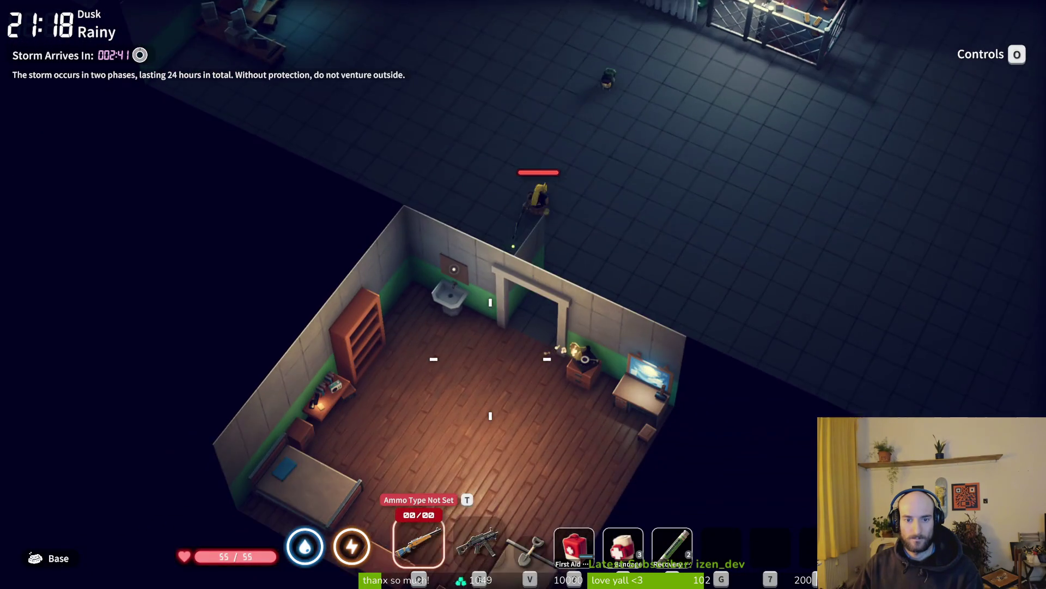
# Step: Walk to the bedroom bed and sleep through the night until 05:53
pyautogui.press('s')
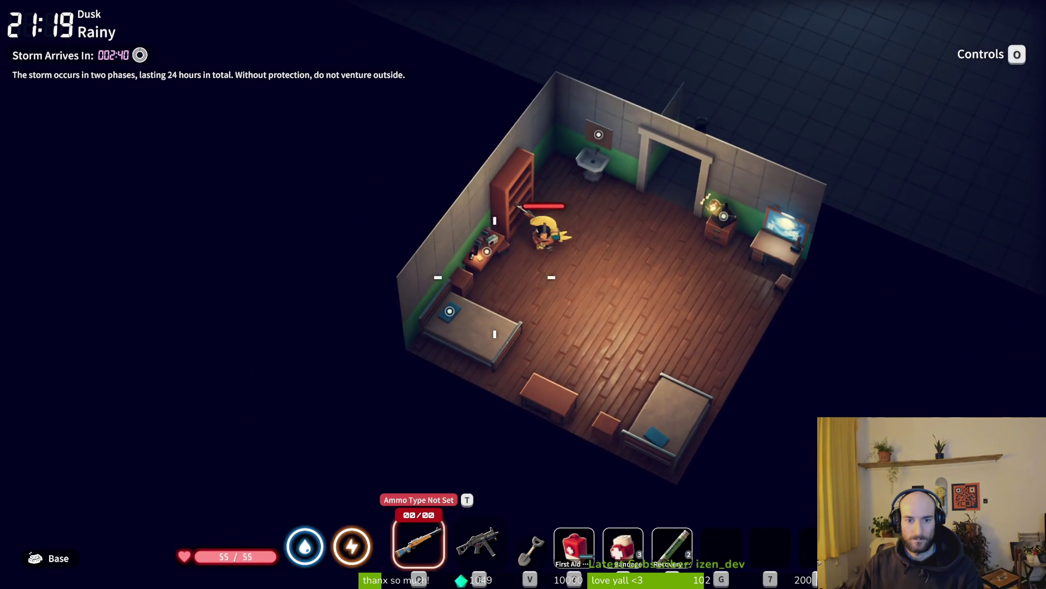
pyautogui.press('s')
pyautogui.press('f')
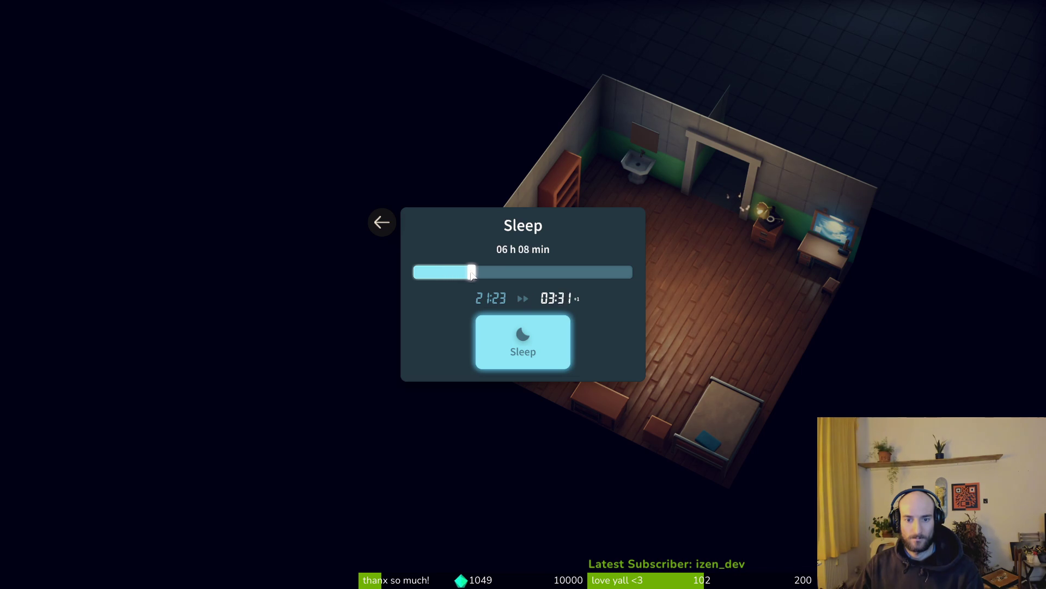
pyautogui.click(521, 347)
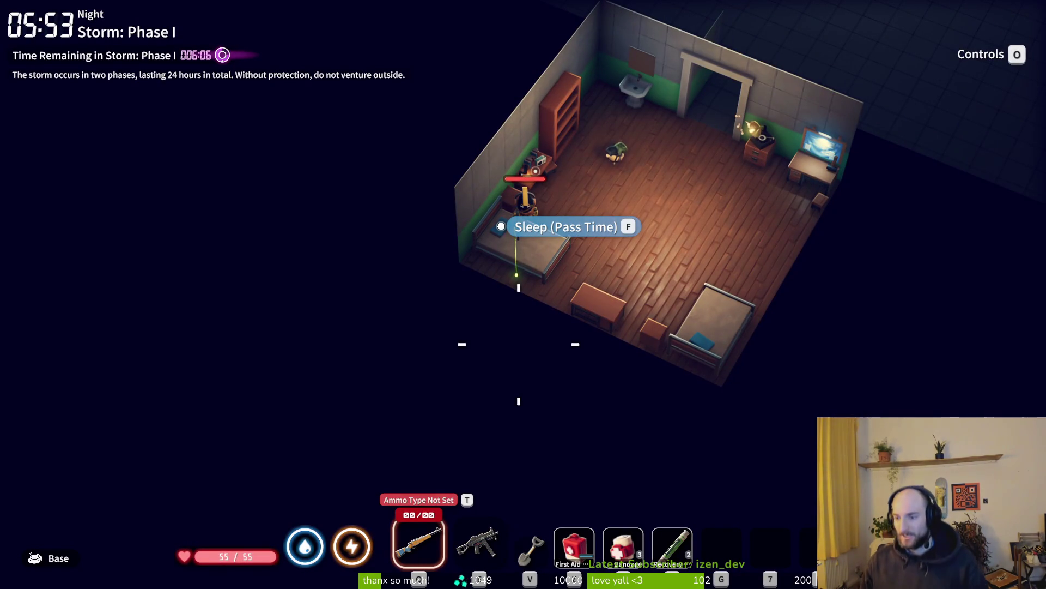
# Step: Walk out of the bedroom and across the hall toward the workshop area
pyautogui.press('d')
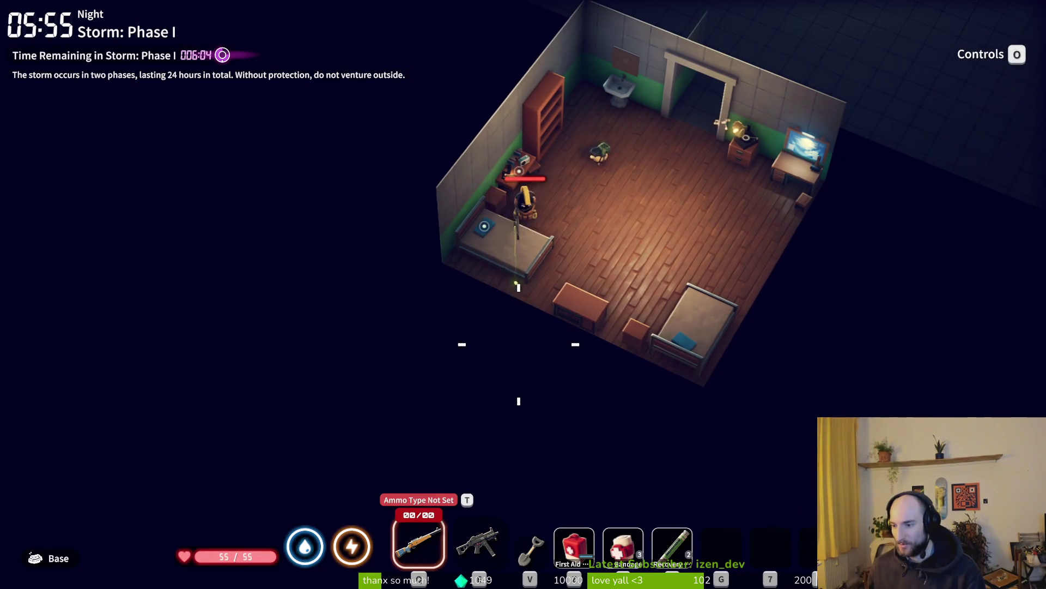
pyautogui.press('w')
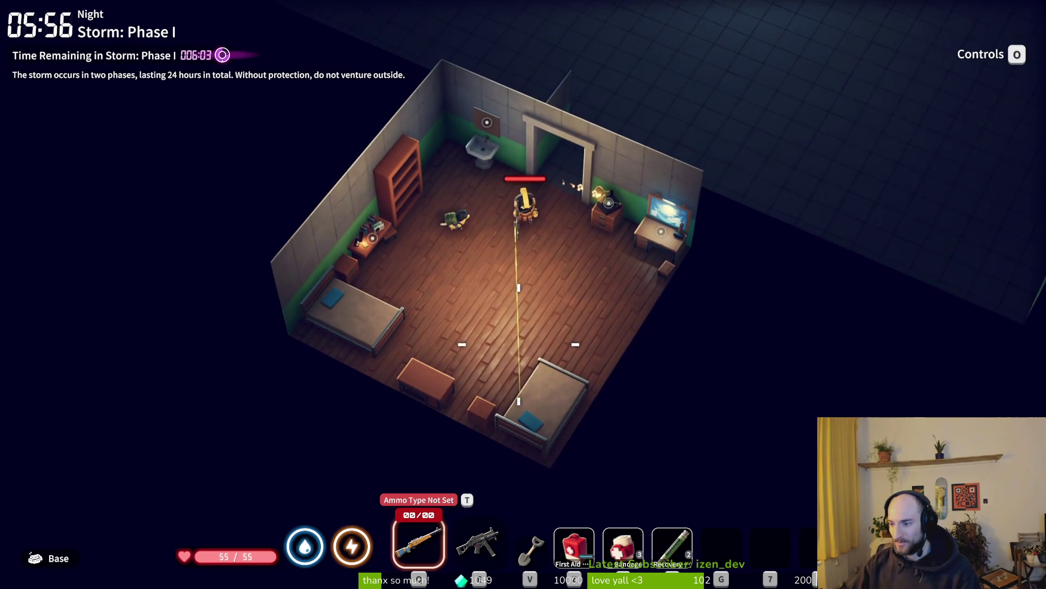
pyautogui.press('w')
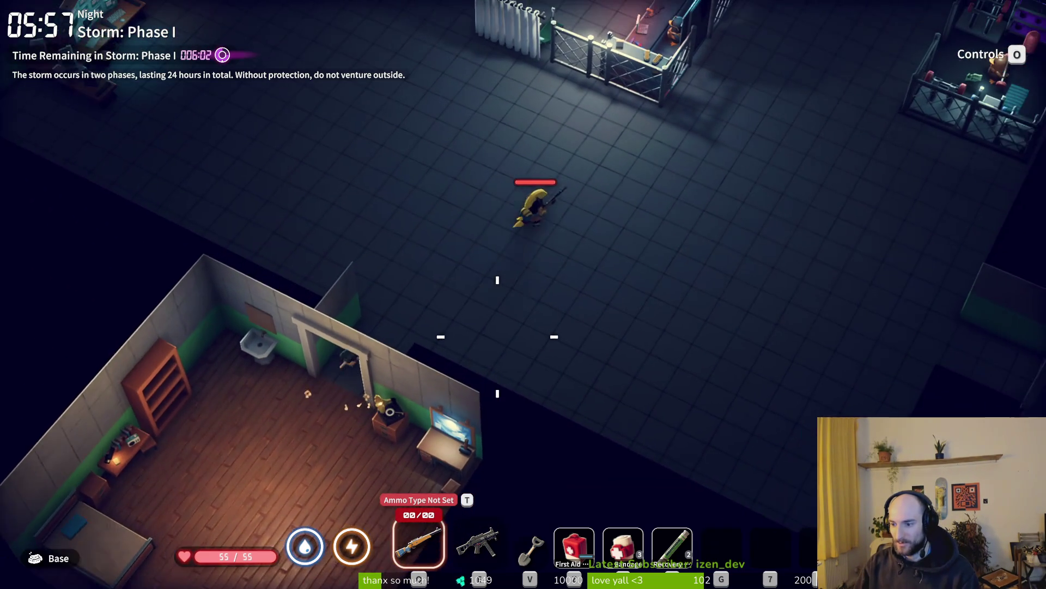
pyautogui.press('w')
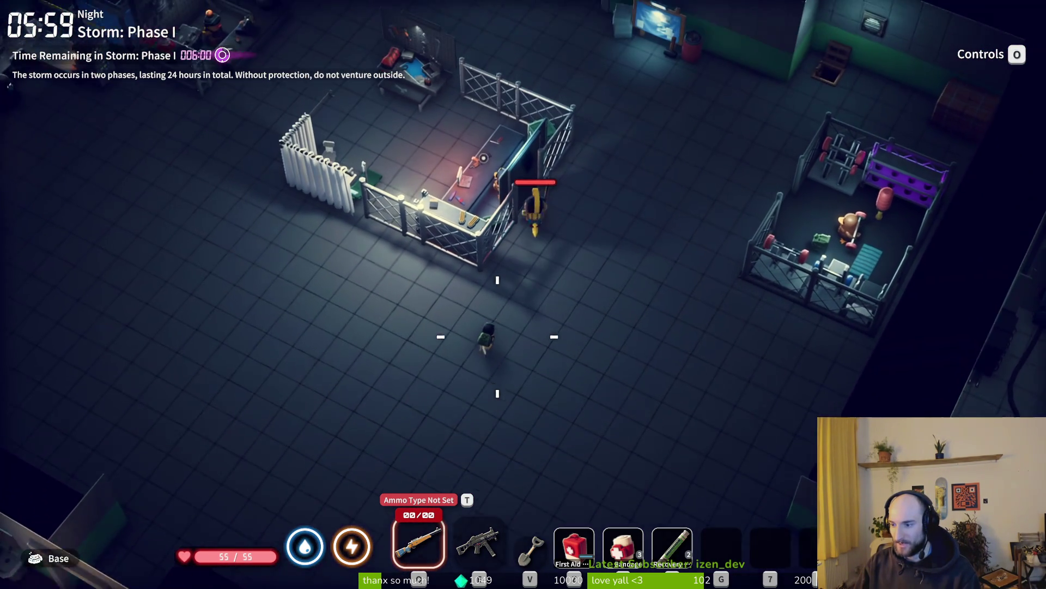
pyautogui.hotkey('w', 'a')
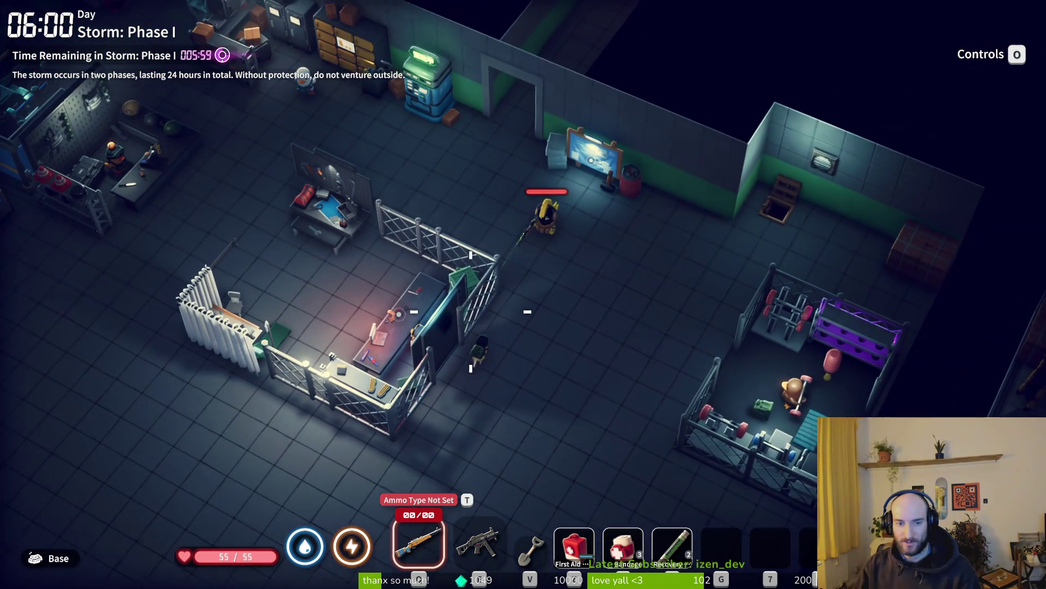
# Step: Reload the sniper rifle, switch to and reload the UP-45, then open the inventory
pyautogui.hotkey('w', 'a')
pyautogui.press('r')
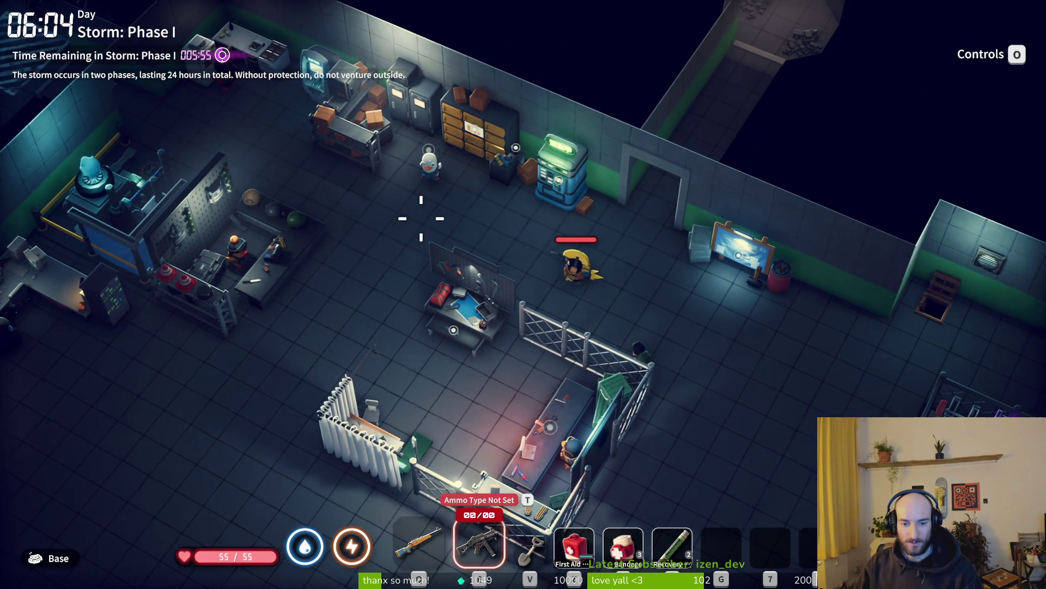
pyautogui.press('2')
pyautogui.press('r')
pyautogui.press('Tab')
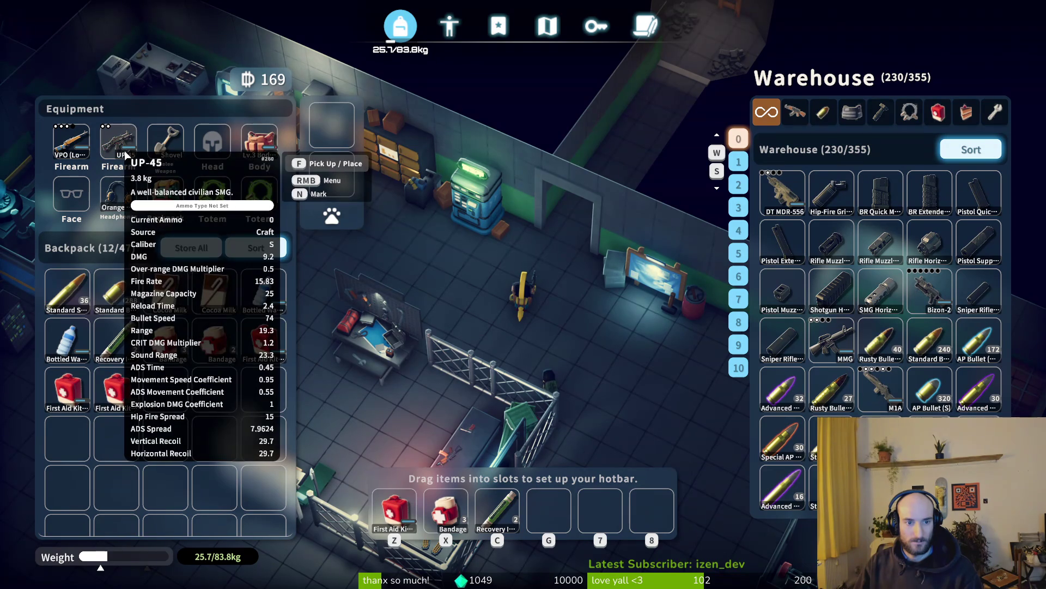
# Step: Close the Trade menu and walk up through the doorway into the ladder room
pyautogui.press('Tab')
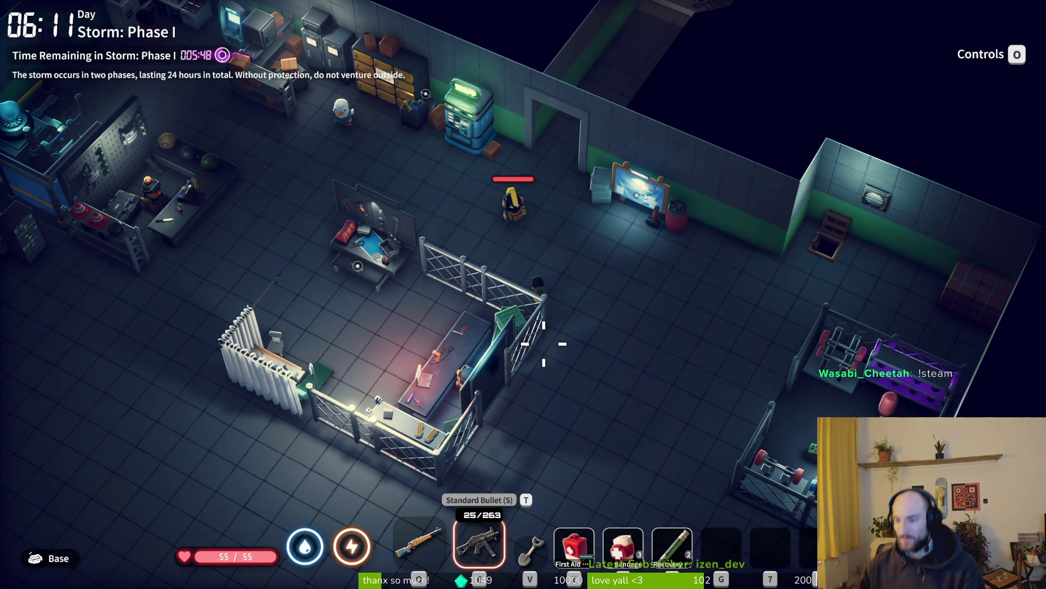
pyautogui.press('w')
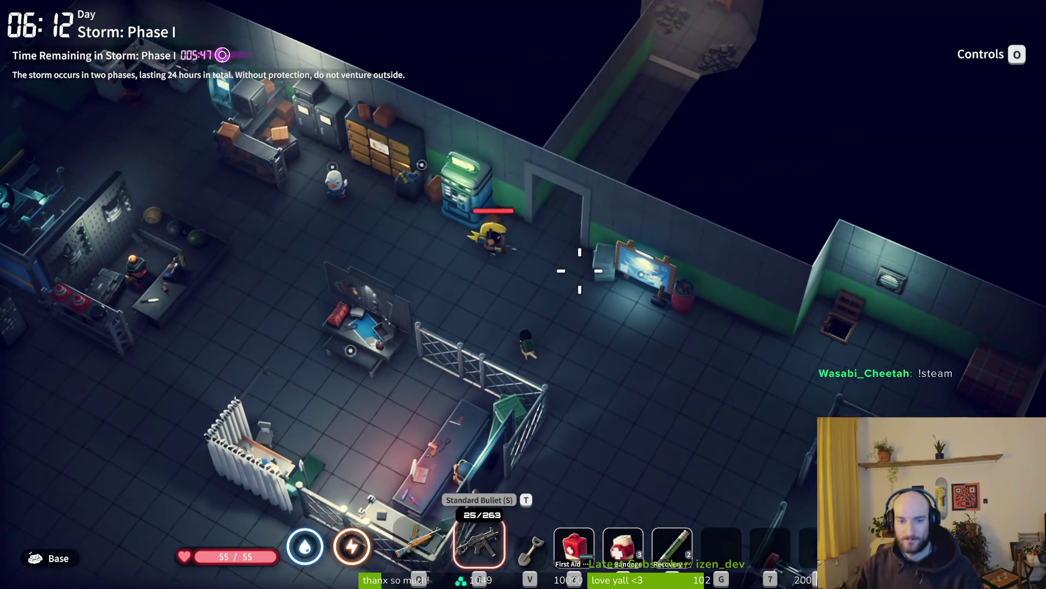
pyautogui.press('w')
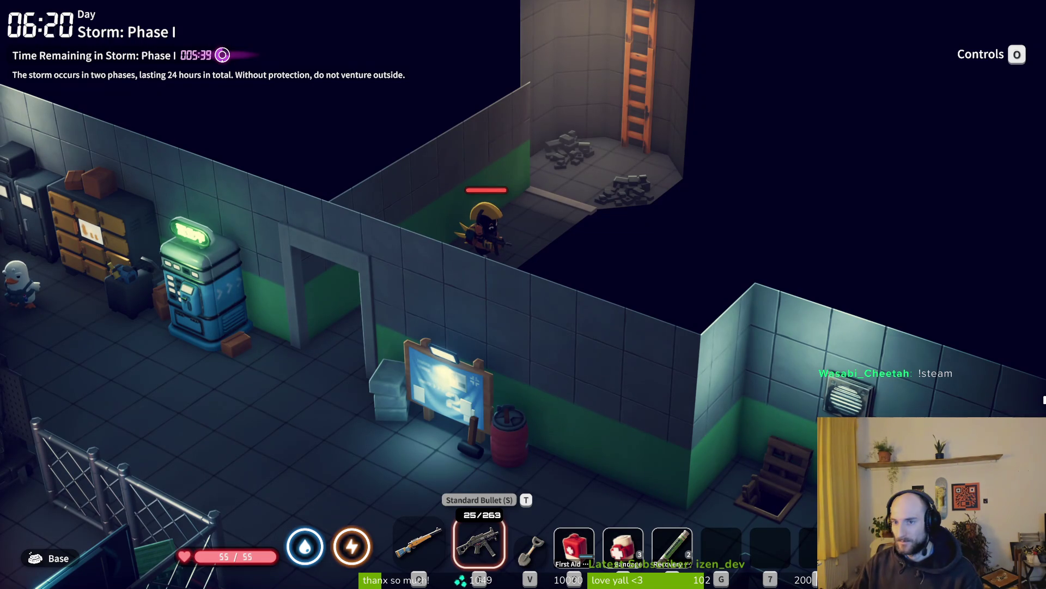
pyautogui.scroll(1, 523, 294)
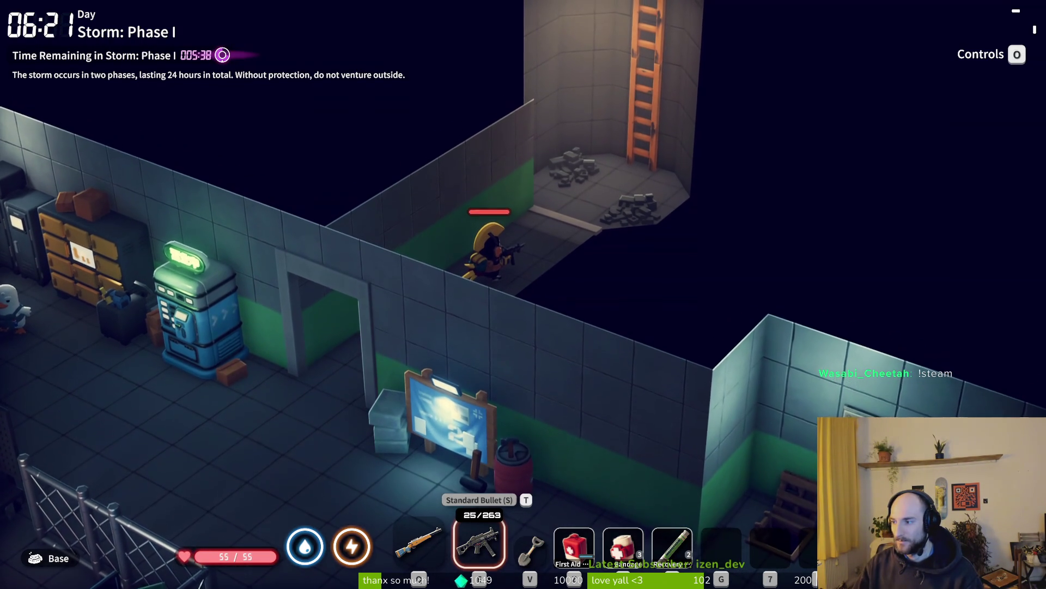
# Step: Walk back past the Teleport Station and machine room into the wood-floored bedroom
pyautogui.press('a')
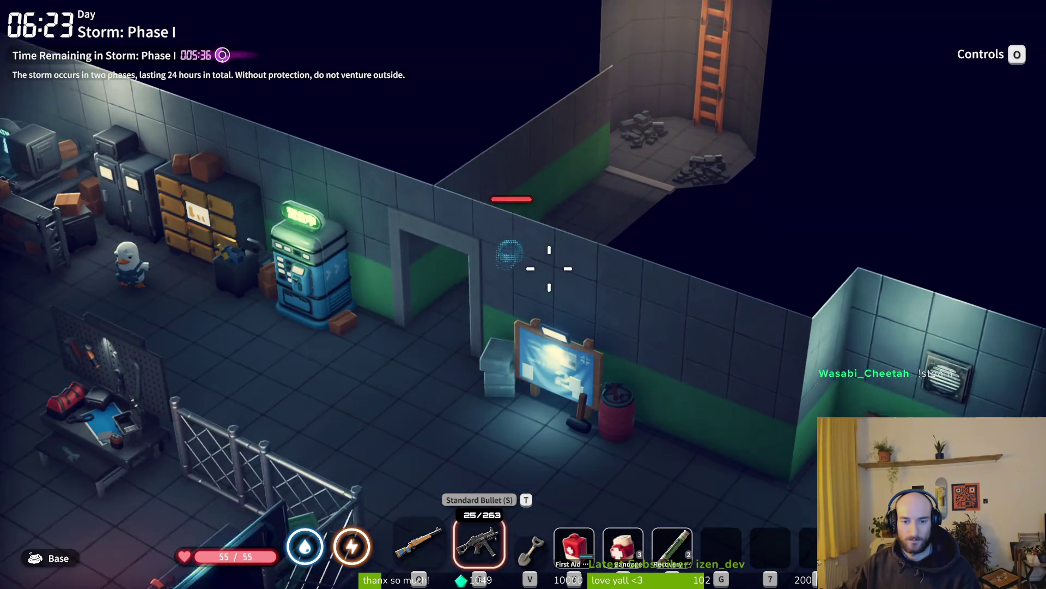
pyautogui.press('e')
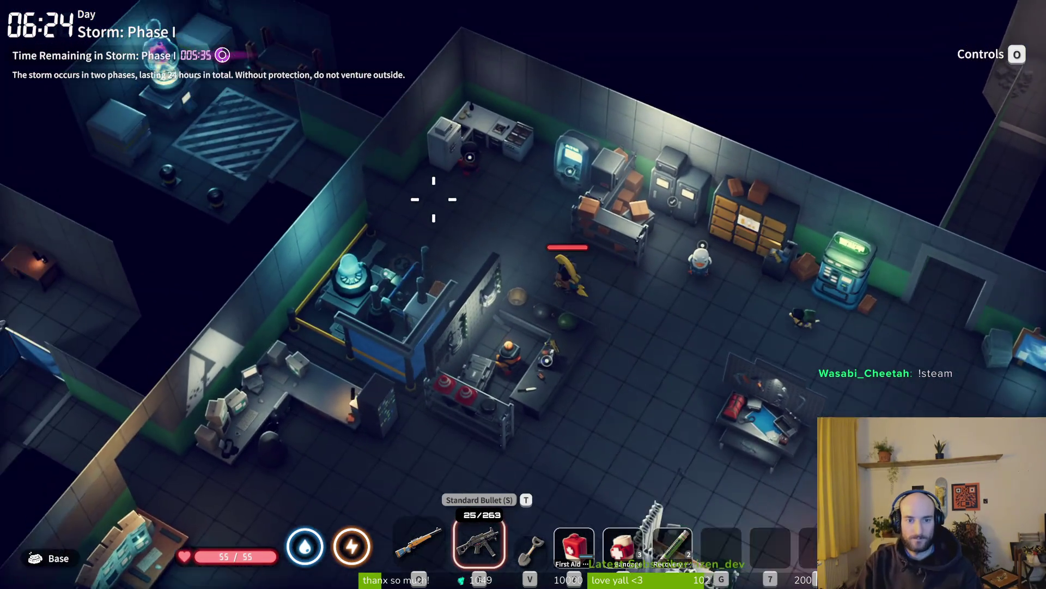
pyautogui.press('a')
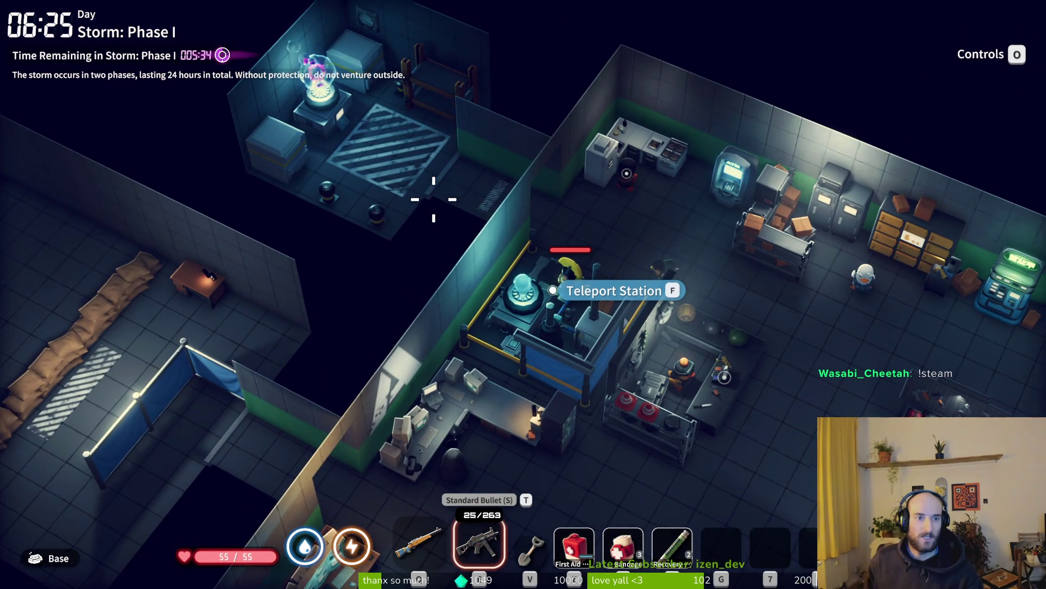
pyautogui.press('s')
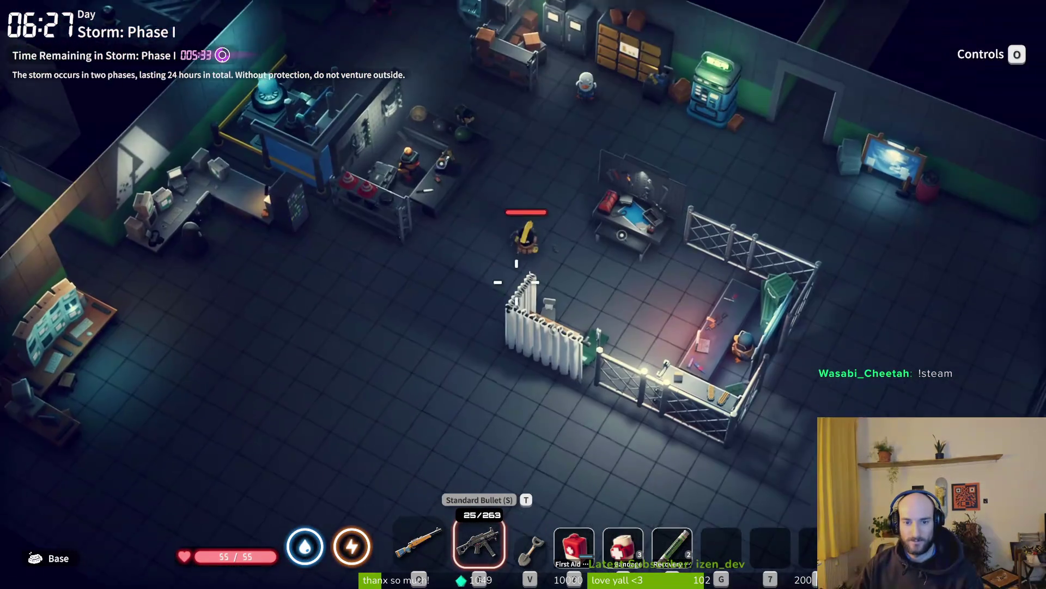
pyautogui.press('s')
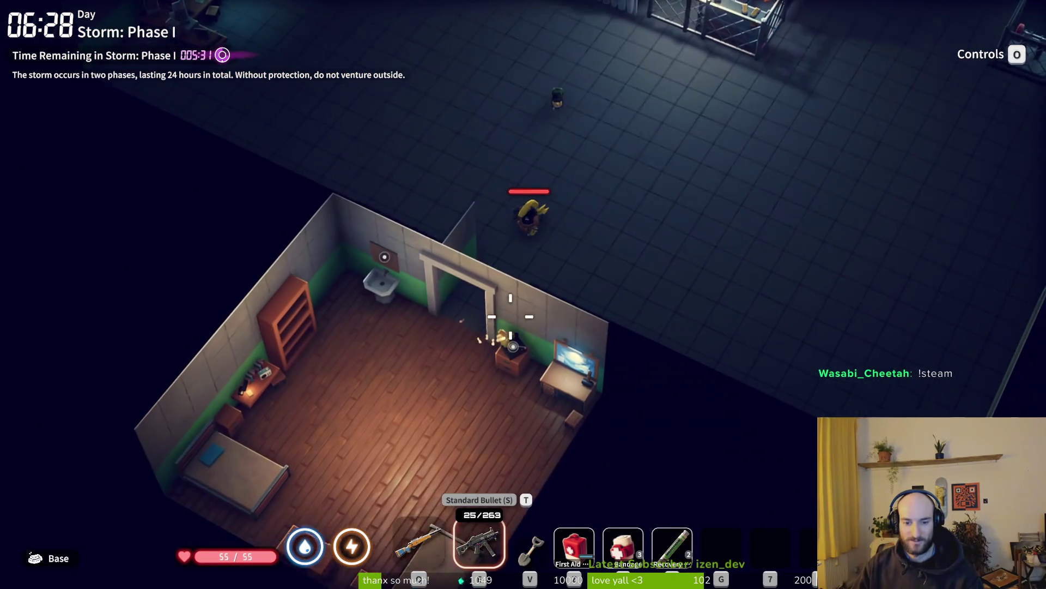
# Step: Use the bedroom bed and sleep until the next morning
pyautogui.press('a')
pyautogui.press('e')
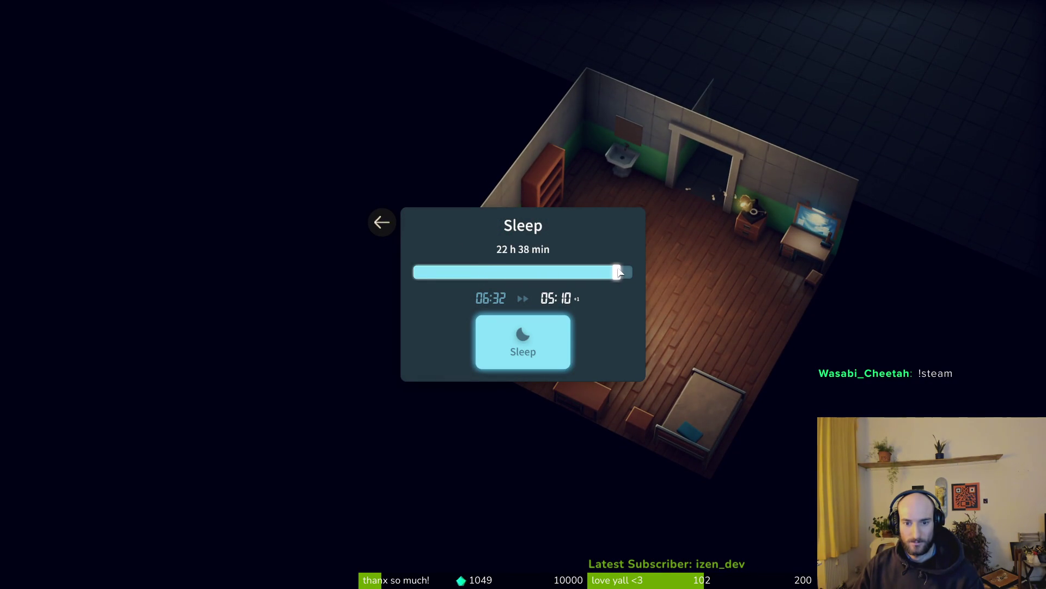
pyautogui.click(561, 351)
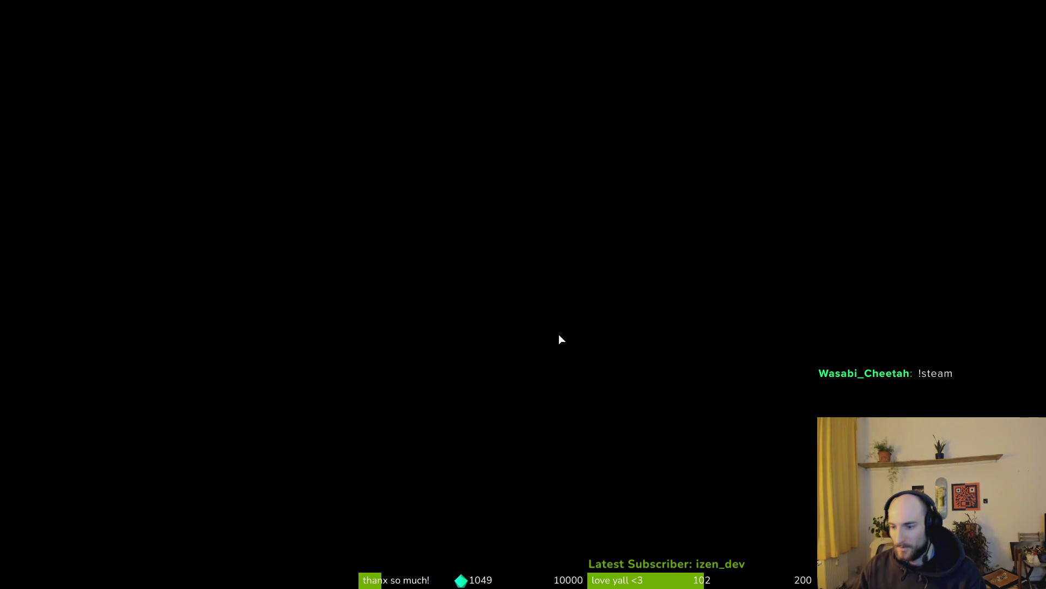
# Step: Walk back through the workshop to the Teleport Station, switching to the SMG on the way
pyautogui.press('w')
pyautogui.press('d')
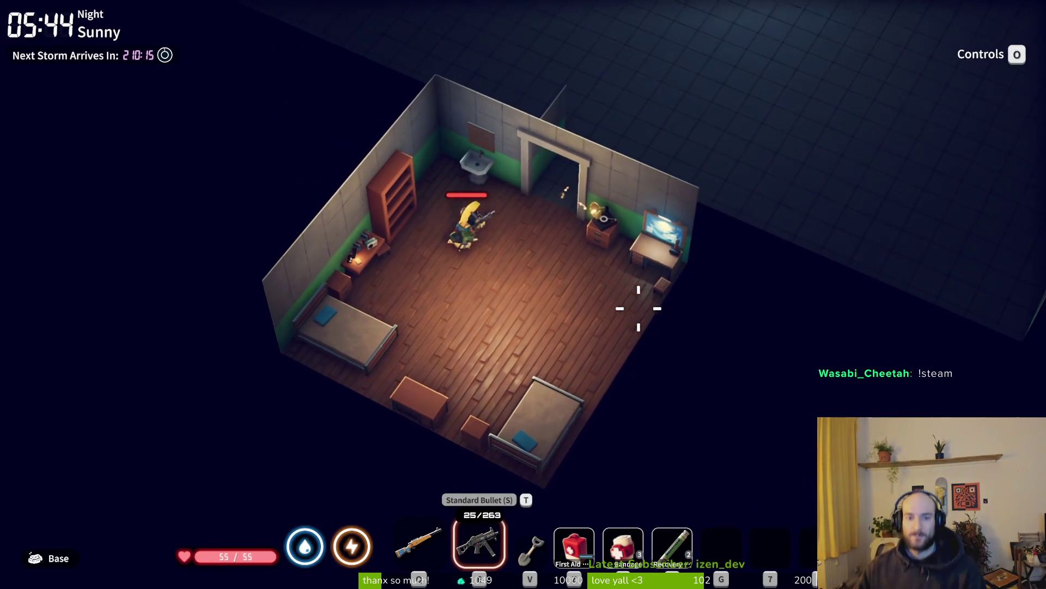
pyautogui.press('w')
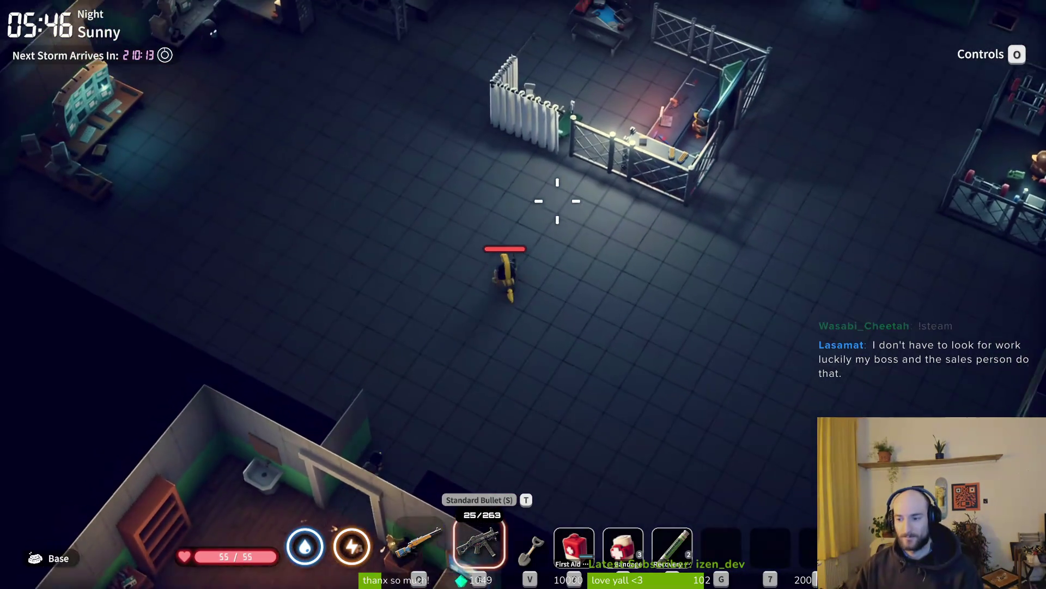
pyautogui.press('w')
pyautogui.press('d')
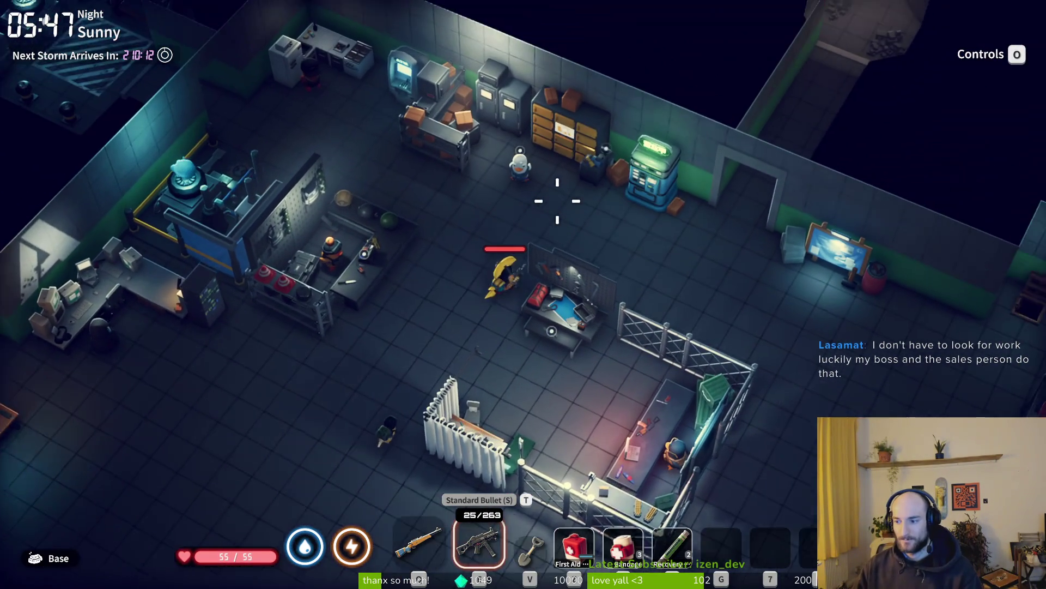
pyautogui.press('a')
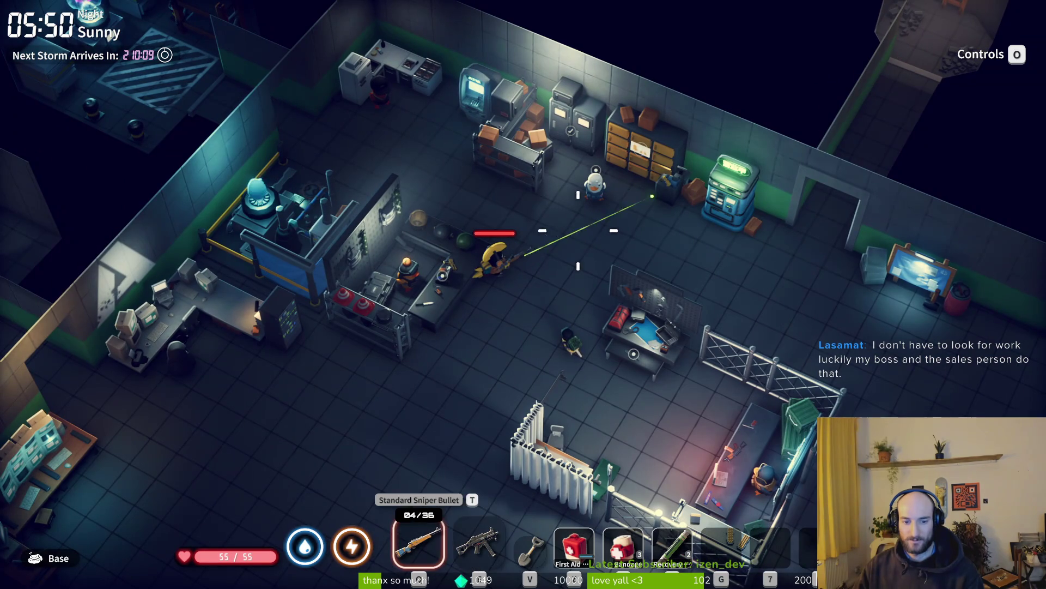
pyautogui.press('d')
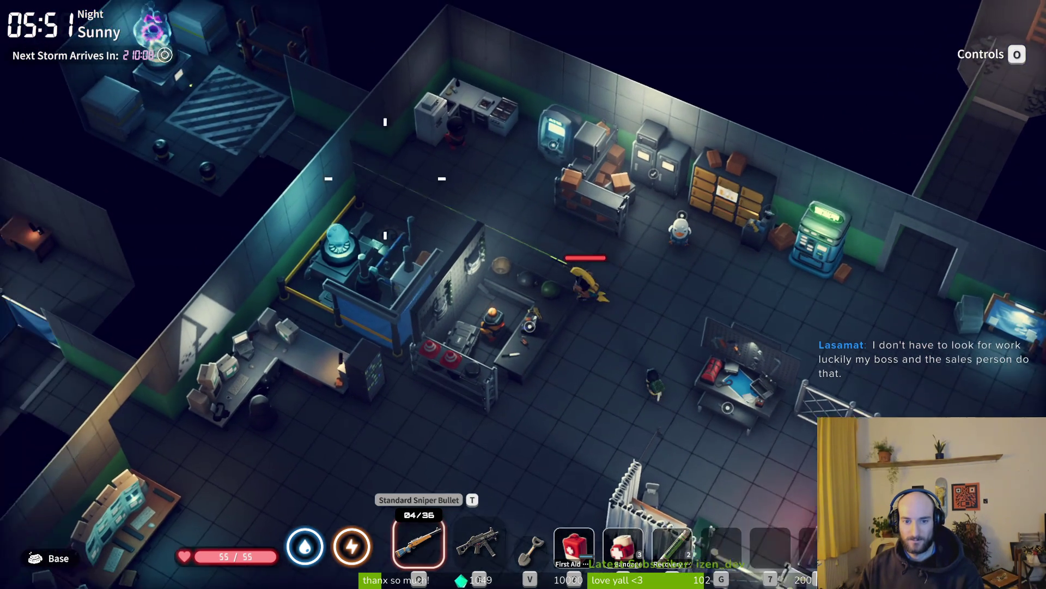
pyautogui.press('w')
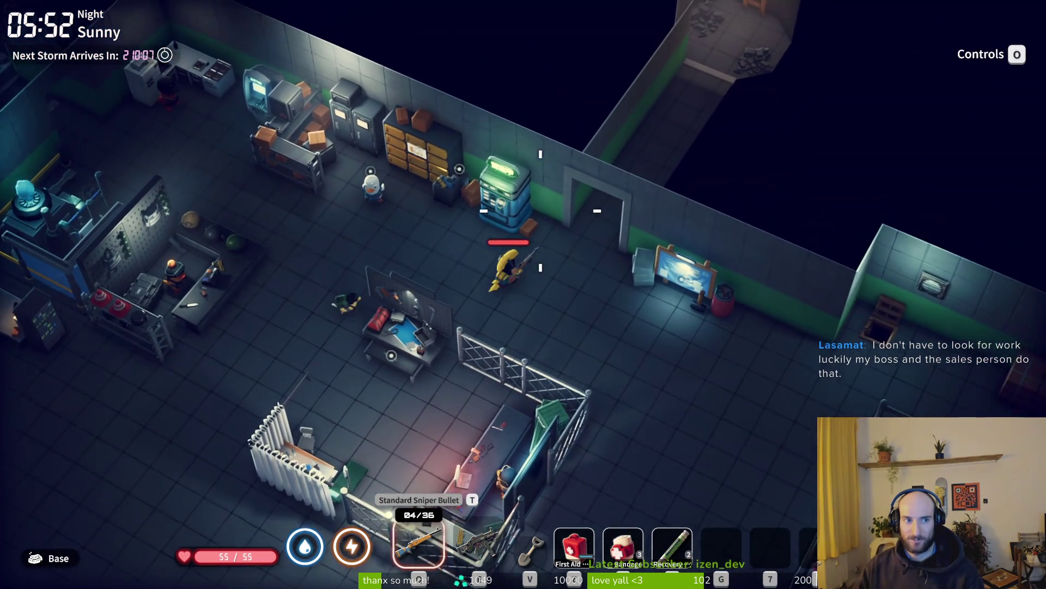
pyautogui.press('2')
pyautogui.press('a')
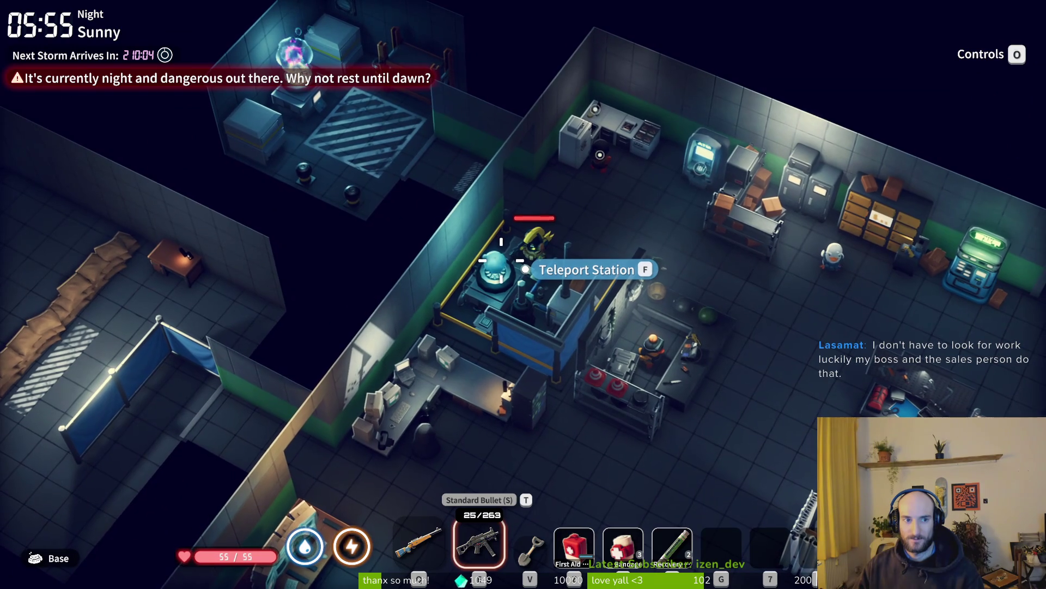
# Step: Teleport from the base to Farm Town and continue past the loading screen
pyautogui.press('f')
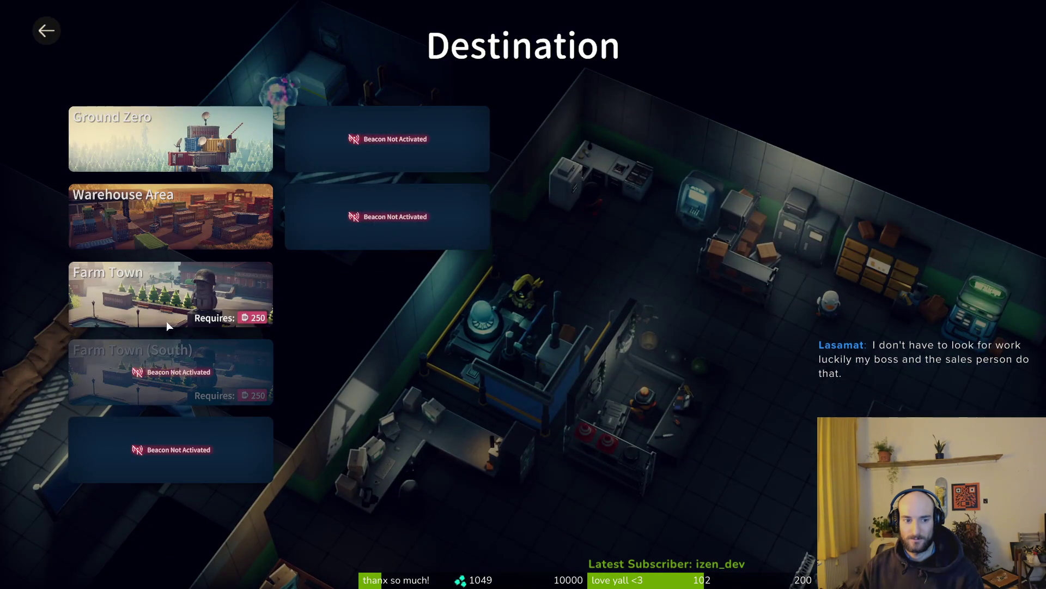
pyautogui.click(167, 325)
pyautogui.click(506, 391)
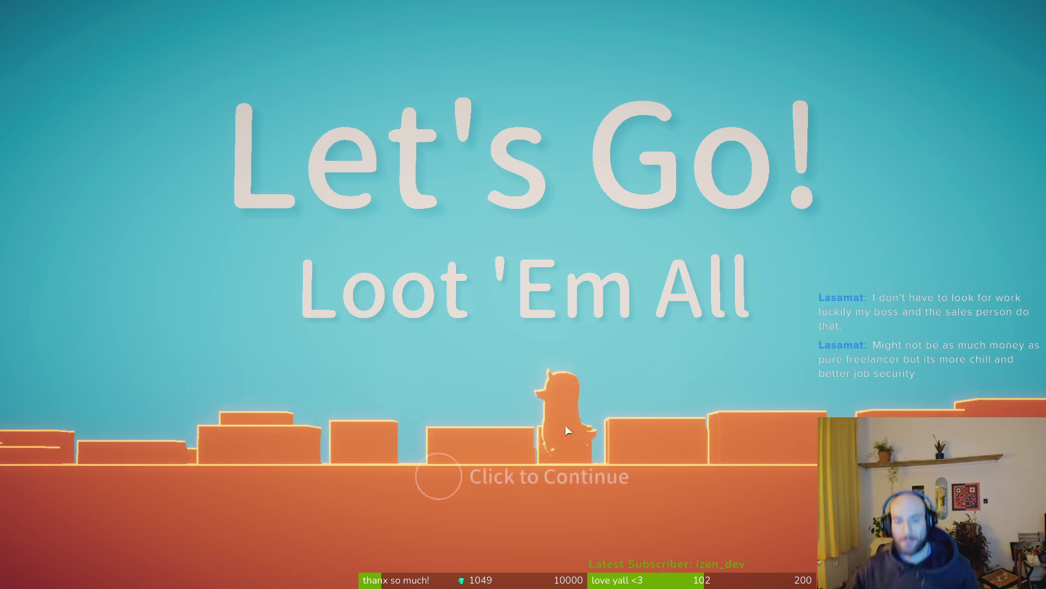
pyautogui.click(517, 484)
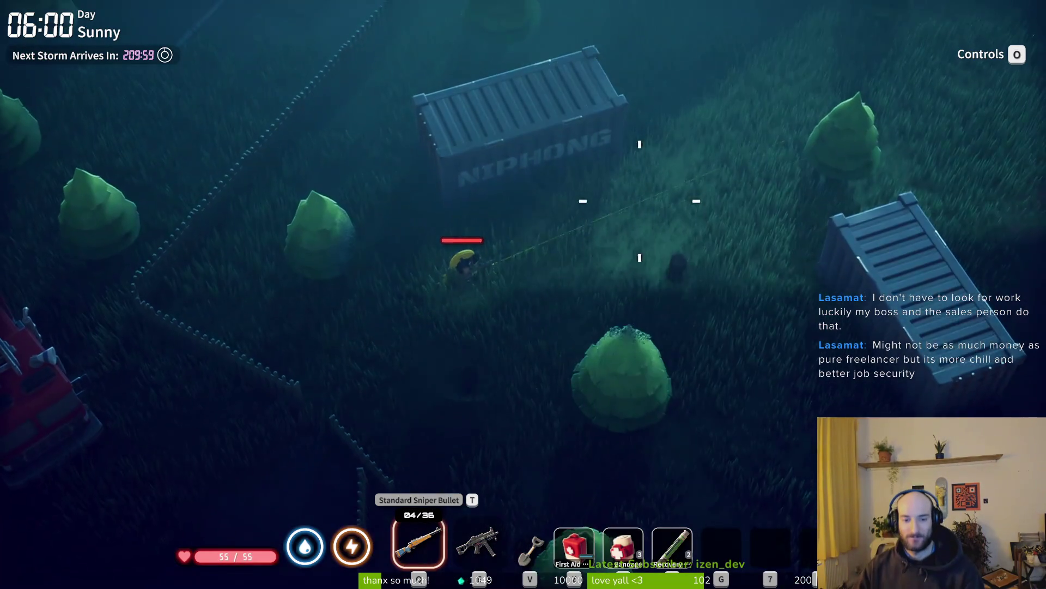
# Step: Step past the container's right end and open the Farm Town map, zooming out and in
pyautogui.press('w')
pyautogui.press('d')
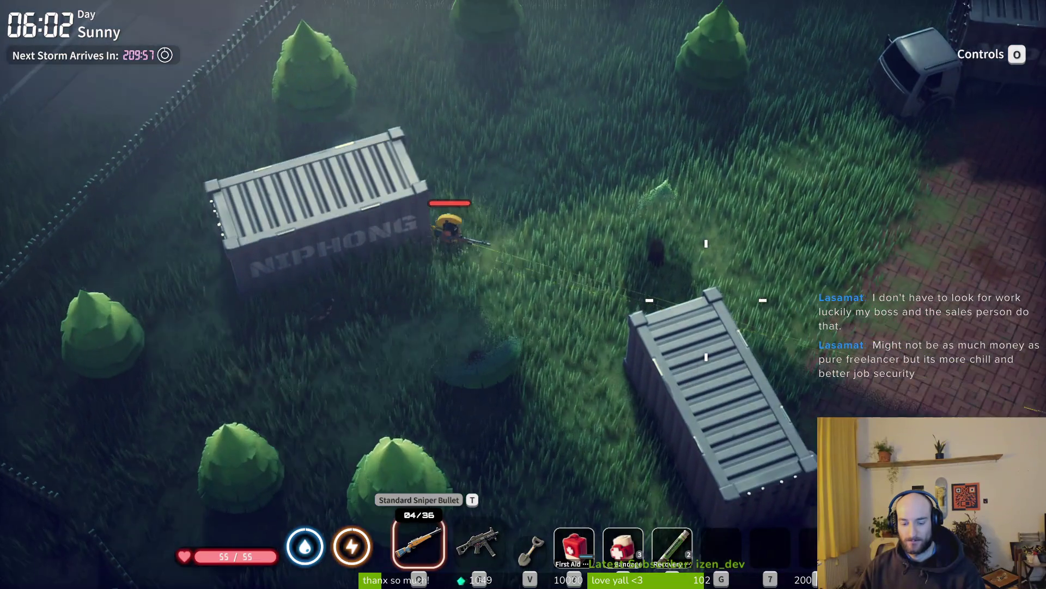
pyautogui.press('m')
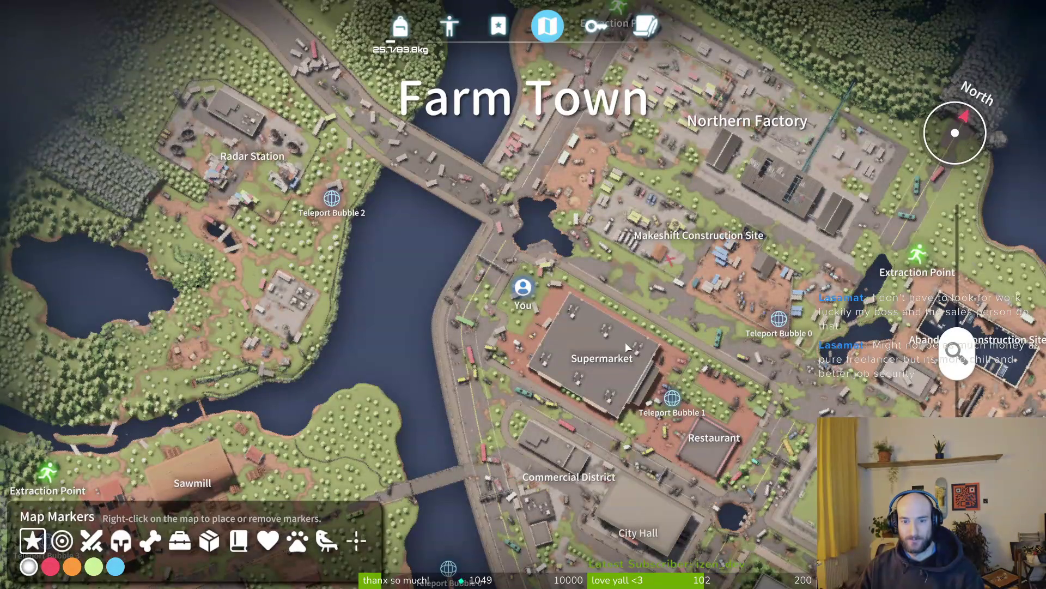
pyautogui.scroll(-5, 625, 343)
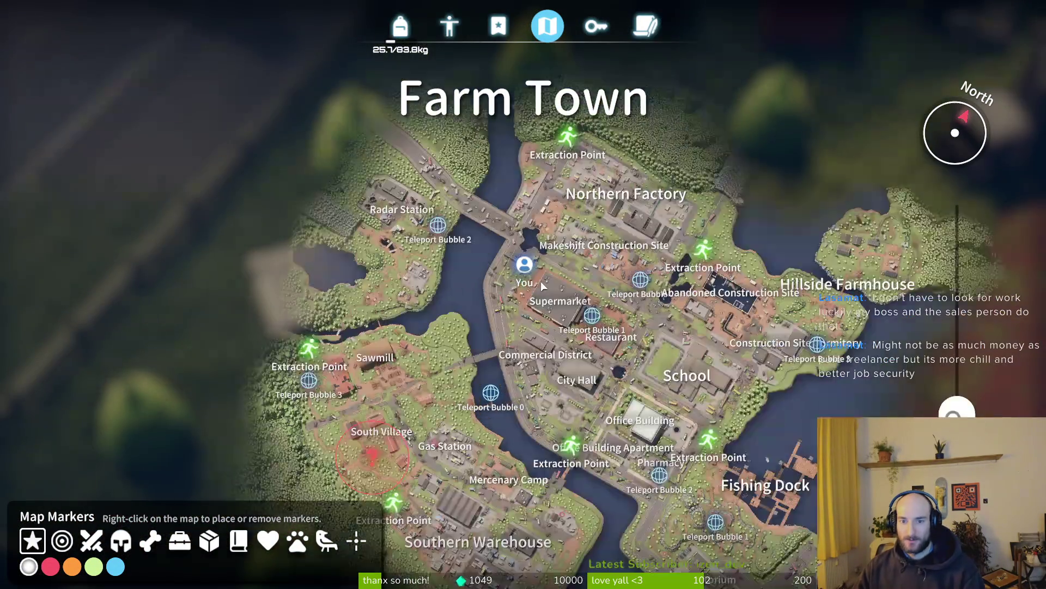
pyautogui.scroll(2, 555, 247)
pyautogui.scroll(1, 567, 251)
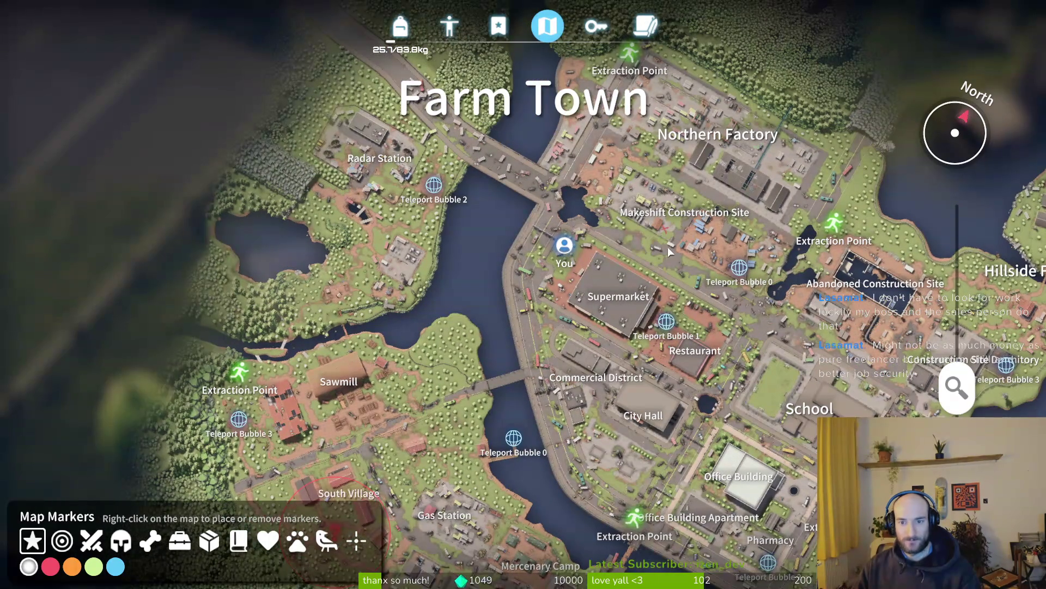
# Step: Pan the map across eastern, southern and northern areas, including Fishing Dock and Southern Warehouse
pyautogui.moveTo(668, 247)
pyautogui.mouseDown()
pyautogui.moveTo(641, 270)
pyautogui.moveTo(531, 256)
pyautogui.moveTo(548, 283)
pyautogui.mouseUp()
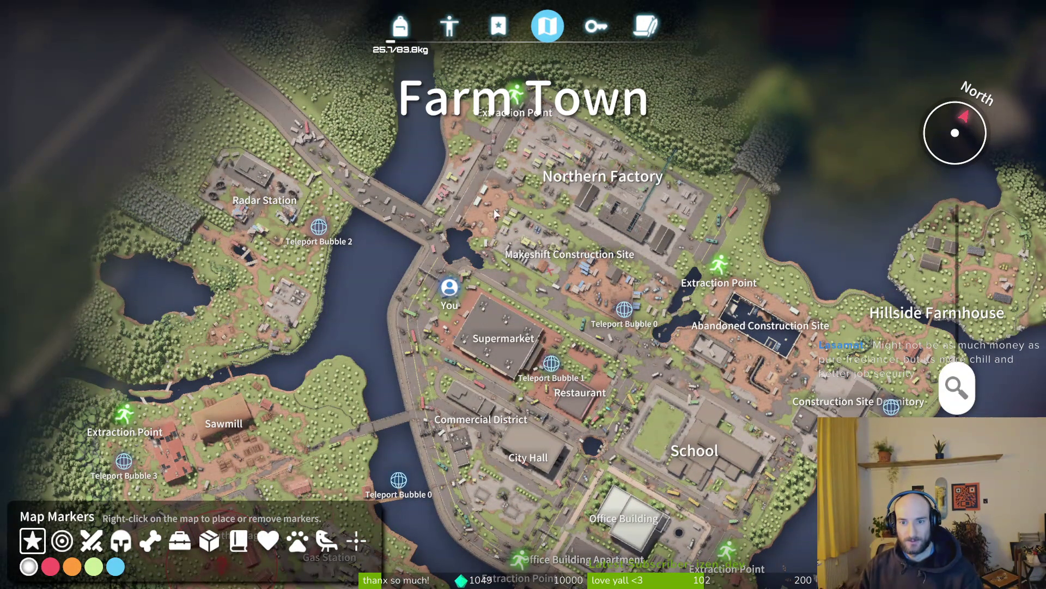
pyautogui.moveTo(581, 315); pyautogui.dragTo(580, 255)
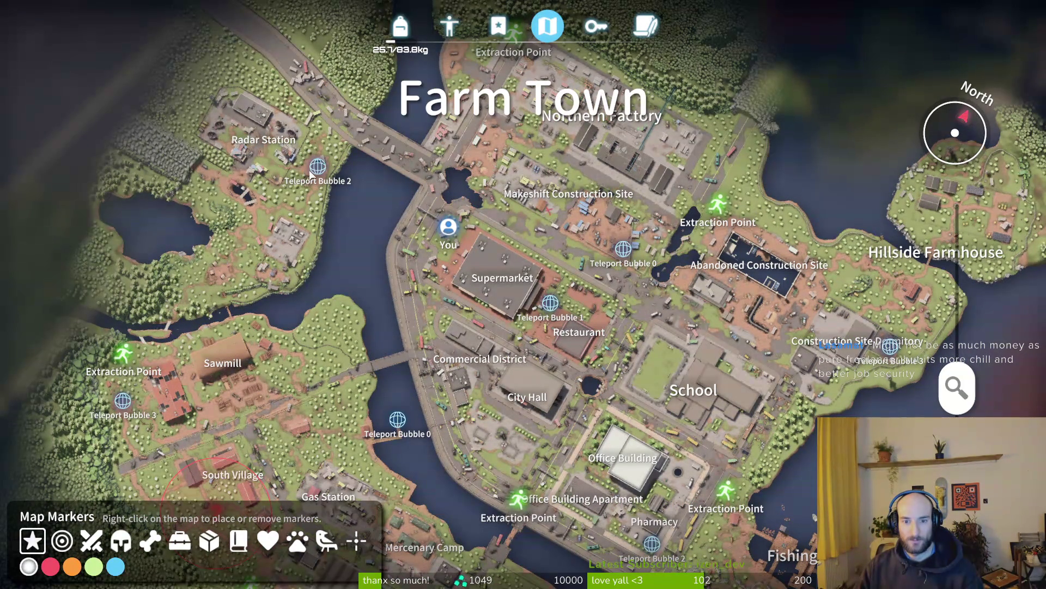
pyautogui.moveTo(324, 192)
pyautogui.mouseDown()
pyautogui.moveTo(313, 118)
pyautogui.moveTo(273, 59)
pyautogui.mouseUp()
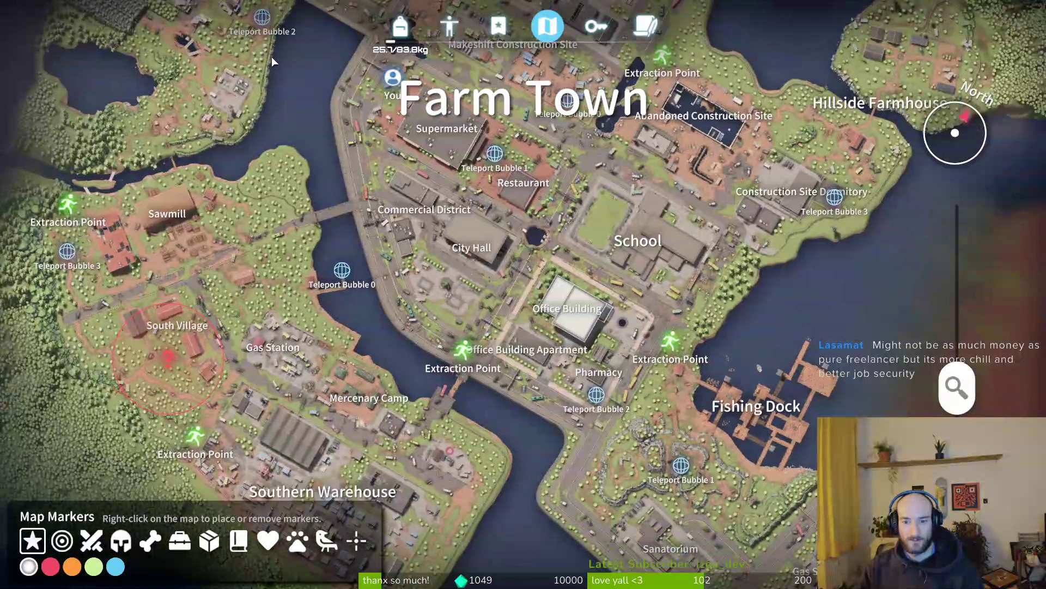
pyautogui.moveTo(393, 227); pyautogui.dragTo(461, 343)
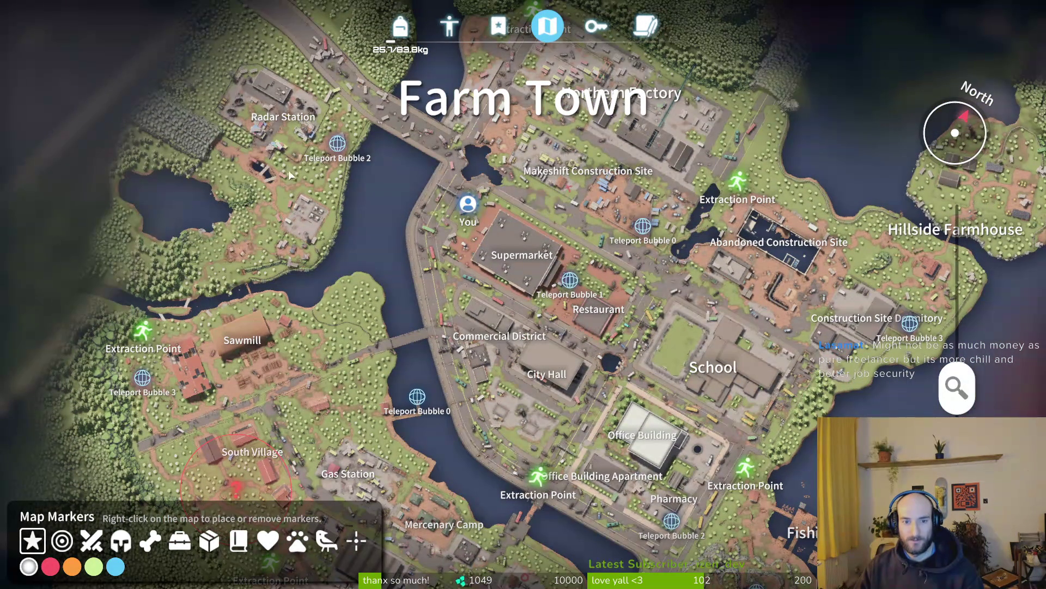
pyautogui.moveTo(545, 354); pyautogui.dragTo(496, 302)
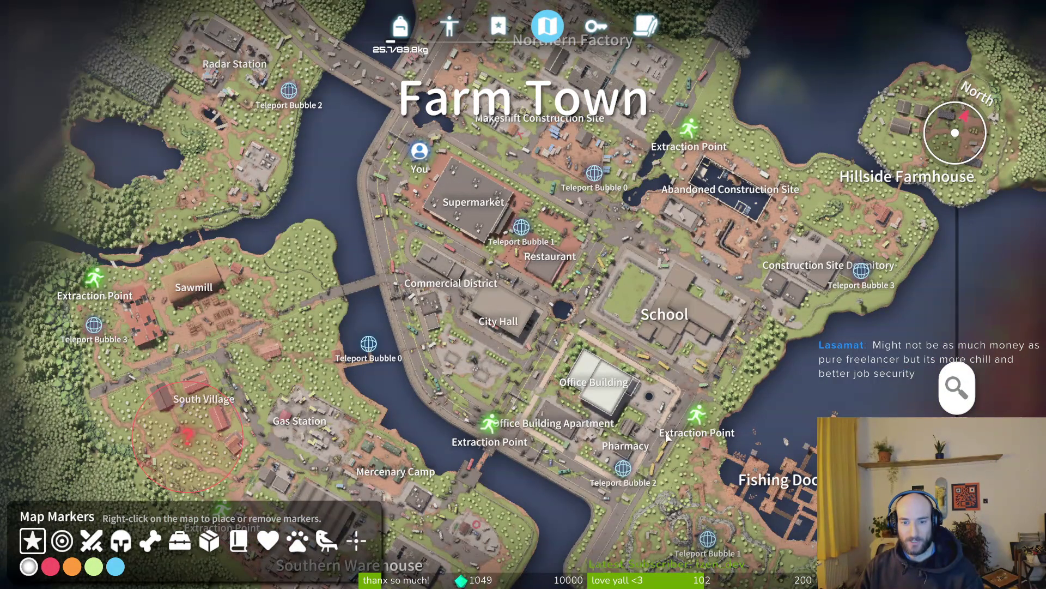
# Step: Close the map, switch to the SMG and walk north past the red and yellow containers
pyautogui.press('Escape')
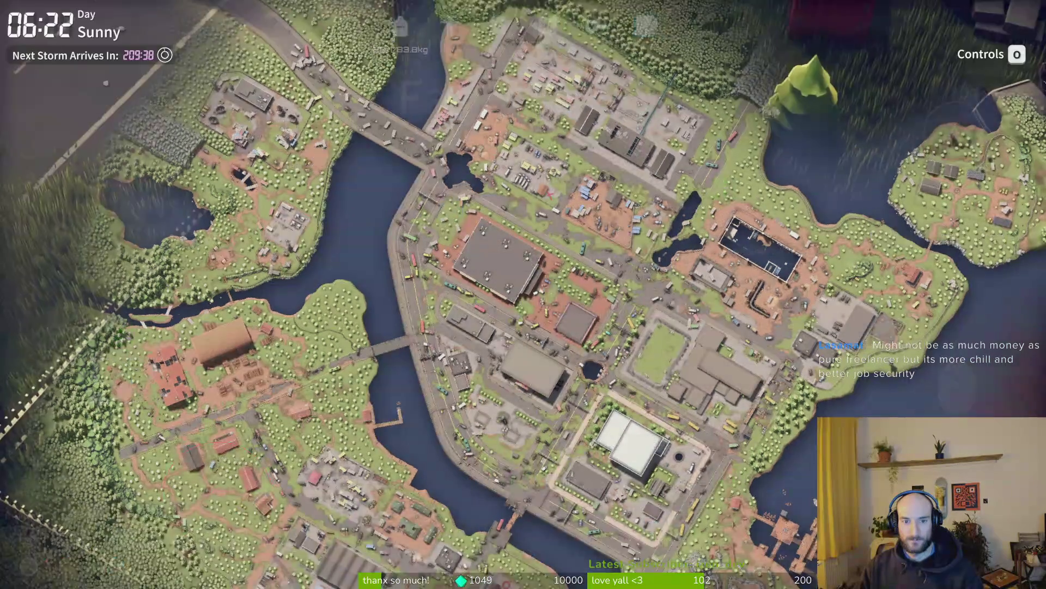
pyautogui.press('w')
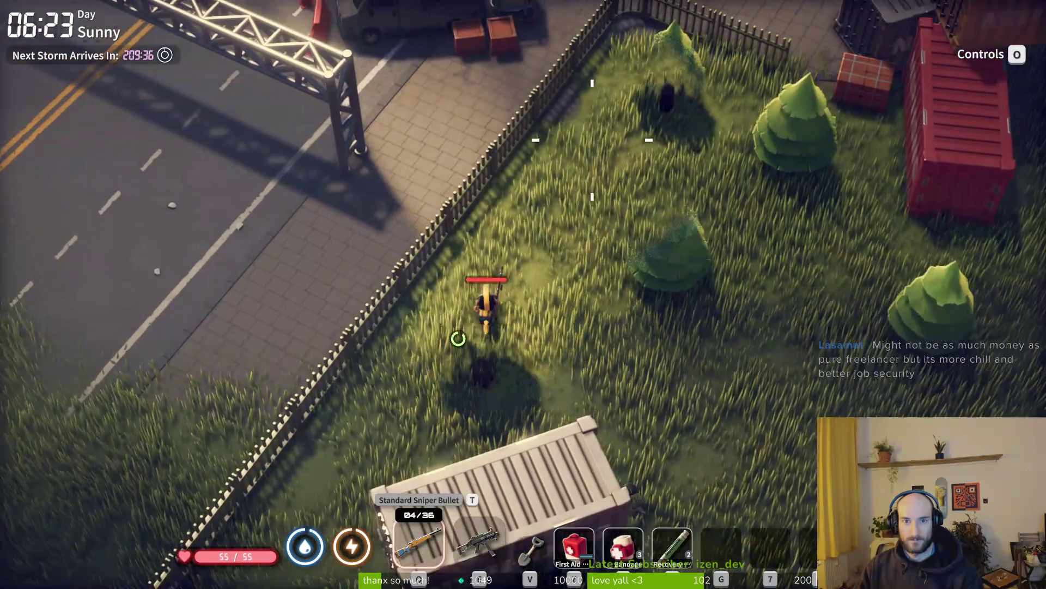
pyautogui.press('d')
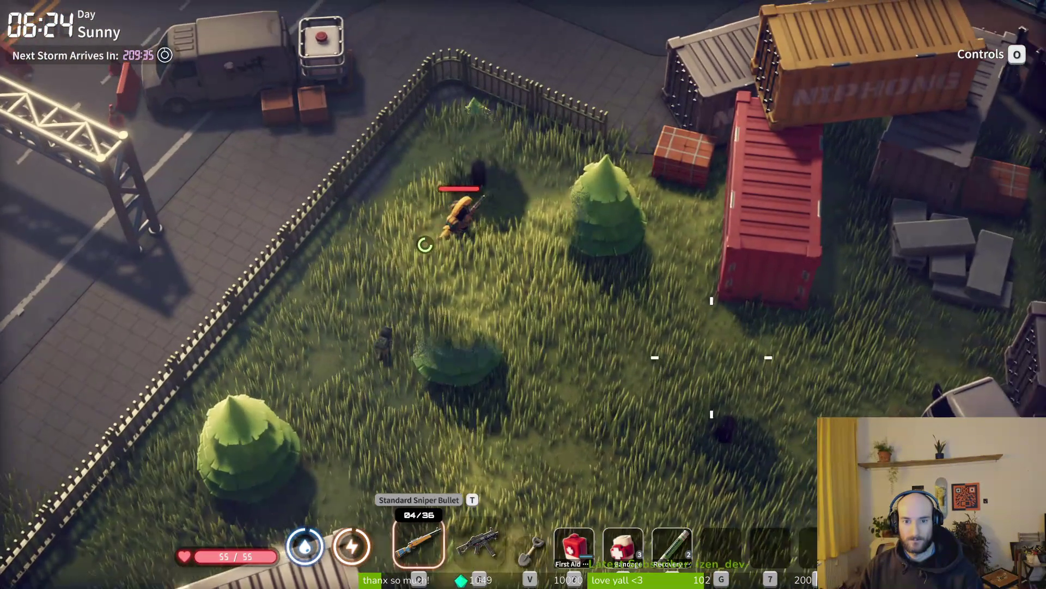
pyautogui.press('d')
pyautogui.press('2')
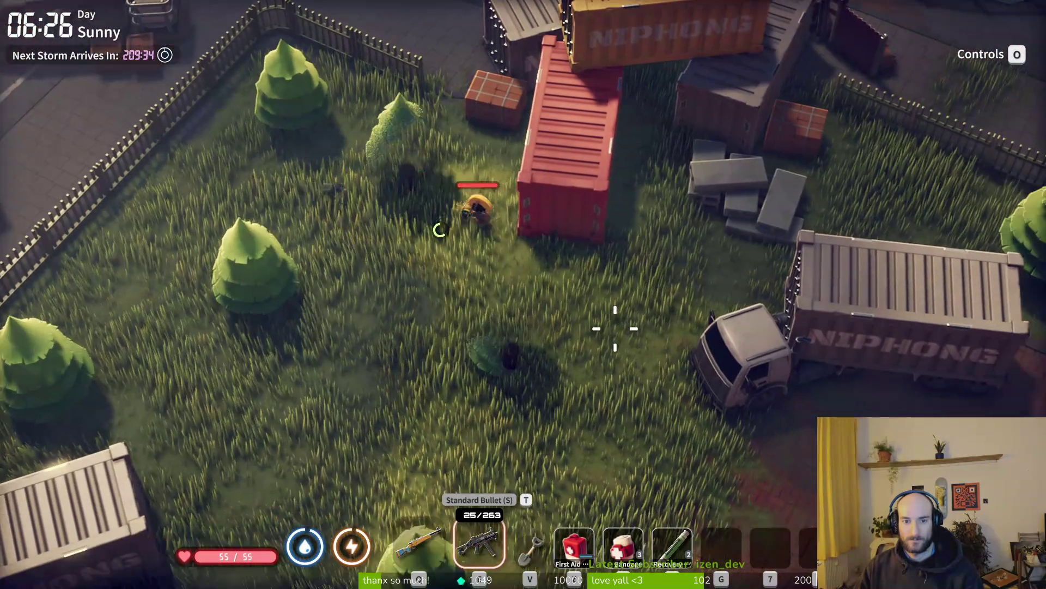
pyautogui.press('w')
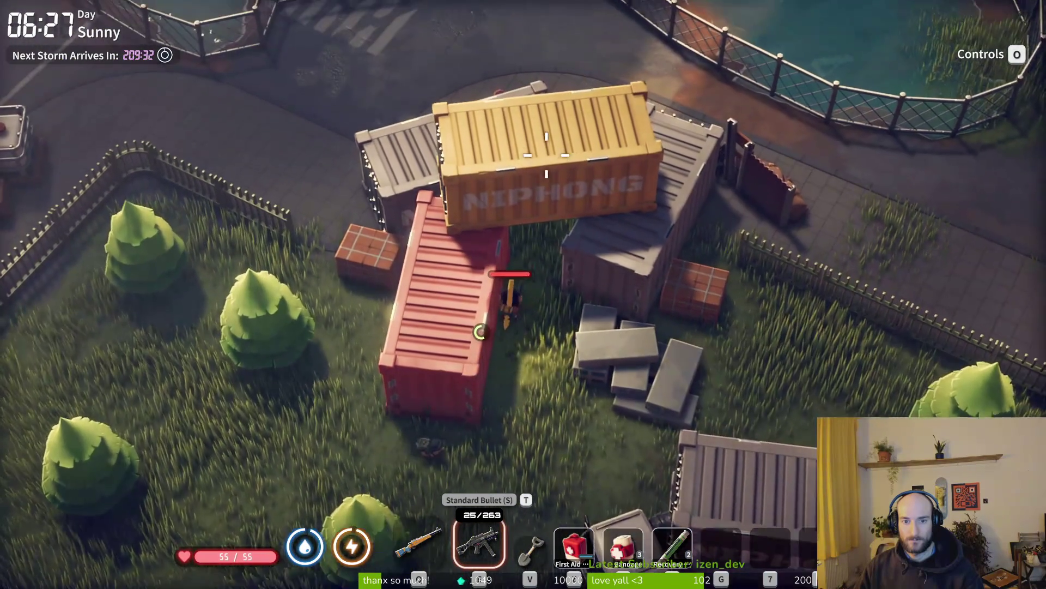
pyautogui.press('w')
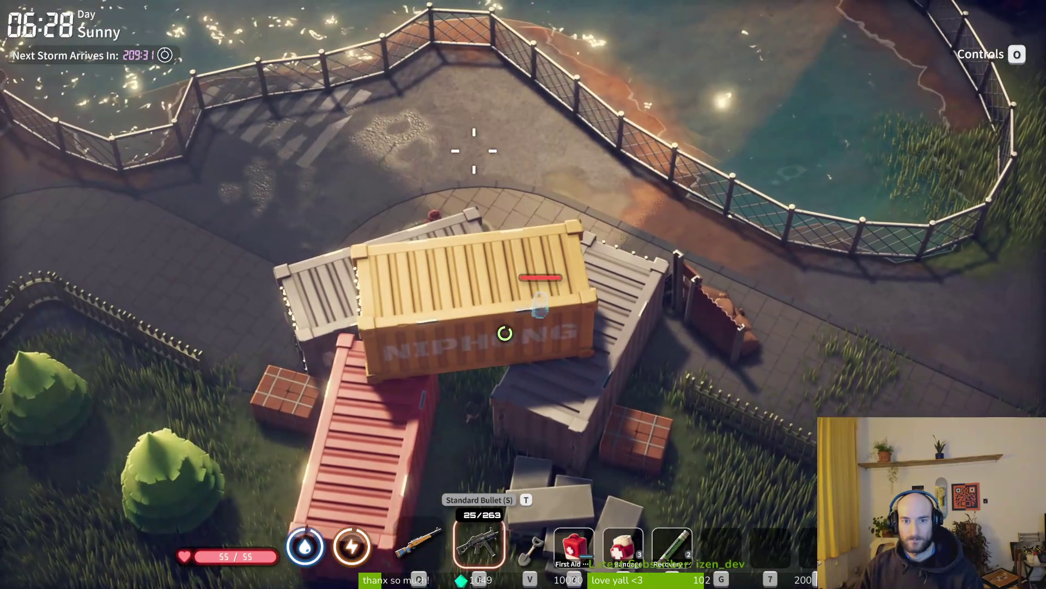
# Step: Follow the waterfront fence west, round the corner past the van, then go north up the road
pyautogui.hotkey('w', 'a')
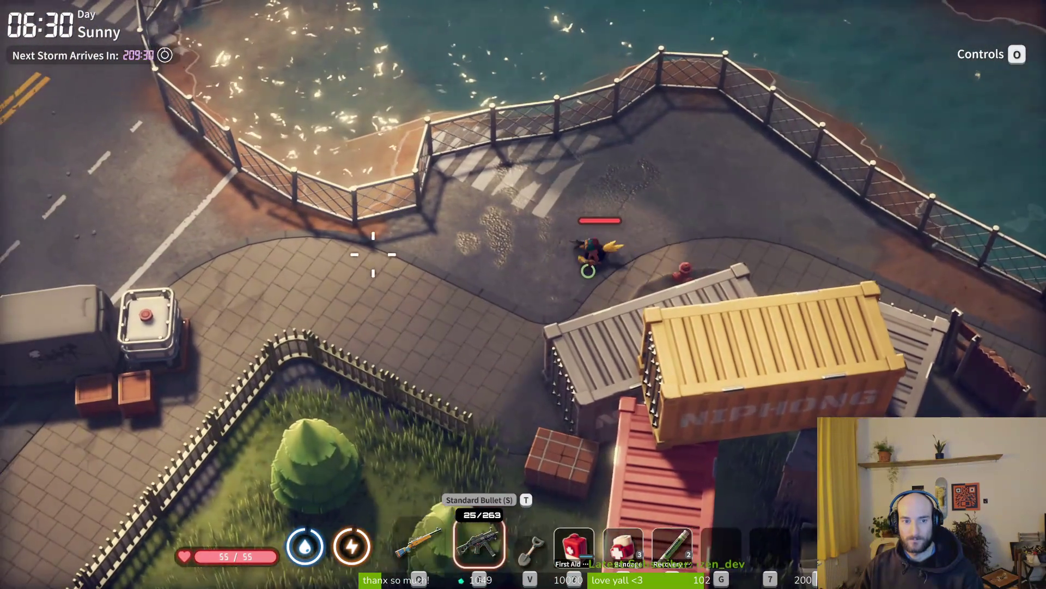
pyautogui.press('a')
pyautogui.hotkey('s', 'a')
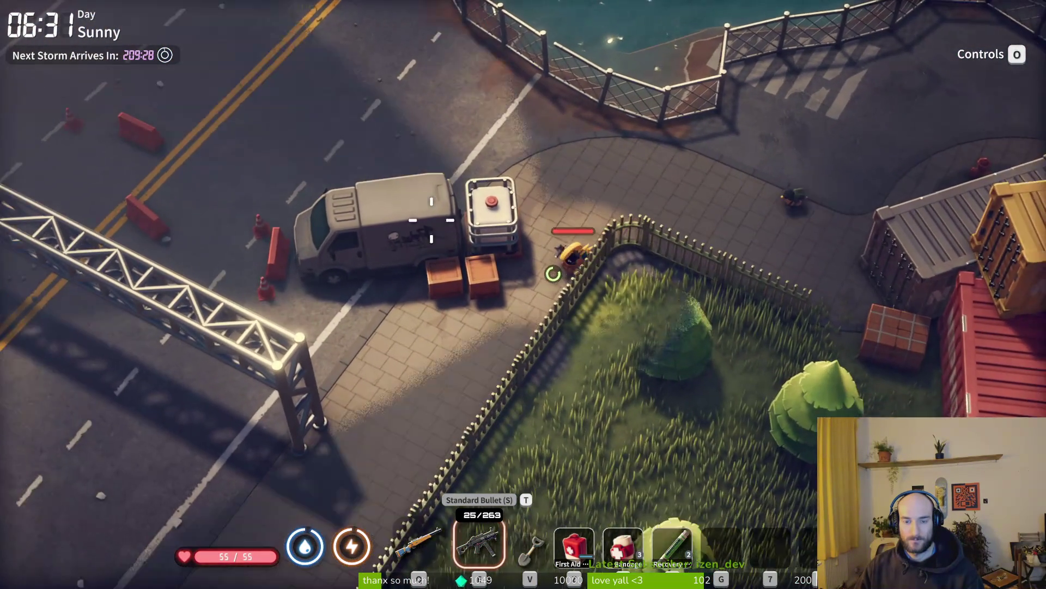
pyautogui.press('a')
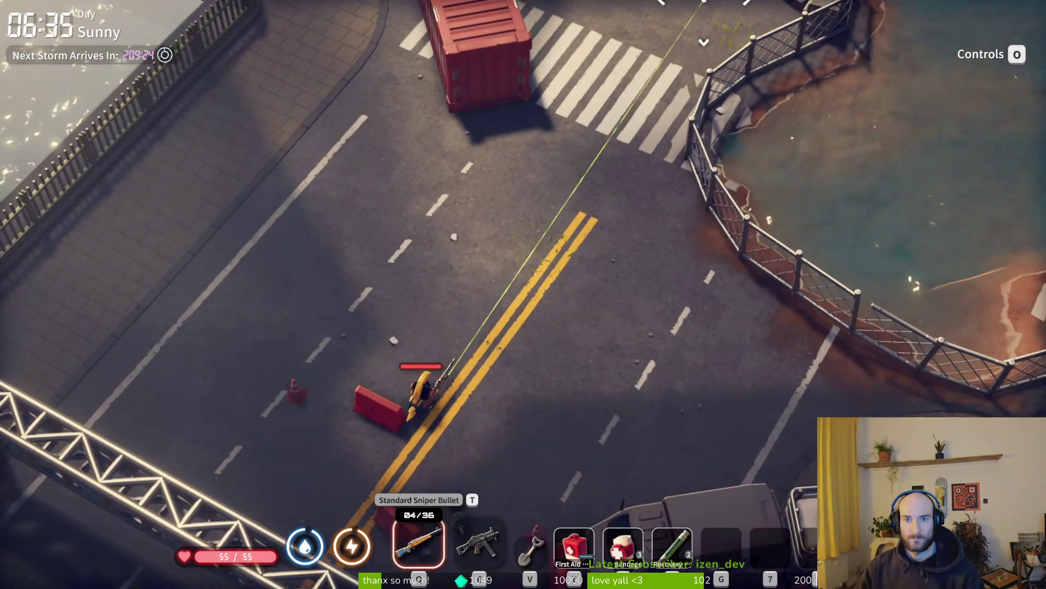
pyautogui.press('w')
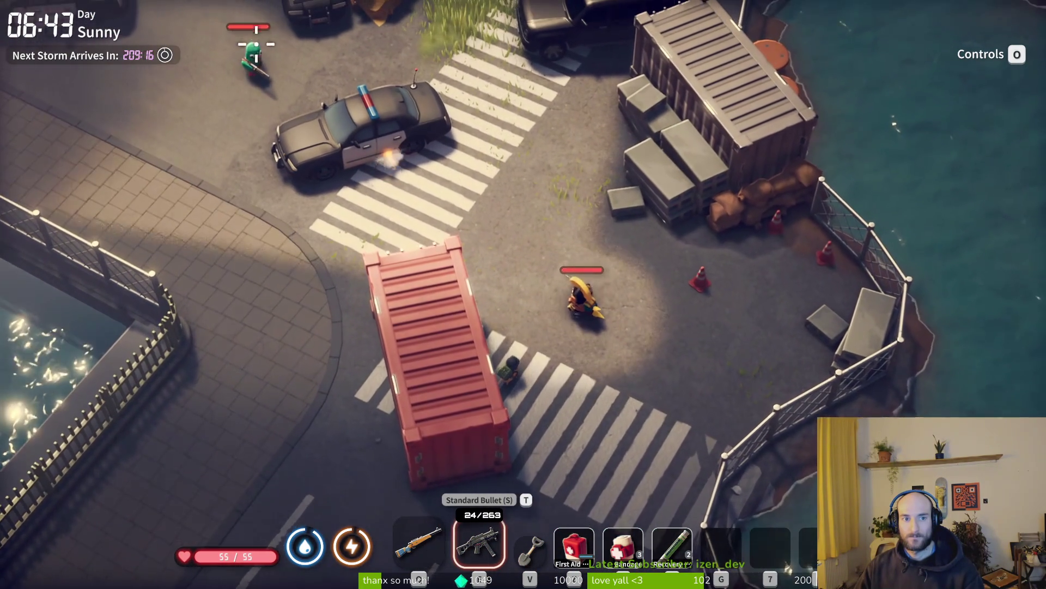
# Step: Kill the green enemy by the first police car and reload the SMG
pyautogui.click(271, 140)
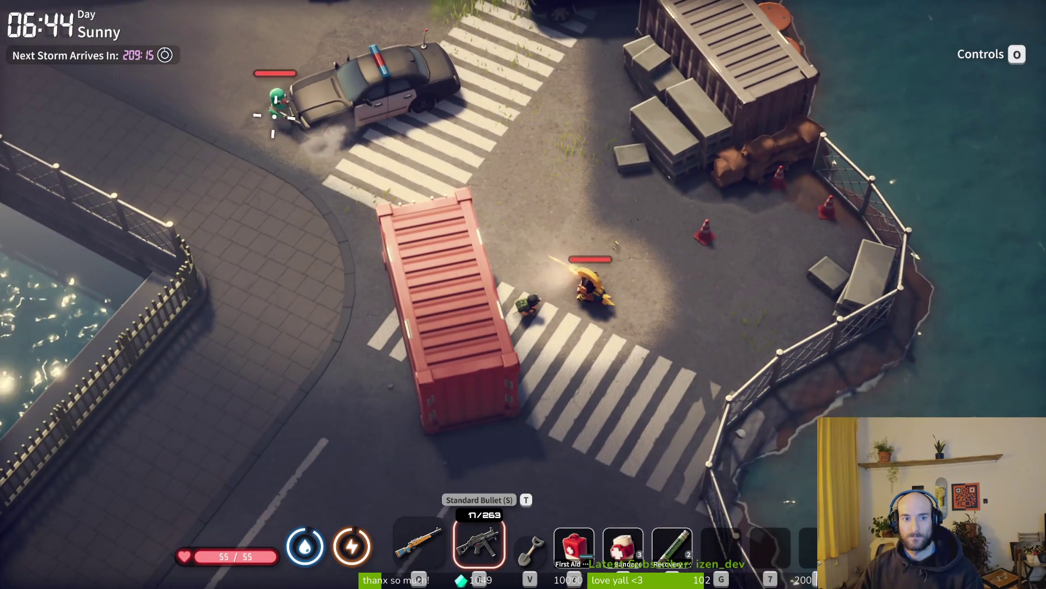
pyautogui.click(285, 142)
pyautogui.press('w')
pyautogui.press('r')
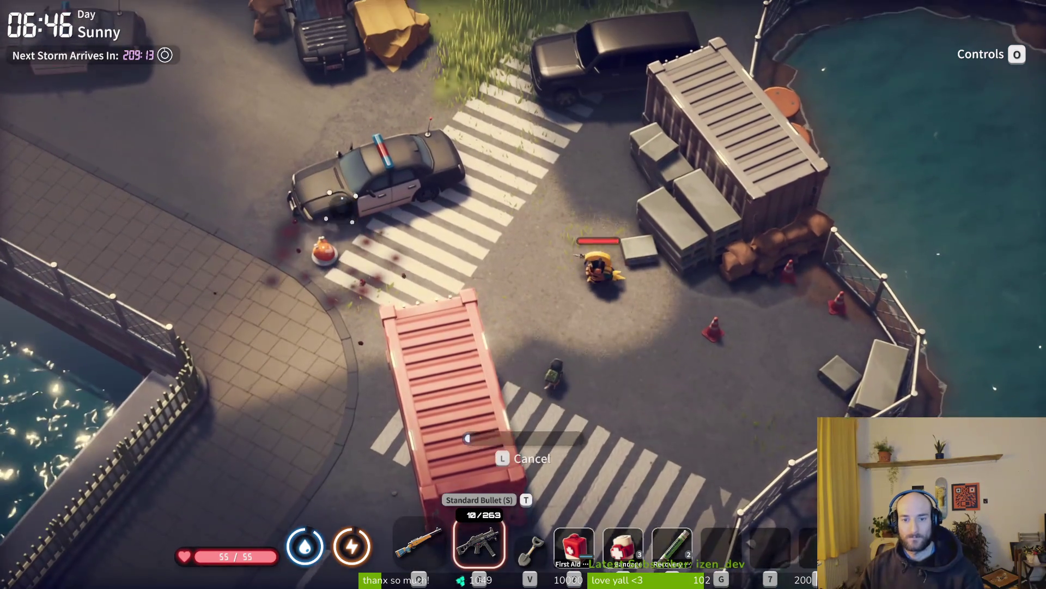
# Step: Kill the second enemy by the upper police car while sidestepping, then reload
pyautogui.press('w')
pyautogui.press('a')
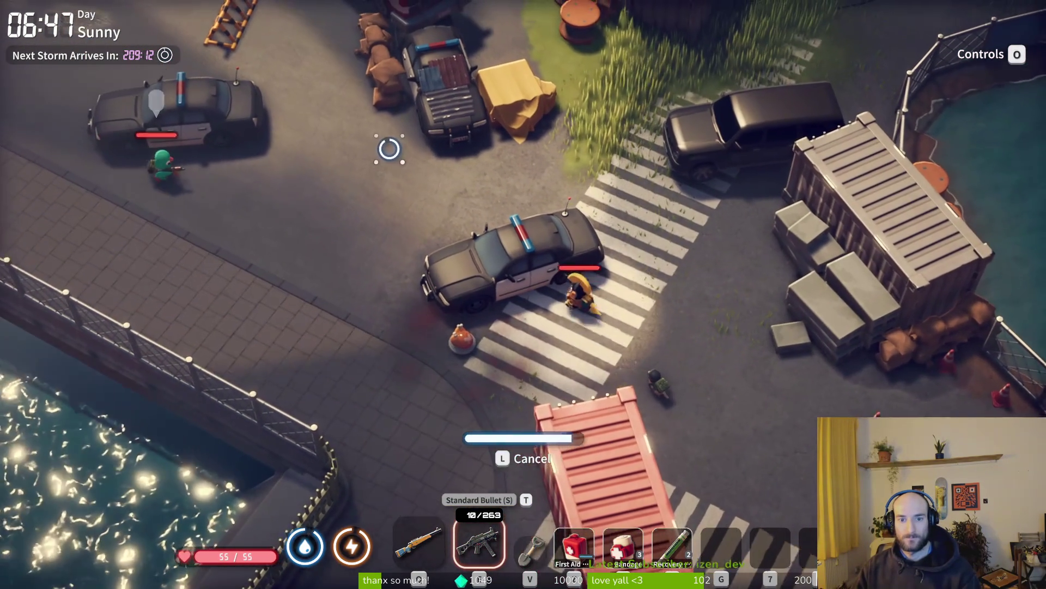
pyautogui.click(362, 203)
pyautogui.press('s')
pyautogui.press('a')
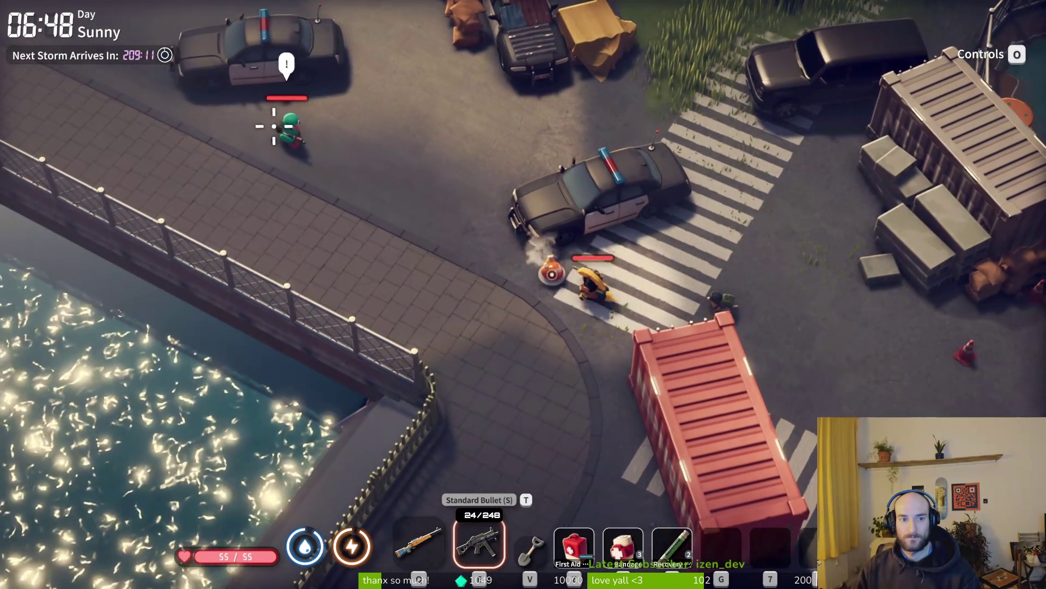
pyautogui.click(327, 139)
pyautogui.click(327, 139)
pyautogui.press('w')
pyautogui.press('d')
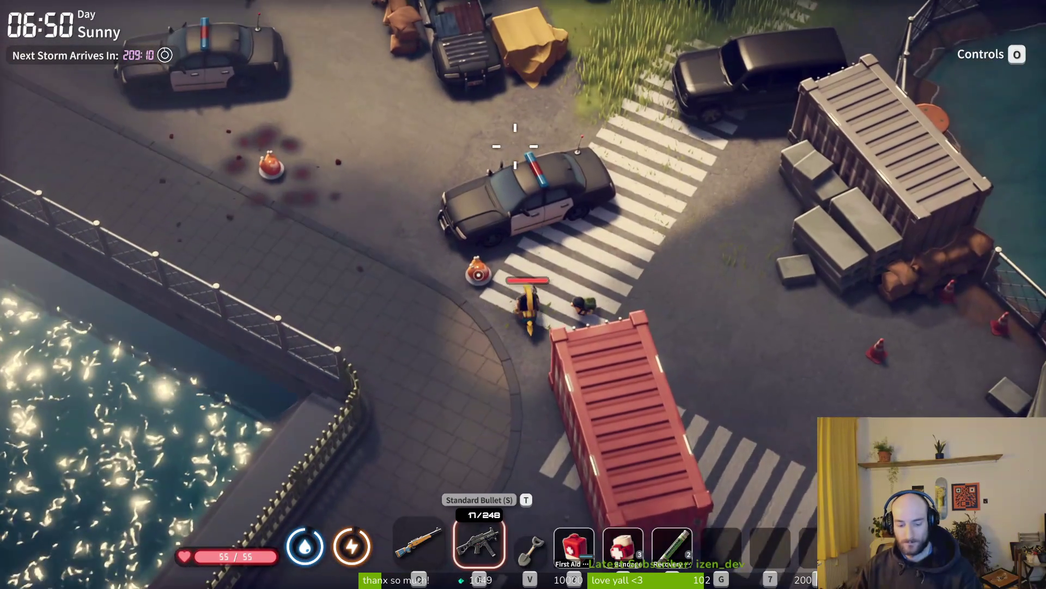
pyautogui.press('r')
# Step: Ready the sniper rifle, walk to the fallen enemy and open its loot
pyautogui.press('w')
pyautogui.press('a')
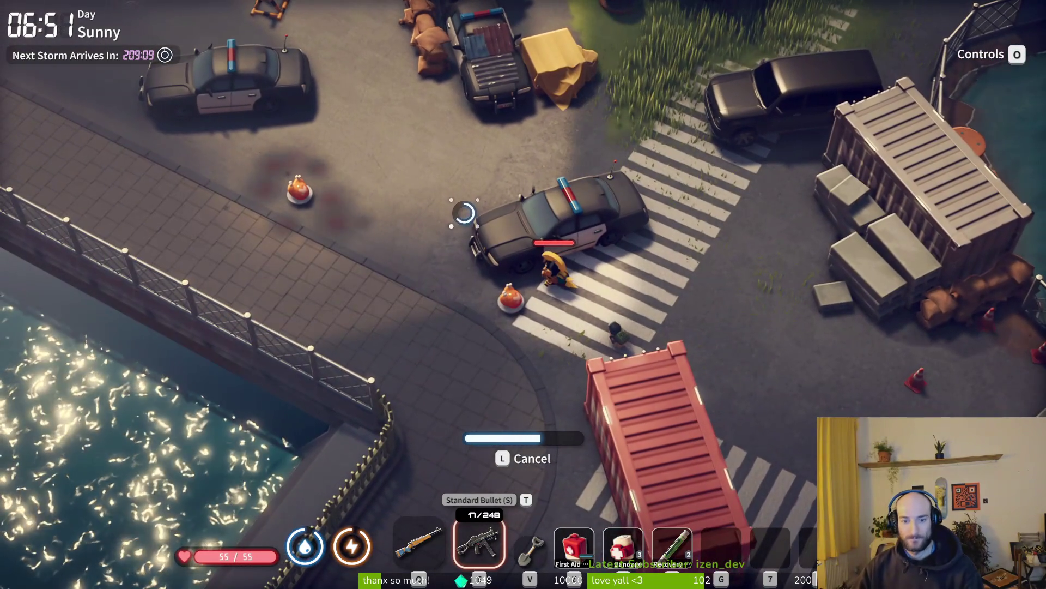
pyautogui.press('d')
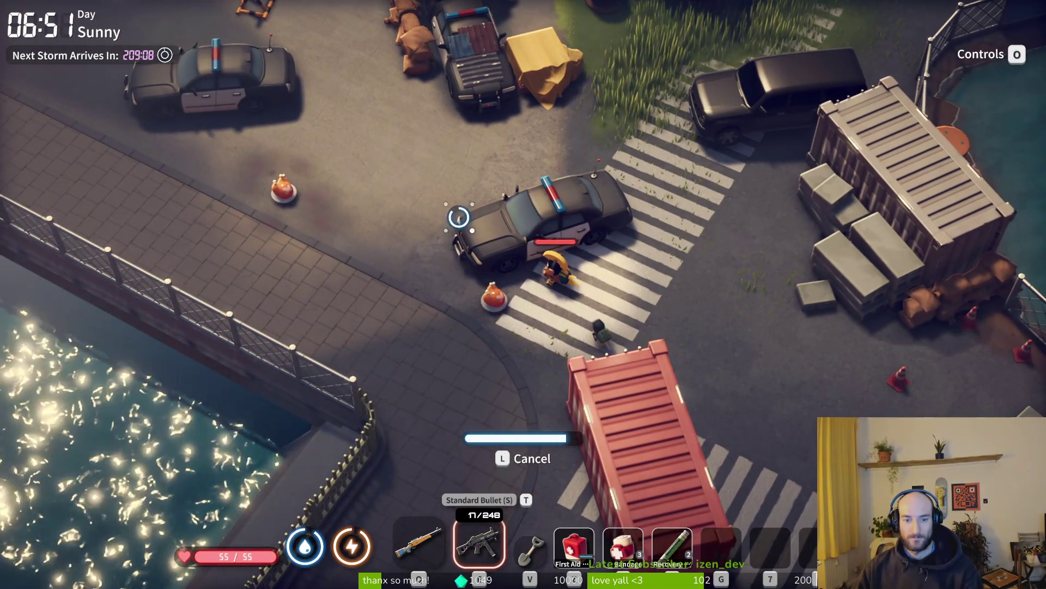
pyautogui.press('1')
pyautogui.press('a')
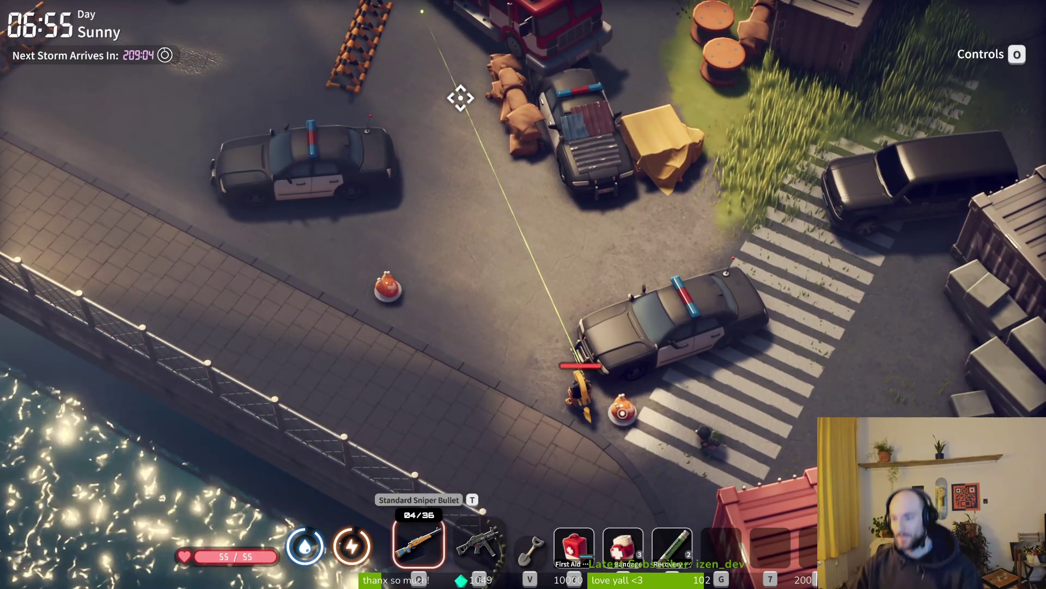
pyautogui.press('w')
pyautogui.press('a')
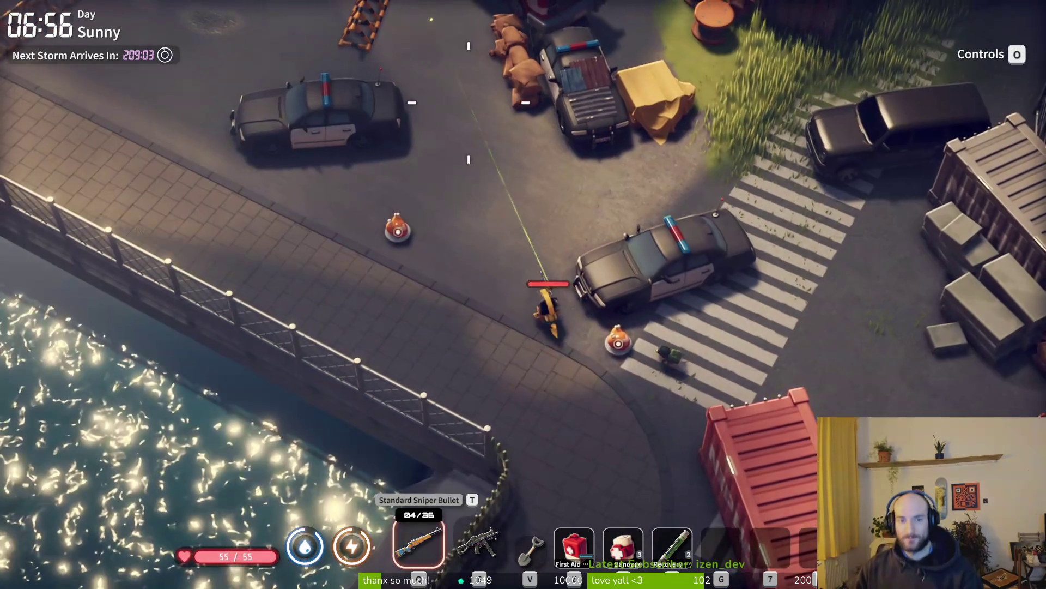
pyautogui.press('e')
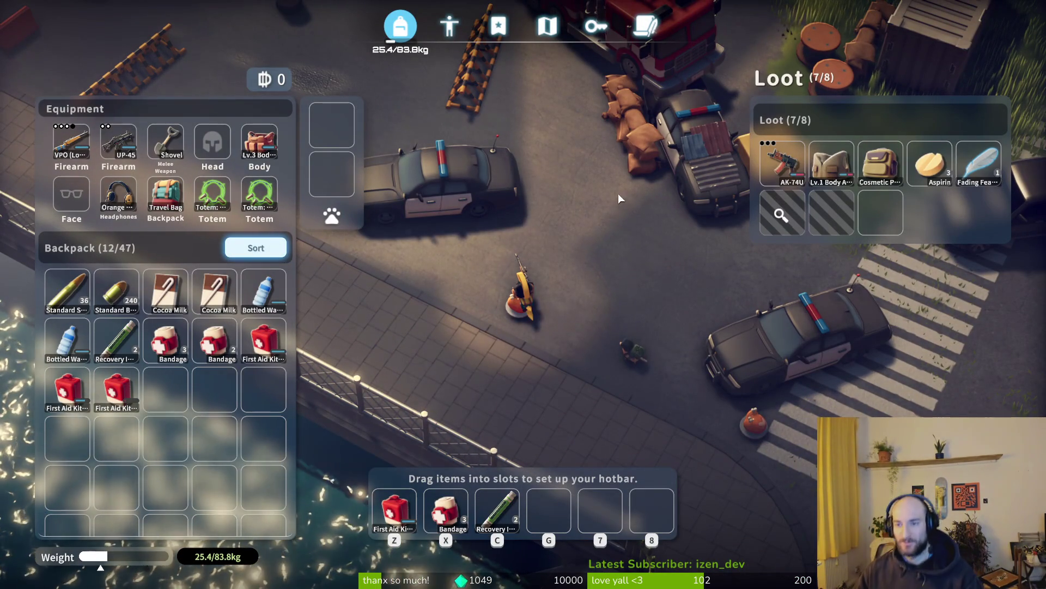
# Step: Take the Fading Feather and Cash, switch to the SMG and glance at the Farm Town map
pyautogui.moveTo(984, 170)
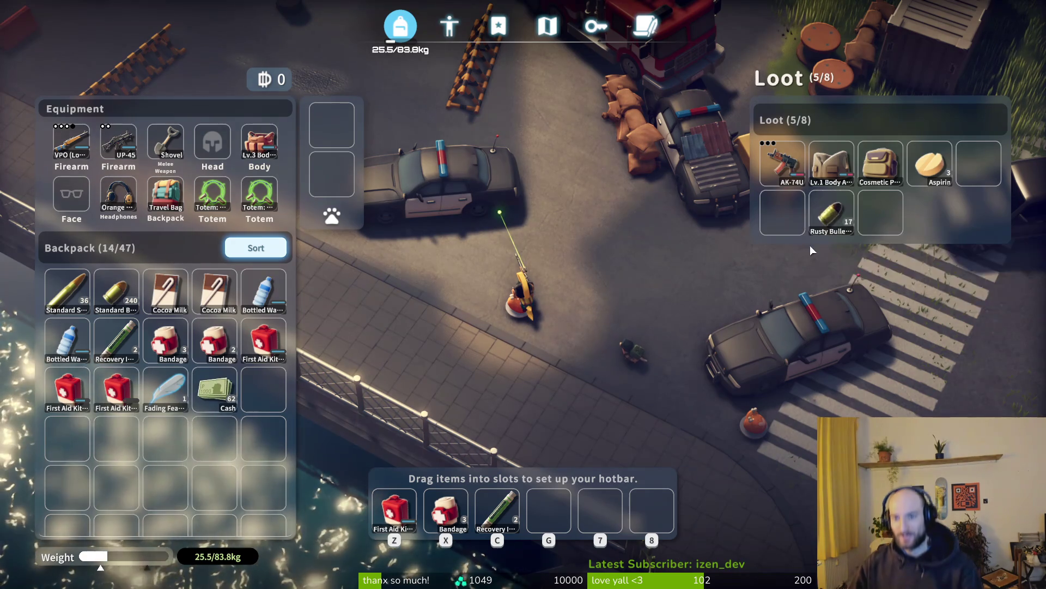
pyautogui.press('e')
pyautogui.press('w')
pyautogui.press('2')
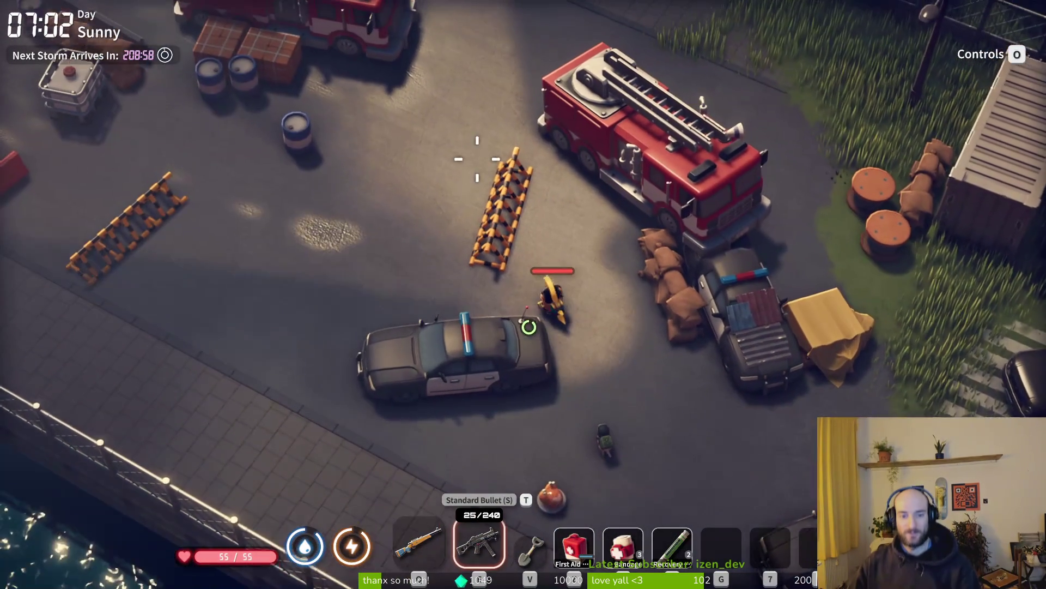
pyautogui.press('a')
pyautogui.press('m')
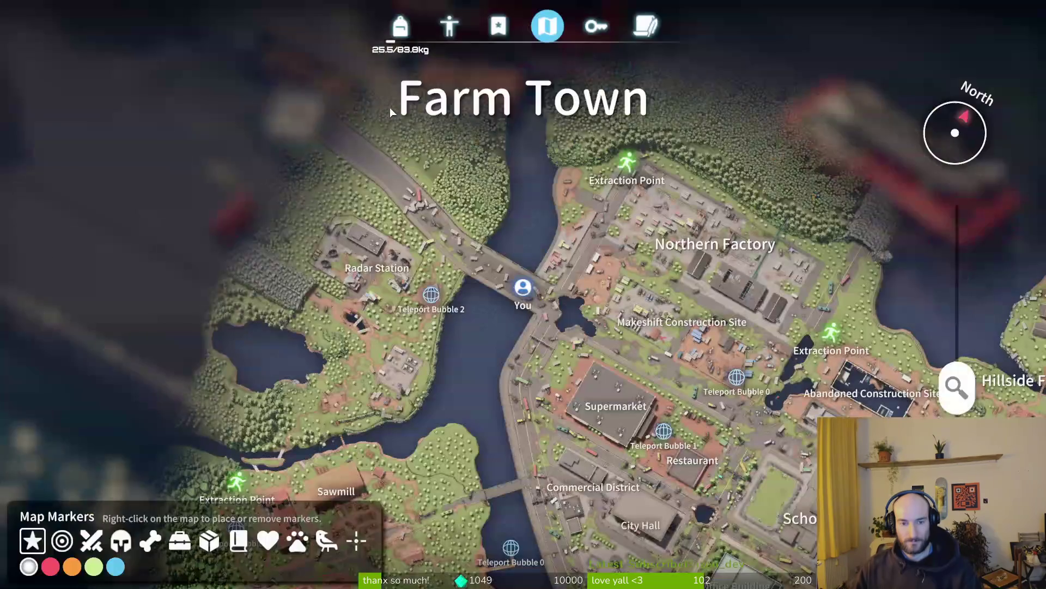
pyautogui.press('m')
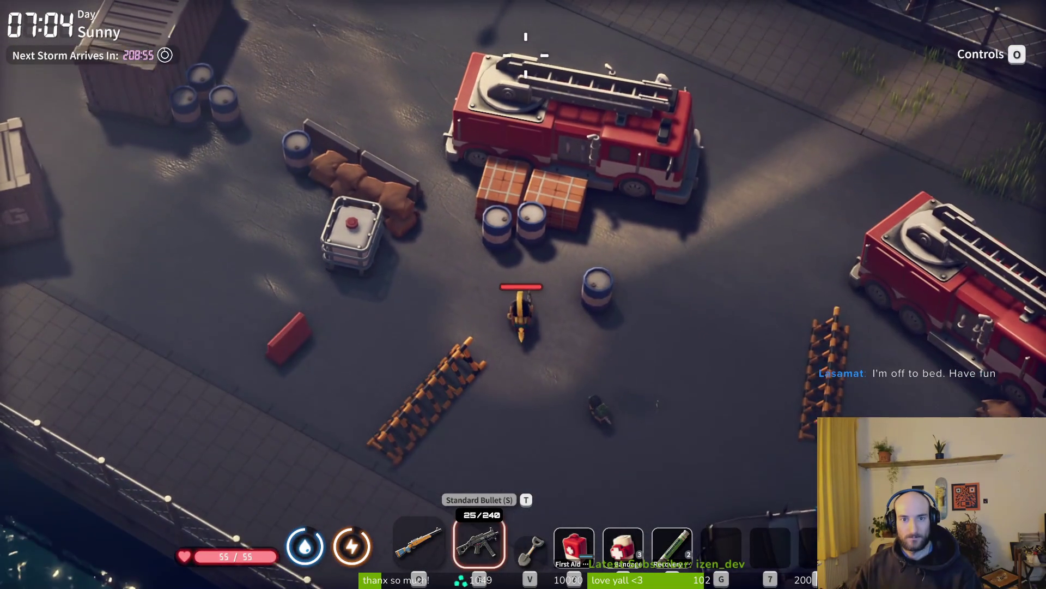
# Step: Move past the barrels and NIPHONG container onto the sandbags with the sniper rifle ready
pyautogui.press('w')
pyautogui.press('a')
pyautogui.press('1')
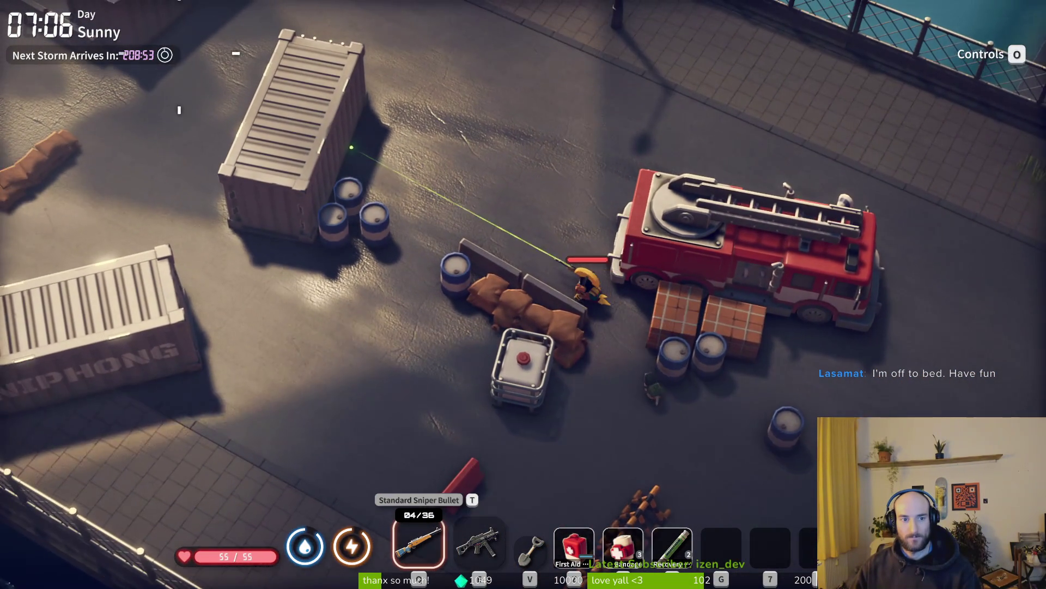
pyautogui.press('a')
pyautogui.press('2')
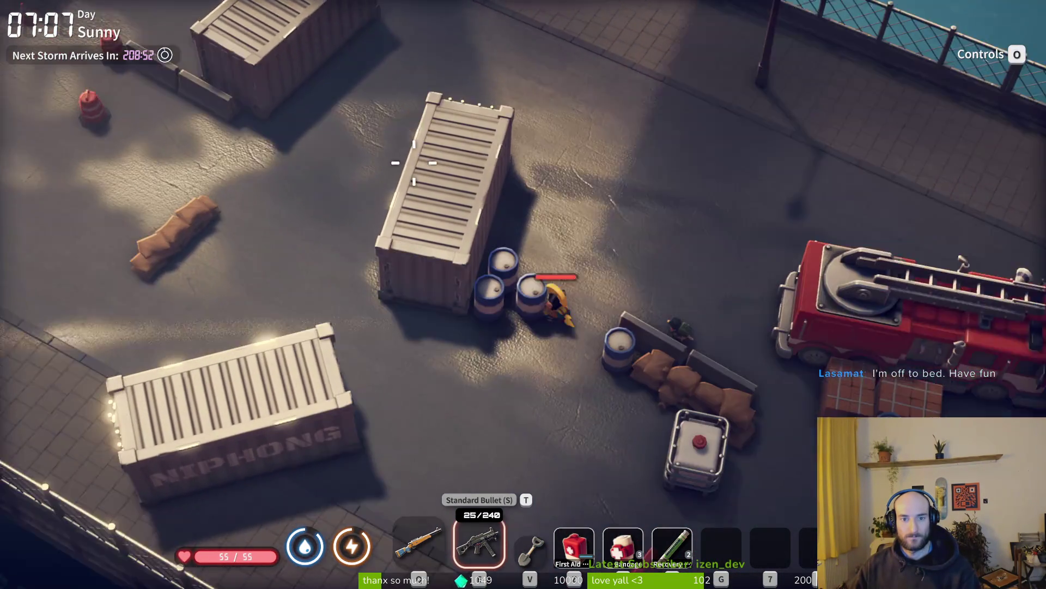
pyautogui.press('a')
pyautogui.press('s')
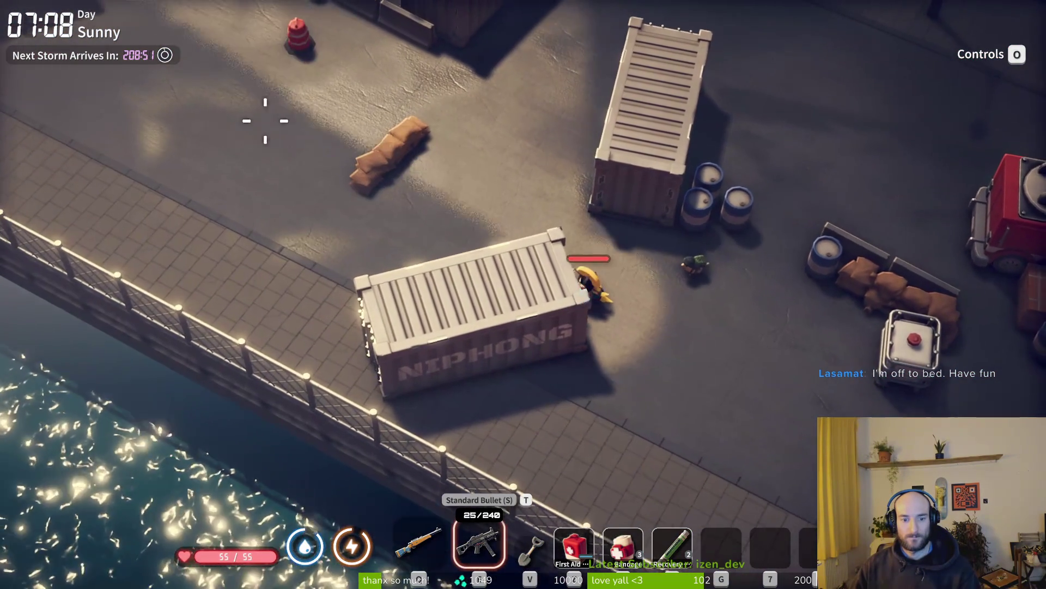
pyautogui.press('w')
pyautogui.press('a')
pyautogui.press('1')
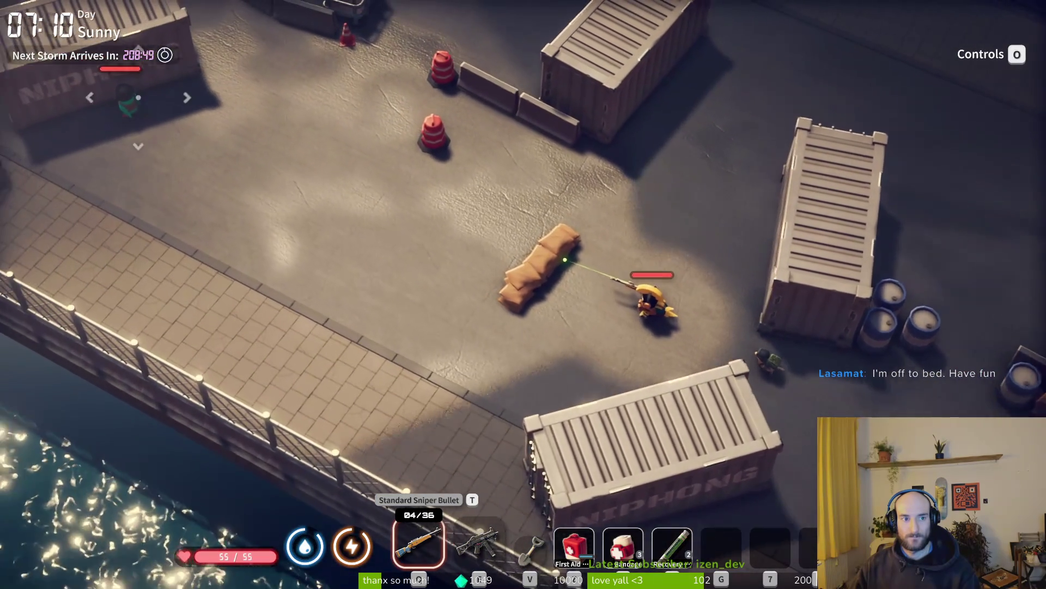
pyautogui.press('w')
pyautogui.press('a')
# Step: Snipe the enemy at the top-left, reload, and open its body's loot by the container
pyautogui.click(196, 119)
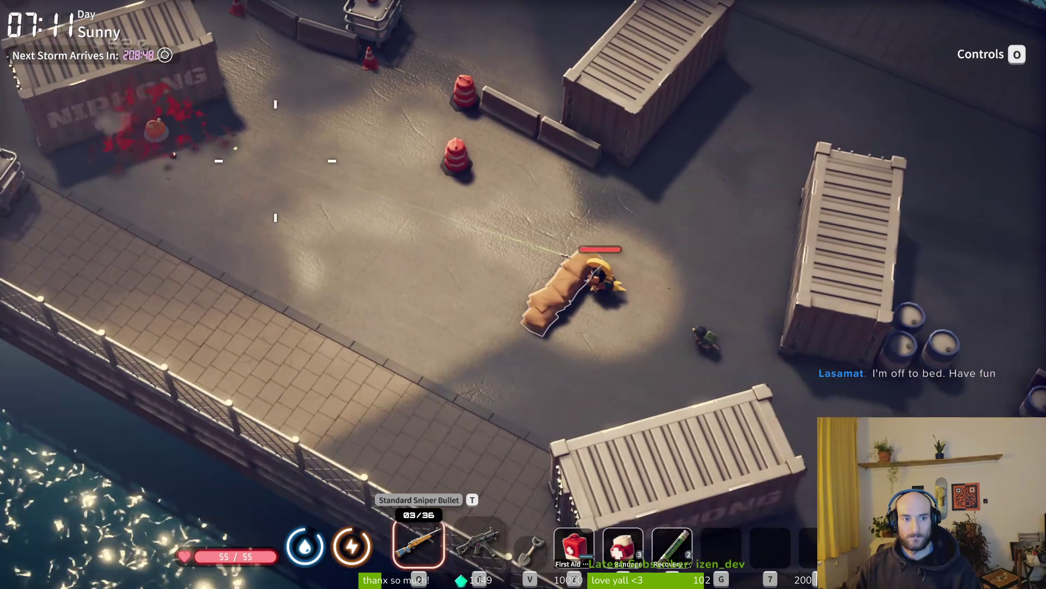
pyautogui.press('r')
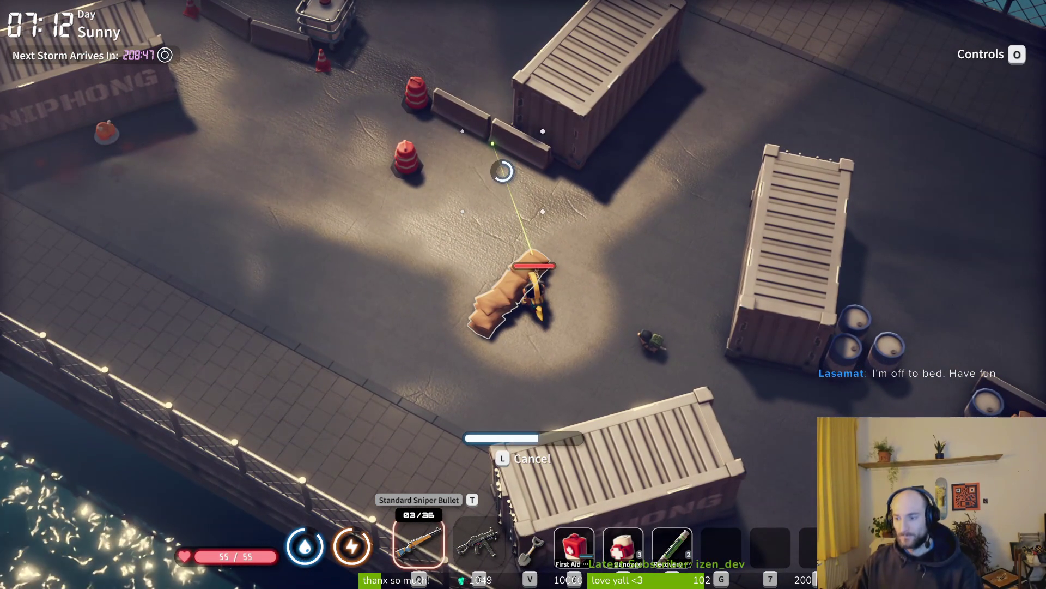
pyautogui.press('w')
pyautogui.press('a')
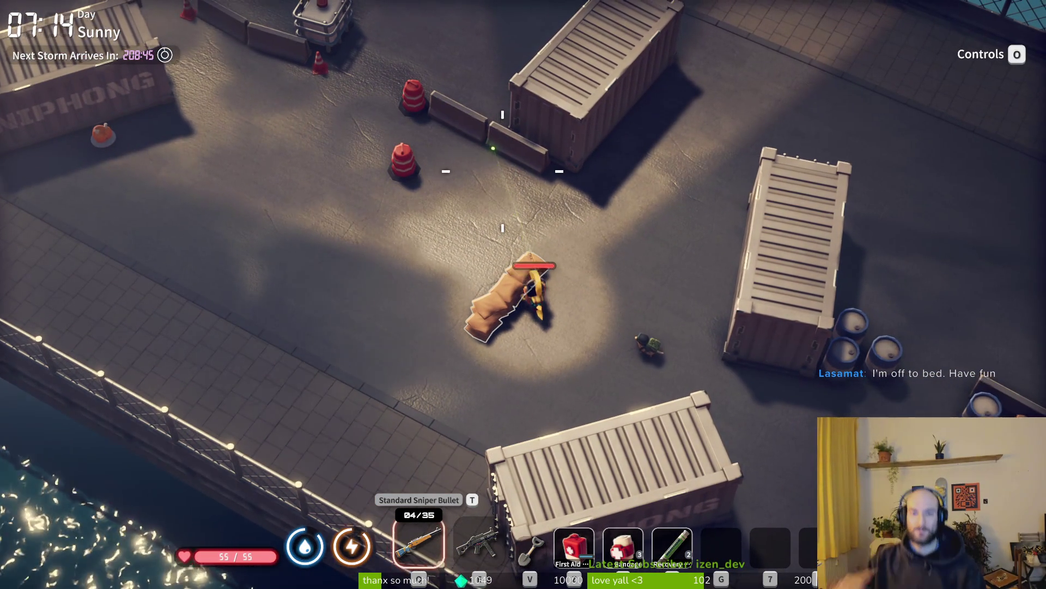
pyautogui.press('w')
pyautogui.press('a')
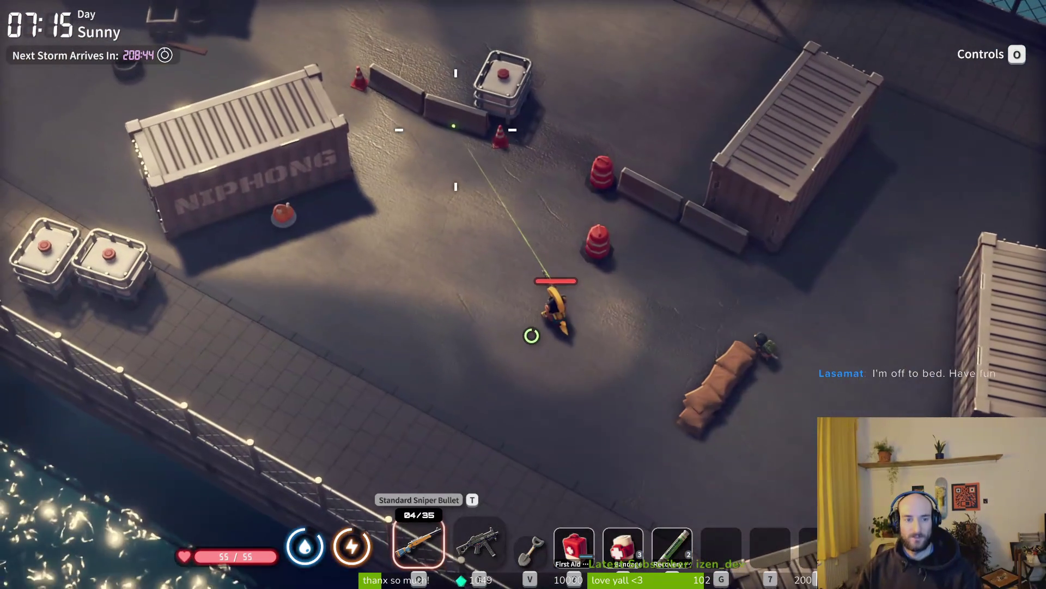
pyautogui.press('a')
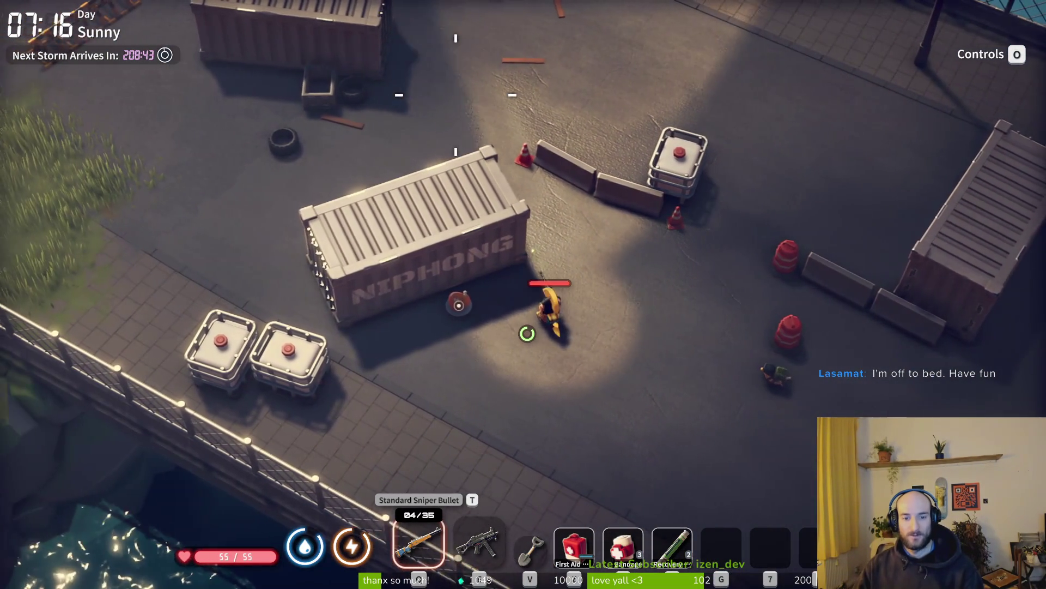
pyautogui.press('f')
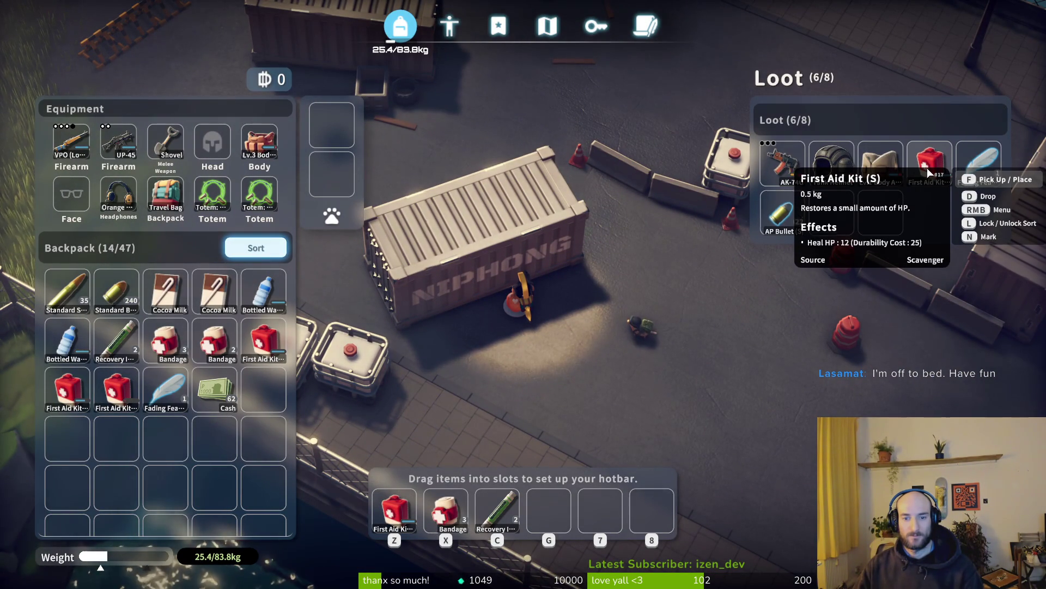
# Step: Take the First Aid Kit and AP Bullet from the body, then head northwest past the container
pyautogui.press('f')
pyautogui.press('f')
pyautogui.press('Tab')
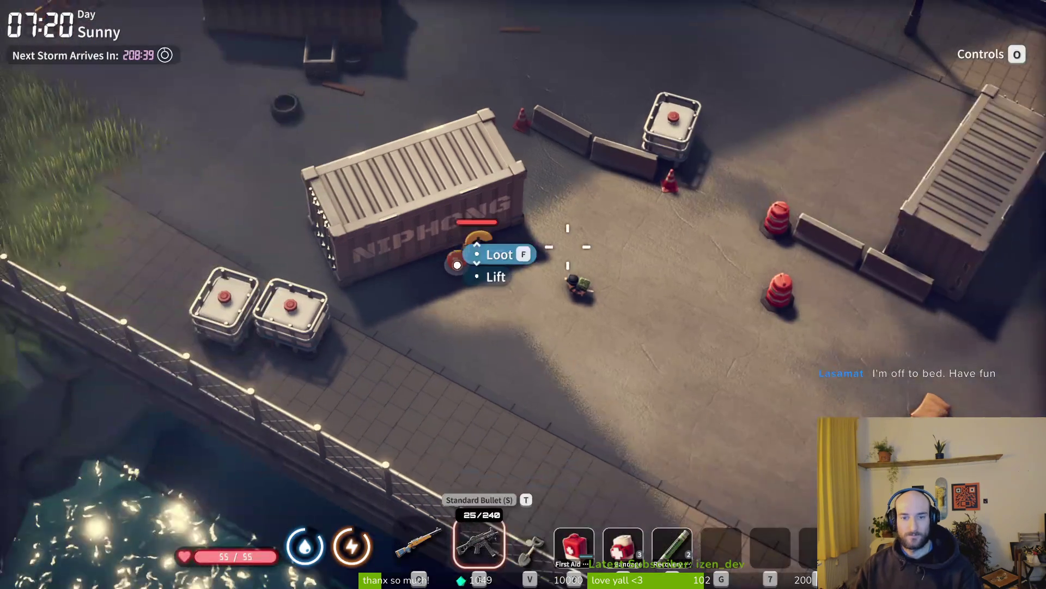
pyautogui.press('w')
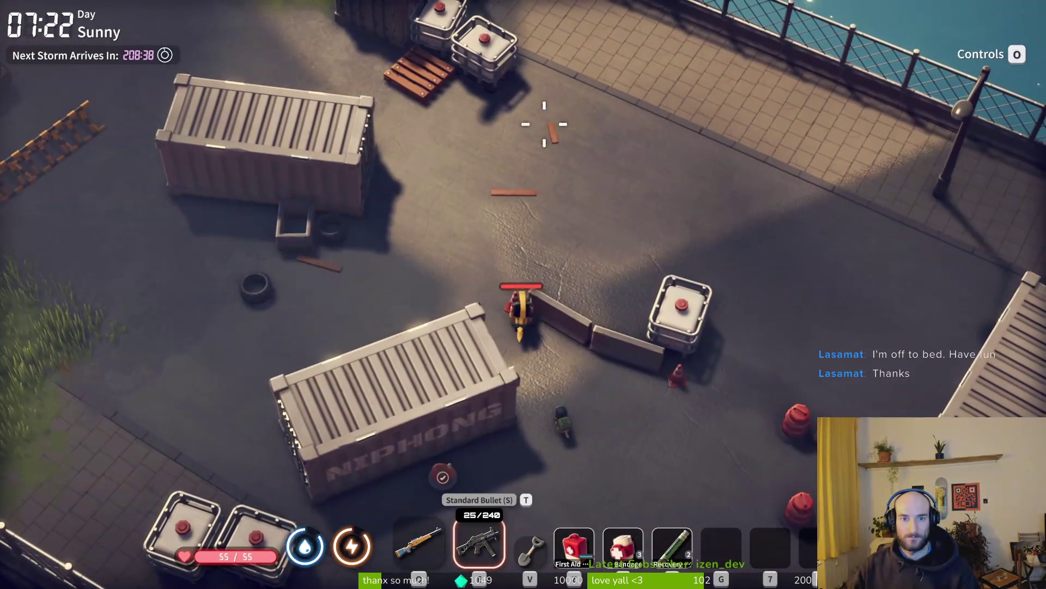
pyautogui.press('w')
pyautogui.press('a')
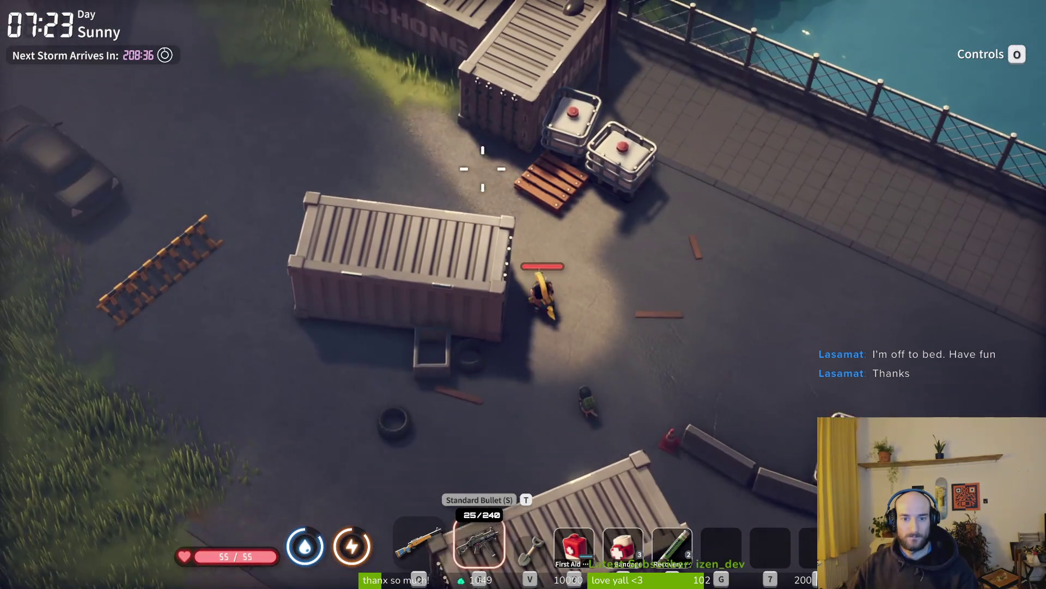
pyautogui.press('a')
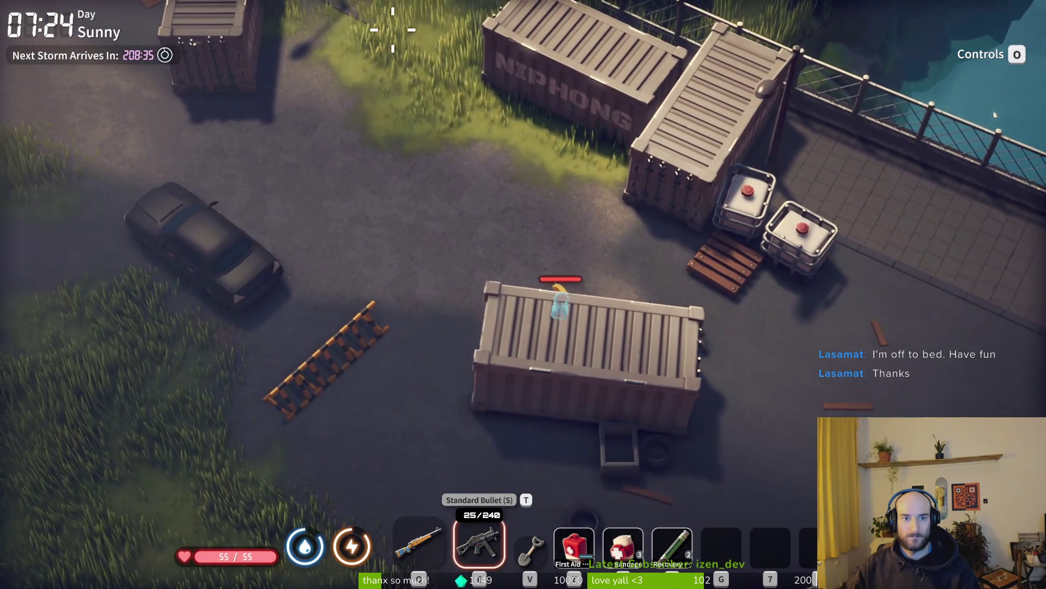
pyautogui.press('a')
pyautogui.press('s')
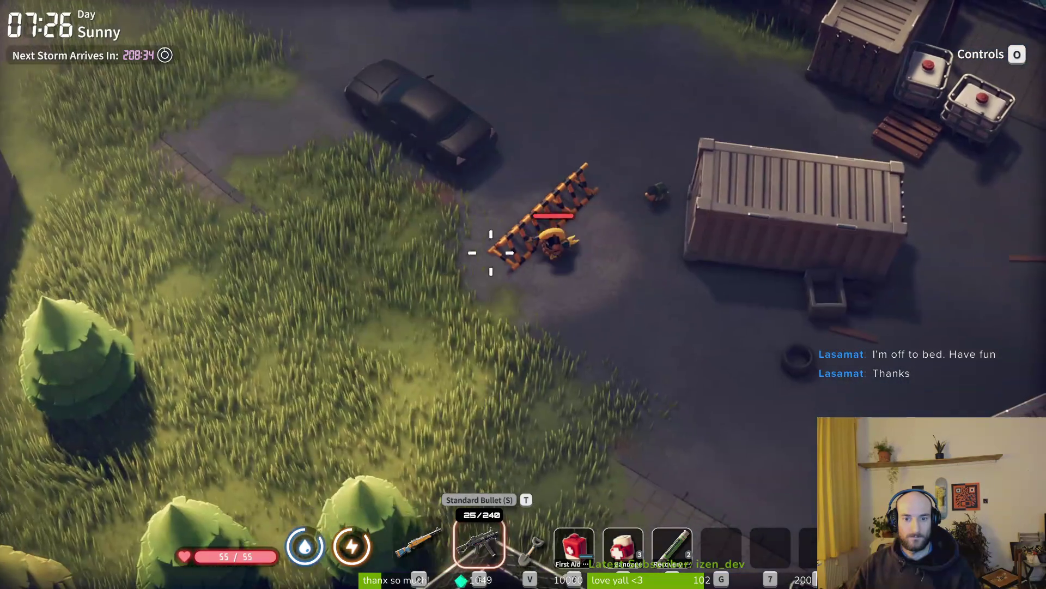
# Step: Walk southwest through the grass and north along the shipping container
pyautogui.press('s')
pyautogui.press('a')
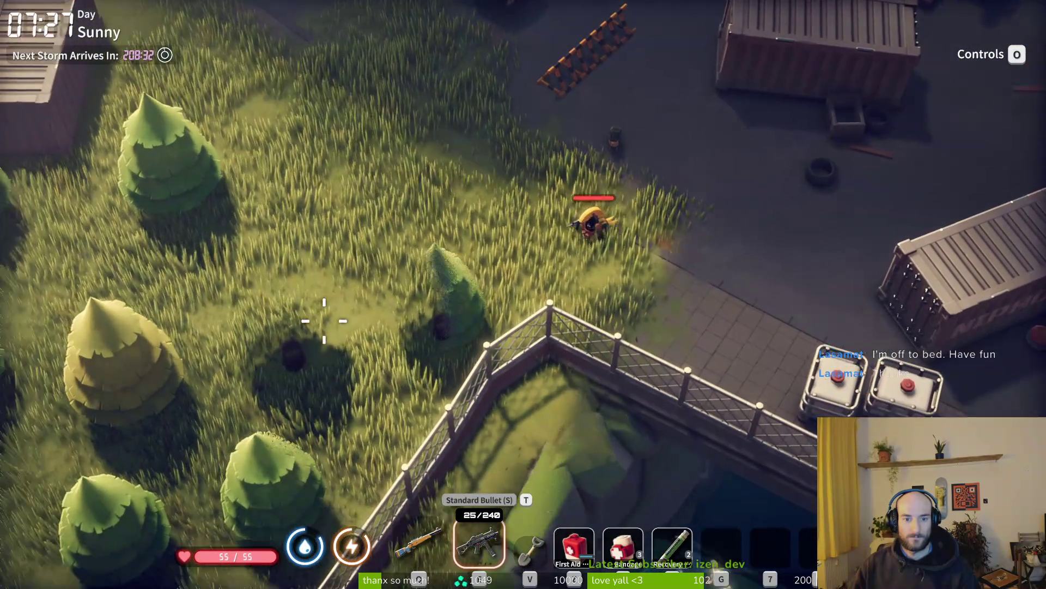
pyautogui.press('a')
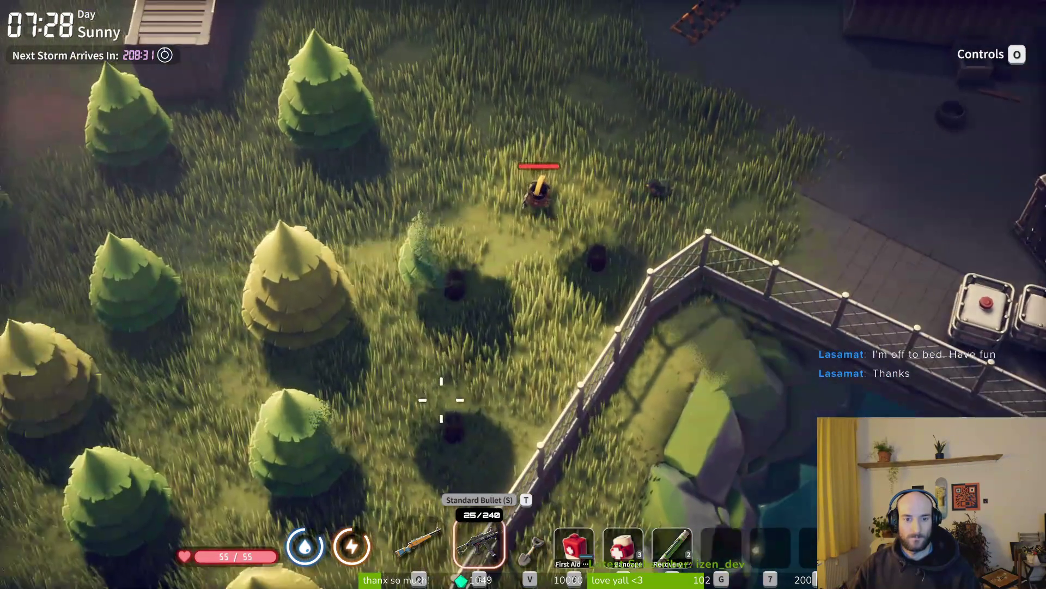
pyautogui.press('w')
pyautogui.press('a')
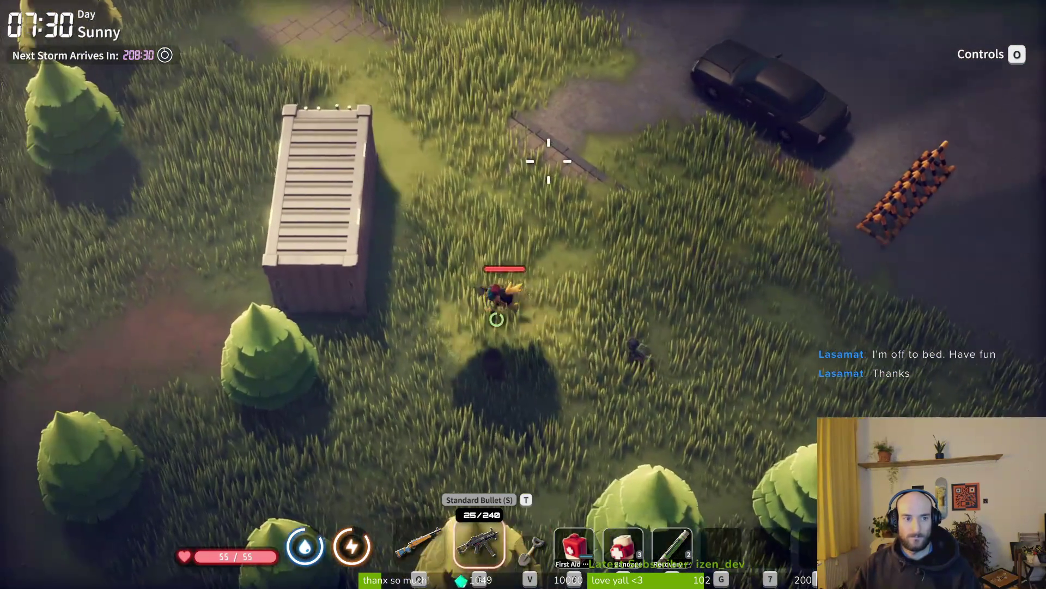
pyautogui.press('w')
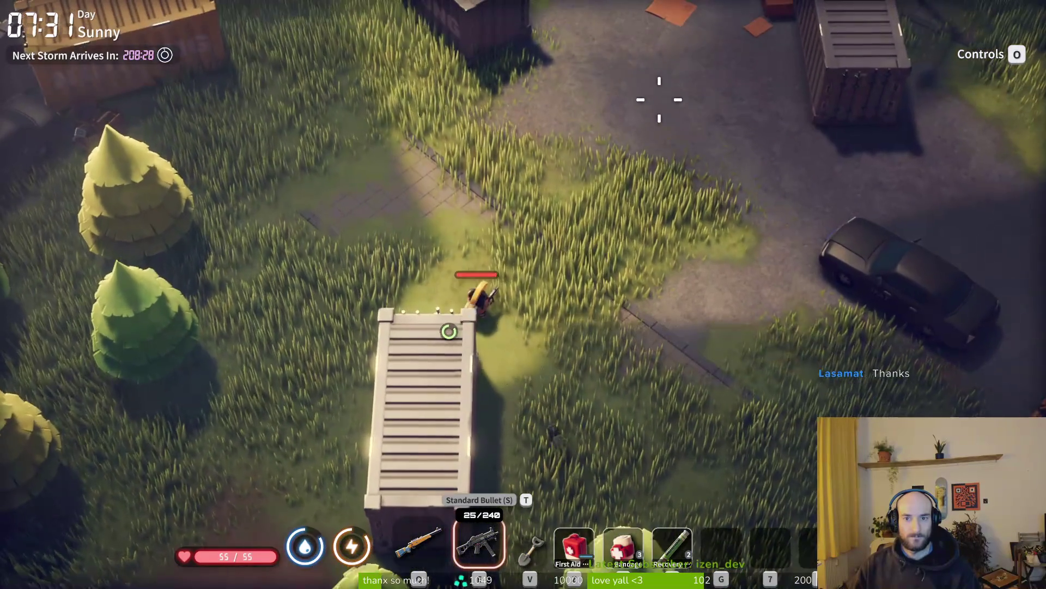
# Step: Ready the sniper rifle, check the Farm Town map, then switch back to the SMG
pyautogui.press('1')
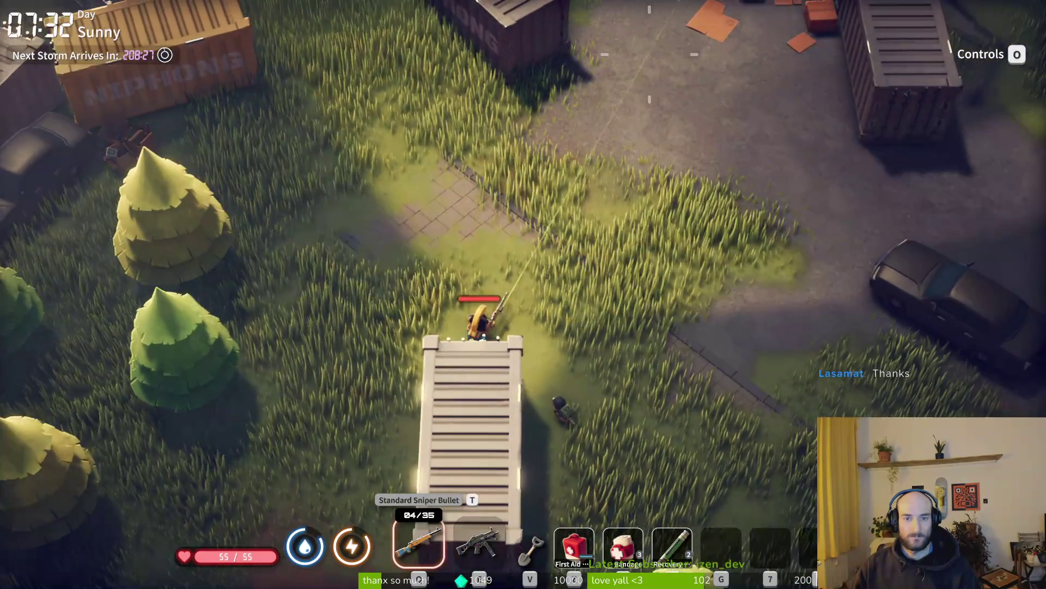
pyautogui.press('m')
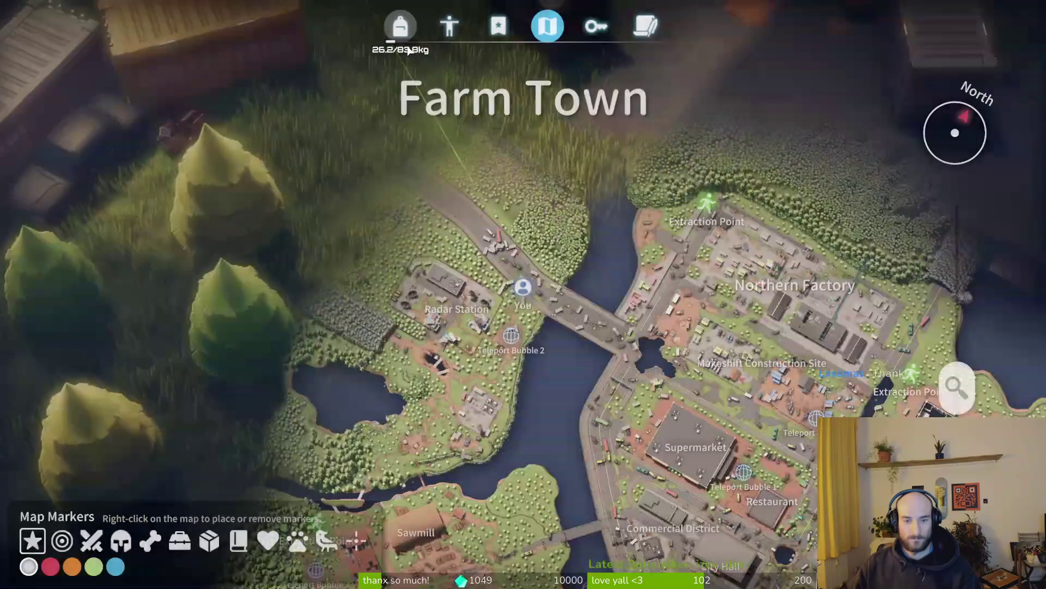
pyautogui.scroll(3, 503, 257)
pyautogui.press('m')
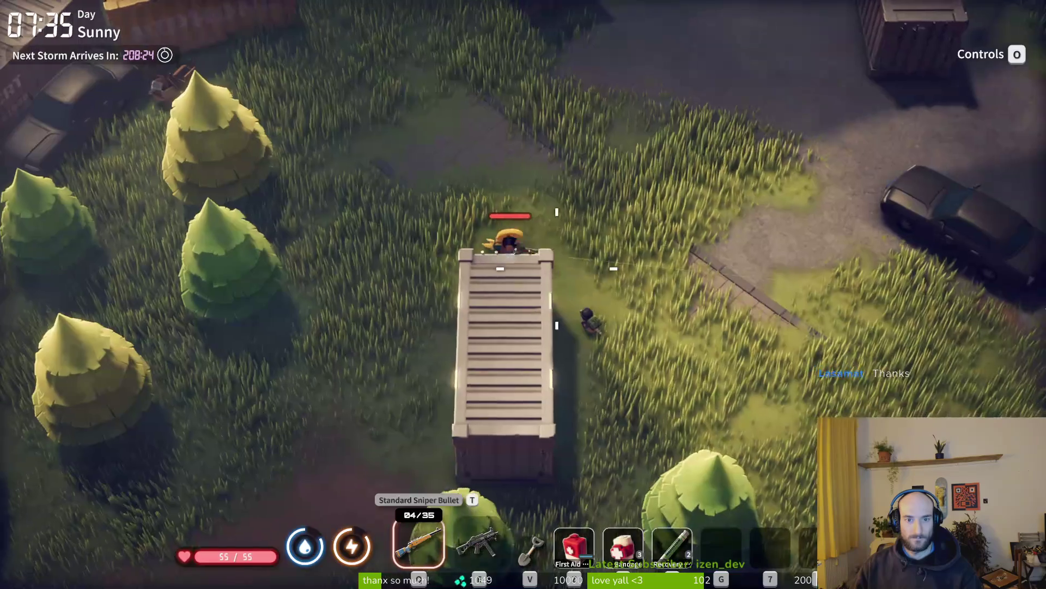
pyautogui.press('w')
pyautogui.press('2')
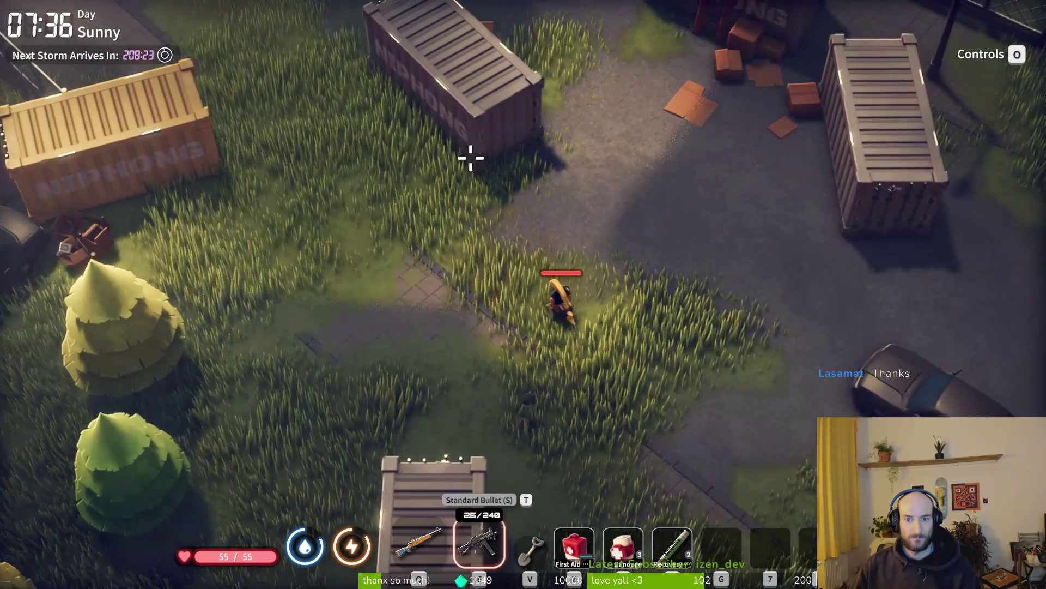
# Step: Follow the fenced path past the dump truck and take the Radio from the cabinet by the stacked containers
pyautogui.press('d')
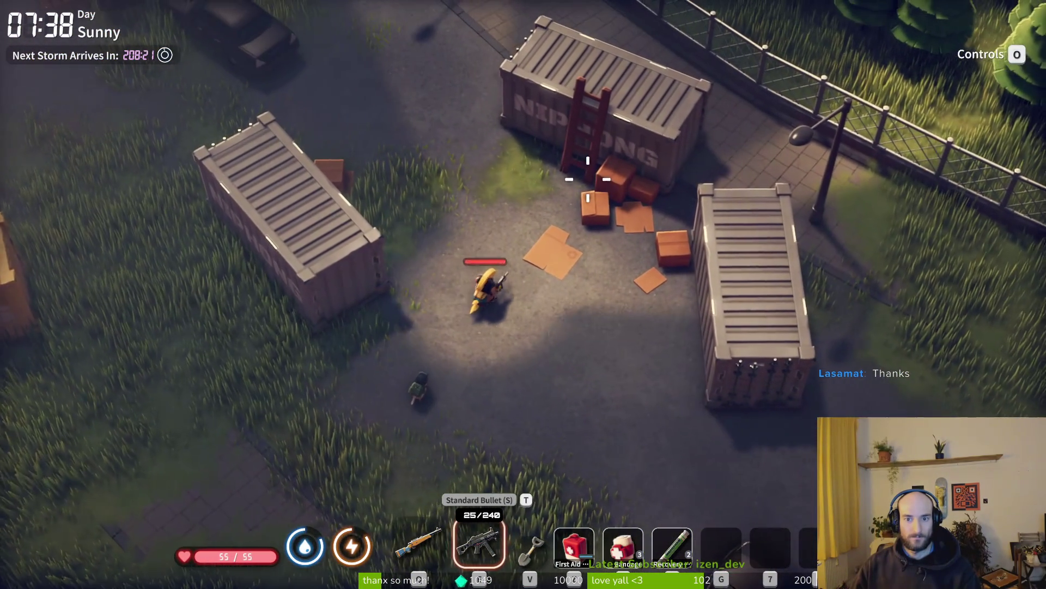
pyautogui.press('w')
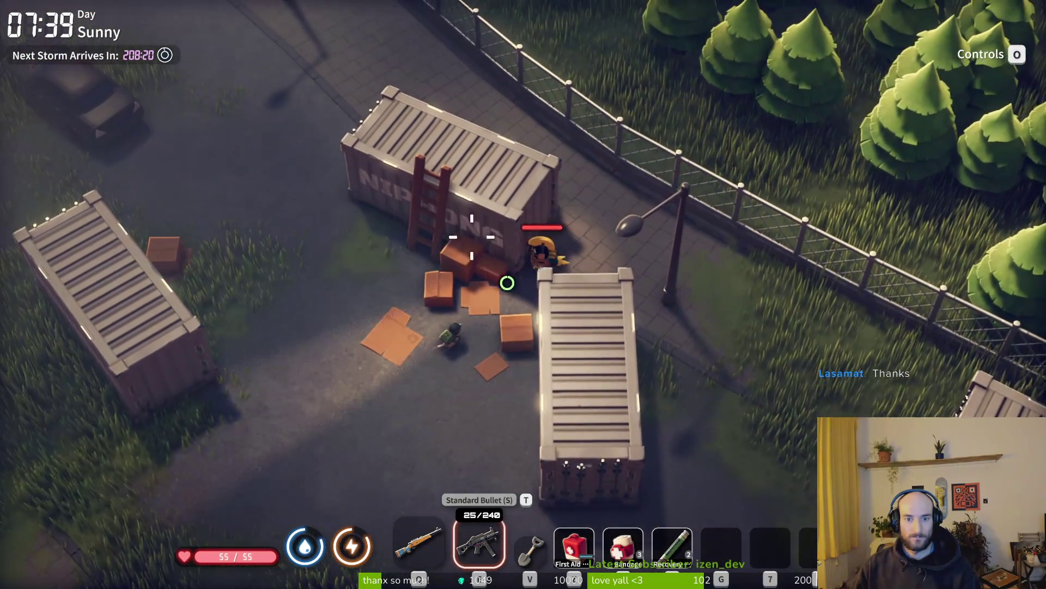
pyautogui.press('w')
pyautogui.press('a')
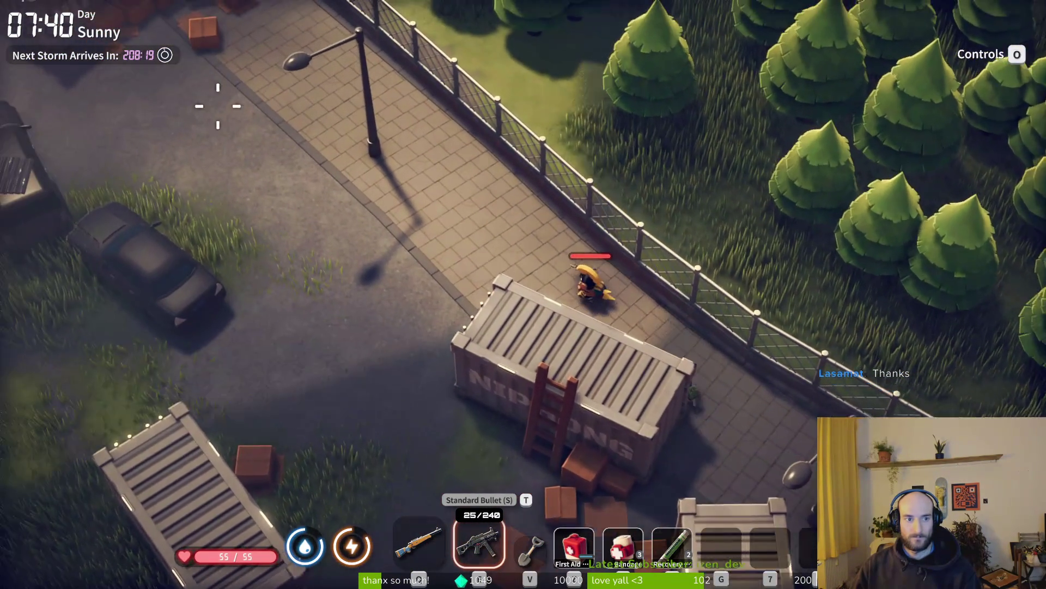
pyautogui.press('a')
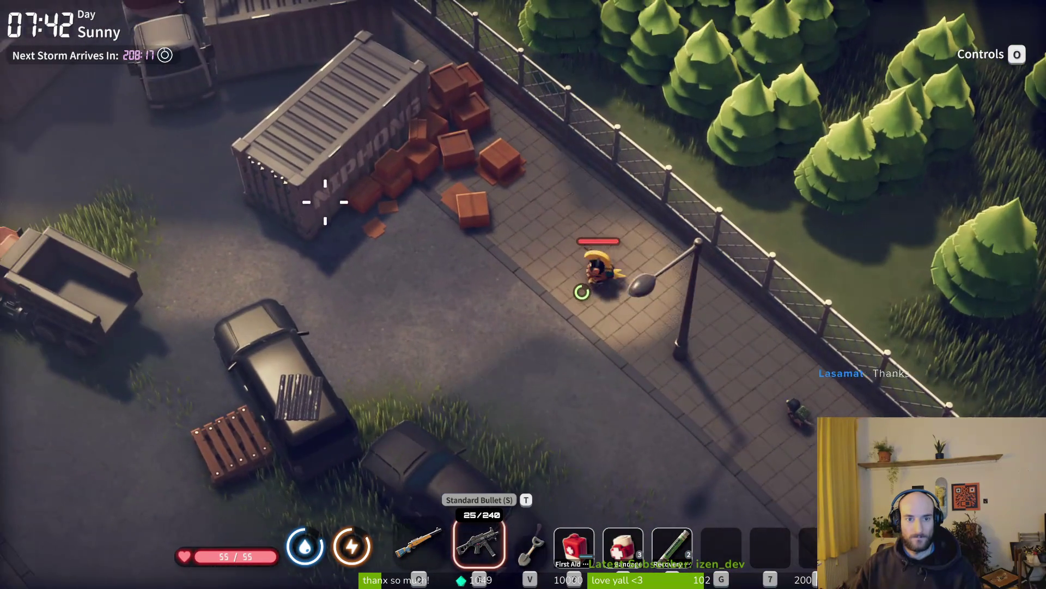
pyautogui.press('a')
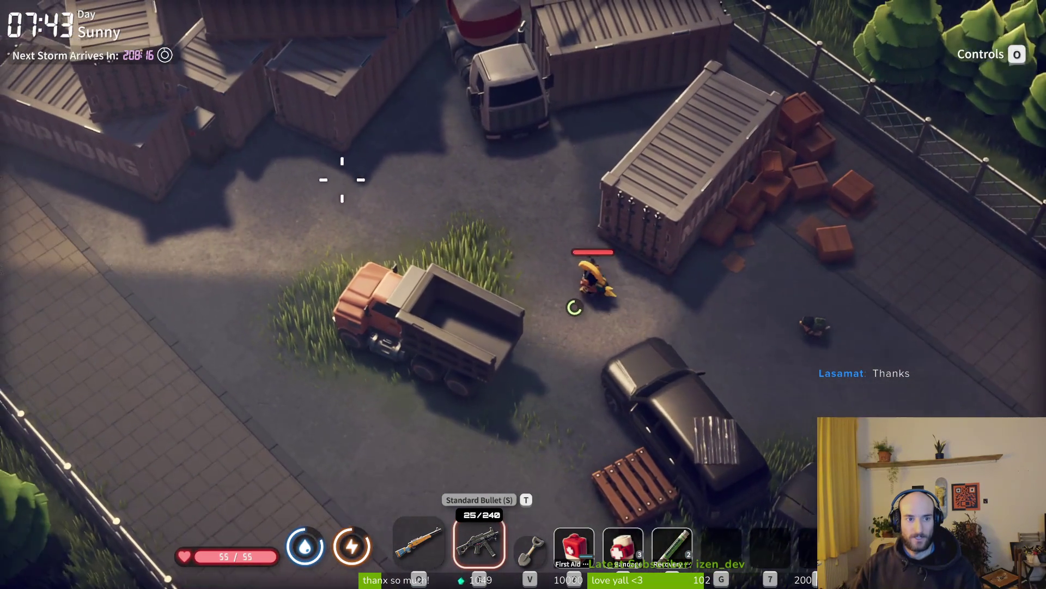
pyautogui.press('a')
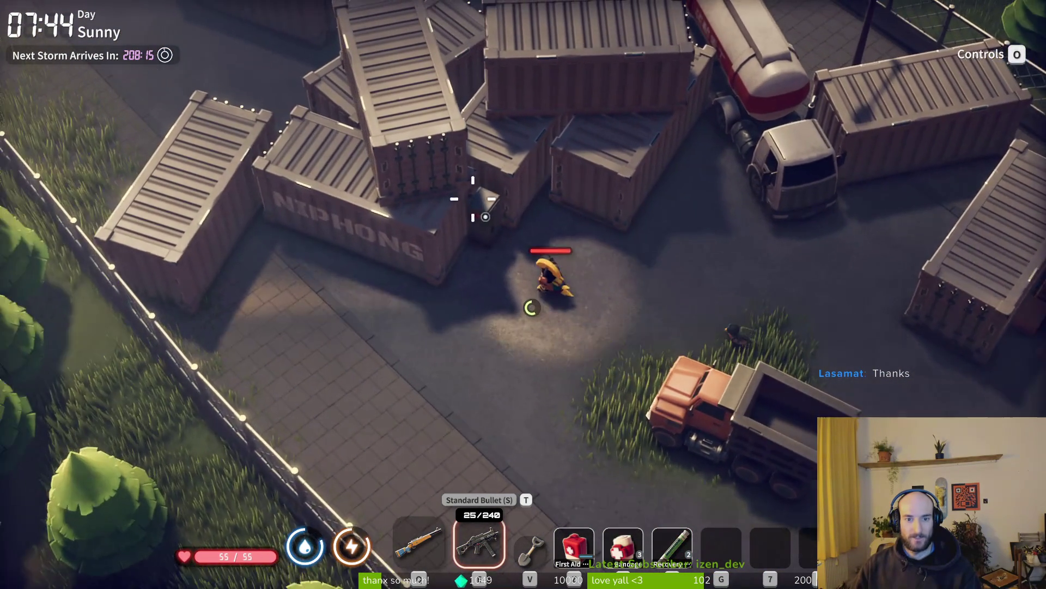
pyautogui.press('f')
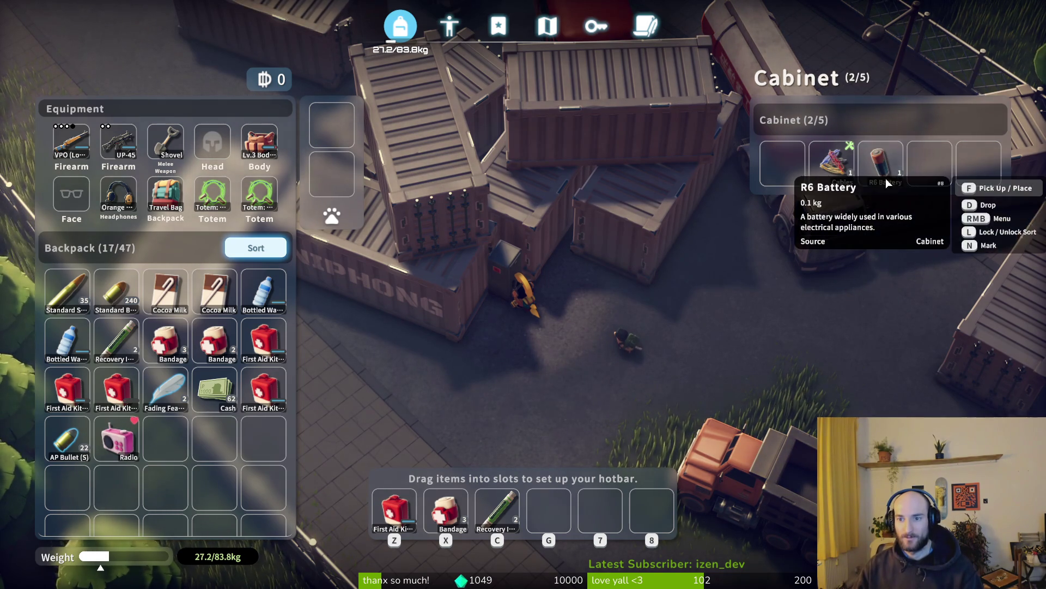
pyautogui.press('Escape')
# Step: Walk down the road with the sniper rifle, past the barricade and through the fence gap to the container platform
pyautogui.press('s')
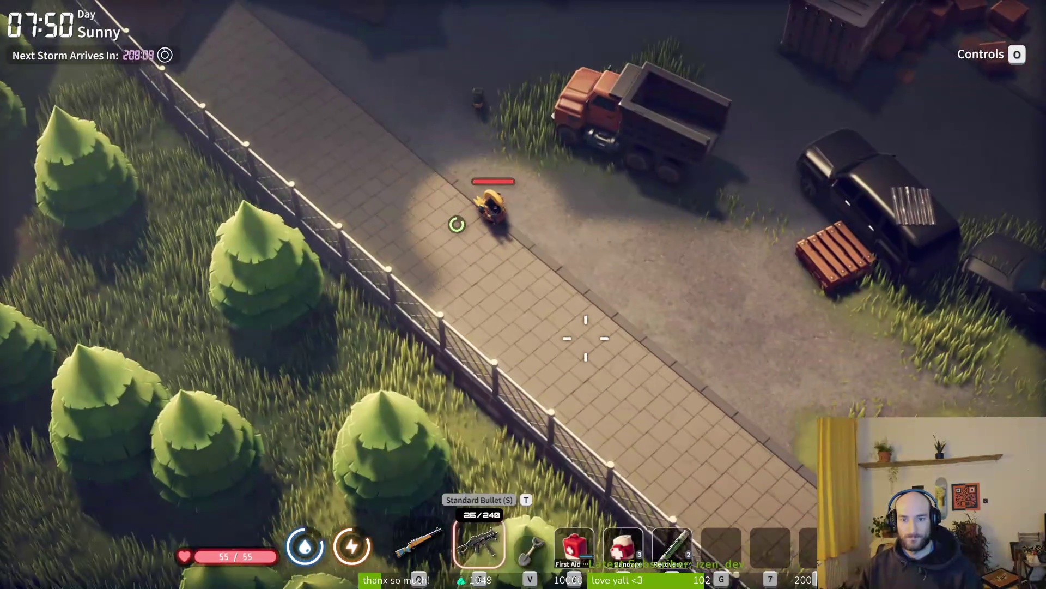
pyautogui.press('s')
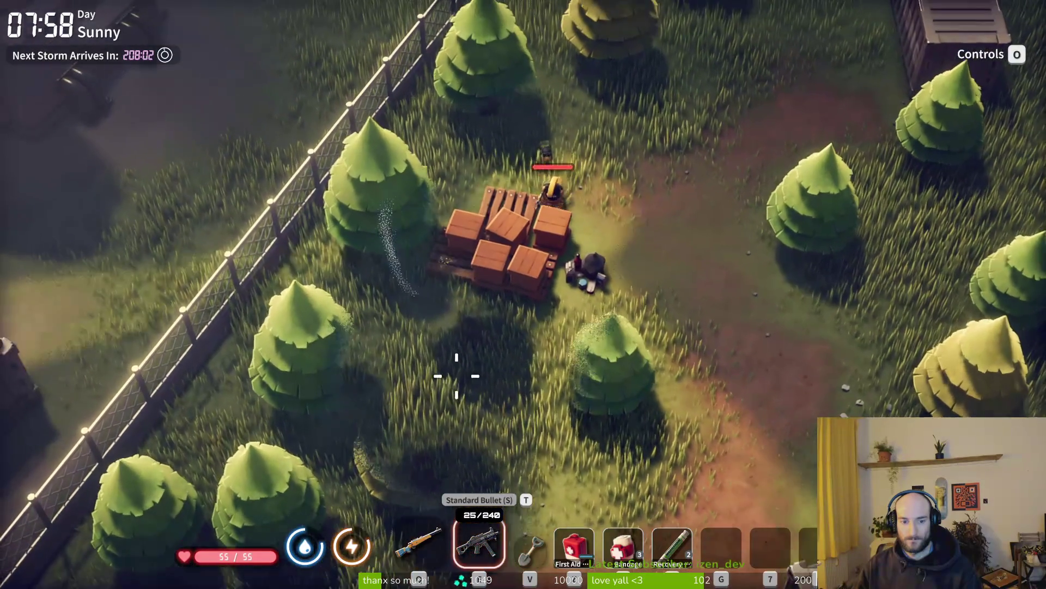
pyautogui.press('1')
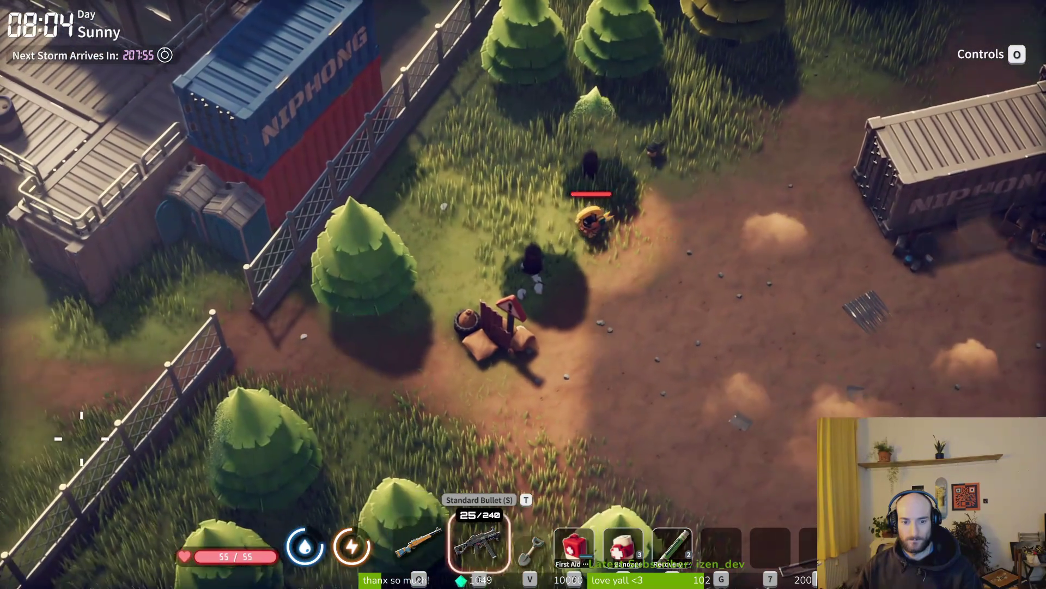
pyautogui.press('s')
pyautogui.press('a')
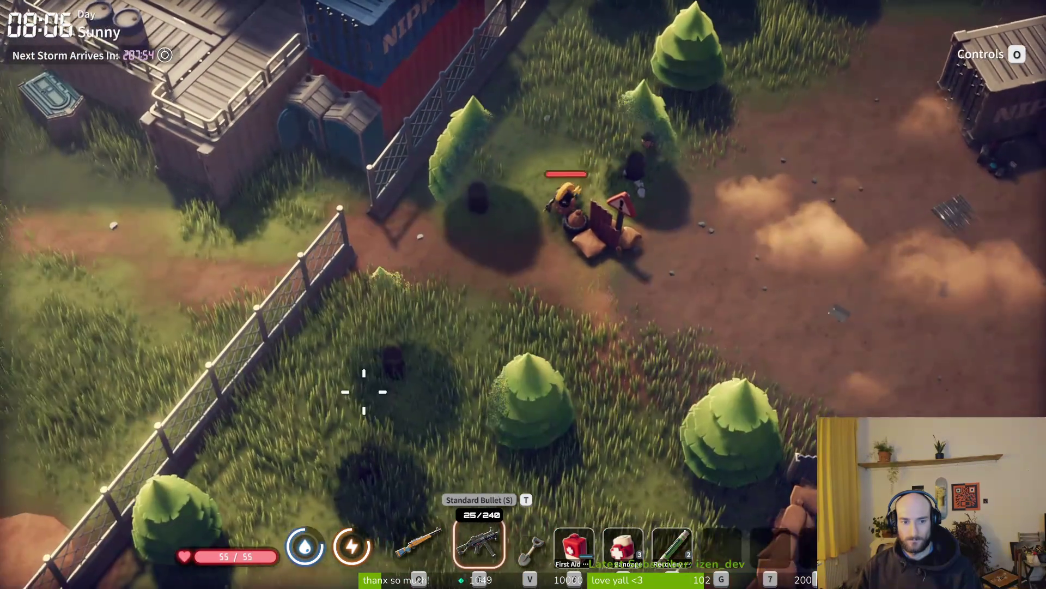
pyautogui.press('a')
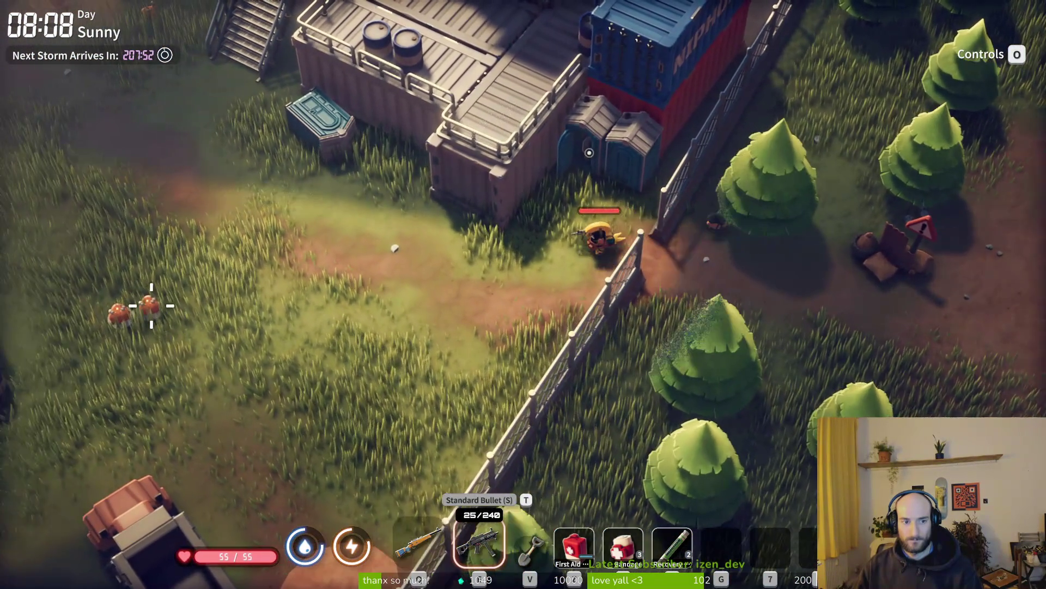
pyautogui.press('a')
pyautogui.press('w')
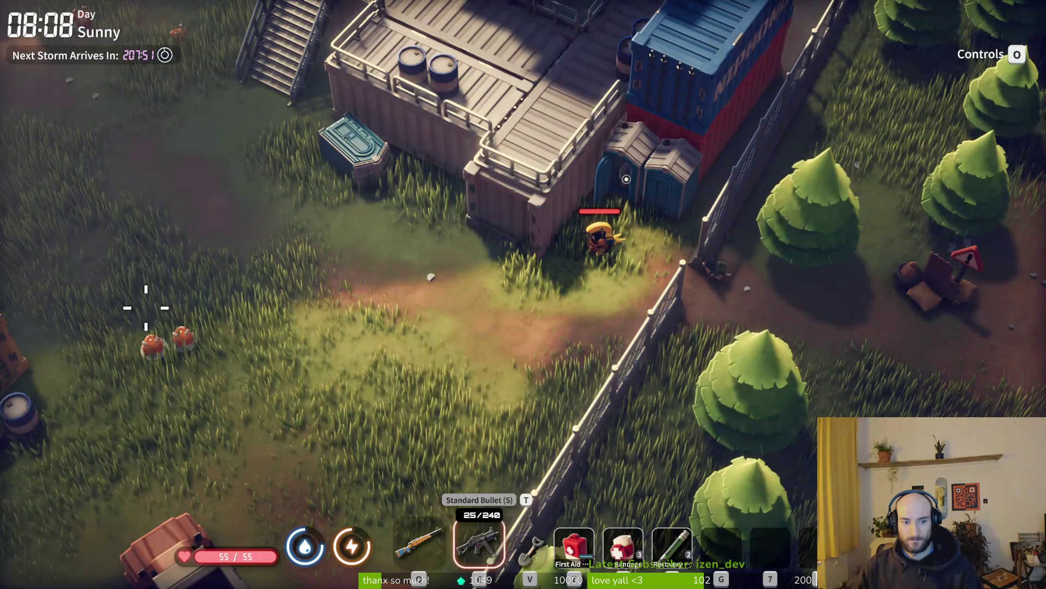
pyautogui.press('s')
pyautogui.press('a')
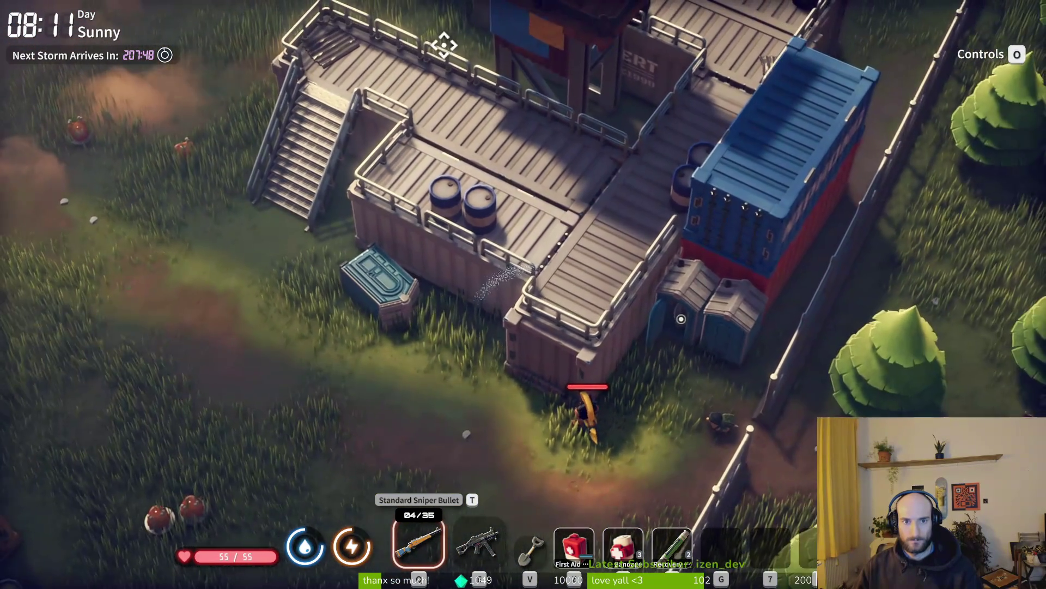
# Step: Aim down the sniper rifle while walking down-right away from the fence
pyautogui.rightClick(353, 386)
pyautogui.press('s')
pyautogui.press('d')
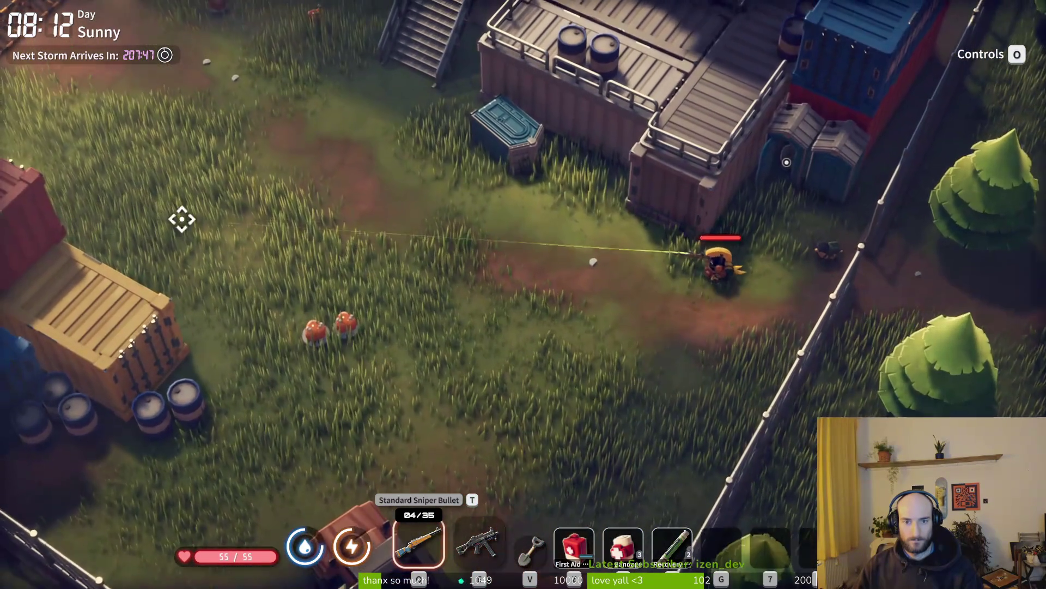
pyautogui.press('s')
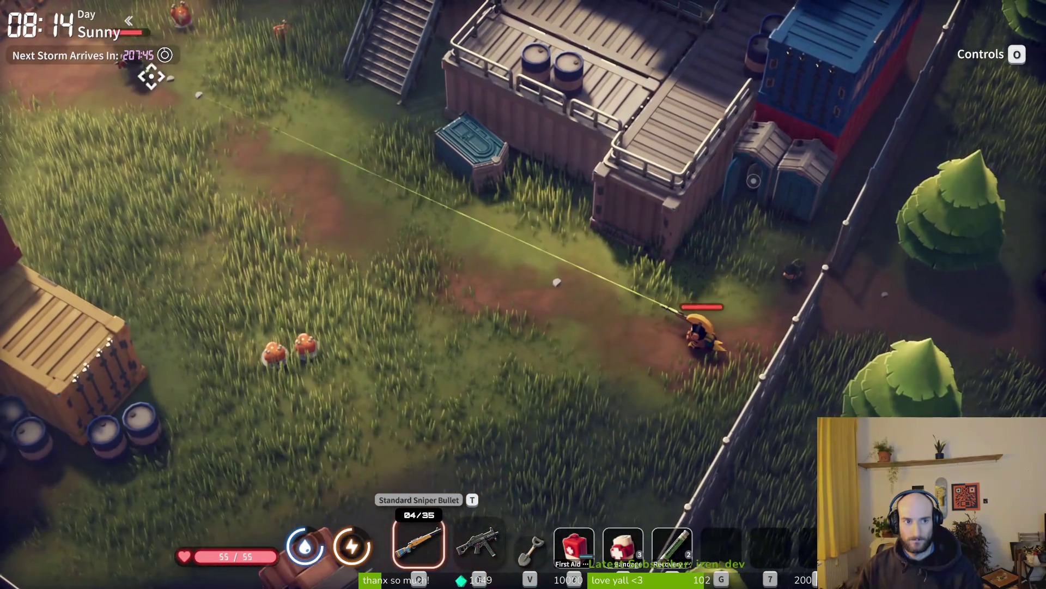
# Step: Fire the sniper rifle at the enemy in the upper-left field, then heal with a first aid kit
pyautogui.click(109, 88)
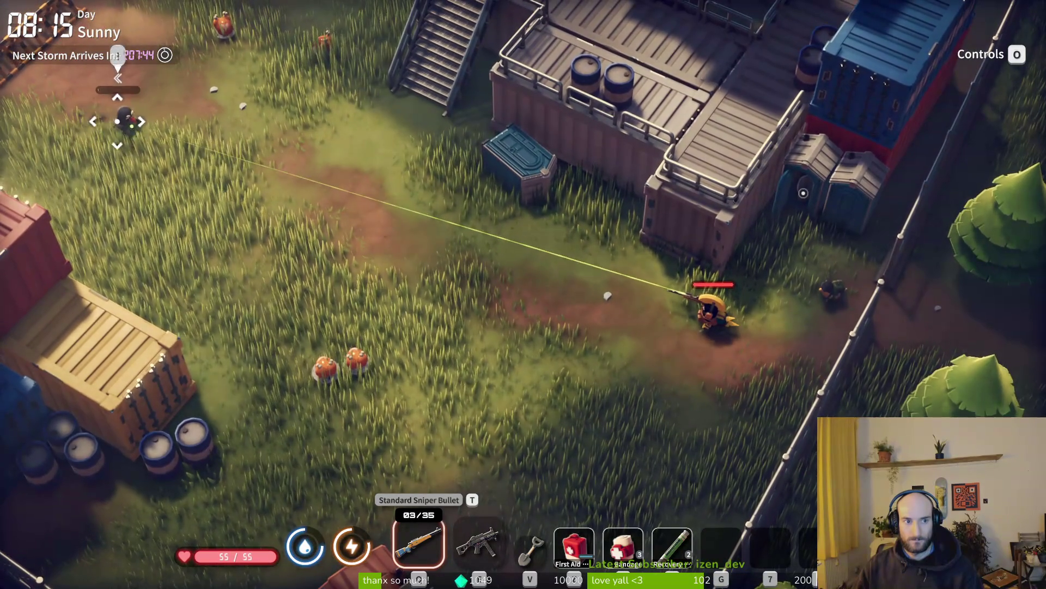
pyautogui.press('d')
pyautogui.click(519, 287)
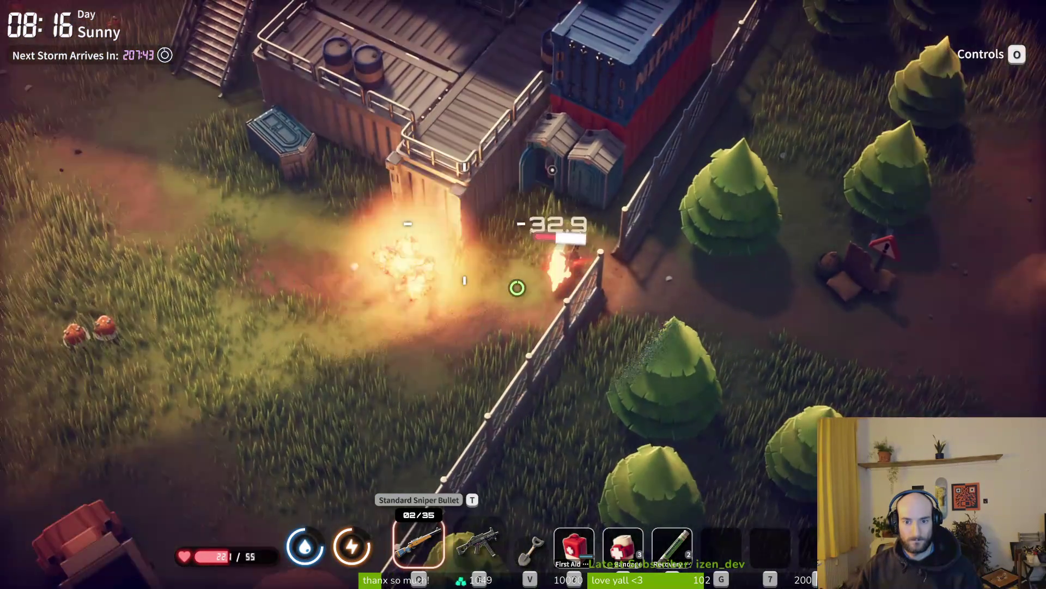
pyautogui.press('s')
pyautogui.press('4')
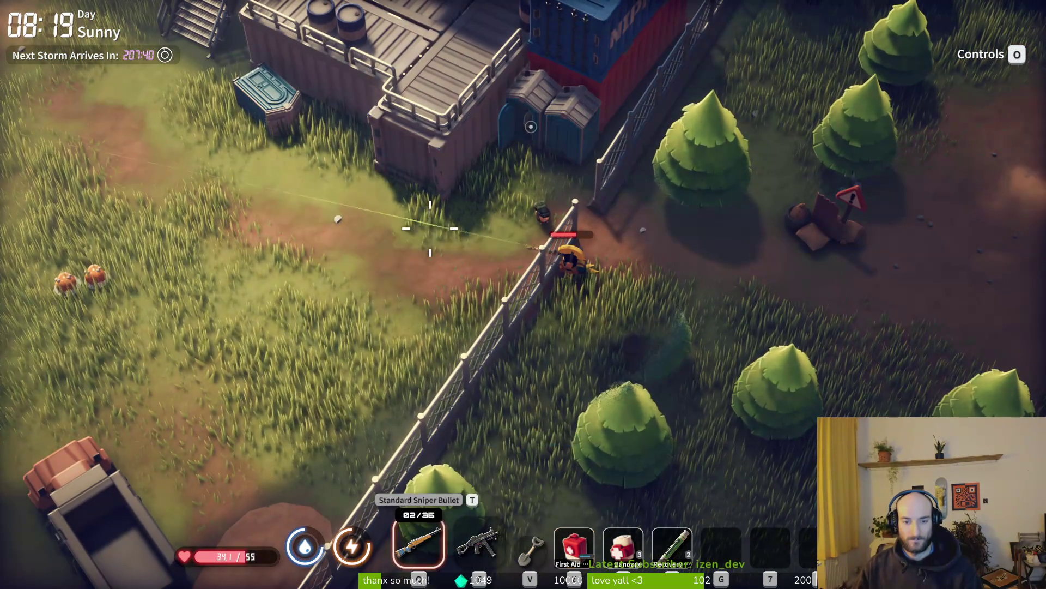
# Step: Heal again, walk around the fence corner toward the bodies, and switch to the UP-45
pyautogui.press('4')
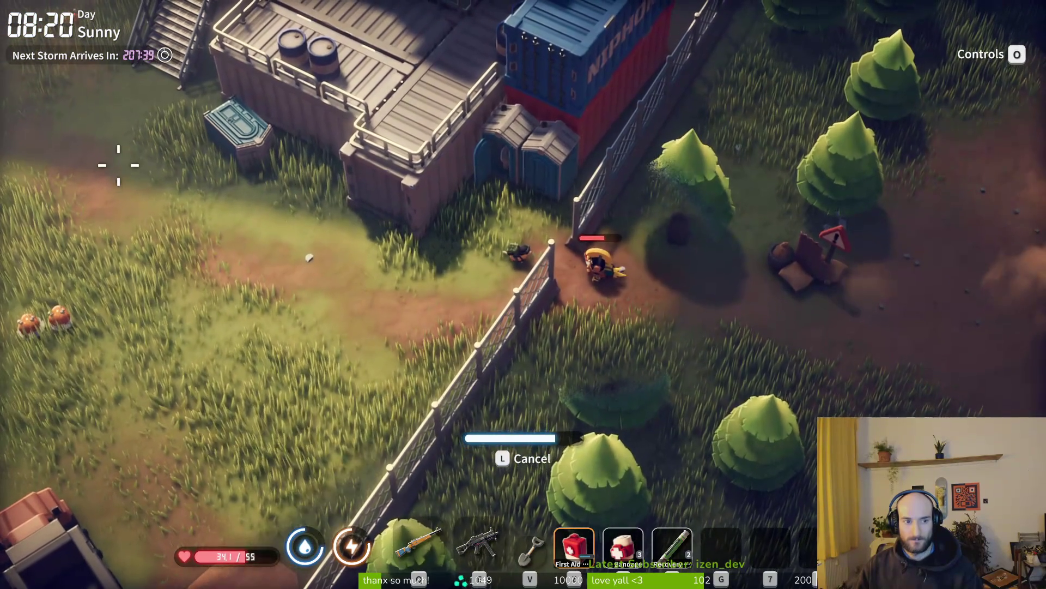
pyautogui.press('a')
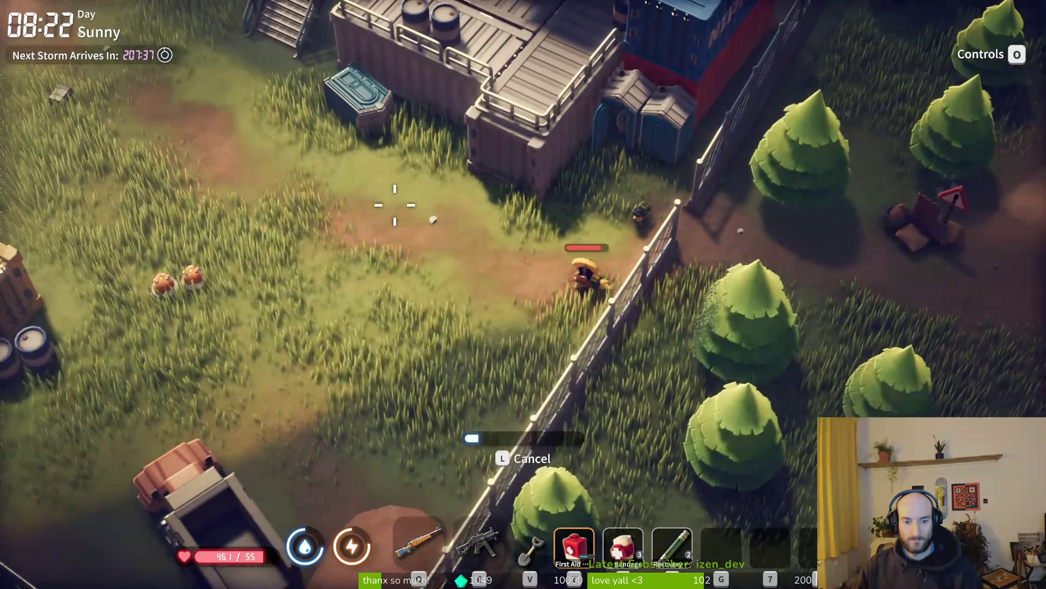
pyautogui.press('s')
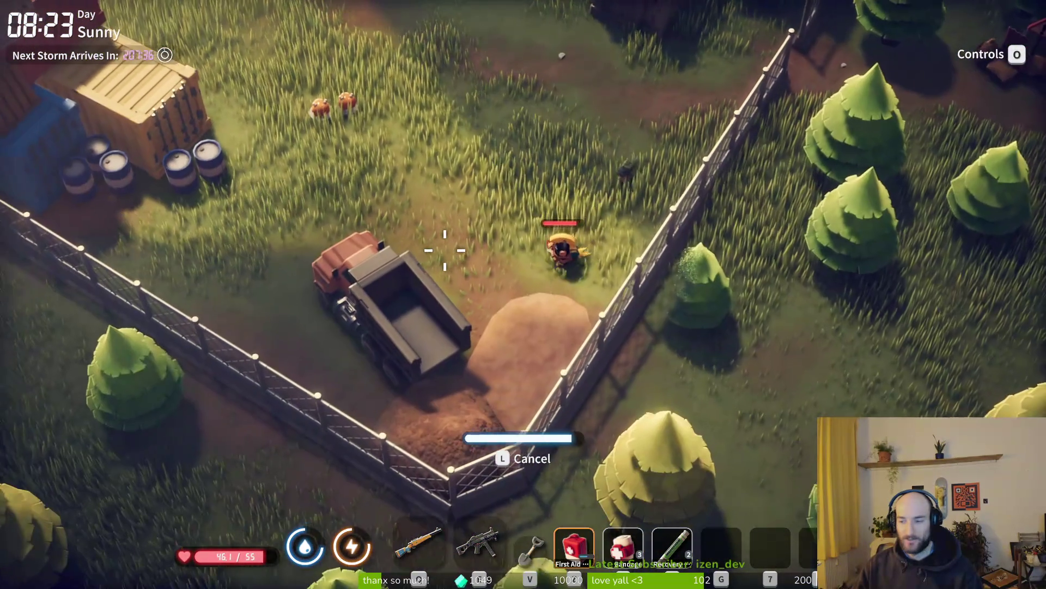
pyautogui.press('w')
pyautogui.press('2')
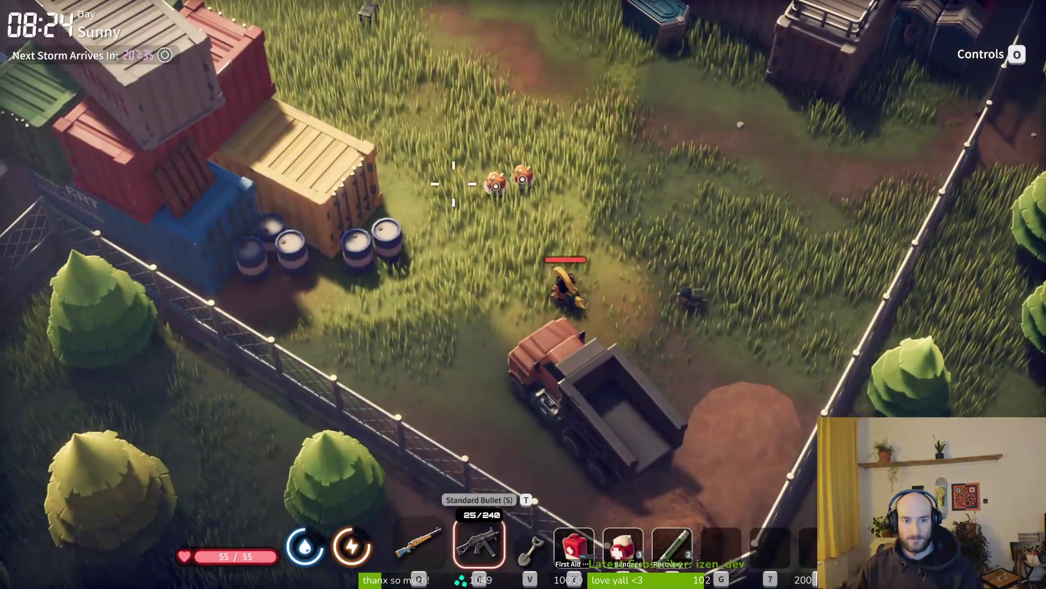
pyautogui.press('w')
# Step: Search the first bodies, equipping the Pumpkin and taking the Quick Sight and Fading Feather
pyautogui.press('Tab')
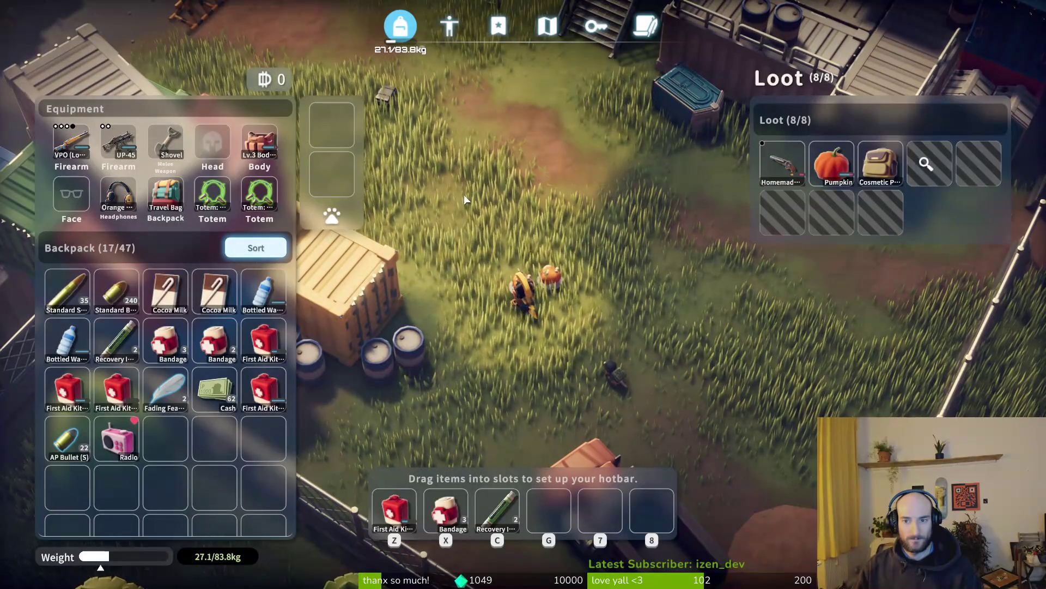
pyautogui.rightClick(831, 164)
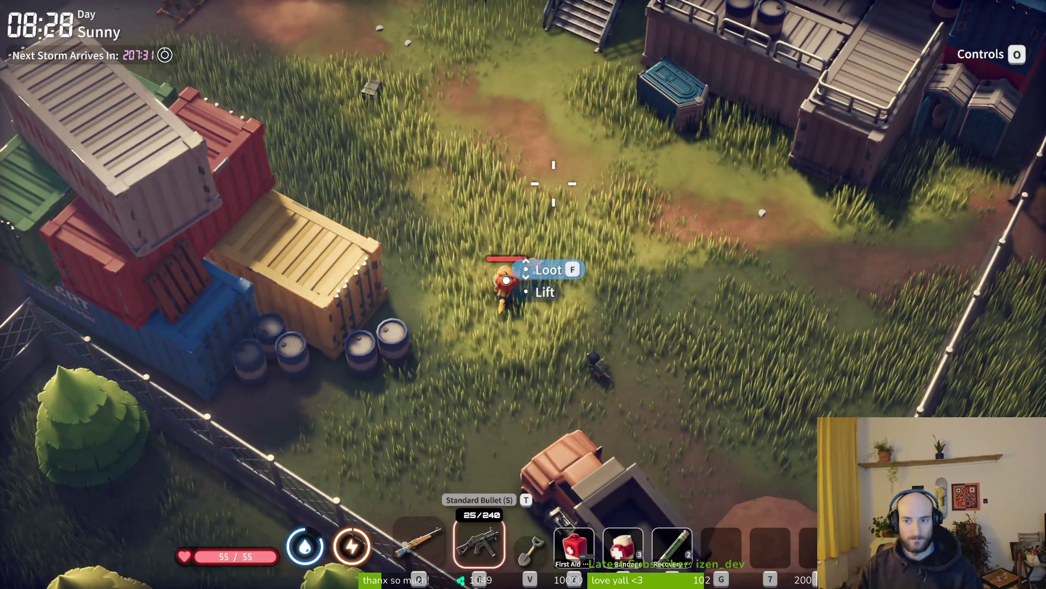
pyautogui.press('f')
pyautogui.click(985, 171)
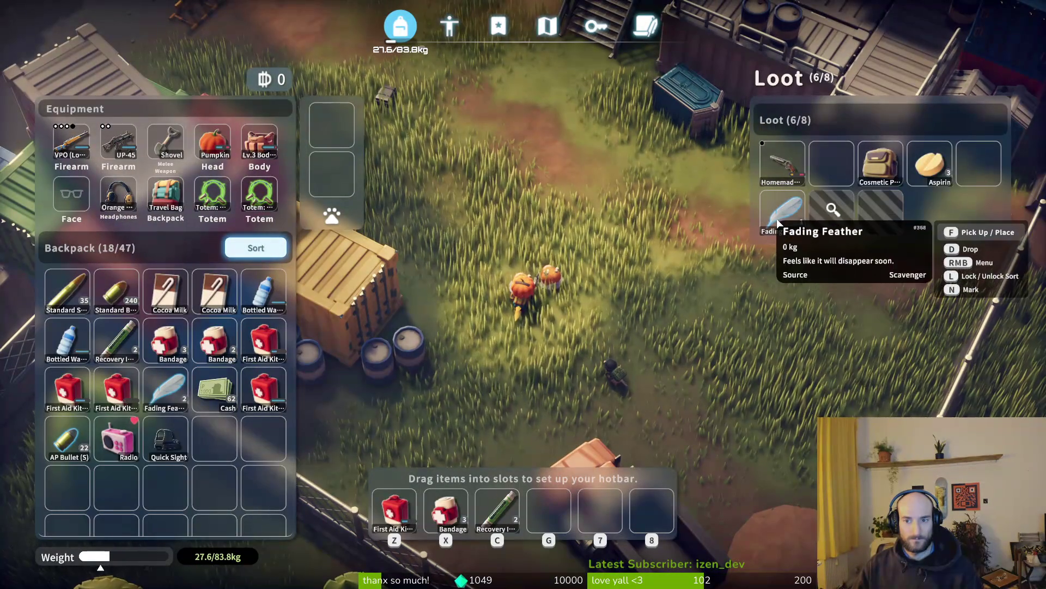
pyautogui.click(783, 213)
pyautogui.press('Escape')
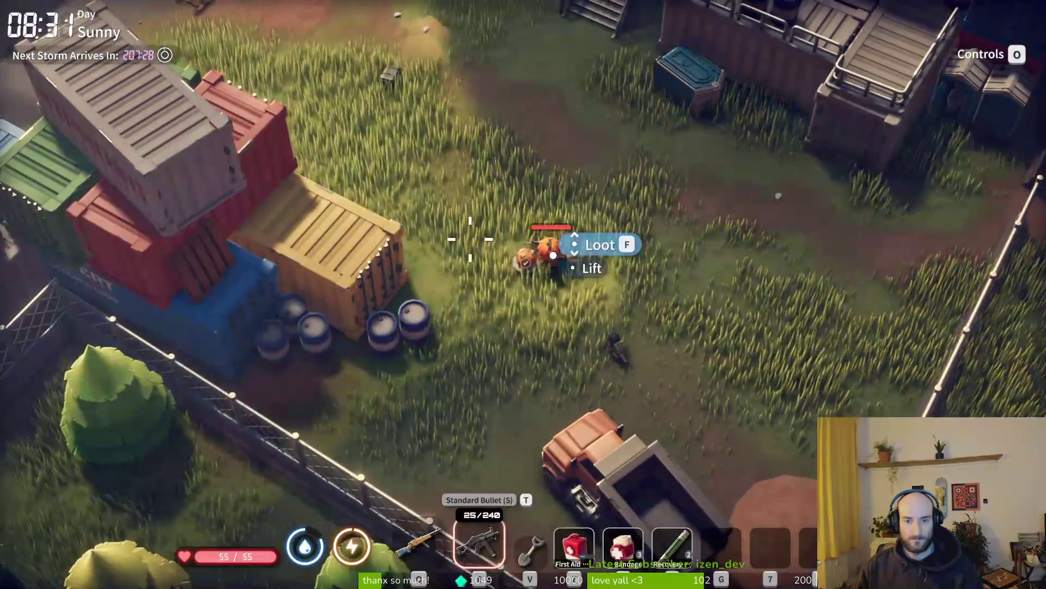
# Step: Take the Standard Shotgun Shell from another body's loot
pyautogui.press('f')
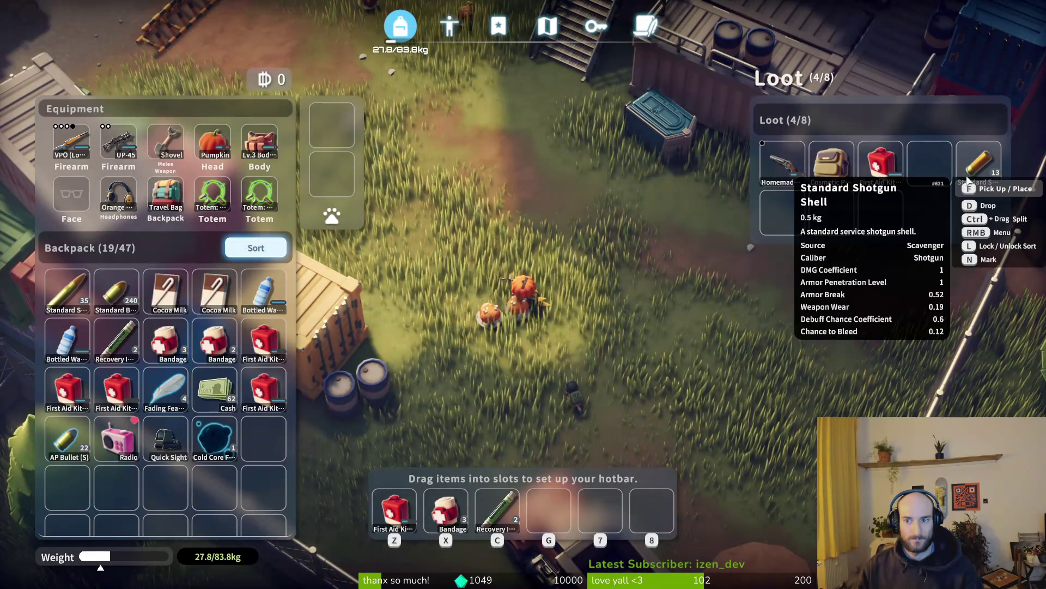
pyautogui.click(976, 171)
pyautogui.press('Escape')
pyautogui.press('Escape')
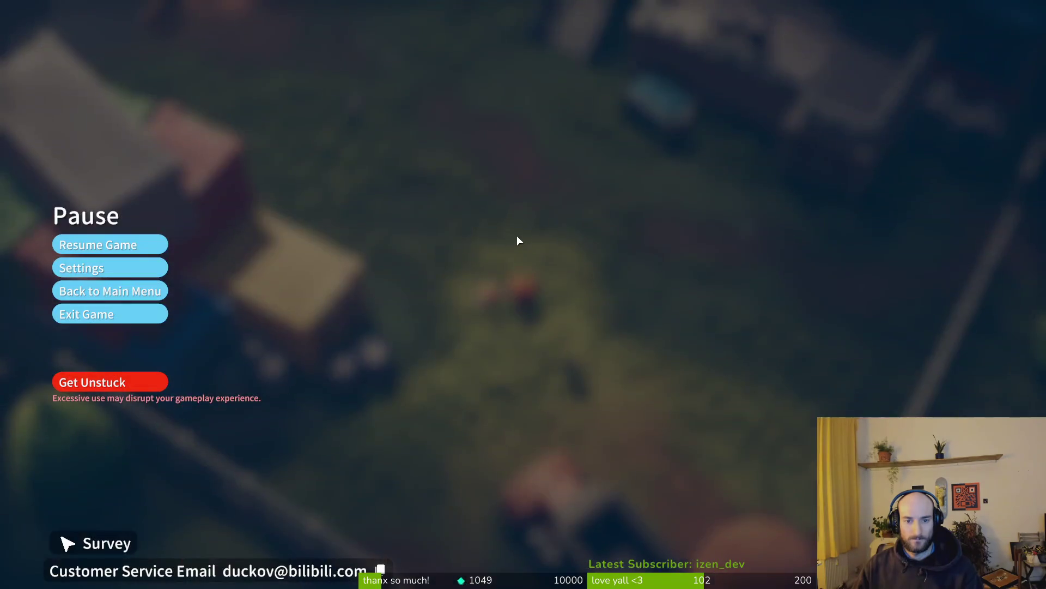
pyautogui.press('Escape')
# Step: Loot the body by the containers for a First Aid Kit and Fading Feather
pyautogui.press('f')
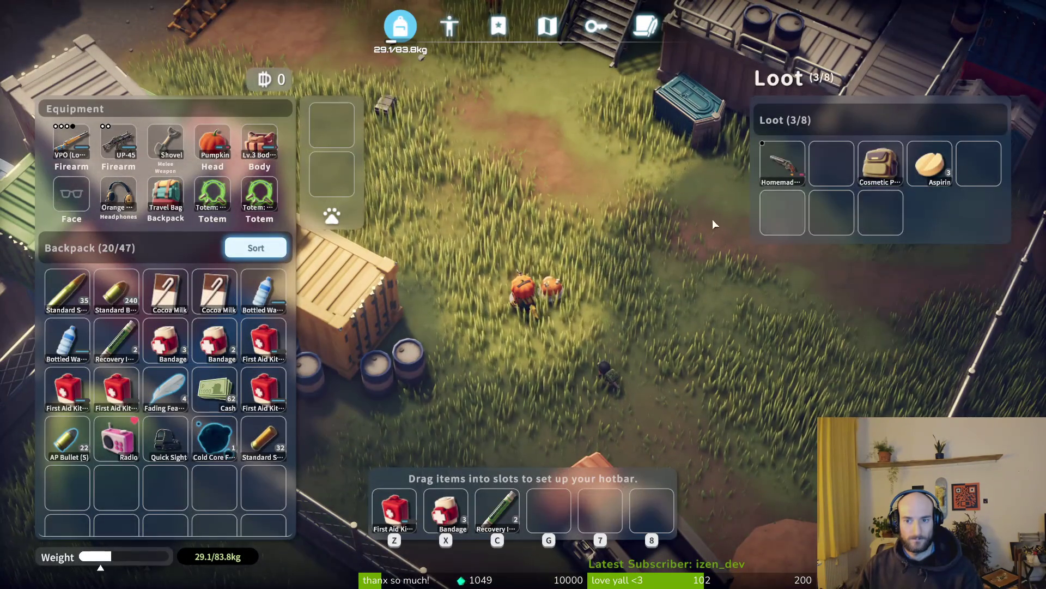
pyautogui.press('Escape')
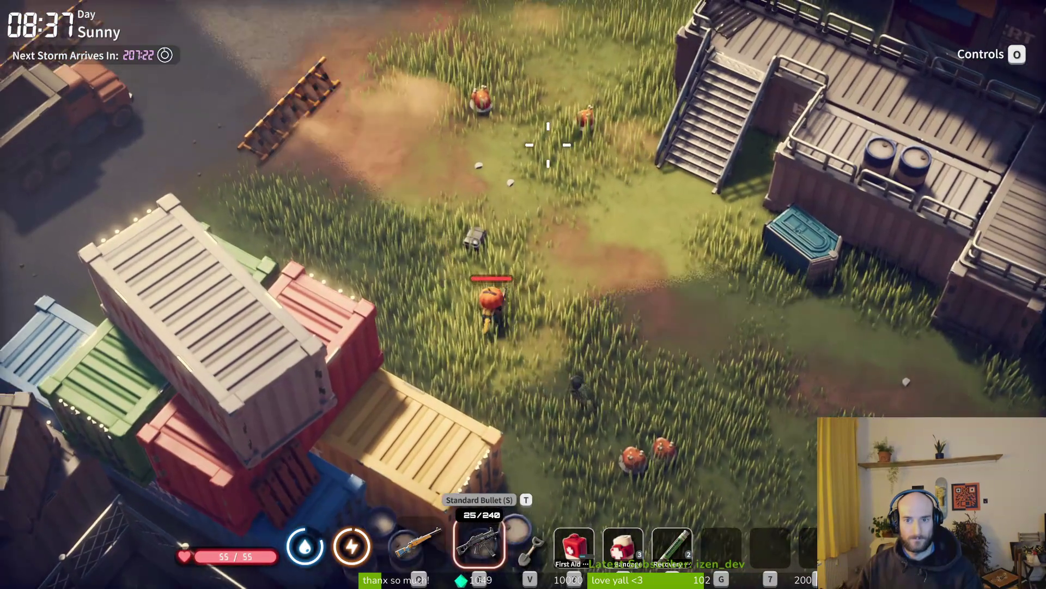
pyautogui.press('f')
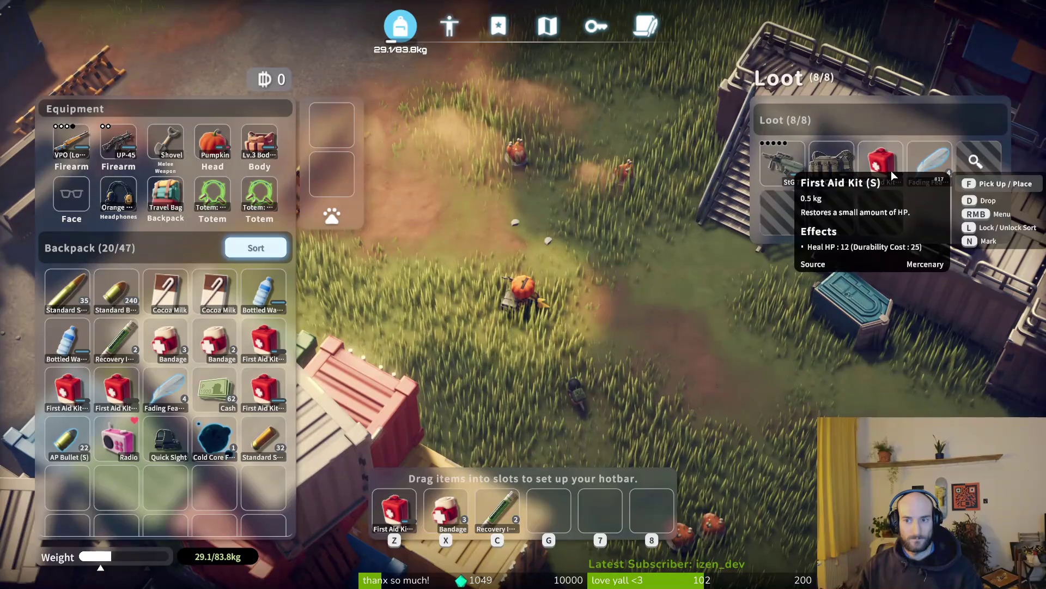
pyautogui.press('f')
pyautogui.press('f')
pyautogui.press('f')
pyautogui.press('f')
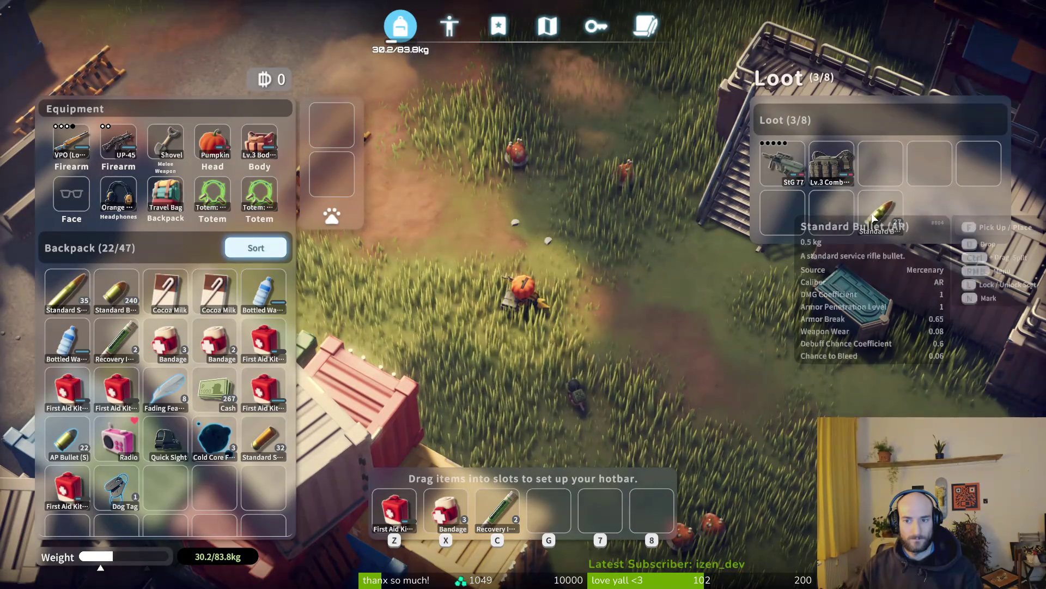
pyautogui.press('Tab')
# Step: Check two more bodies and take the sniper rifle ammo into the backpack
pyautogui.press('w')
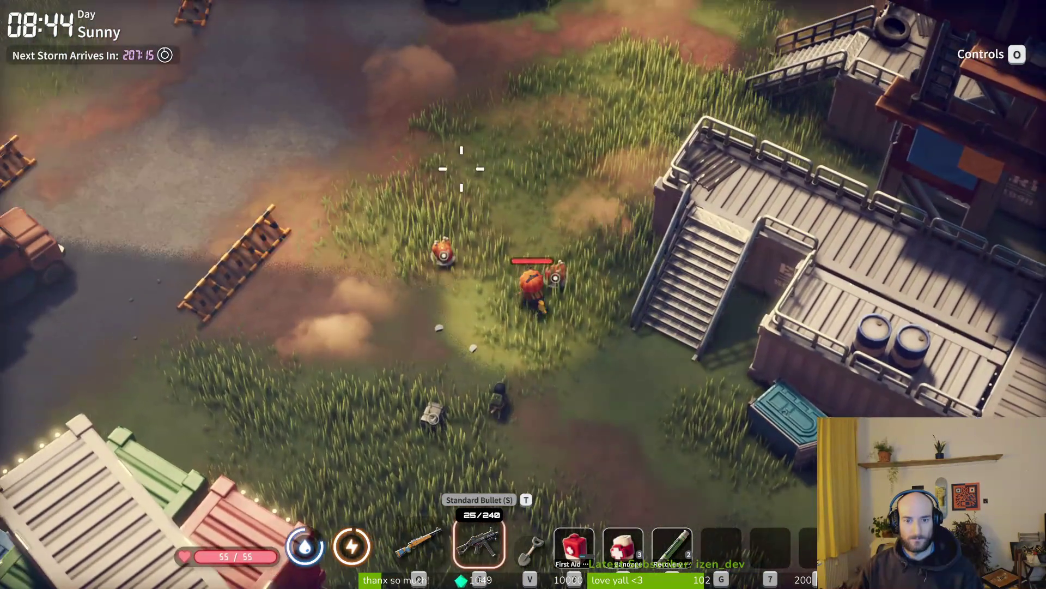
pyautogui.press('Tab')
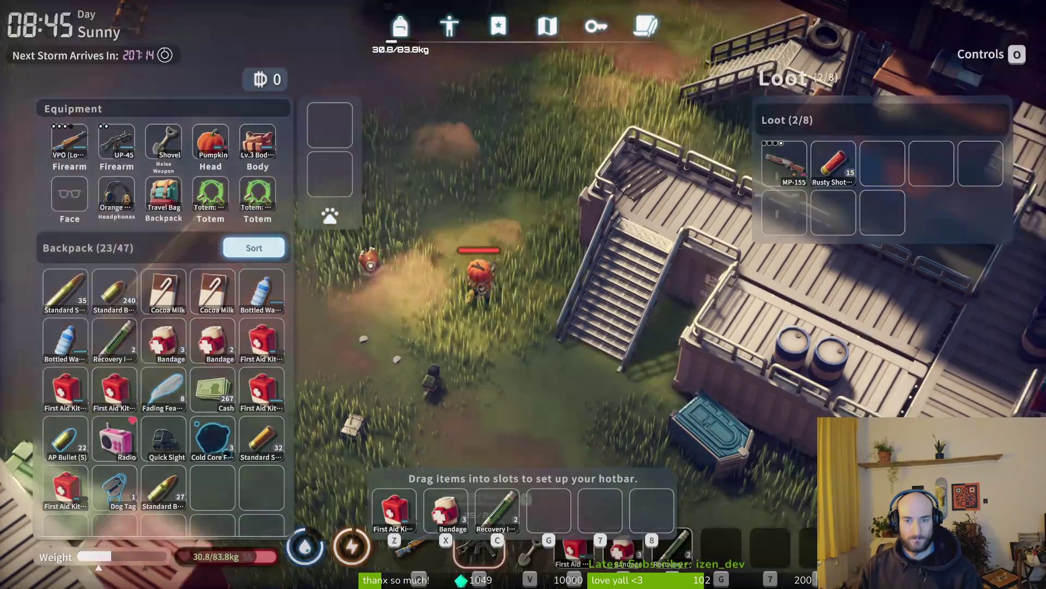
pyautogui.press('Tab')
pyautogui.press('a')
pyautogui.press('f')
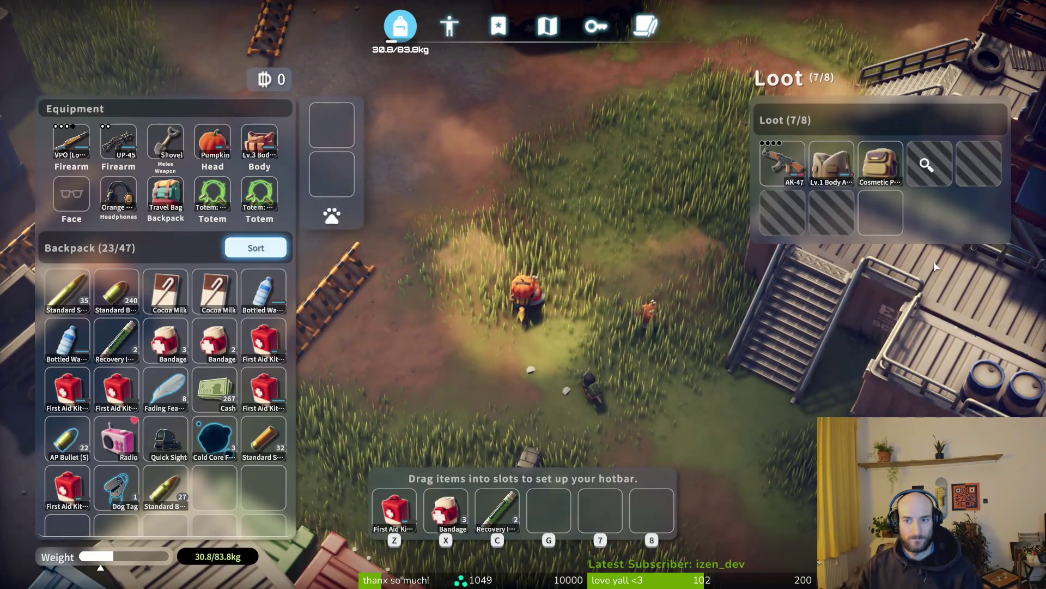
pyautogui.doubleClick(929, 174)
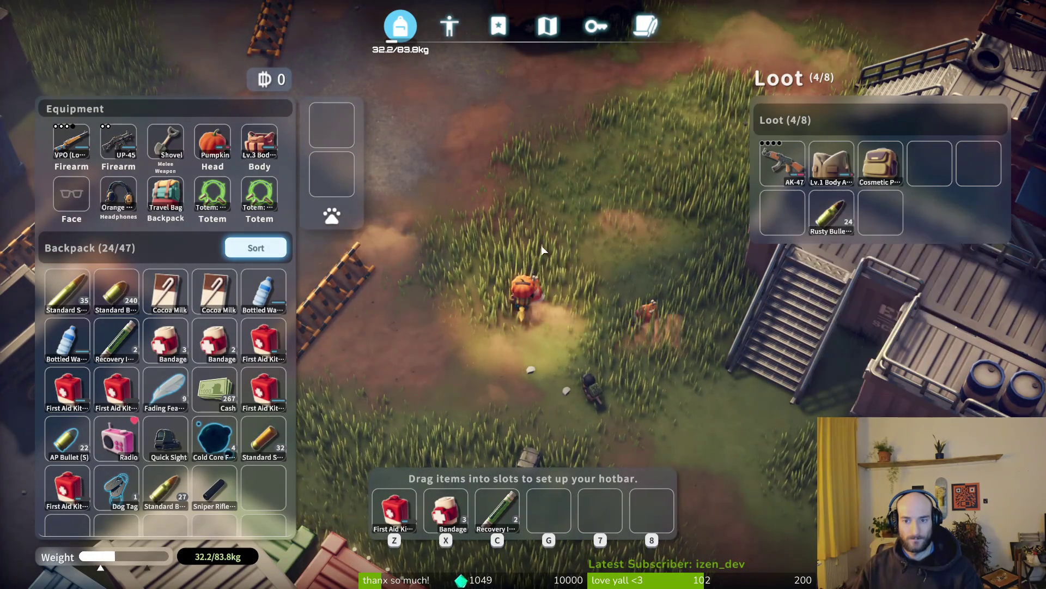
pyautogui.press('Tab')
# Step: Walk past the truck to the container stack and view the Farm Town map zoomed near Radar Station
pyautogui.press('s')
pyautogui.press('a')
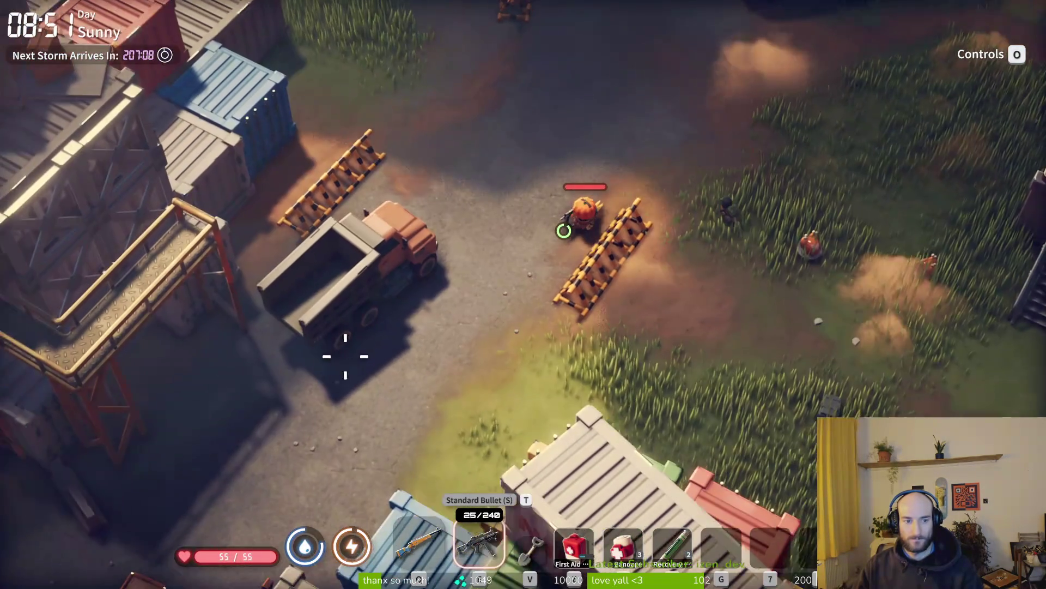
pyautogui.press('w')
pyautogui.press('a')
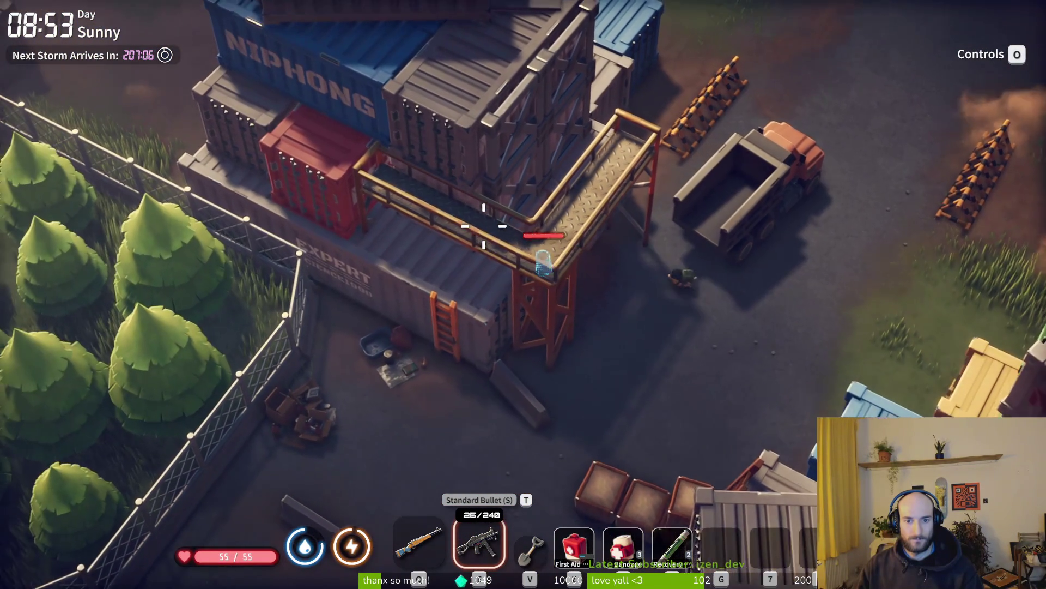
pyautogui.press('s')
pyautogui.press('d')
pyautogui.press('m')
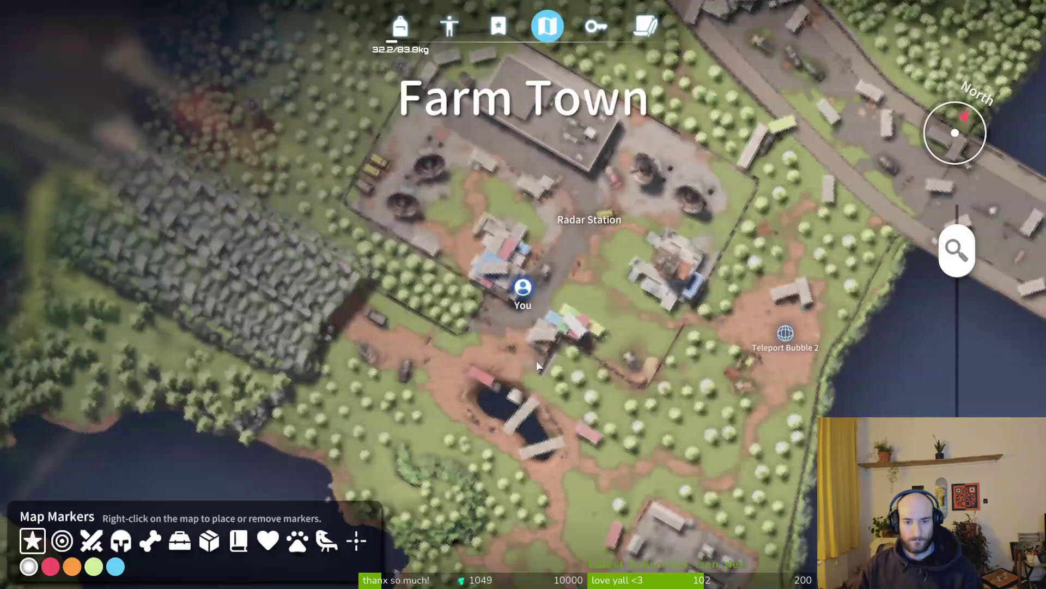
pyautogui.scroll(2, 572, 327)
pyautogui.scroll(2, 583, 284)
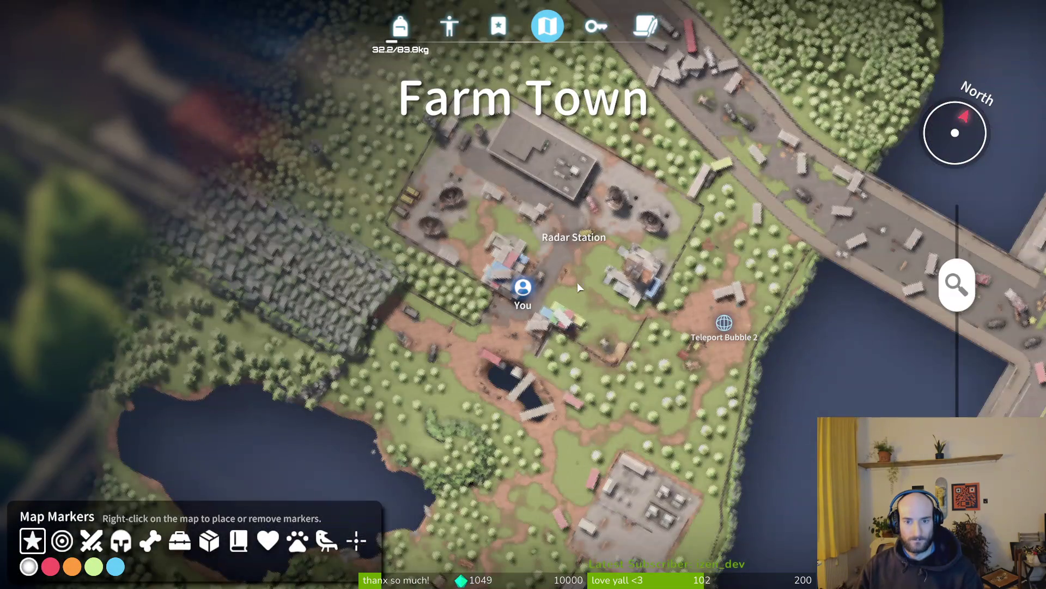